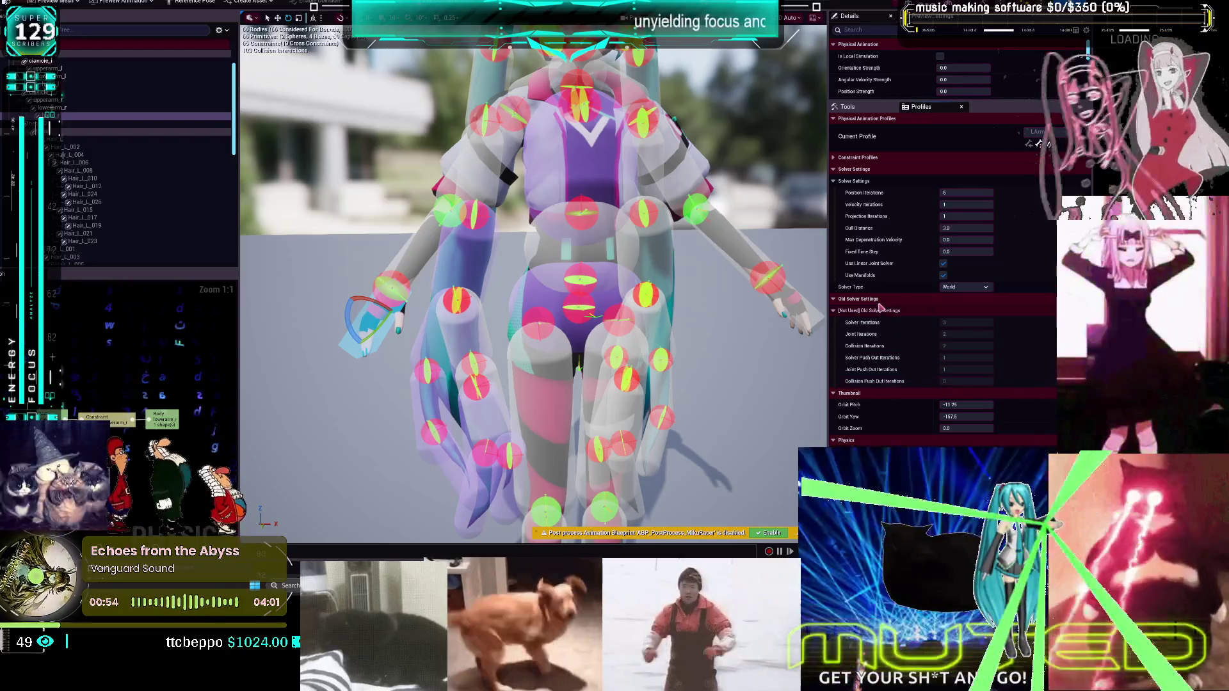
# Expand Constraint Profiles in Details and turn on Show Constraints in the skeleton tree
pyautogui.click(834, 159)
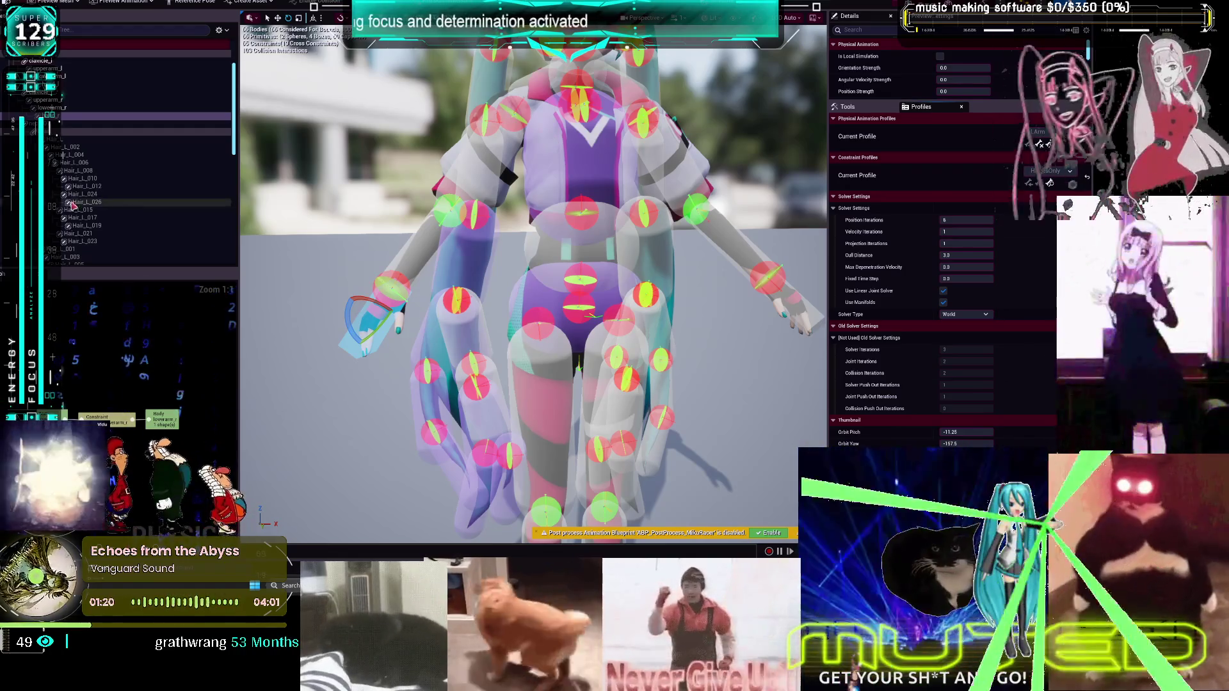
pyautogui.click(222, 30)
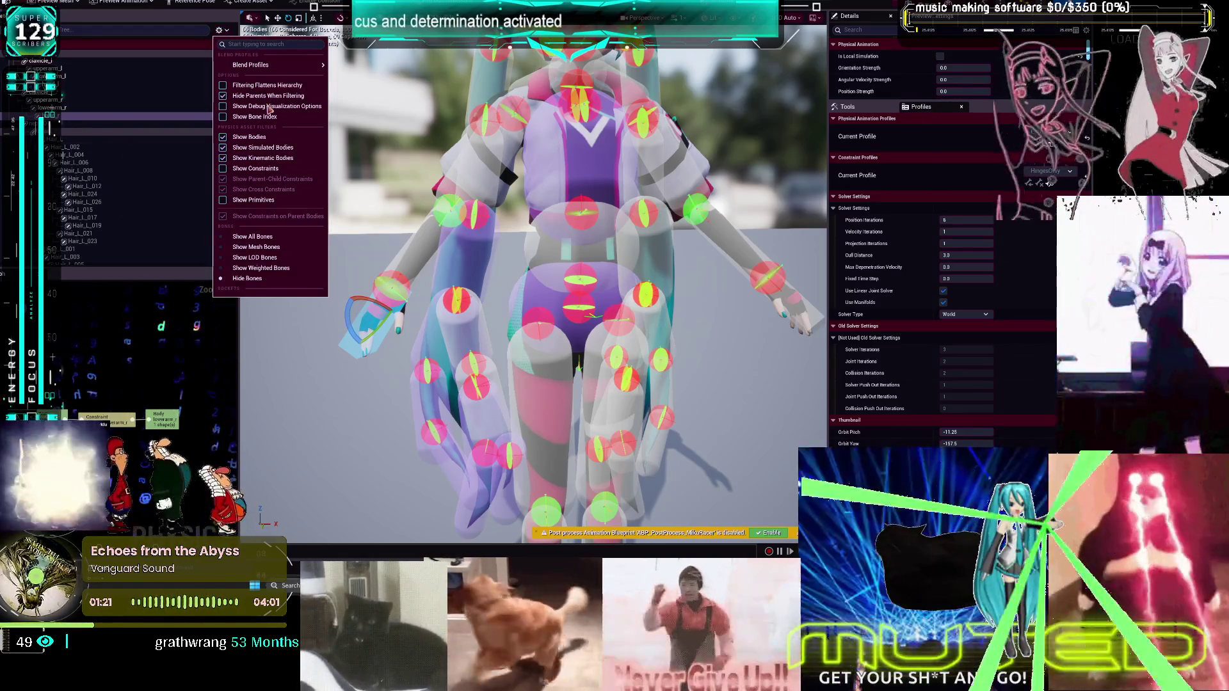
pyautogui.click(281, 169)
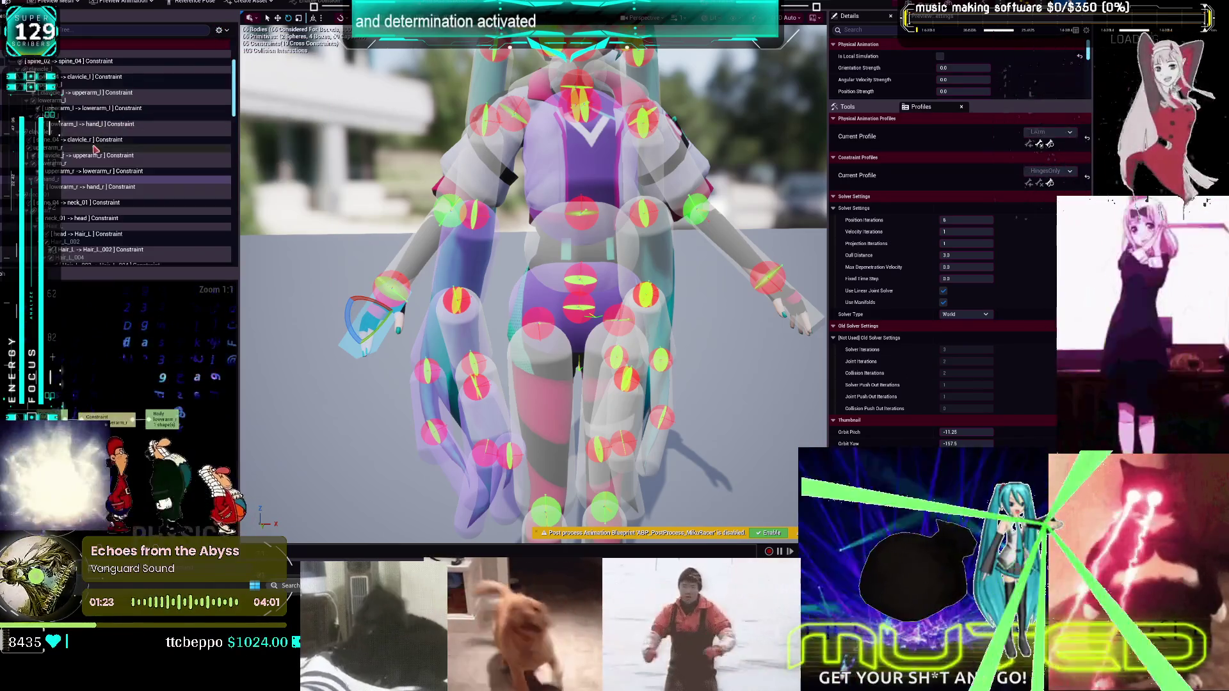
# Select the lowerarm_r to hand_r constraint and review its Details panel
pyautogui.click(120, 186)
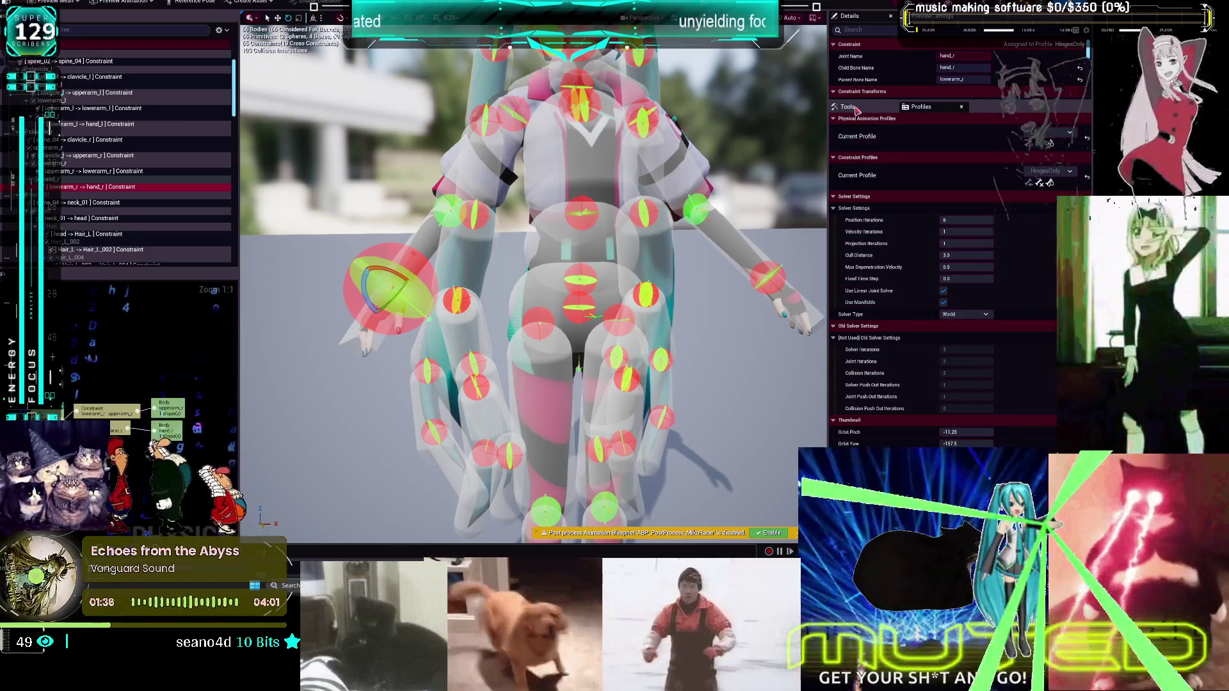
pyautogui.click(835, 96)
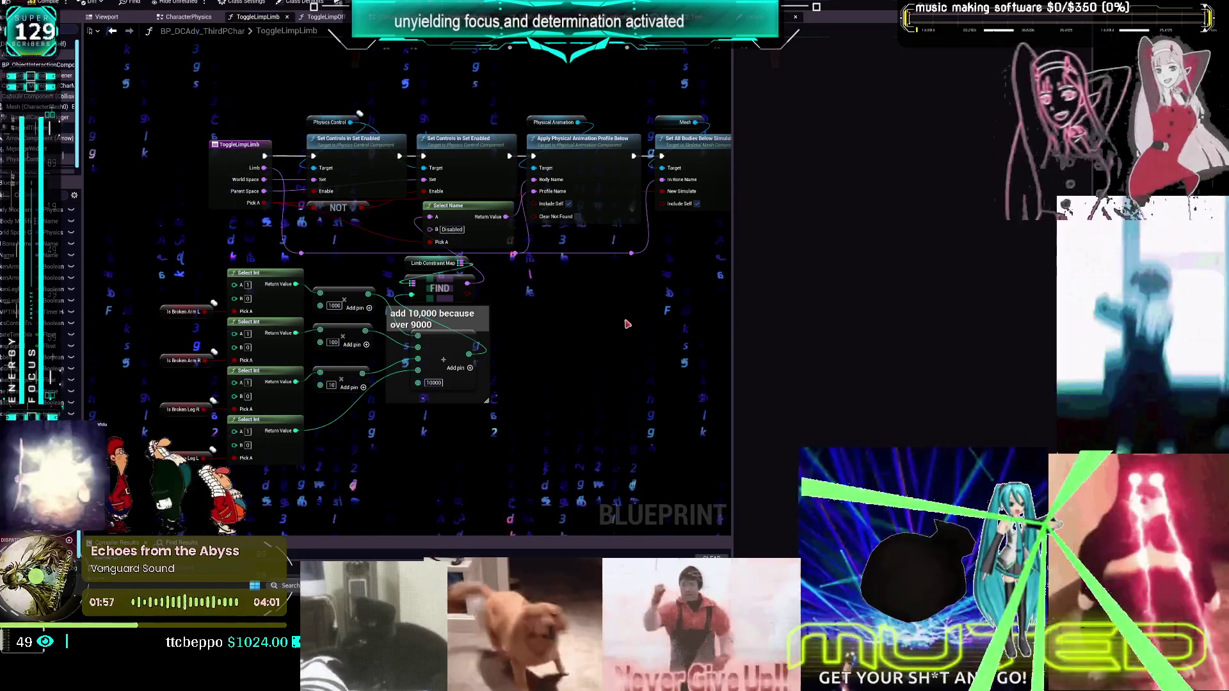
# Pan the ToggleLimpLimb graph, check the physics asset editor, then move to the BP_ThirdPersonMikuRacer event graph
pyautogui.moveTo(621, 321)
pyautogui.mouseDown()
pyautogui.moveTo(667, 287)
pyautogui.moveTo(629, 315)
pyautogui.mouseUp()
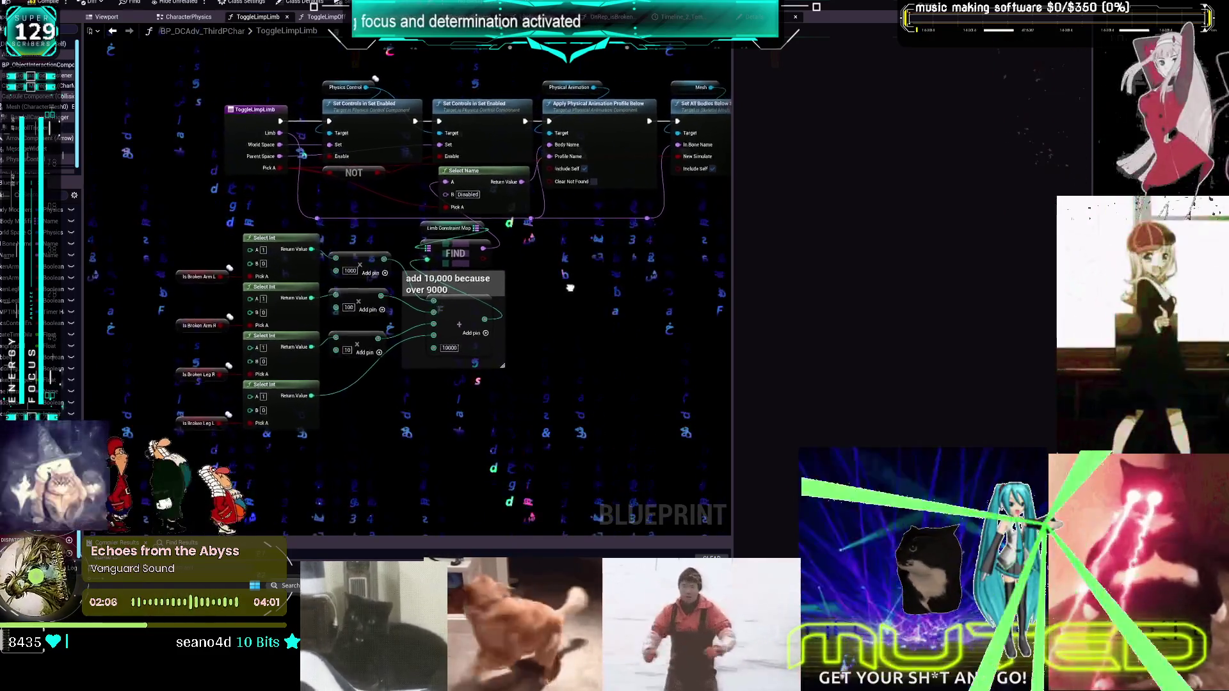
pyautogui.hotkey('alt', 'Tab')
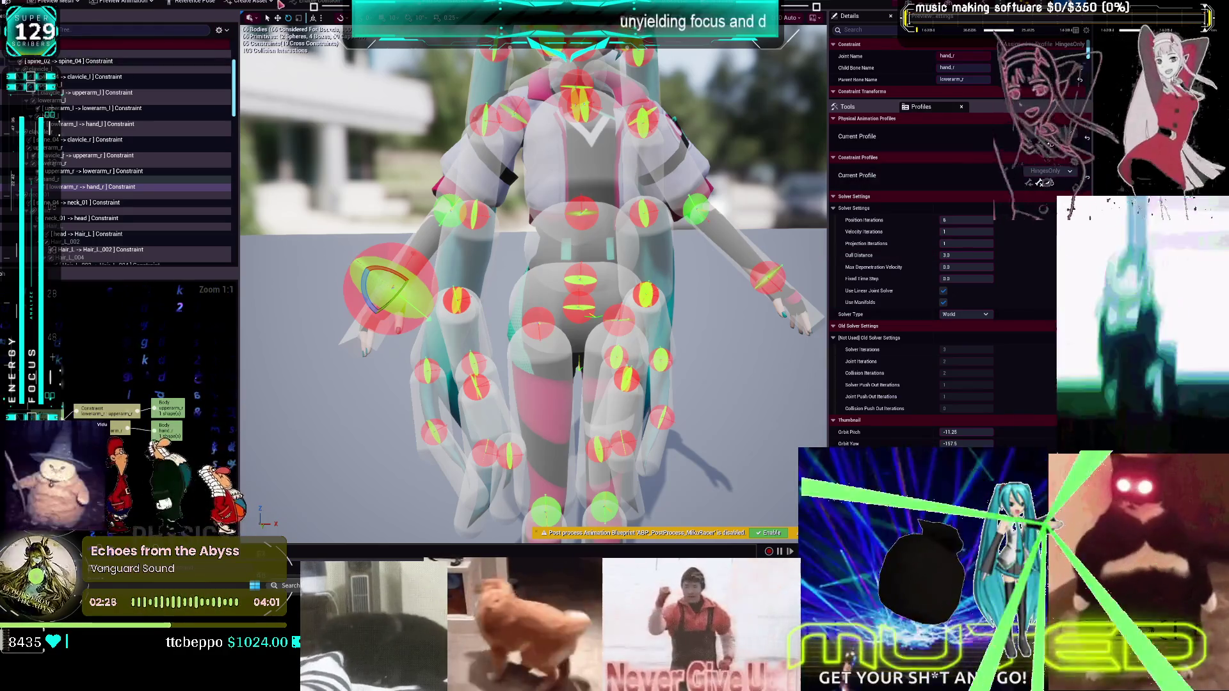
pyautogui.hotkey('alt', 'Tab')
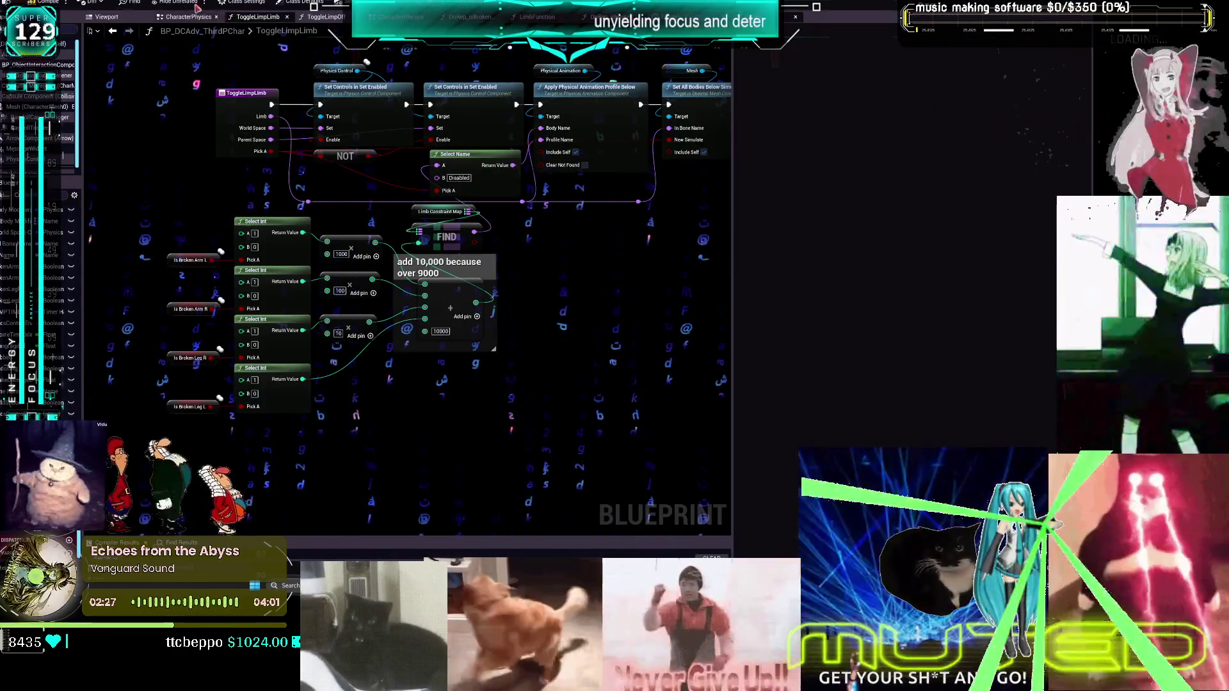
pyautogui.hotkey('alt', 'Tab')
pyautogui.scroll(5, 448, 139)
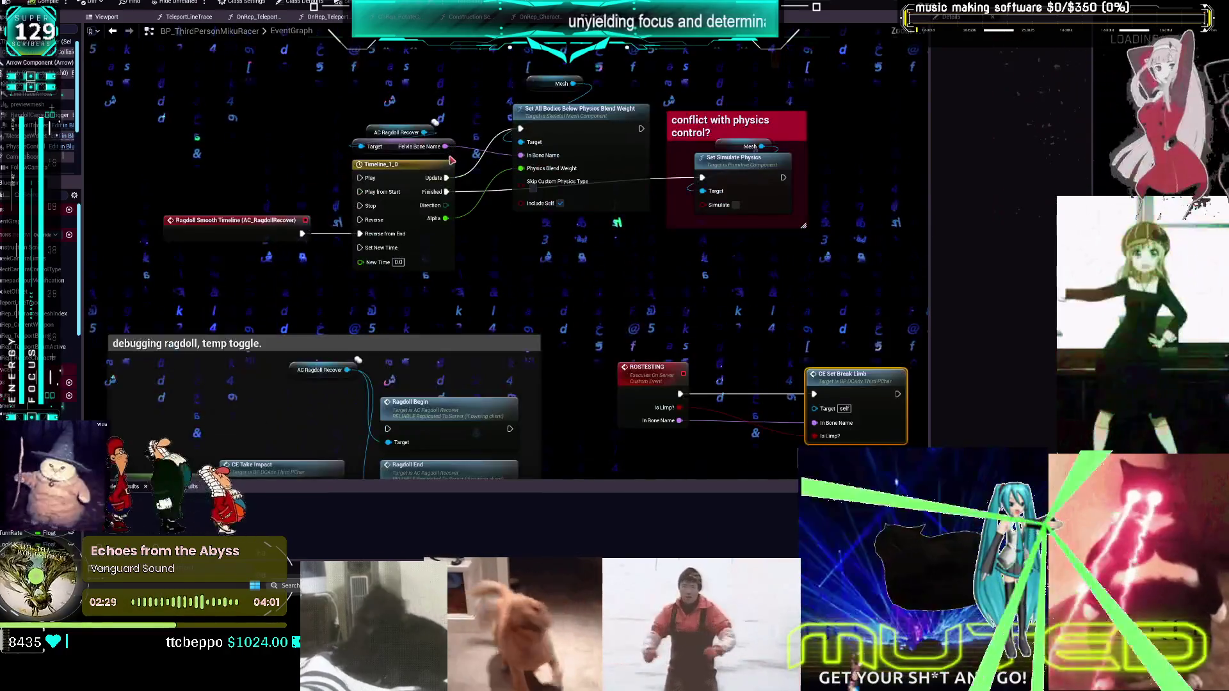
# Look over the CharacterPhysics graph's physics control nodes, then return to the ToggleLimpLimb graph
pyautogui.scroll(-3, 444, 142)
pyautogui.hotkey('alt', 'Tab')
pyautogui.hotkey('alt', 'Tab')
pyautogui.hotkey('alt', 'Tab')
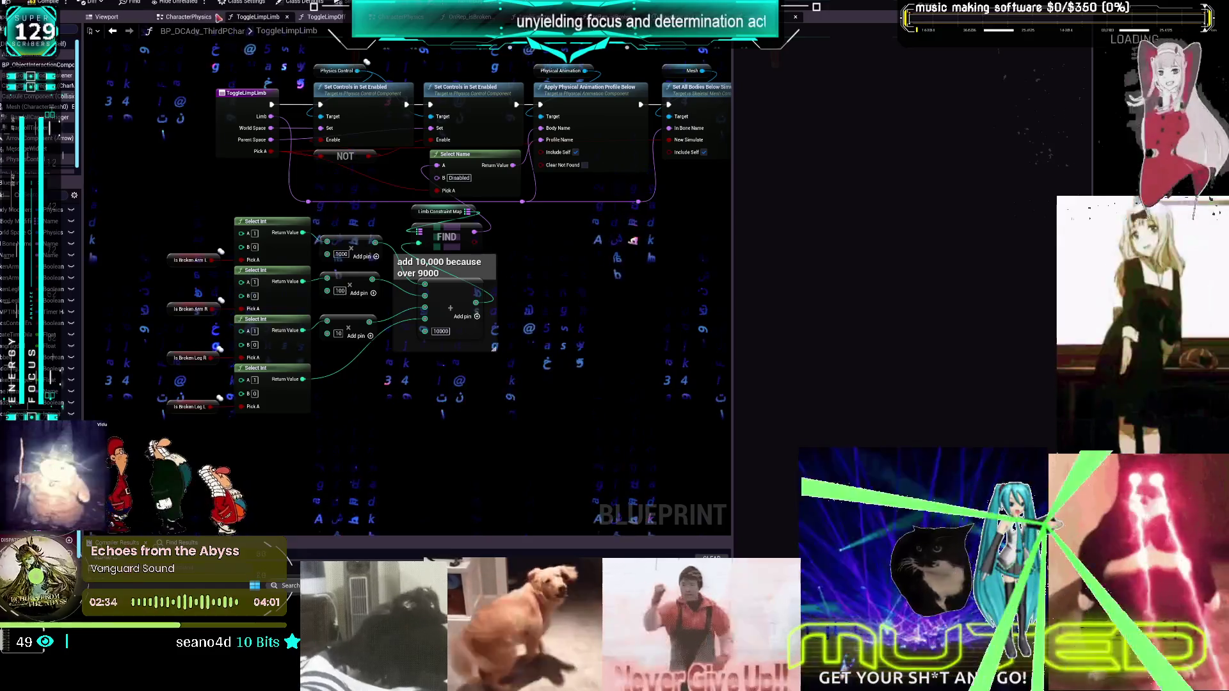
pyautogui.hotkey('ctrl', 'Tab')
pyautogui.scroll(-4, 486, 192)
pyautogui.scroll(2, 520, 263)
pyautogui.scroll(-3, 519, 263)
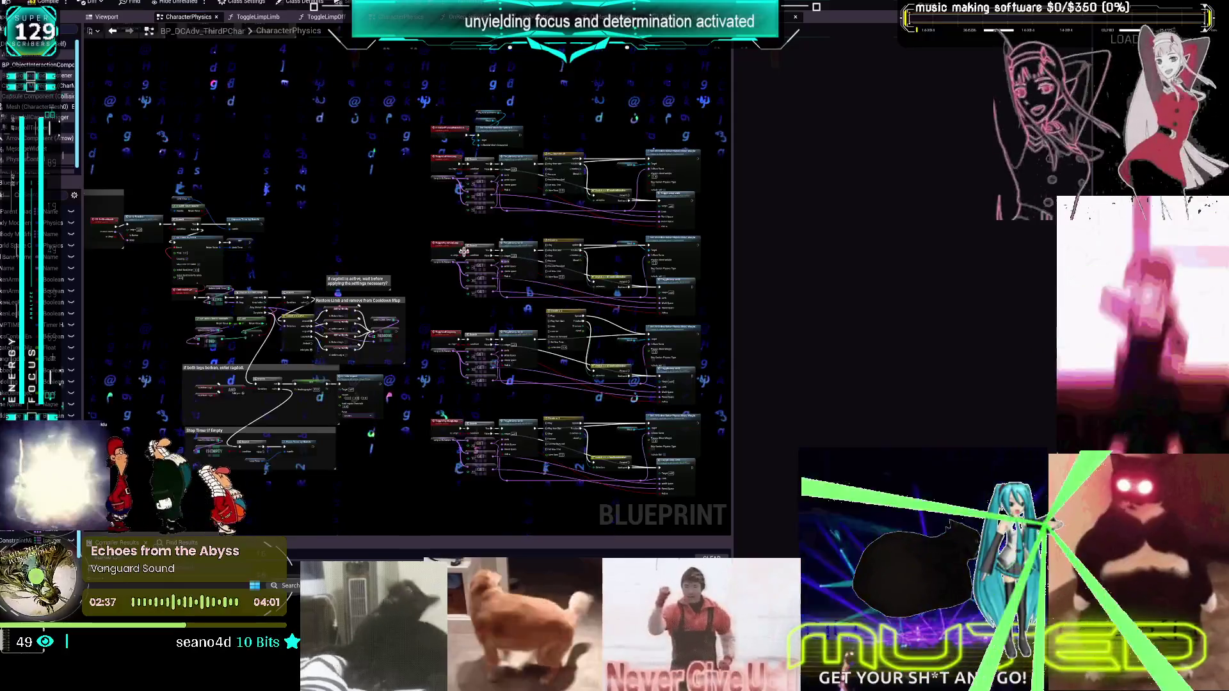
pyautogui.scroll(5, 192, 224)
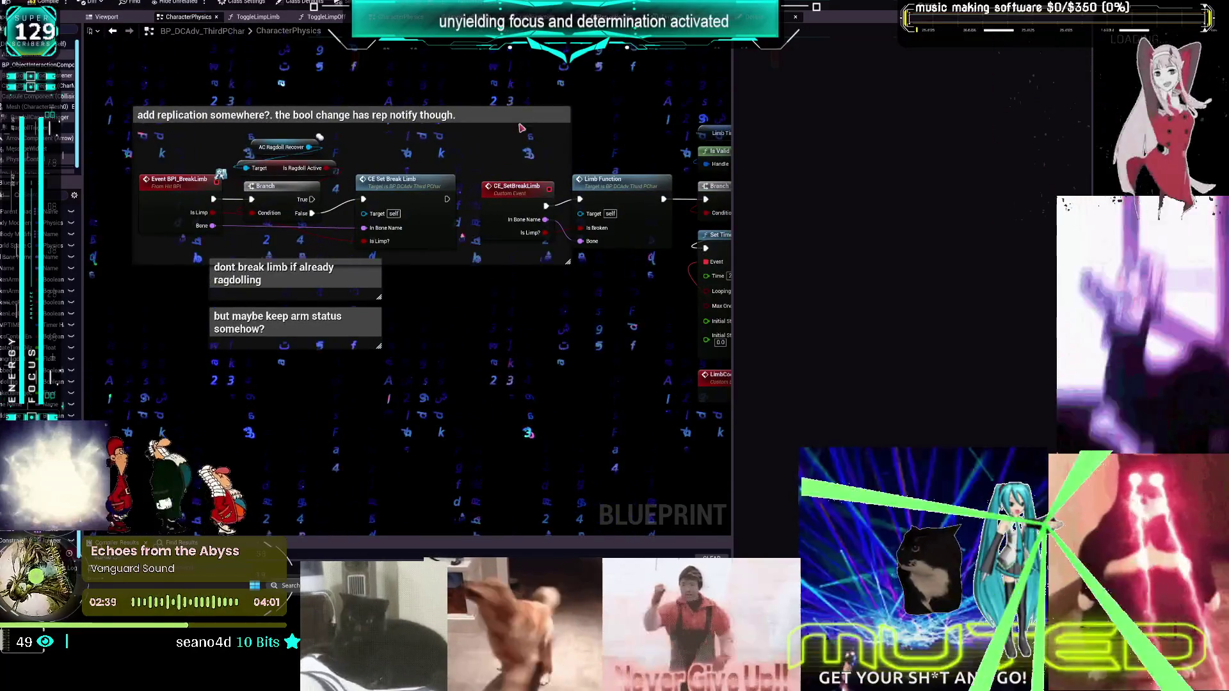
pyautogui.scroll(-1, 576, 147)
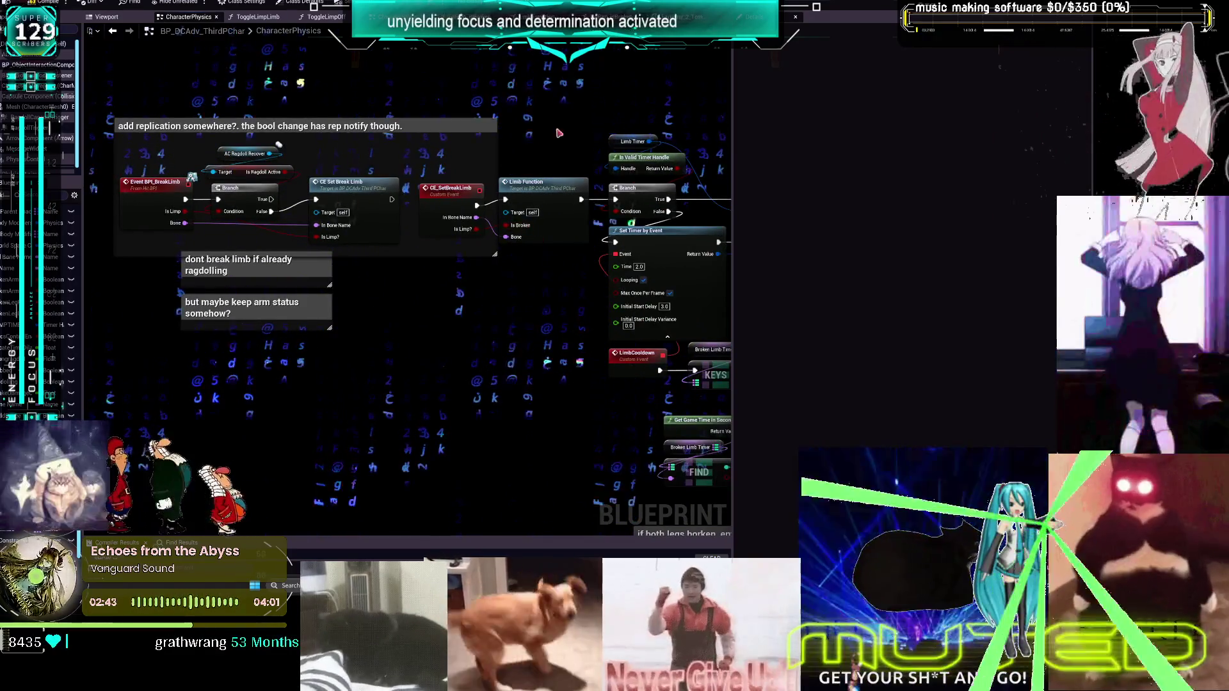
pyautogui.scroll(-1, 522, 186)
pyautogui.moveTo(521, 186); pyautogui.dragTo(476, 186)
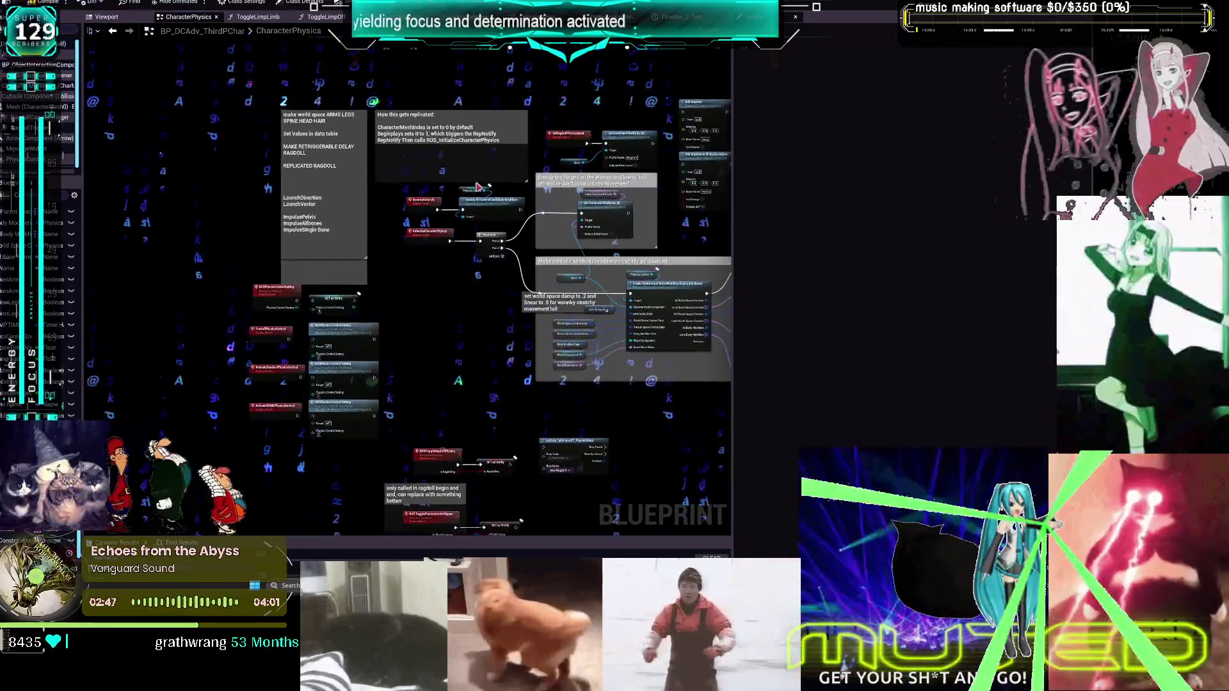
pyautogui.scroll(4, 477, 186)
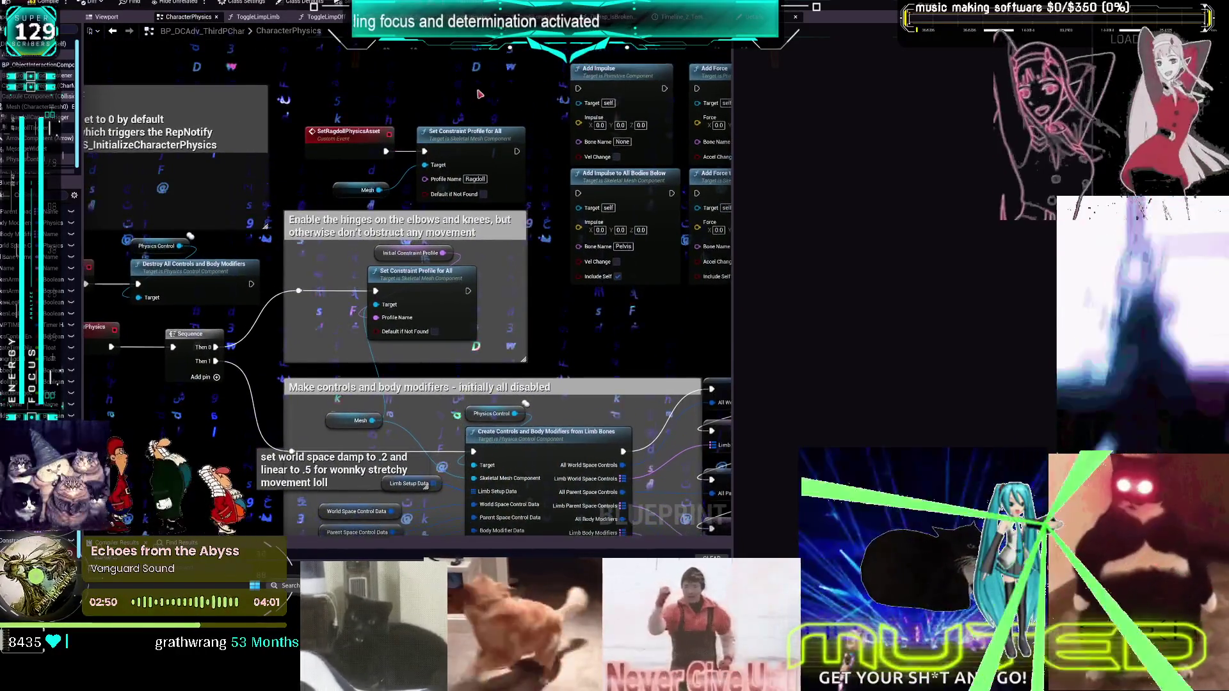
pyautogui.hotkey('ctrl', 'Tab')
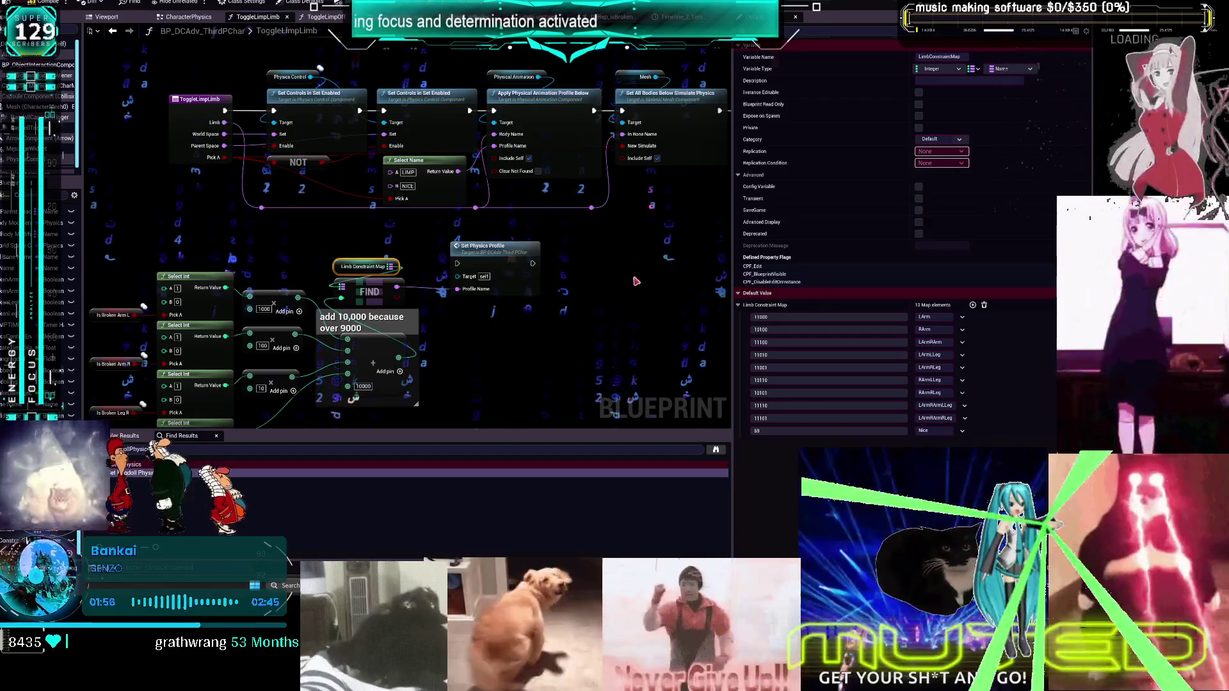
# Select the Limb Constraint Map variable and bring up the PhAT_MikuRacer2 physics asset window
pyautogui.click(635, 282)
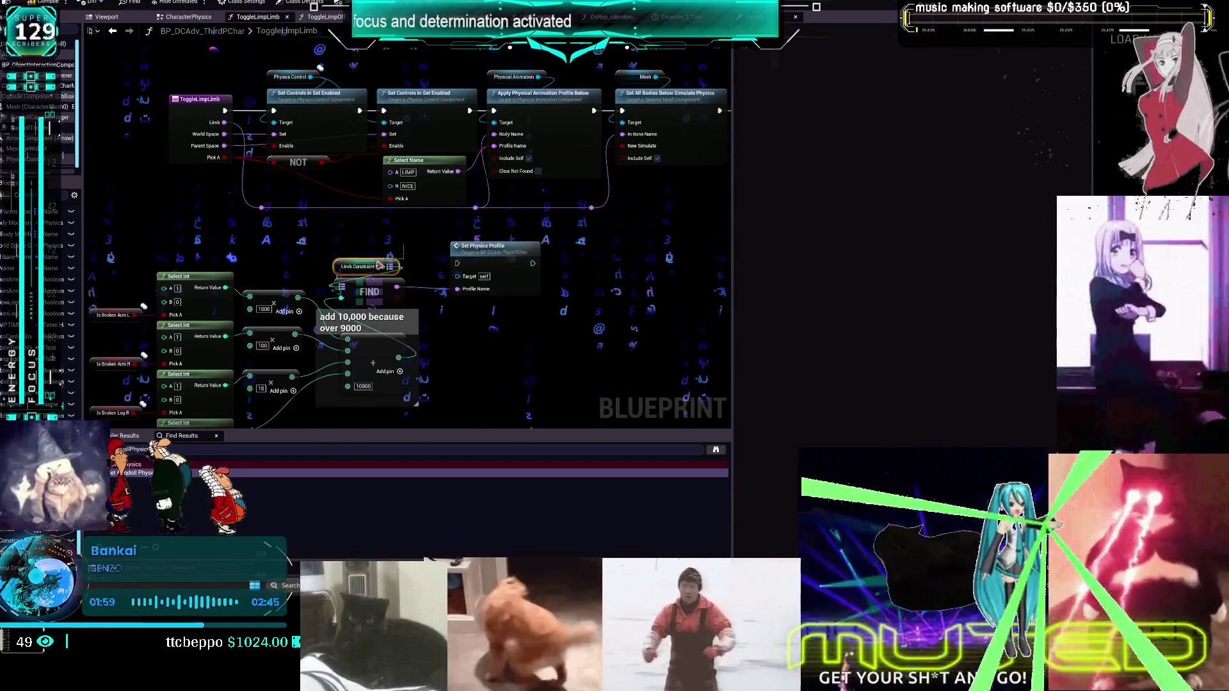
pyautogui.click(379, 265)
pyautogui.scroll(-1, 379, 264)
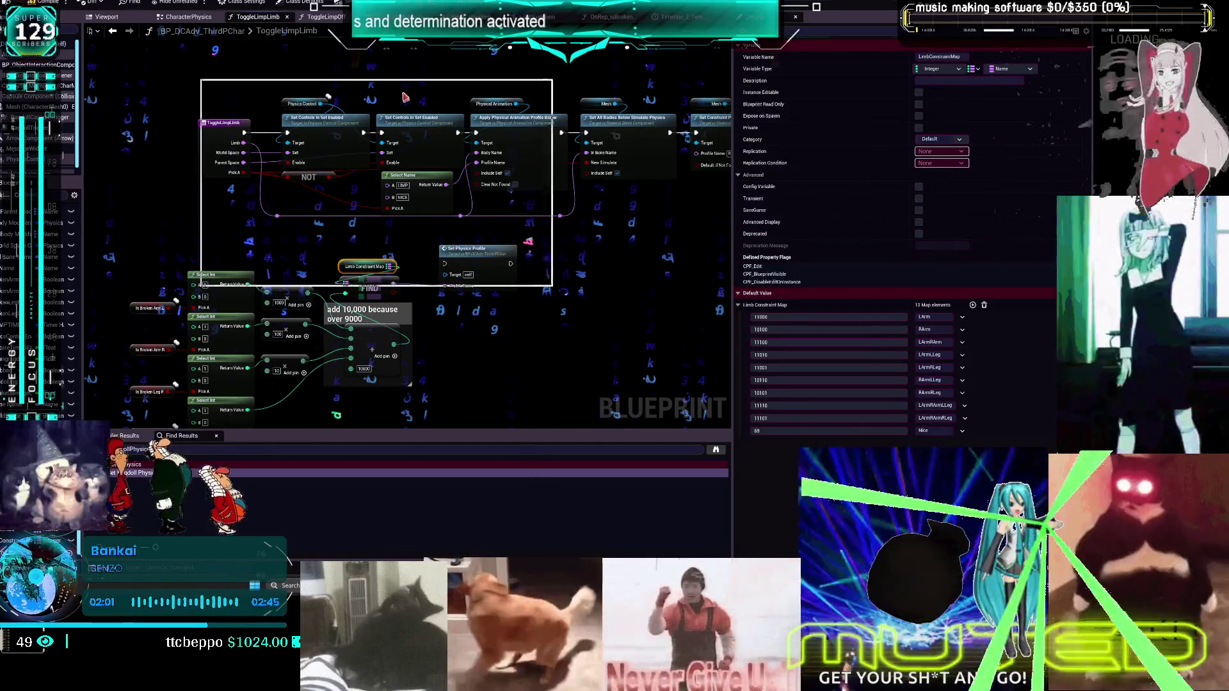
pyautogui.moveTo(480, 220)
pyautogui.mouseDown()
pyautogui.moveTo(643, 474)
pyautogui.moveTo(650, 506)
pyautogui.mouseUp()
pyautogui.moveTo(526, 288); pyautogui.dragTo(394, 288)
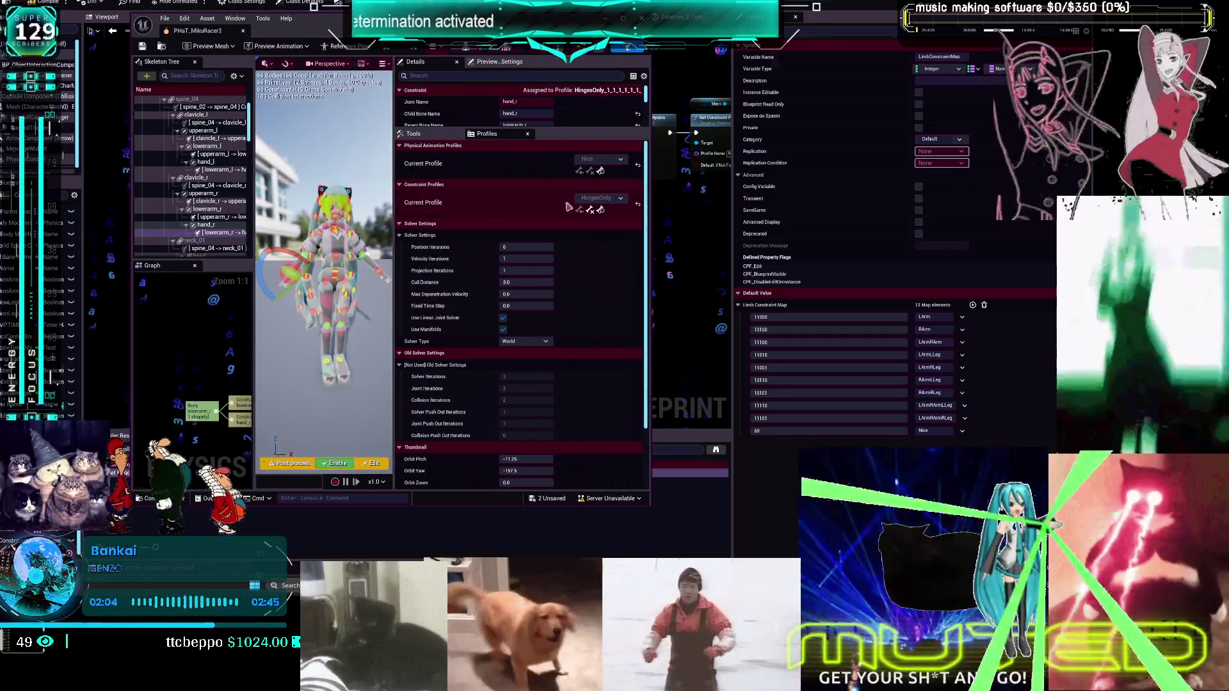
# Browse the constraint profile list and switch to a HingesOnly profile
pyautogui.click(602, 198)
pyautogui.click(935, 317)
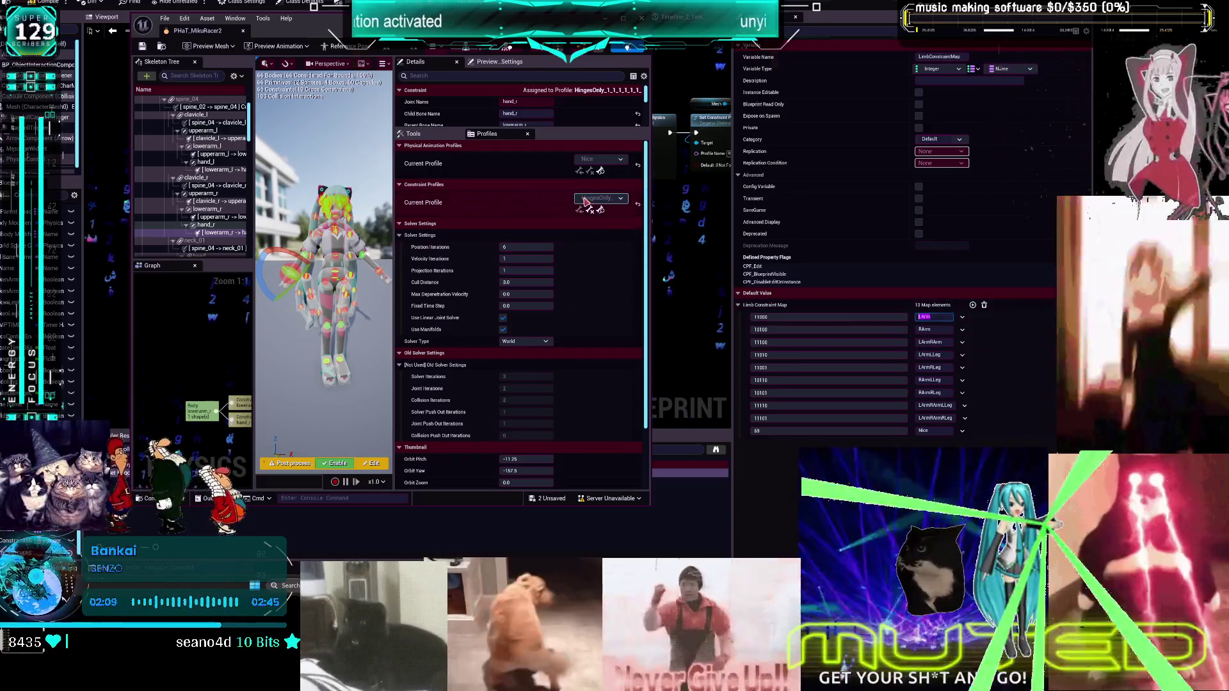
pyautogui.click(602, 197)
pyautogui.click(606, 253)
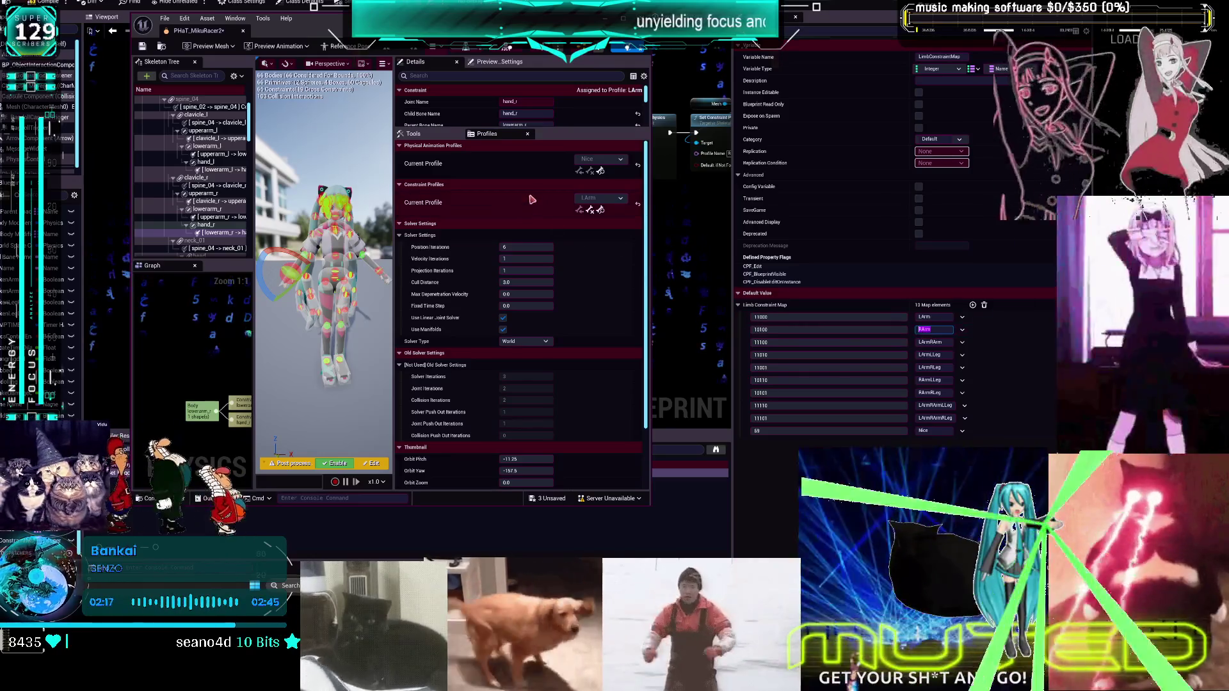
pyautogui.click(602, 198)
pyautogui.click(631, 317)
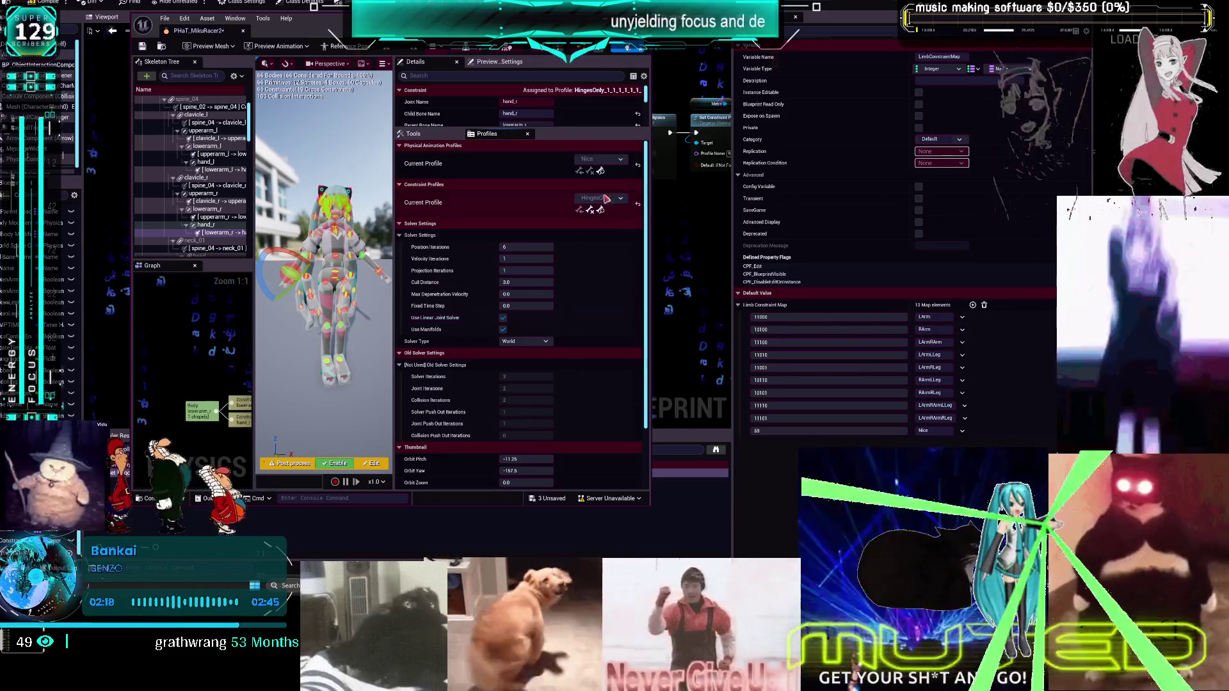
pyautogui.click(601, 198)
pyautogui.click(613, 255)
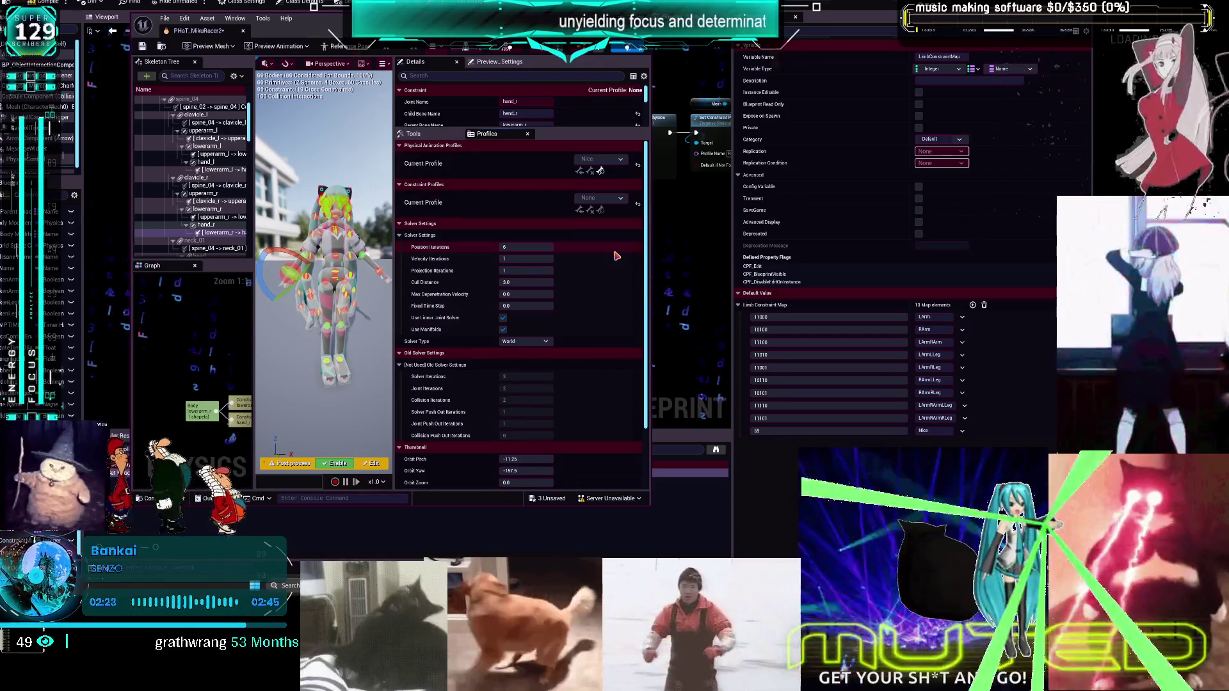
# Create a new constraint profile named RArm
pyautogui.click(601, 198)
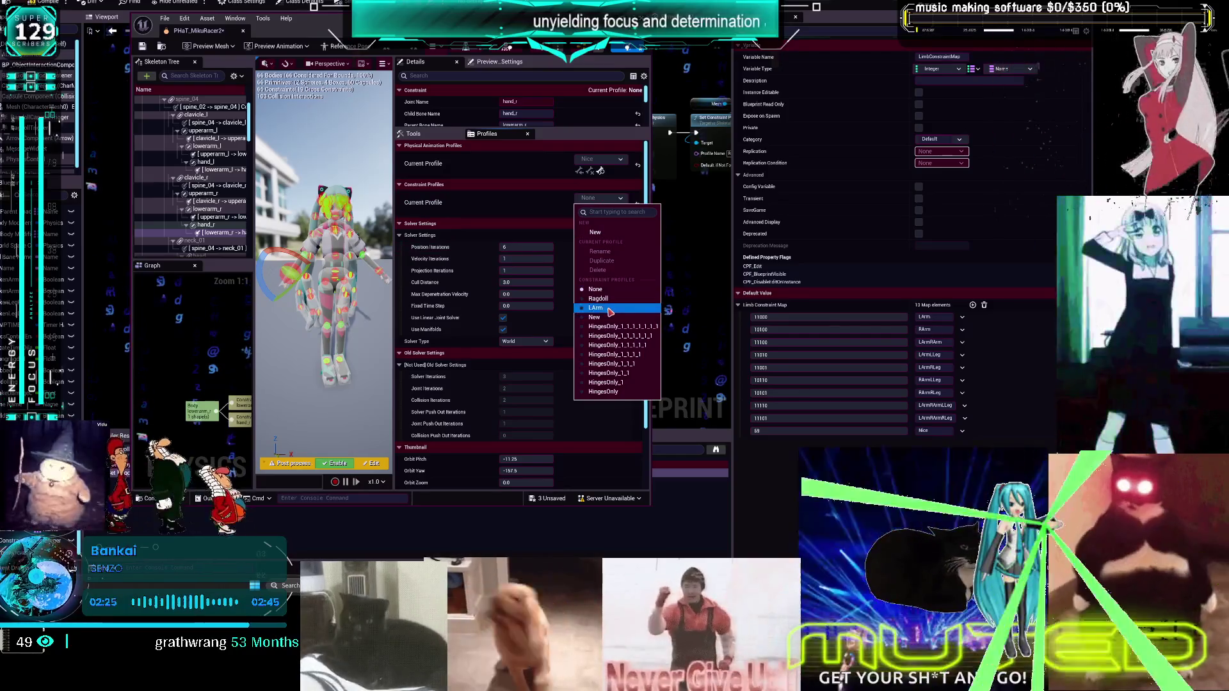
pyautogui.click(596, 317)
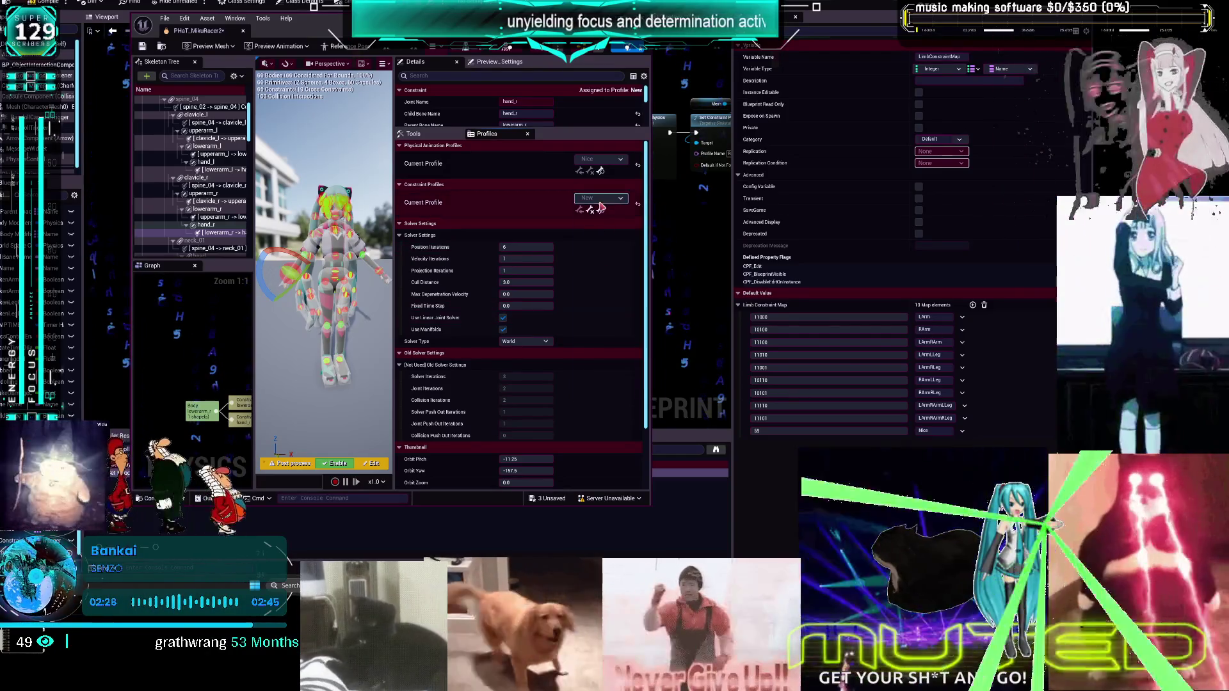
pyautogui.click(602, 197)
pyautogui.click(607, 233)
pyautogui.write('RArm')
pyautogui.press('Return')
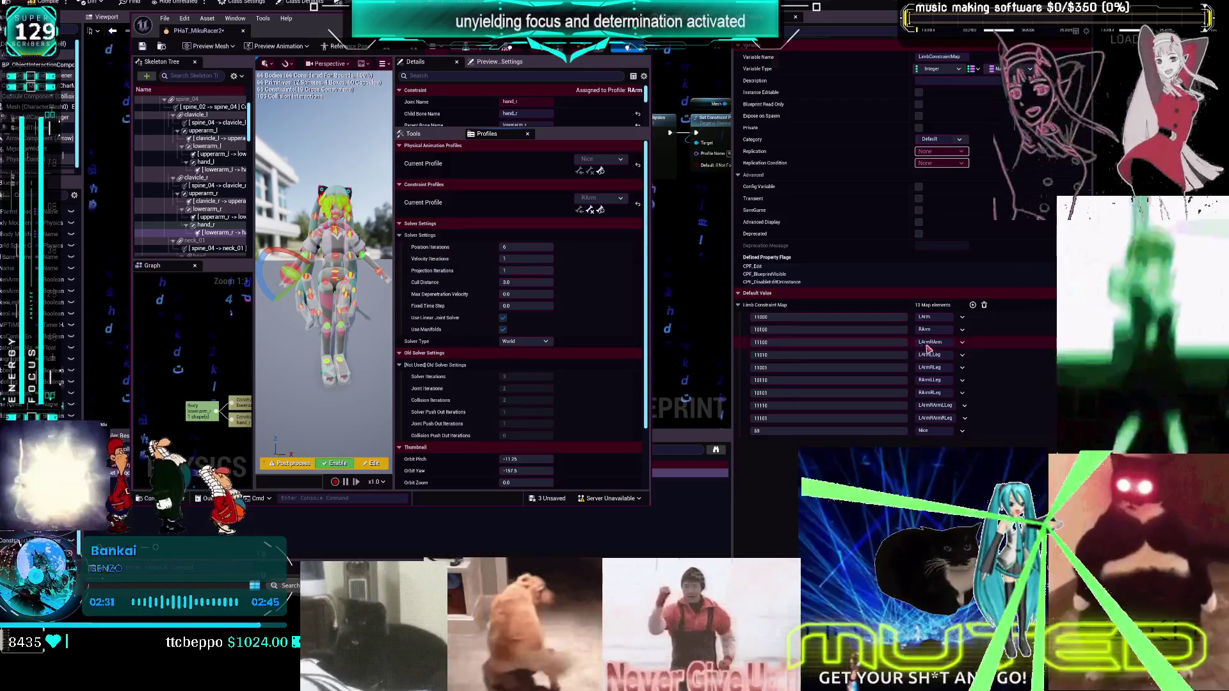
# Switch to a HingesOnly profile and rename it to the pasted LArmRArm name
pyautogui.click(602, 198)
pyautogui.click(615, 326)
pyautogui.click(602, 198)
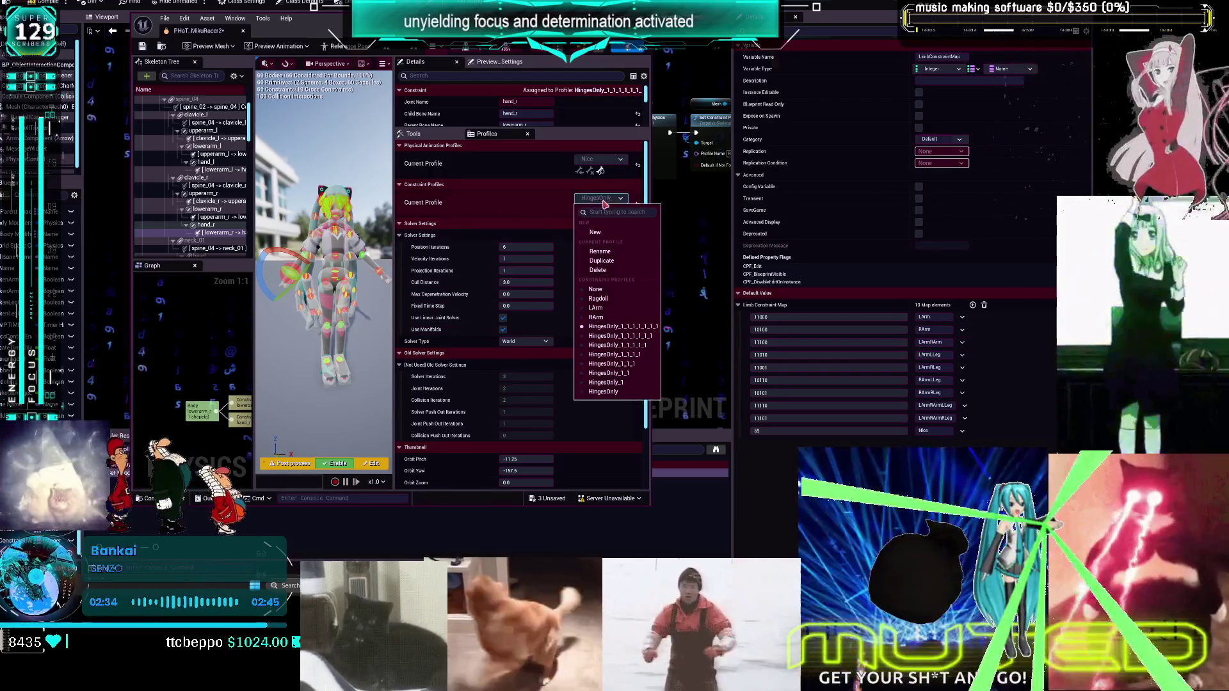
pyautogui.click(610, 261)
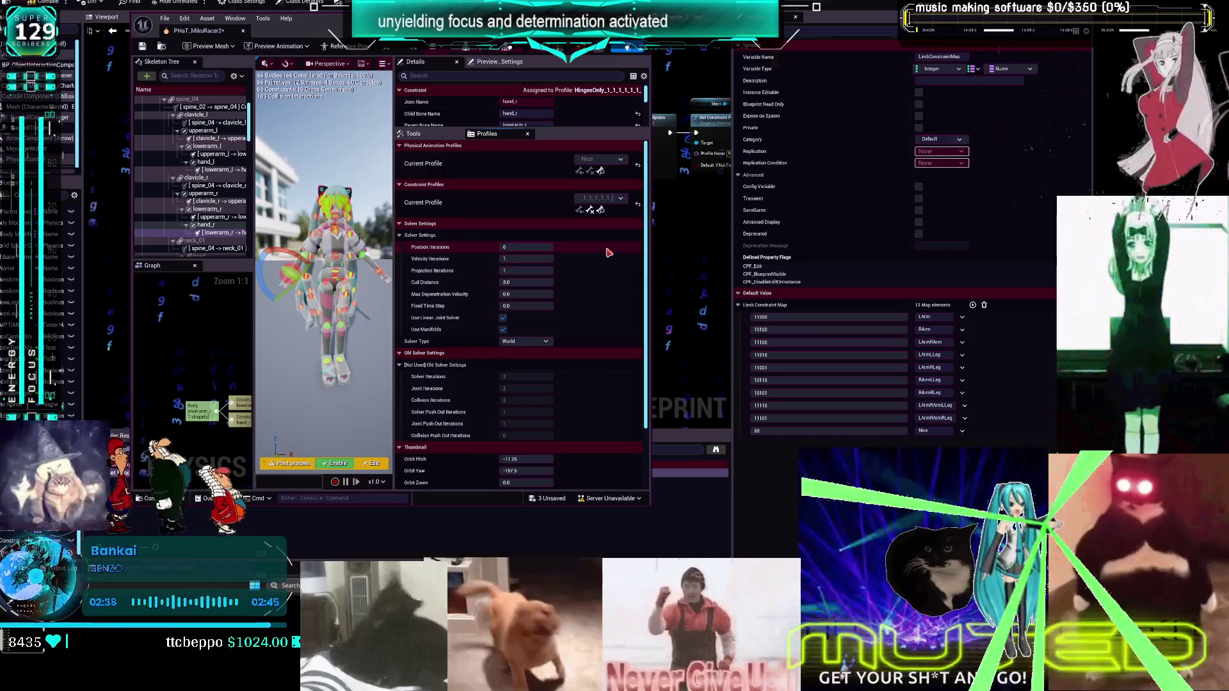
pyautogui.write('LArmRArm')
pyautogui.press('Return')
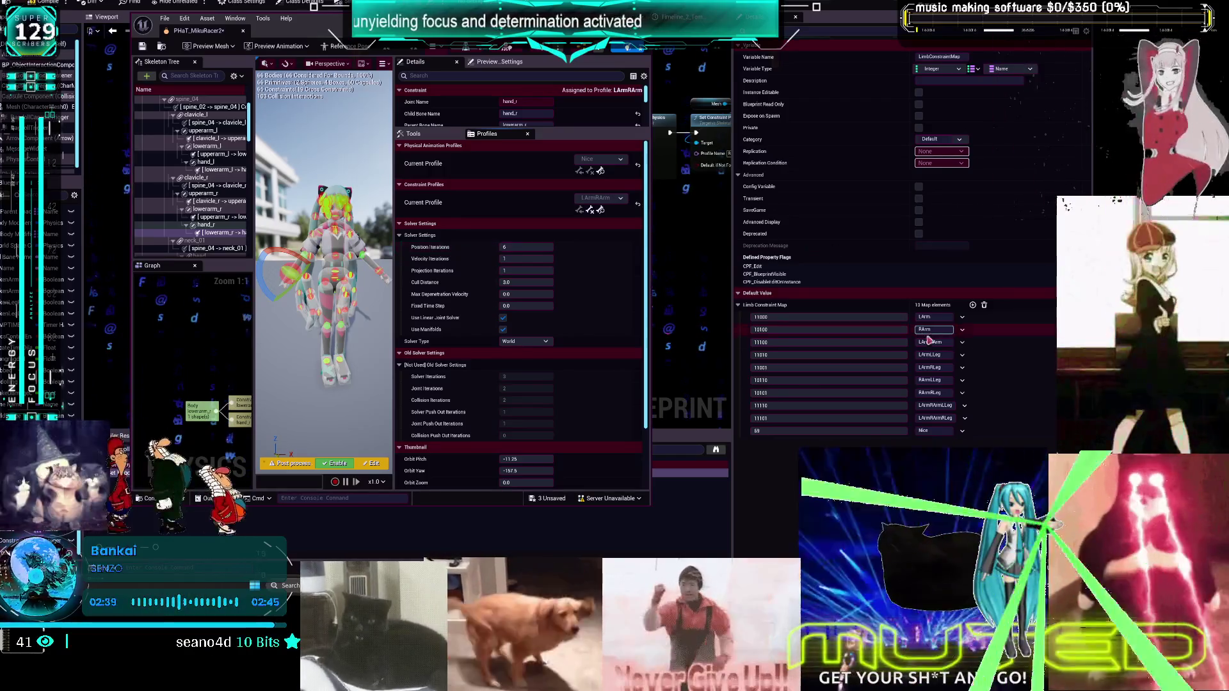
# Copy LArmLLeg from the Limb Constraint Map and rename a HingesOnly profile with it
pyautogui.click(944, 355)
pyautogui.doubleClick(944, 355)
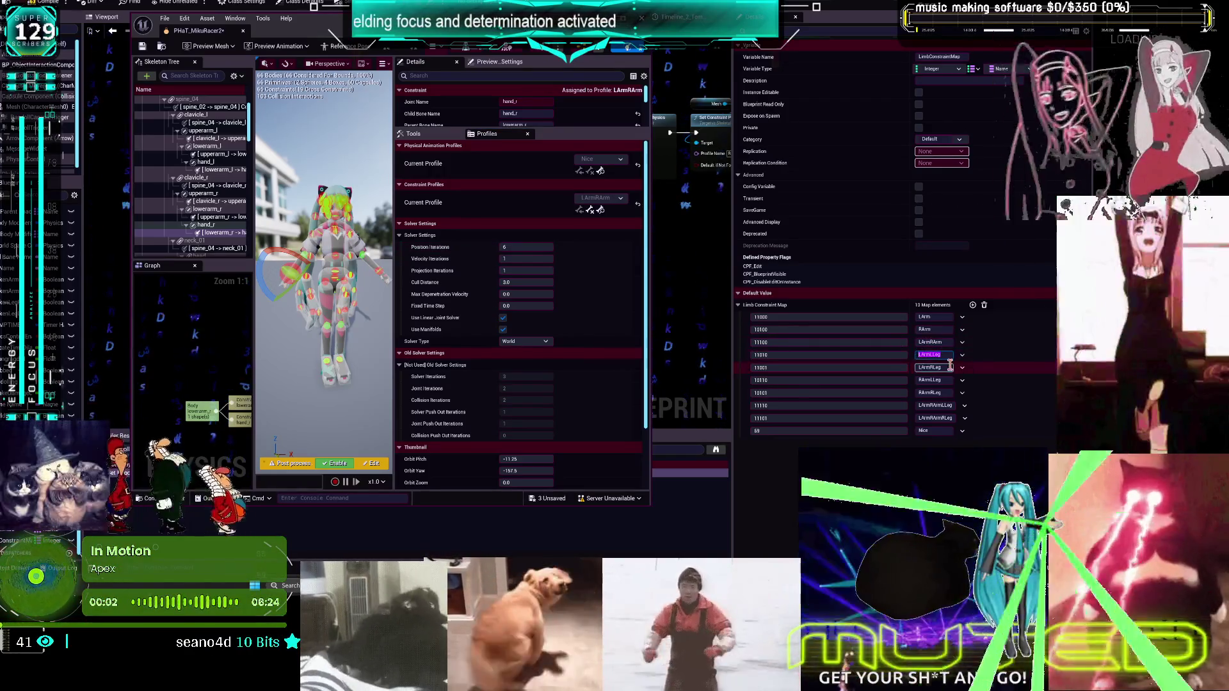
pyautogui.click(601, 199)
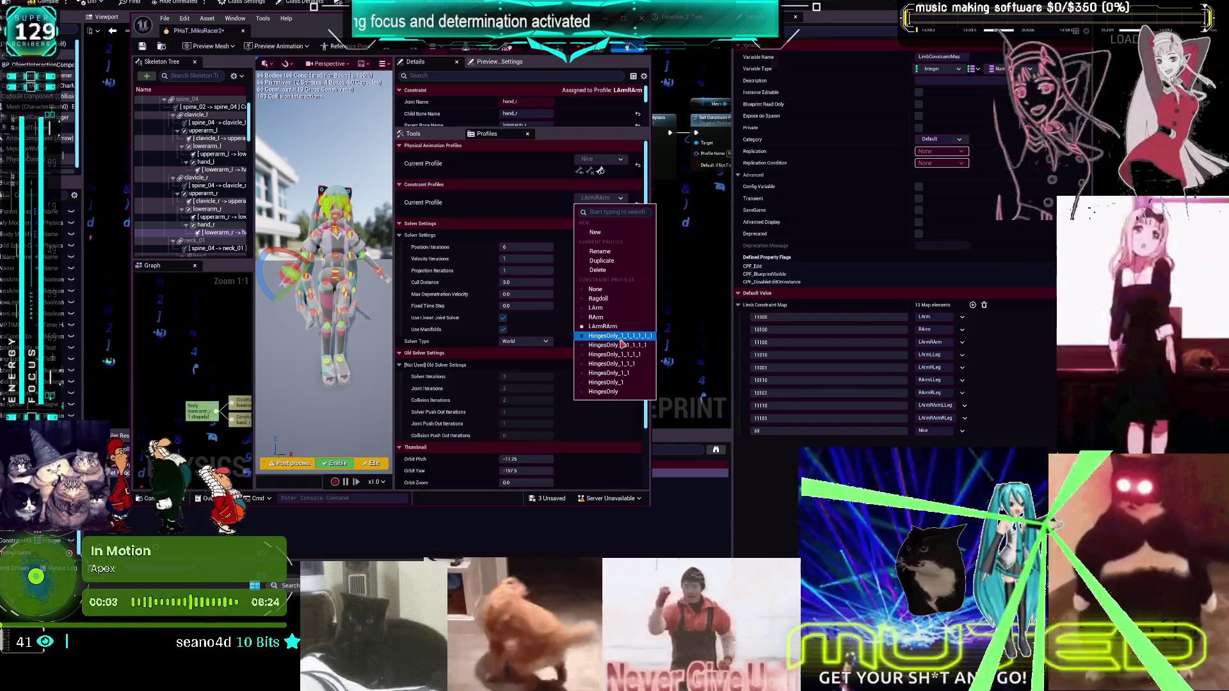
pyautogui.click(621, 344)
pyautogui.click(608, 200)
pyautogui.click(602, 254)
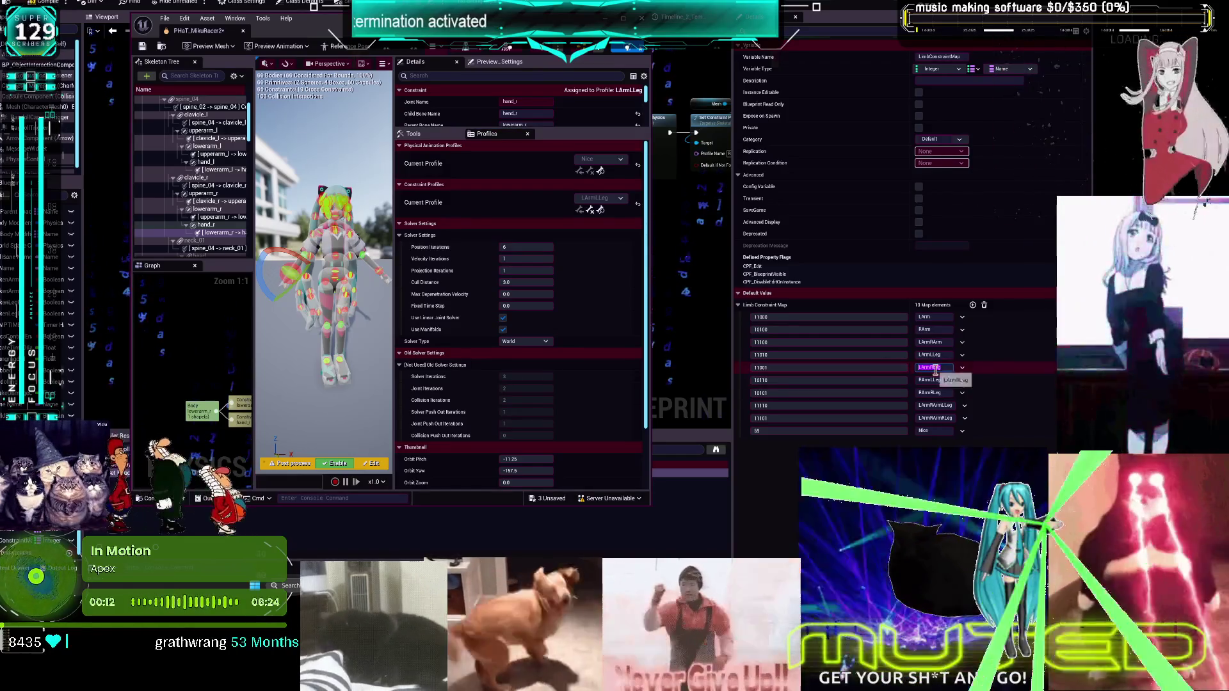
# Rename the HingesOnly_1_1_1_1_1 profile to LArmRLeg
pyautogui.doubleClick(946, 370)
pyautogui.hotkey('ctrl', 'c')
pyautogui.click(613, 200)
pyautogui.click(617, 345)
pyautogui.click(613, 200)
pyautogui.click(608, 250)
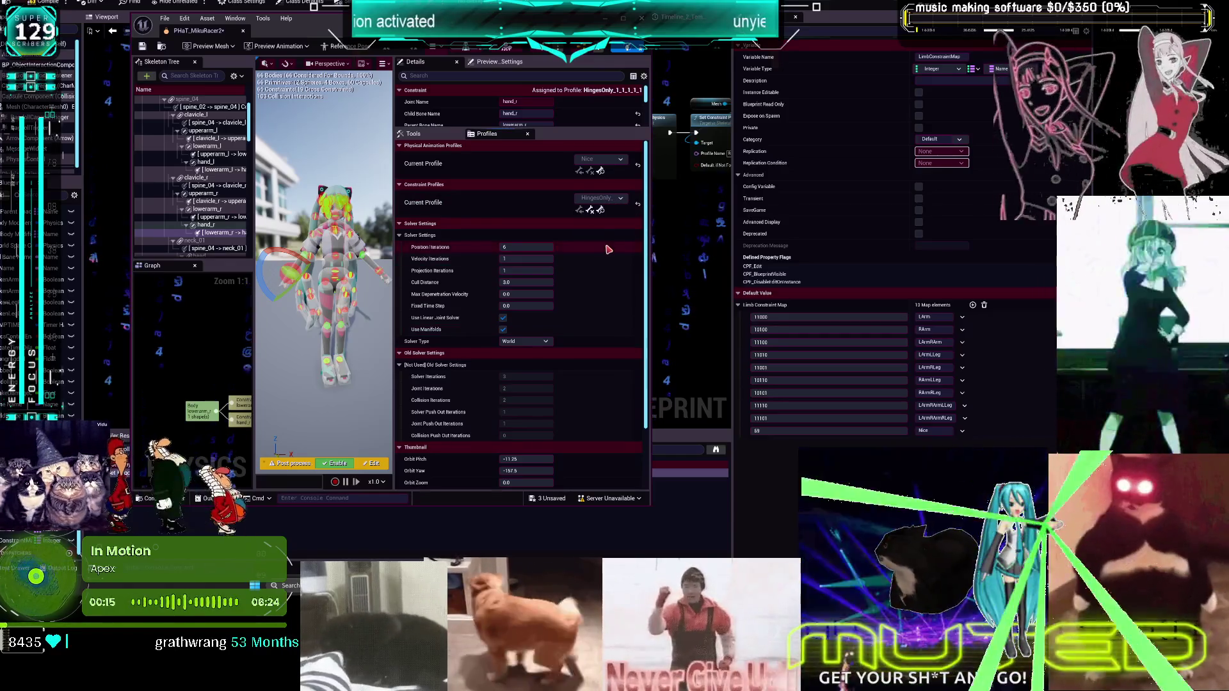
pyautogui.hotkey('ctrl', 'v')
pyautogui.press('Return')
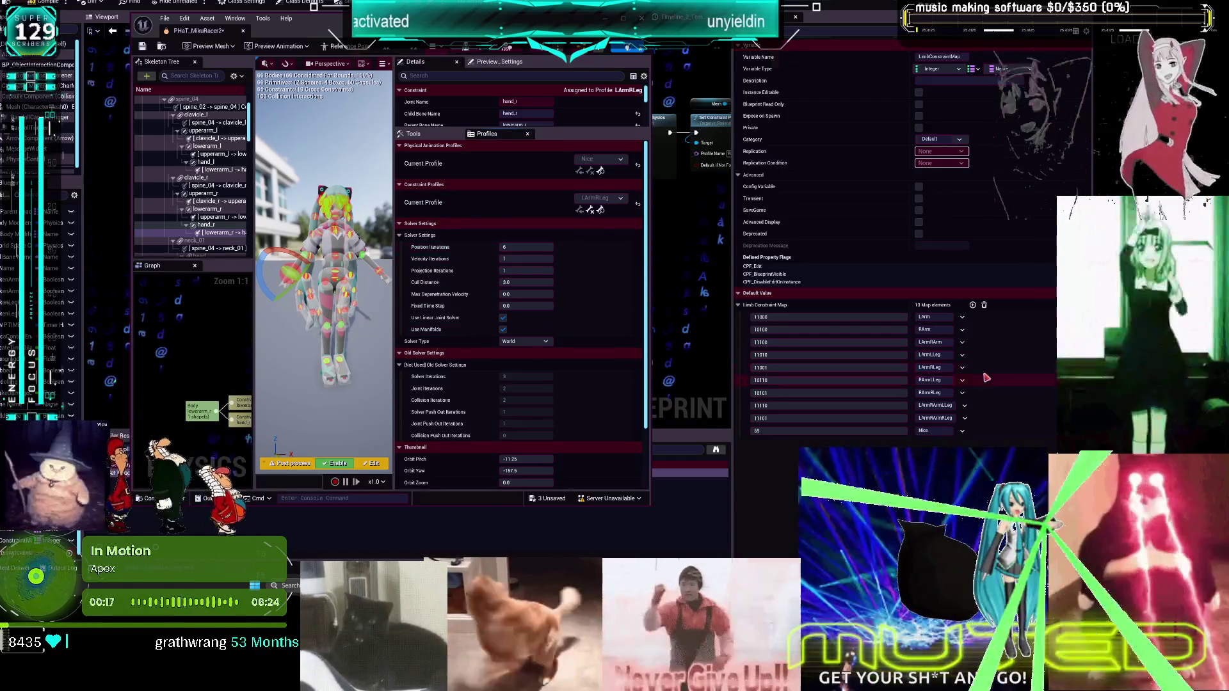
# Rename the next HingesOnly profile after the RArmLLeg map value
pyautogui.click(948, 380)
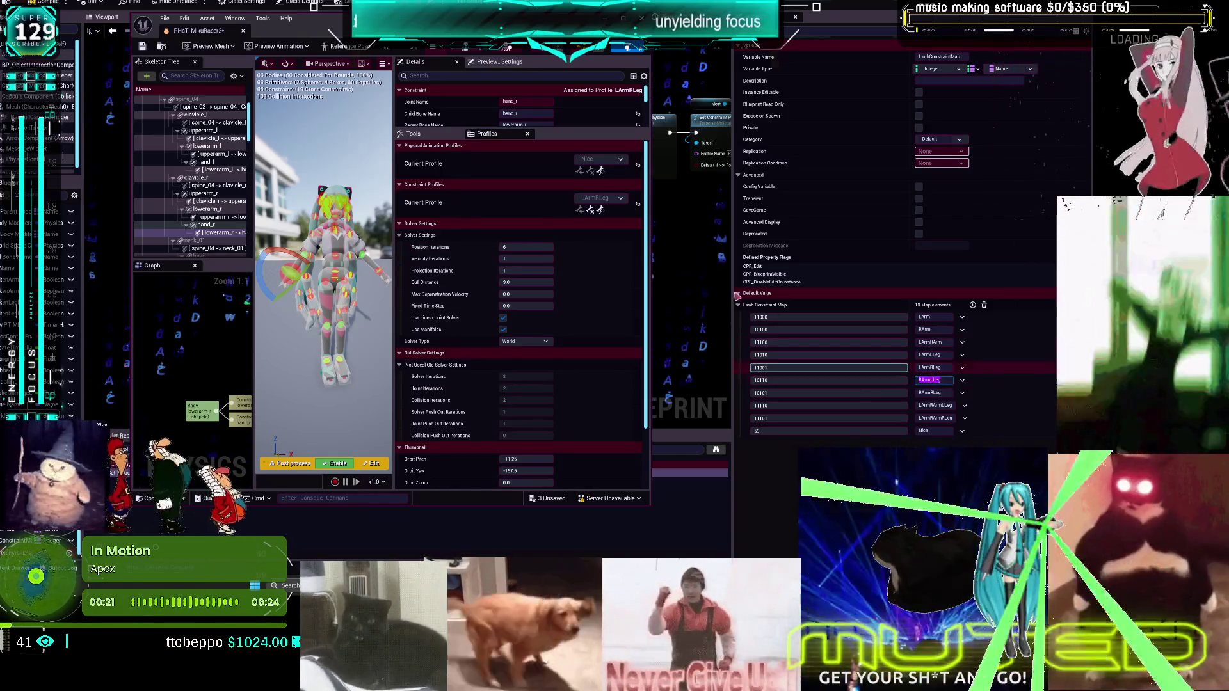
pyautogui.click(599, 197)
pyautogui.click(609, 316)
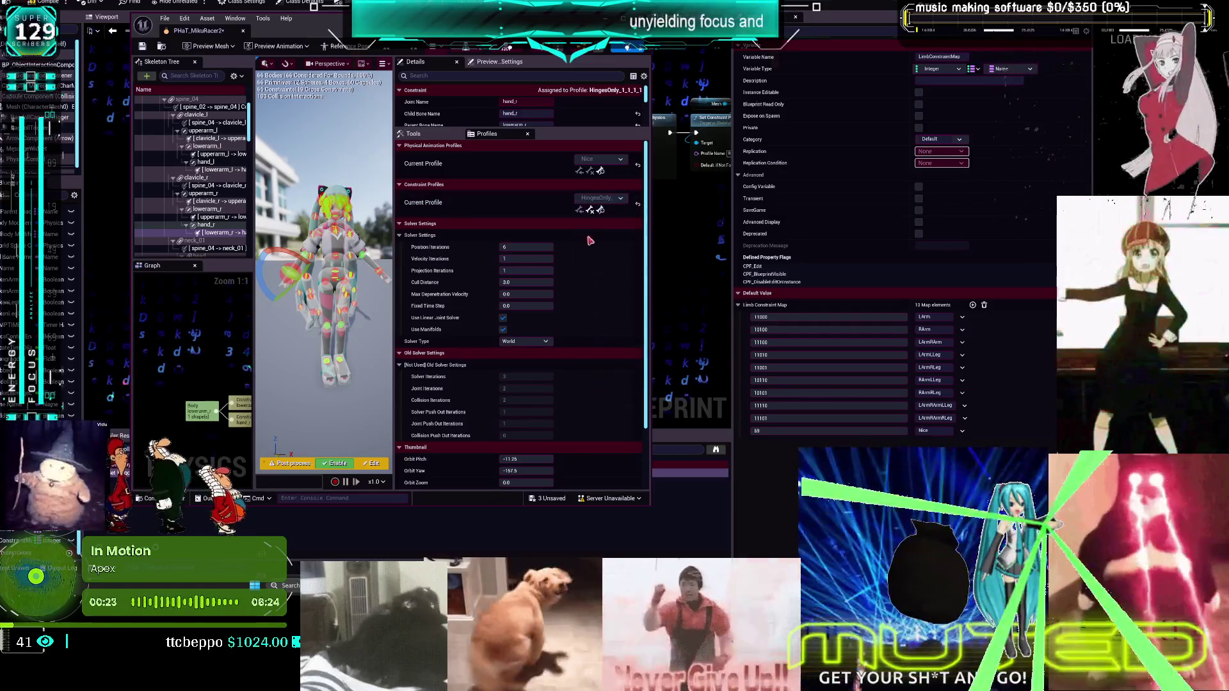
pyautogui.click(599, 197)
pyautogui.click(601, 256)
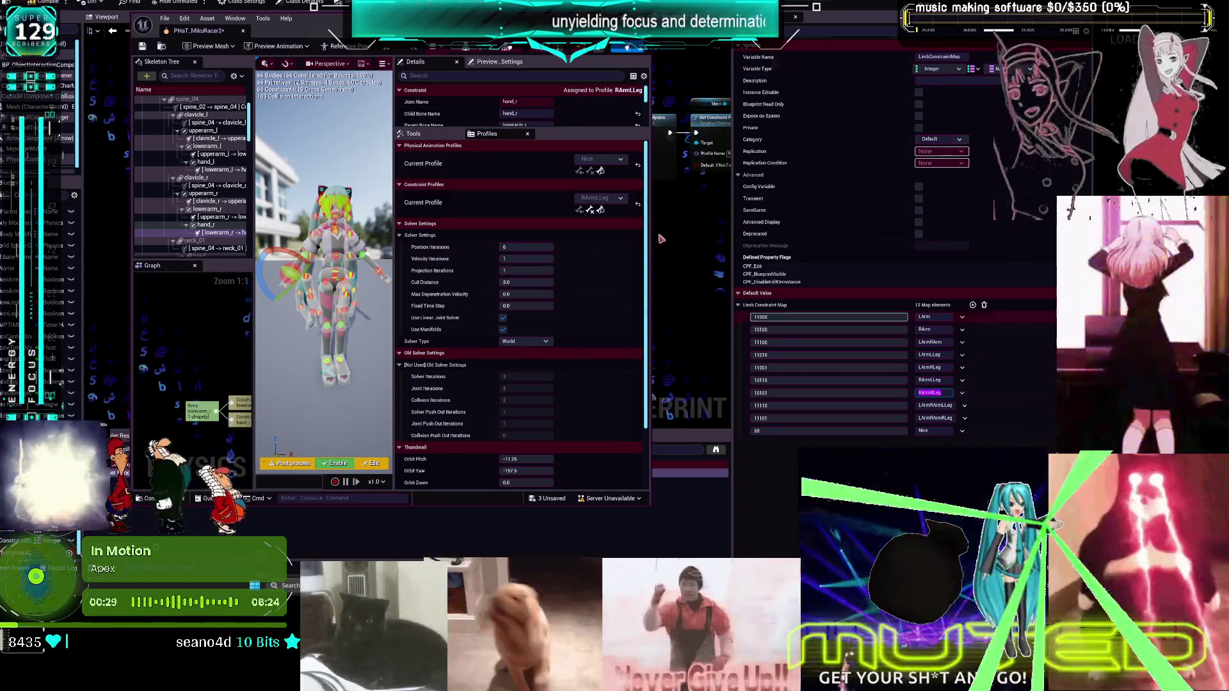
# Select the HingesOnly_1_1_1 and HingesOnly_1_1 profiles for renaming
pyautogui.click(600, 198)
pyautogui.click(611, 364)
pyautogui.click(600, 198)
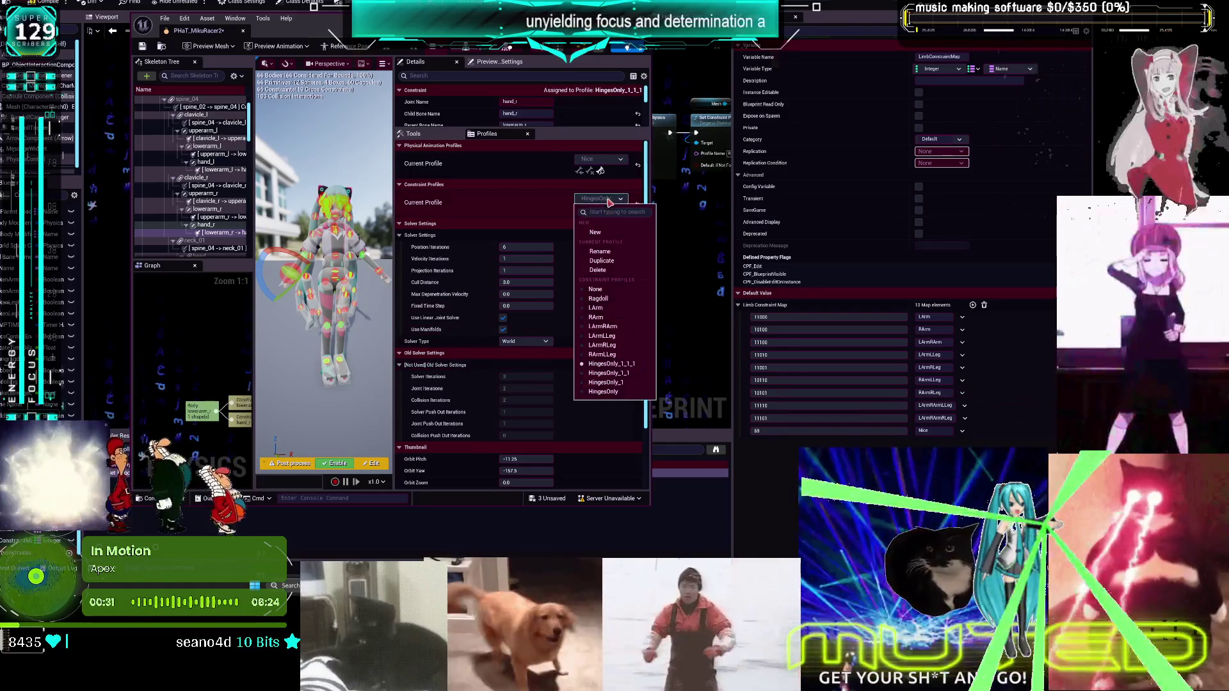
pyautogui.click(603, 254)
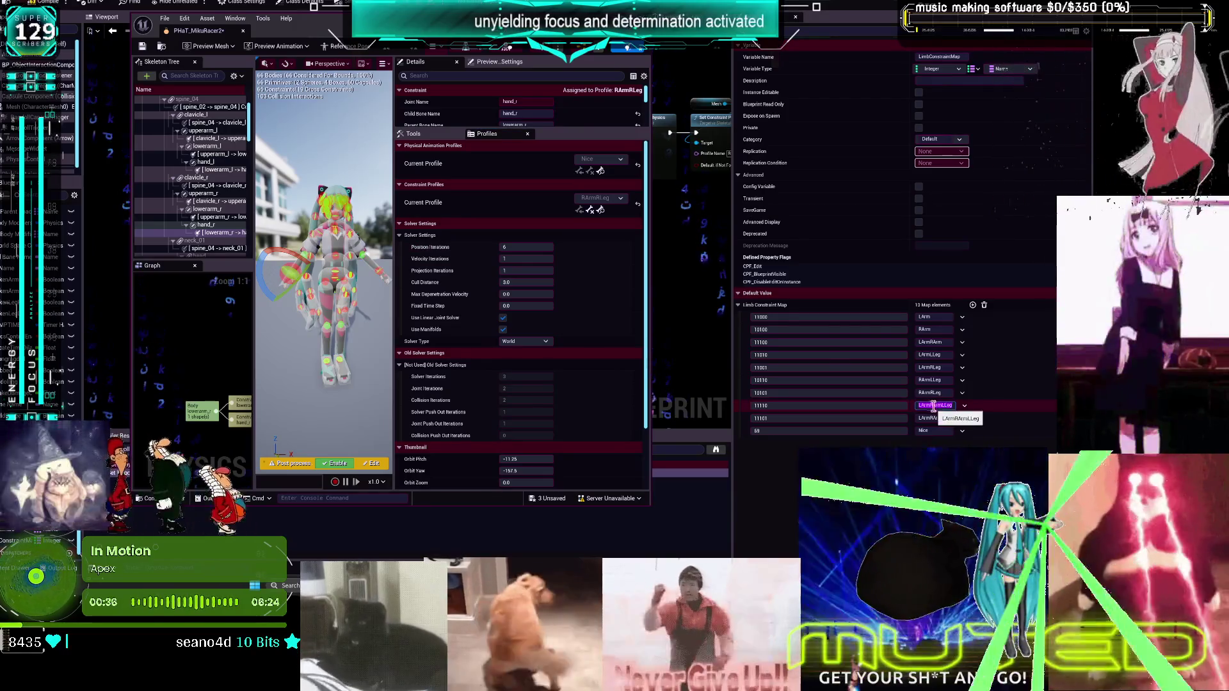
pyautogui.click(600, 198)
pyautogui.click(607, 341)
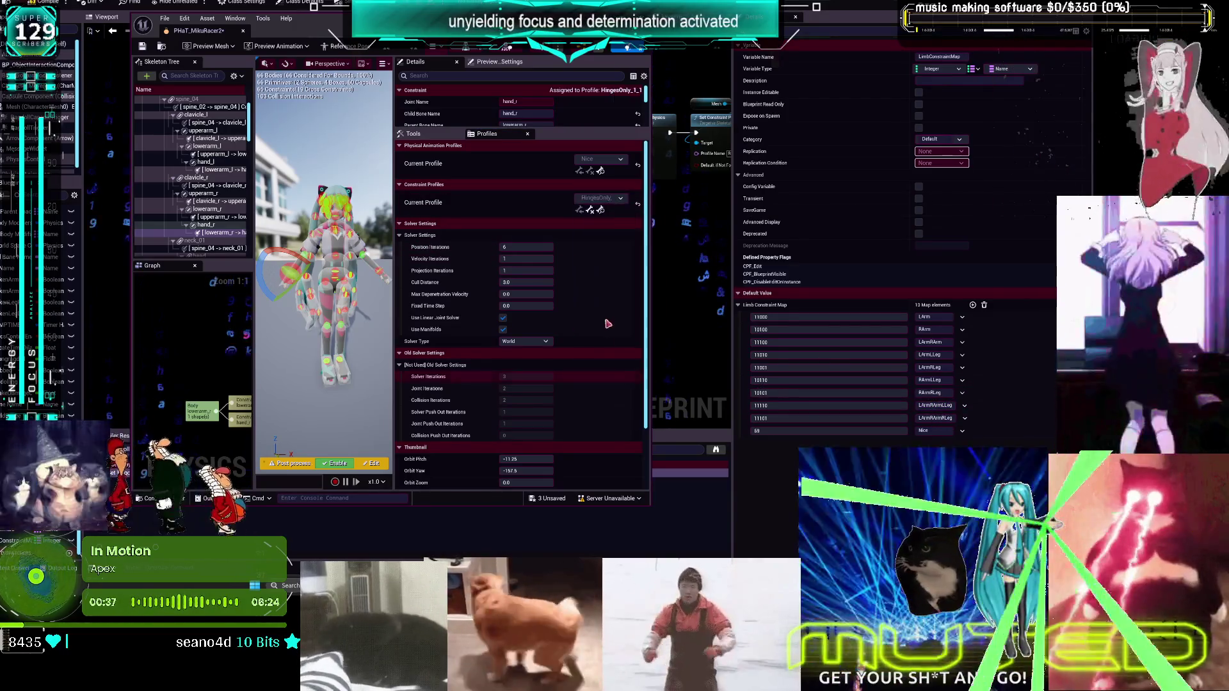
pyautogui.click(600, 198)
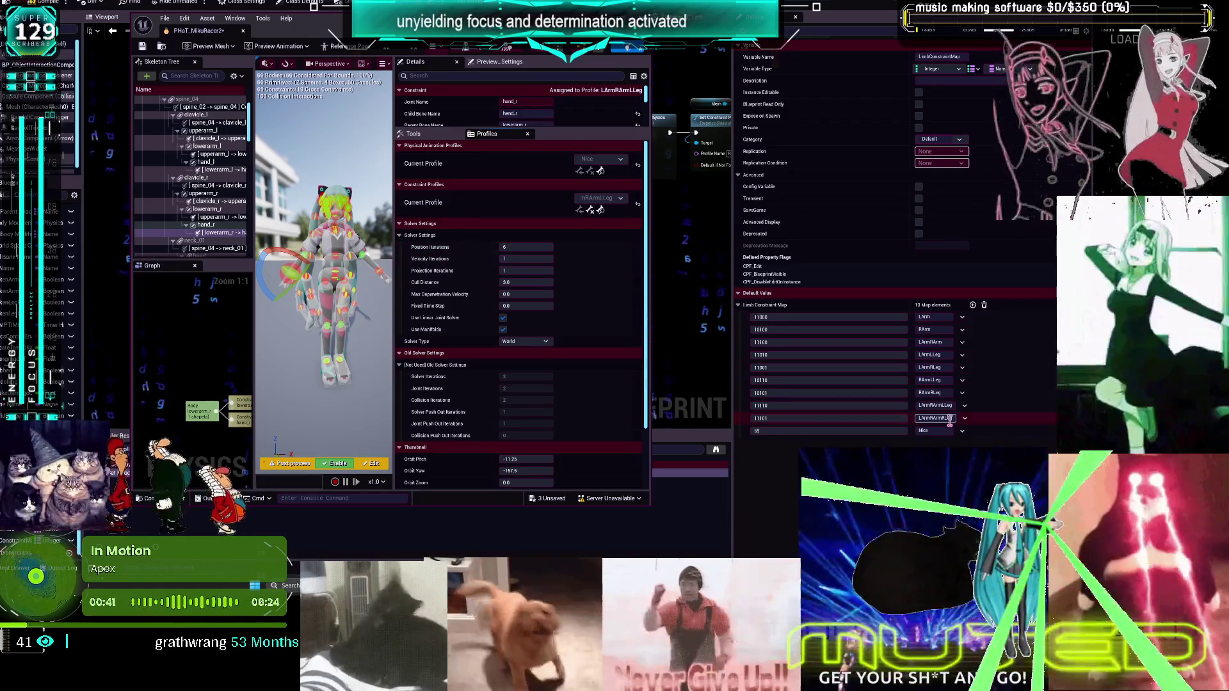
# Rename the HingesOnly_1 profile to LArmRArmRLeg
pyautogui.click(605, 199)
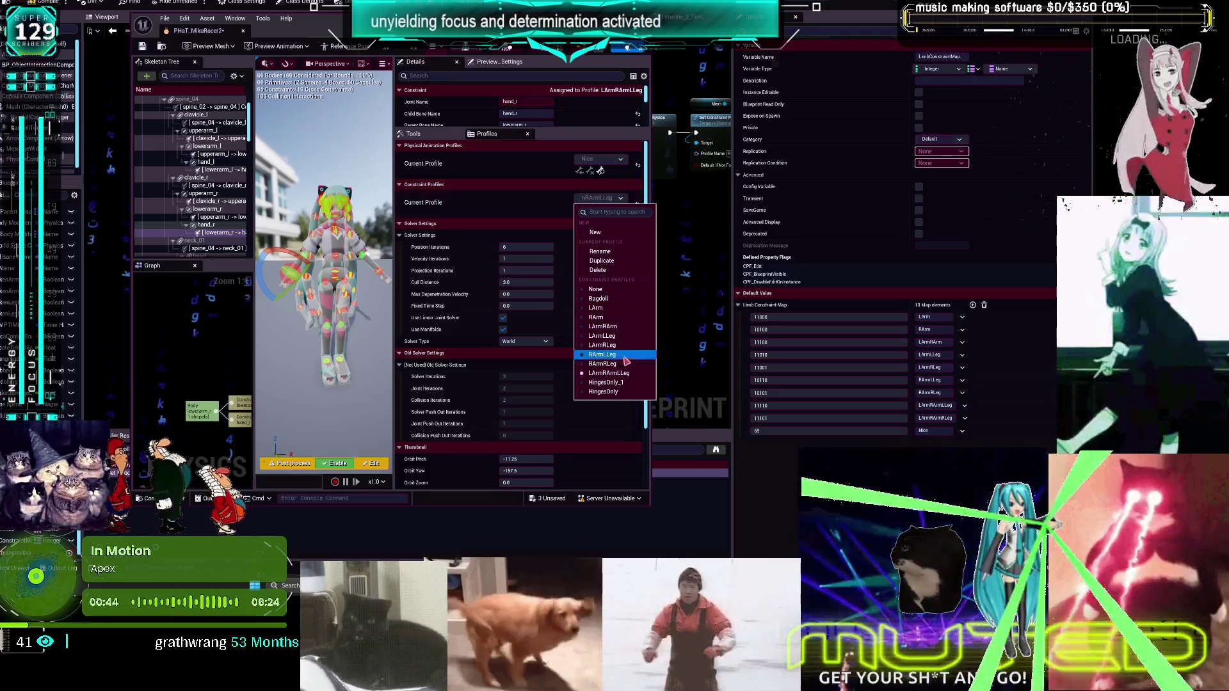
pyautogui.click(605, 382)
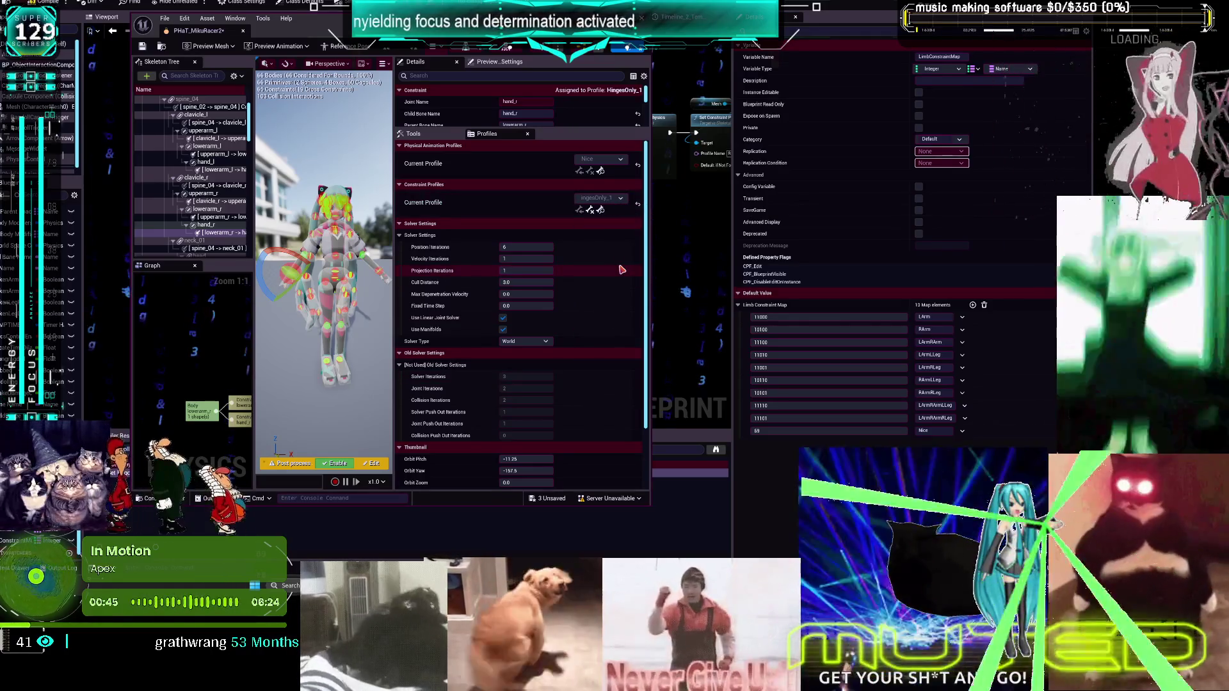
pyautogui.click(602, 199)
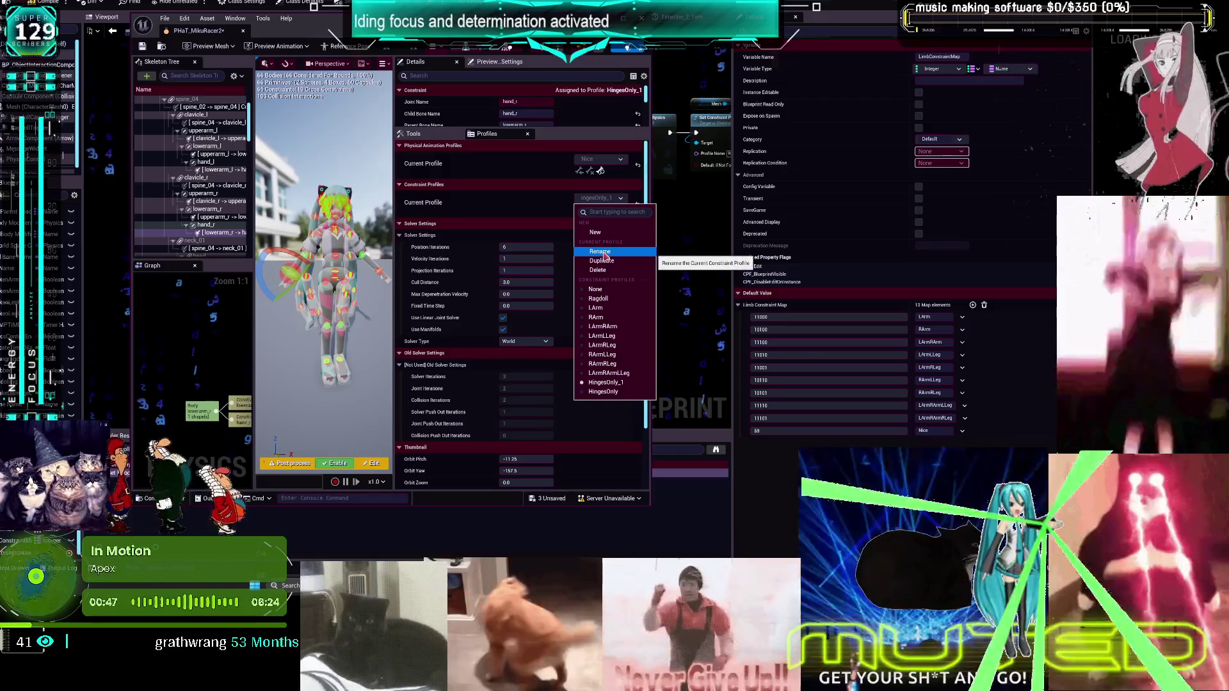
pyautogui.click(604, 258)
pyautogui.write('LArmRArmRLeg')
pyautogui.press('Return')
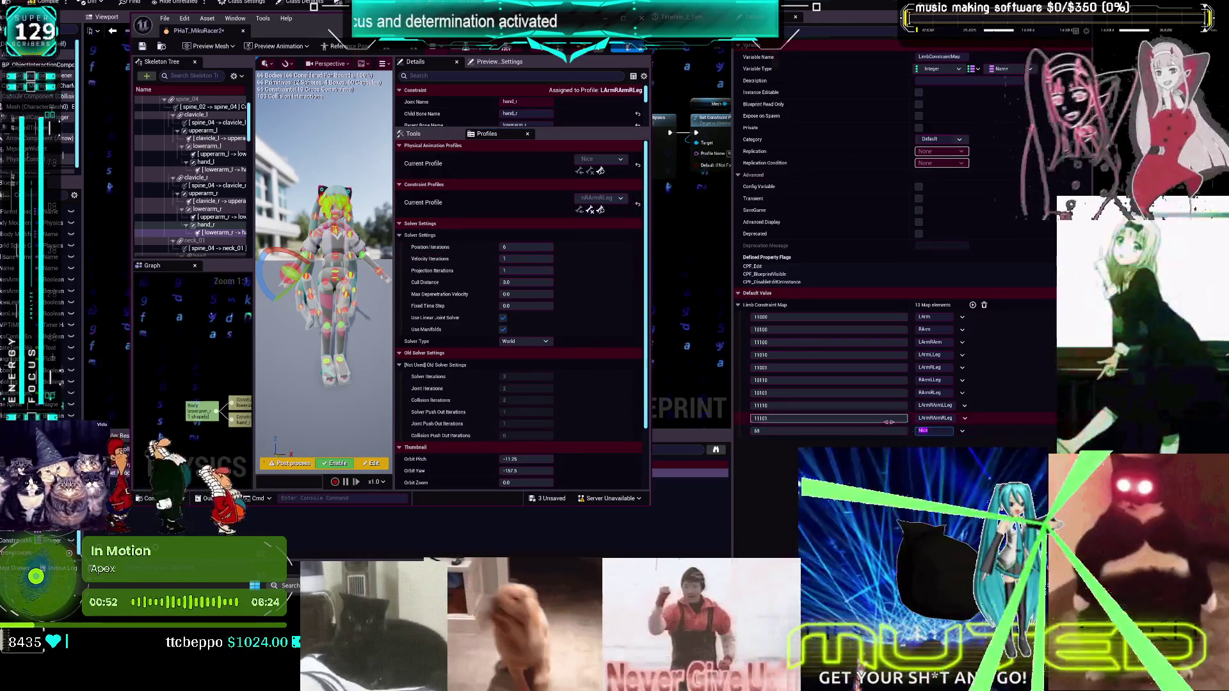
# Select the HingesOnly profile and set the last Limb Constraint Map value to HingesOnly
pyautogui.click(605, 198)
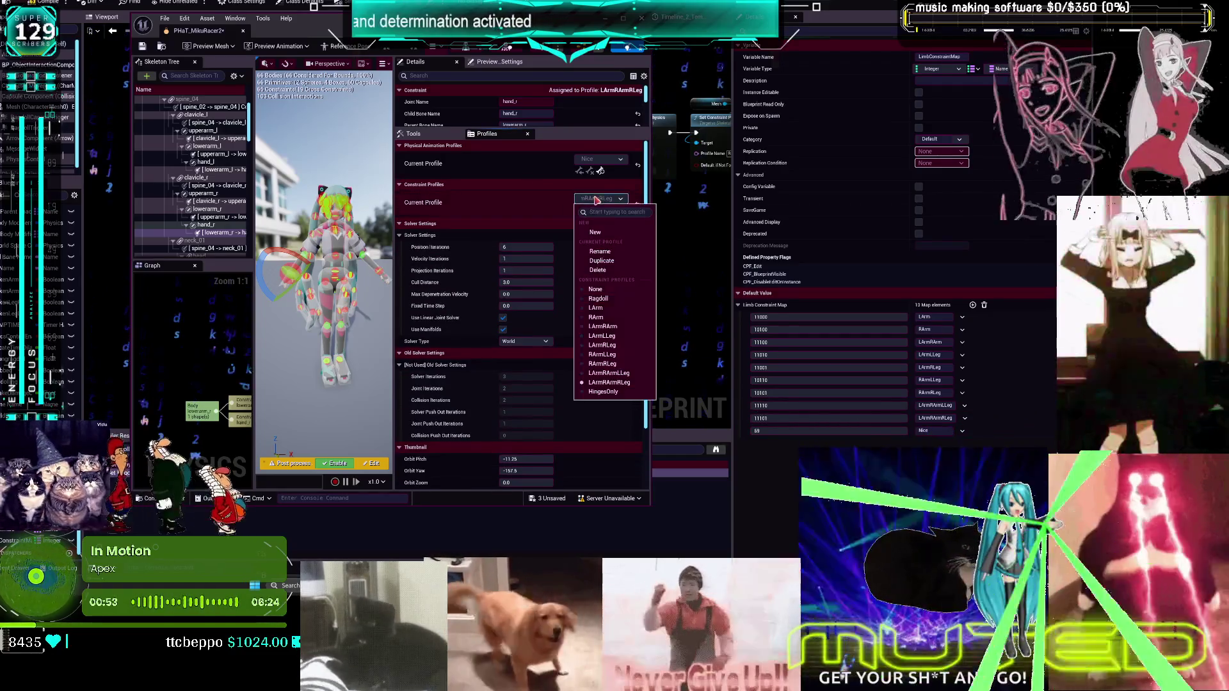
pyautogui.click(613, 394)
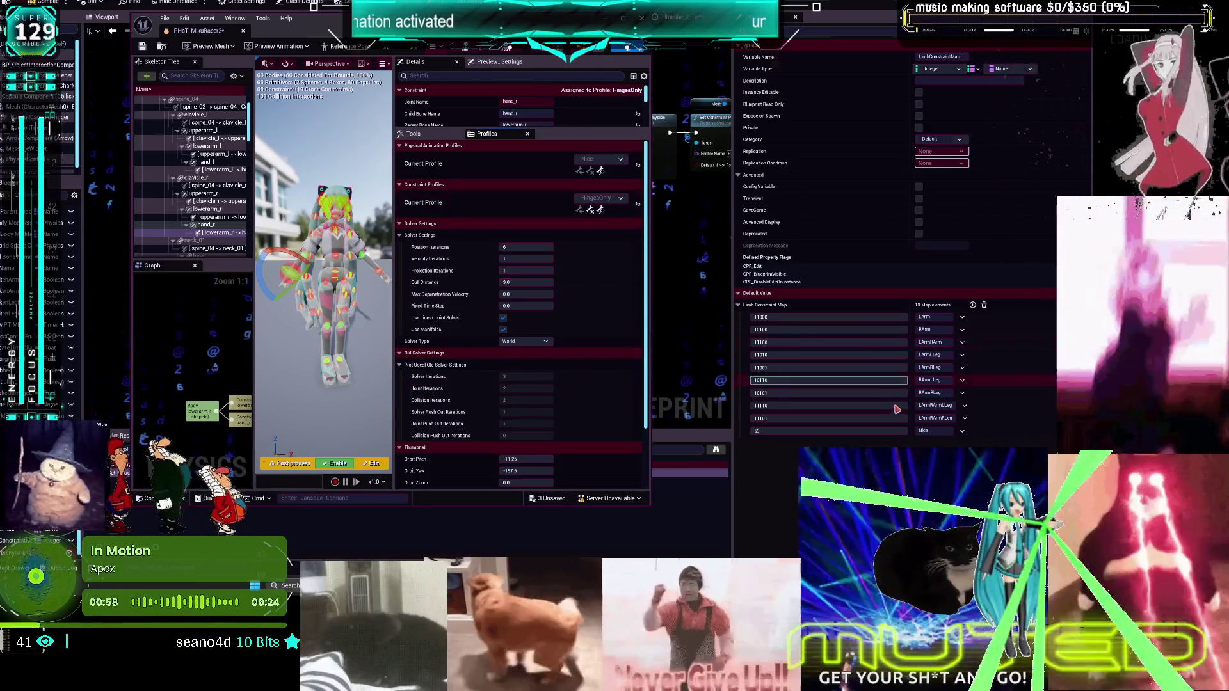
pyautogui.click(929, 430)
pyautogui.write('H')
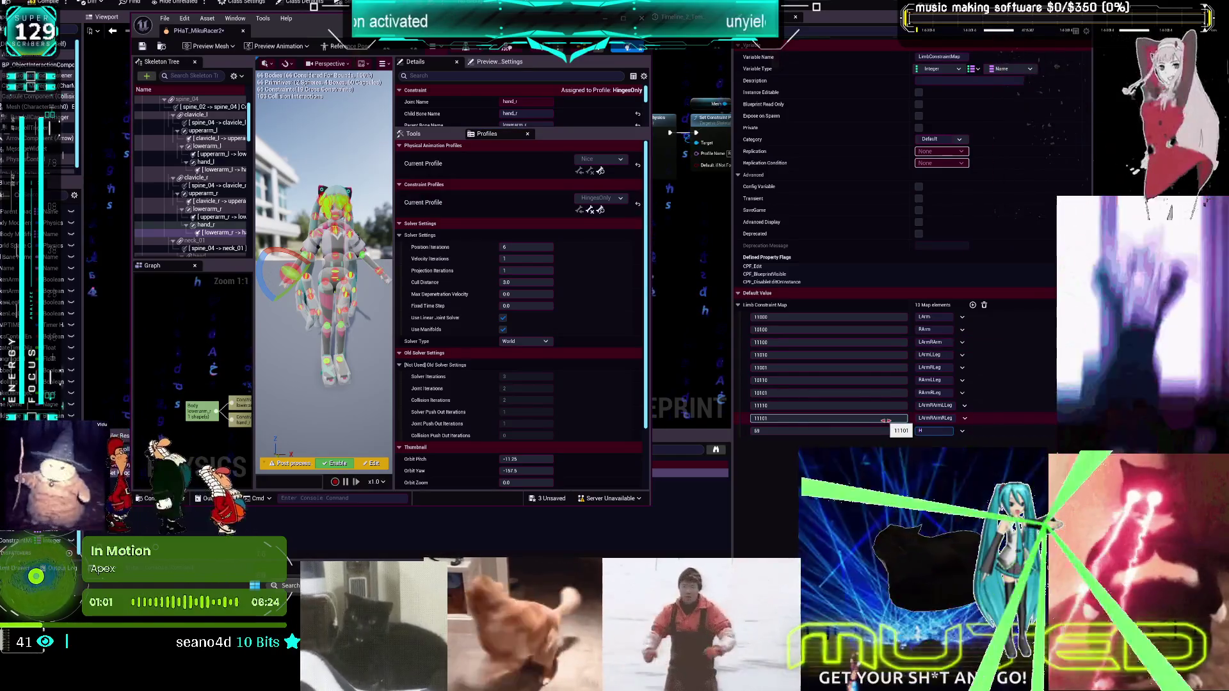
pyautogui.write('in')
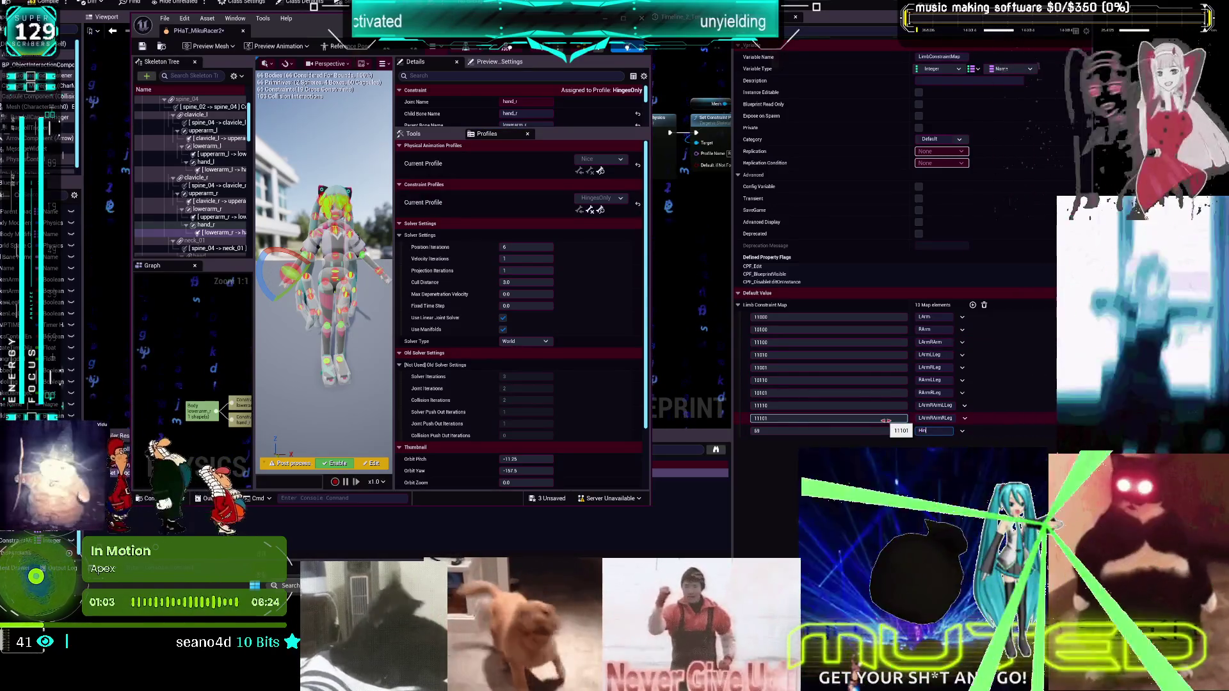
pyautogui.write('gesOnly')
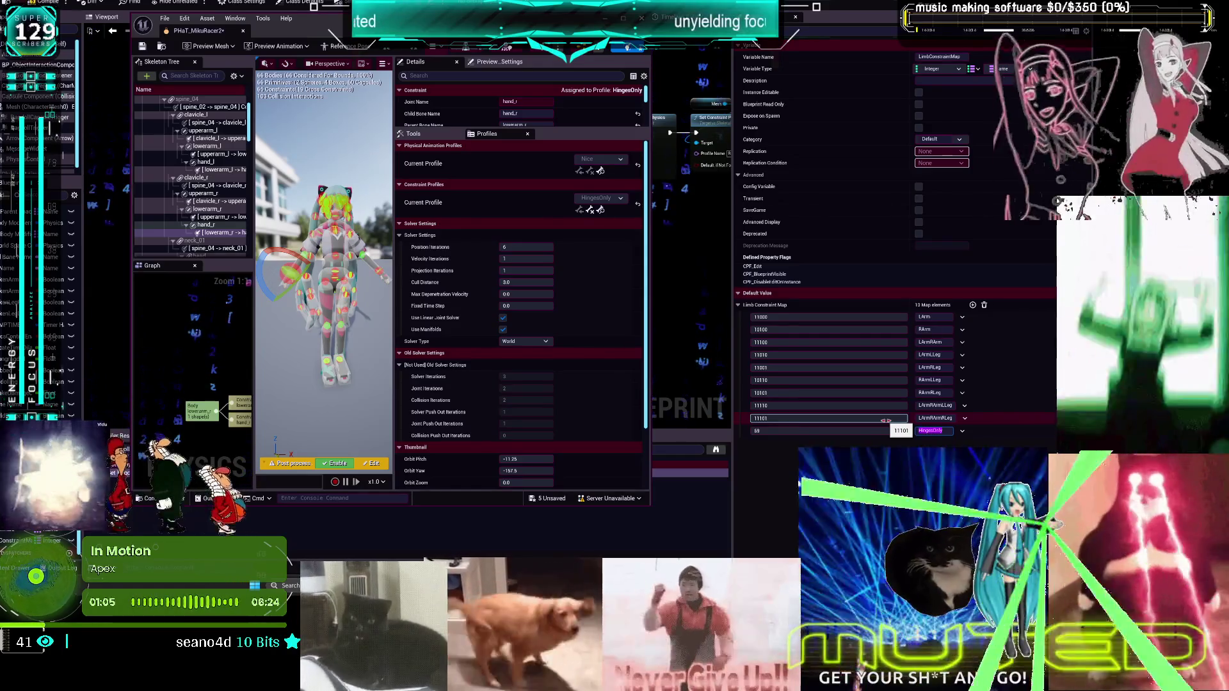
pyautogui.press('Return')
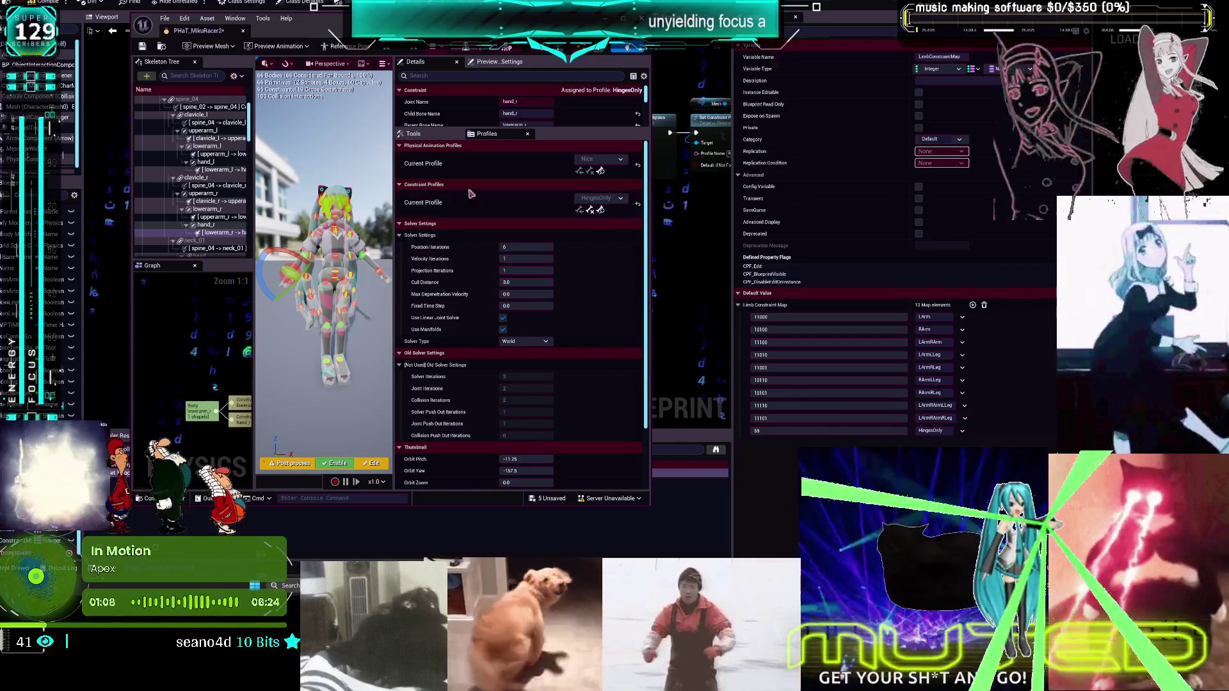
pyautogui.click(611, 197)
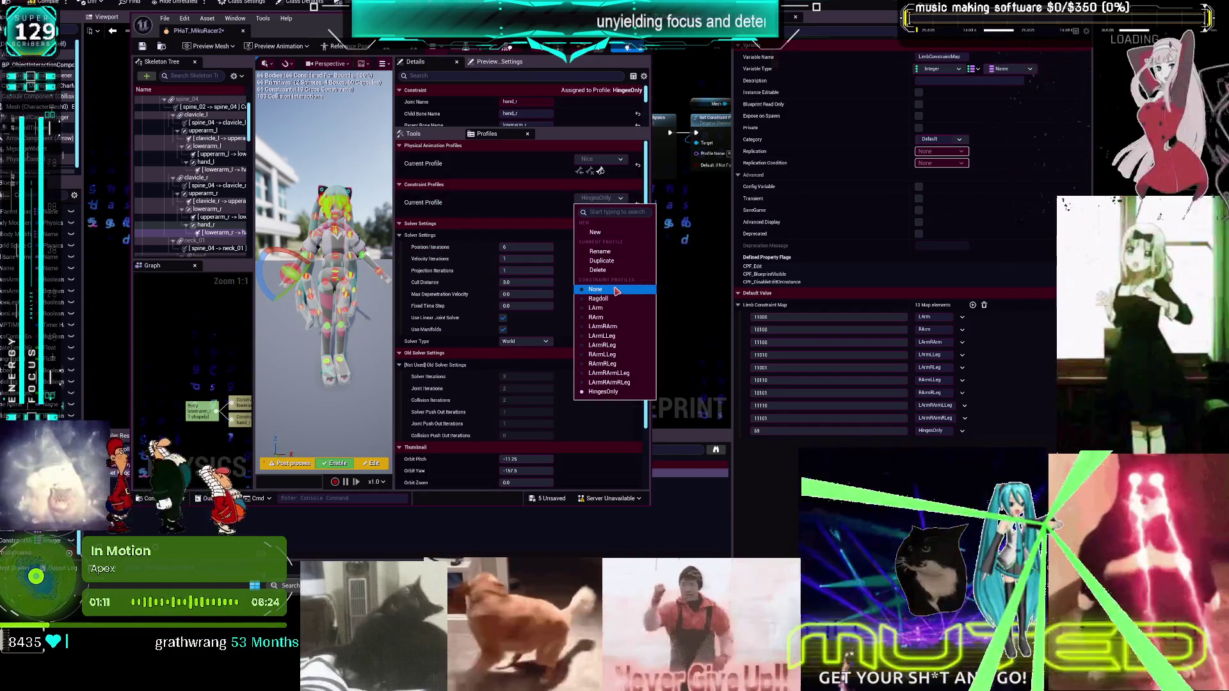
pyautogui.click(549, 205)
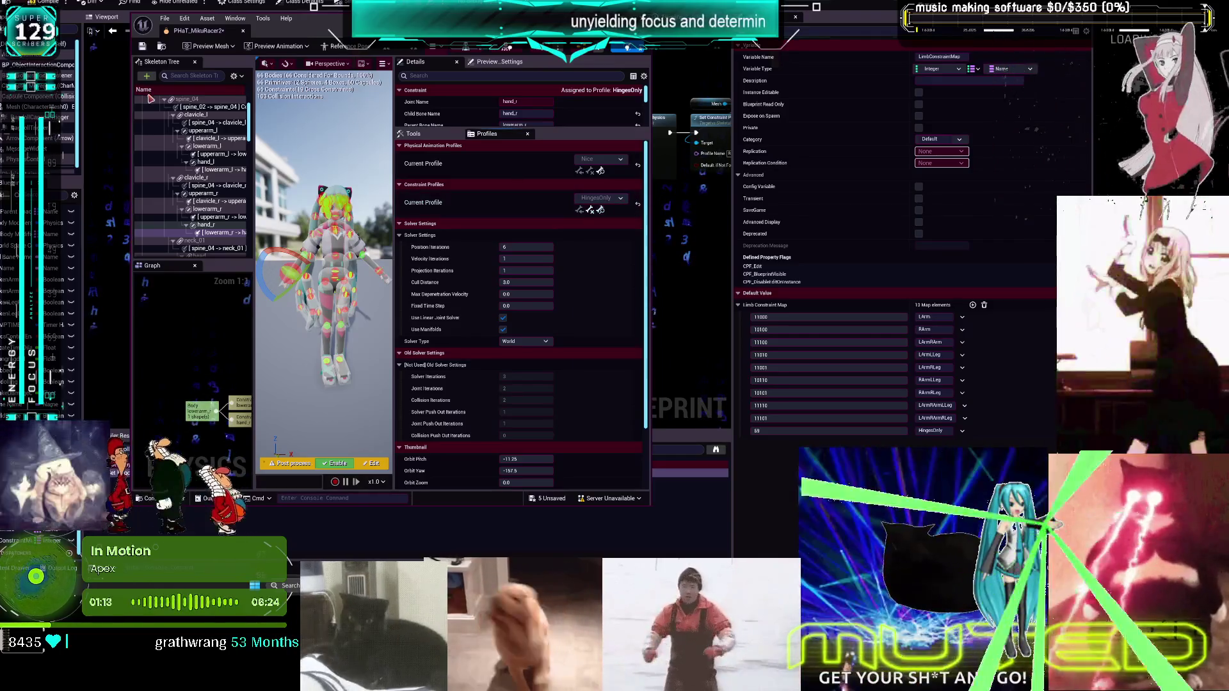
pyautogui.press('super+Up')
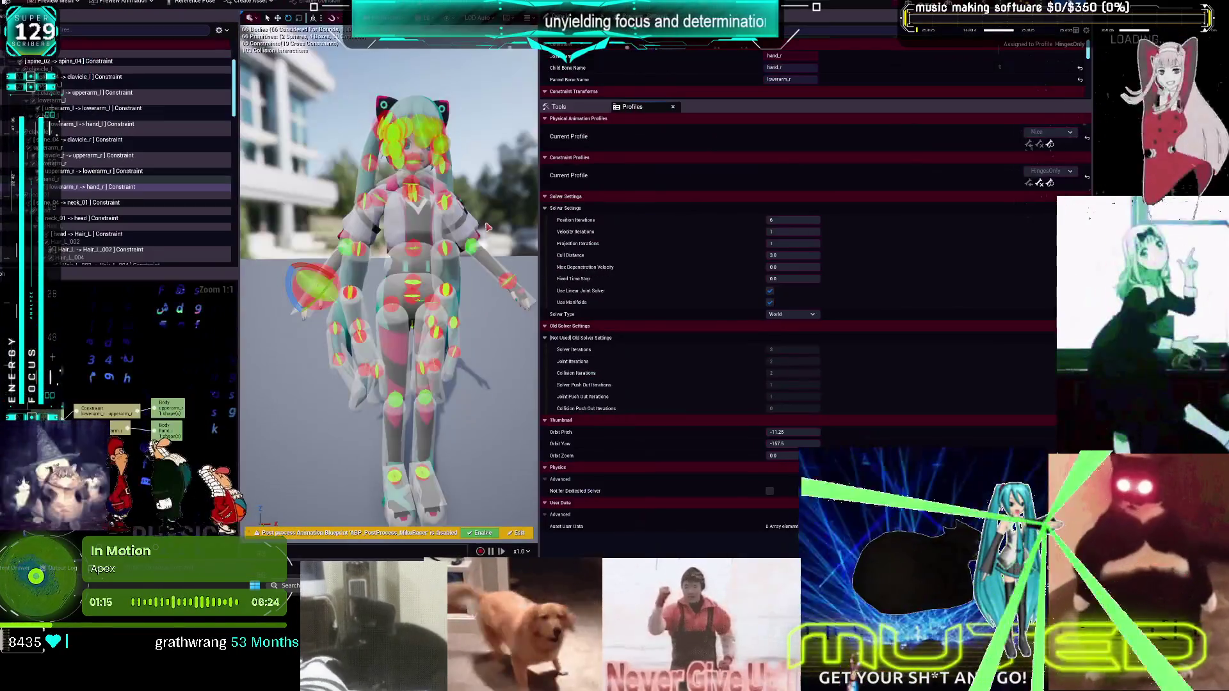
# Widen the viewport to see the character larger and check the Constraint Profile list
pyautogui.moveTo(540, 220); pyautogui.dragTo(805, 249)
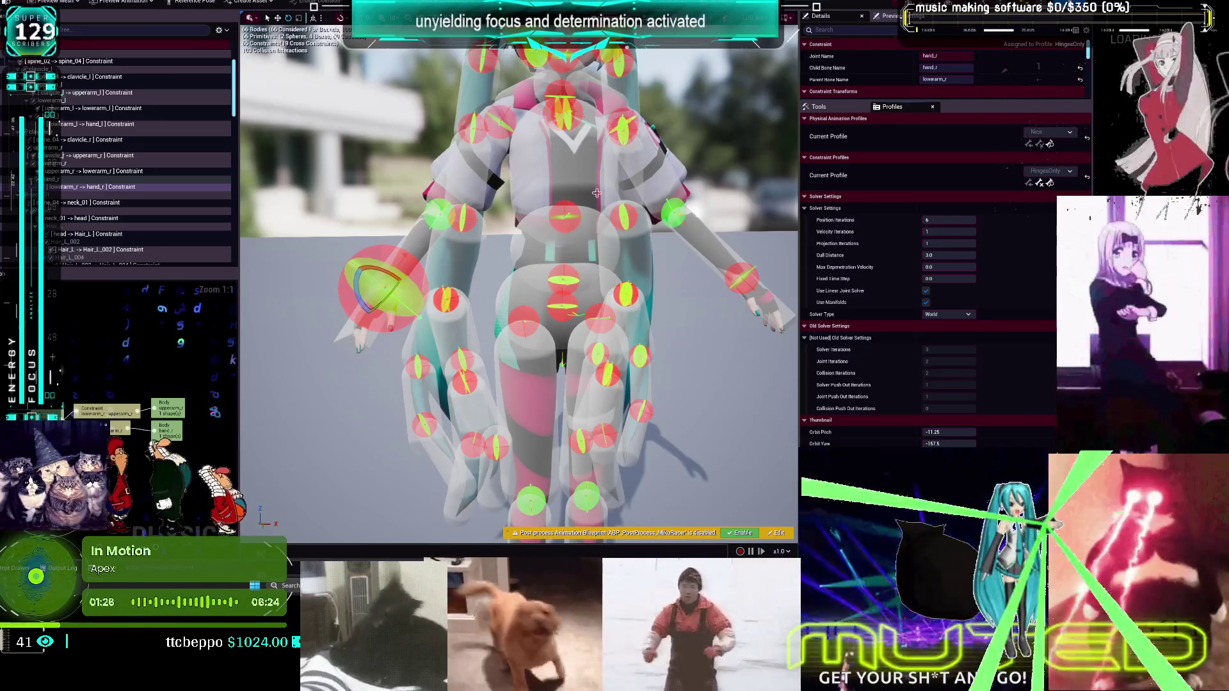
pyautogui.click(1053, 171)
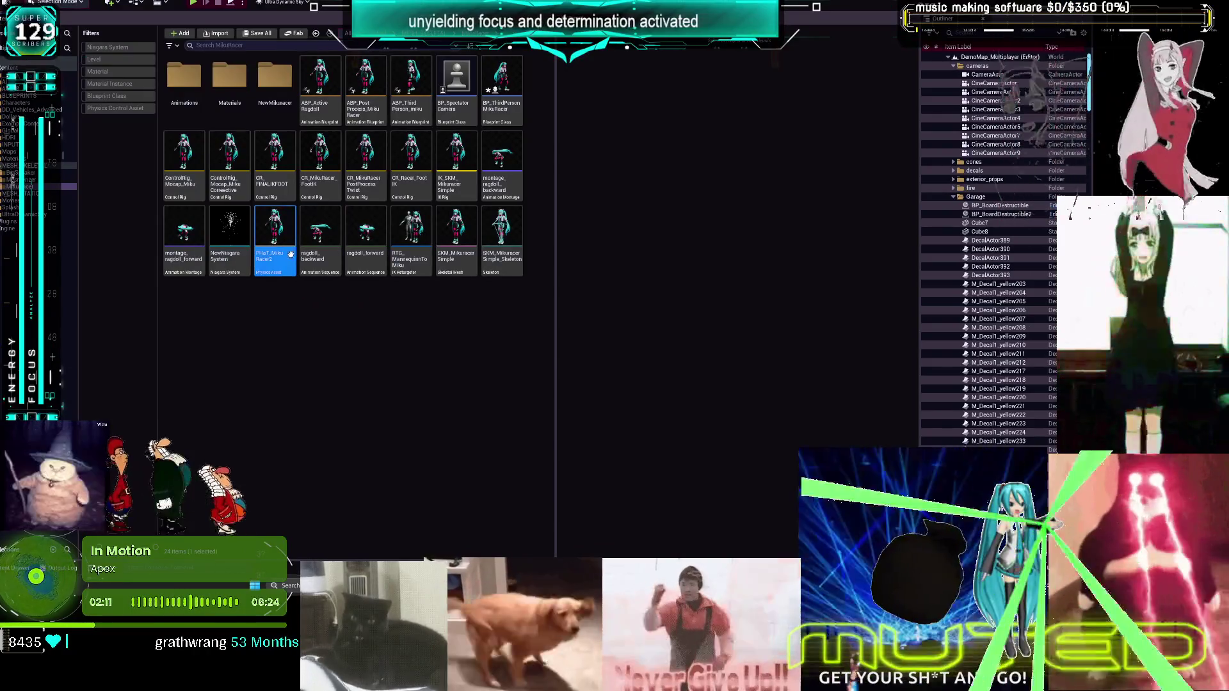
# Save all assets, then open the PHaT_MikuRacer3 copy of the physics asset
pyautogui.hotkey('ctrl', 's')
pyautogui.click(178, 310)
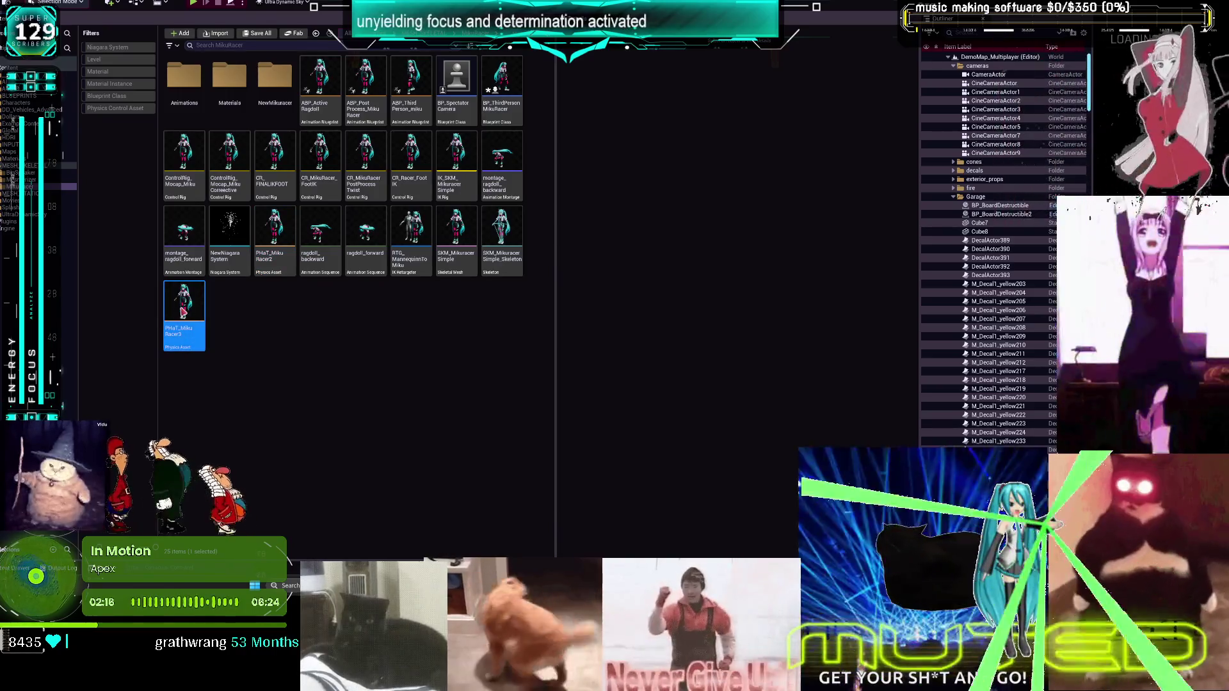
pyautogui.doubleClick(183, 311)
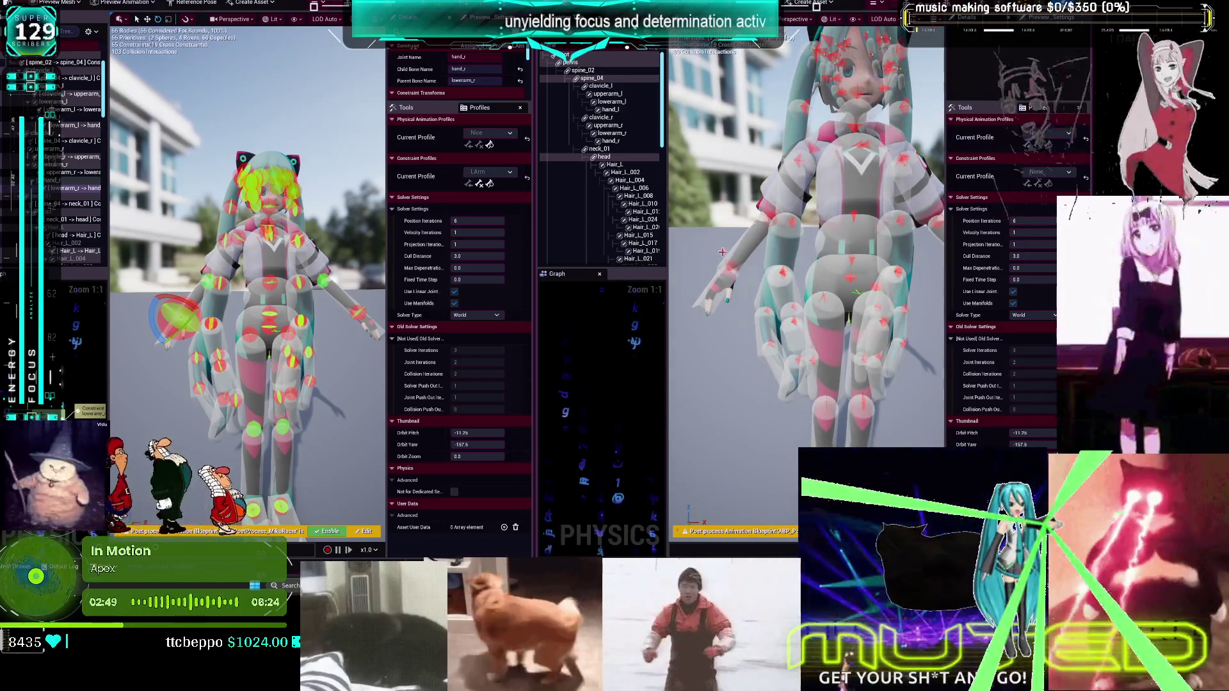
# Make the right hierarchy hide bodies and list constraints
pyautogui.scroll(-3, 602, 410)
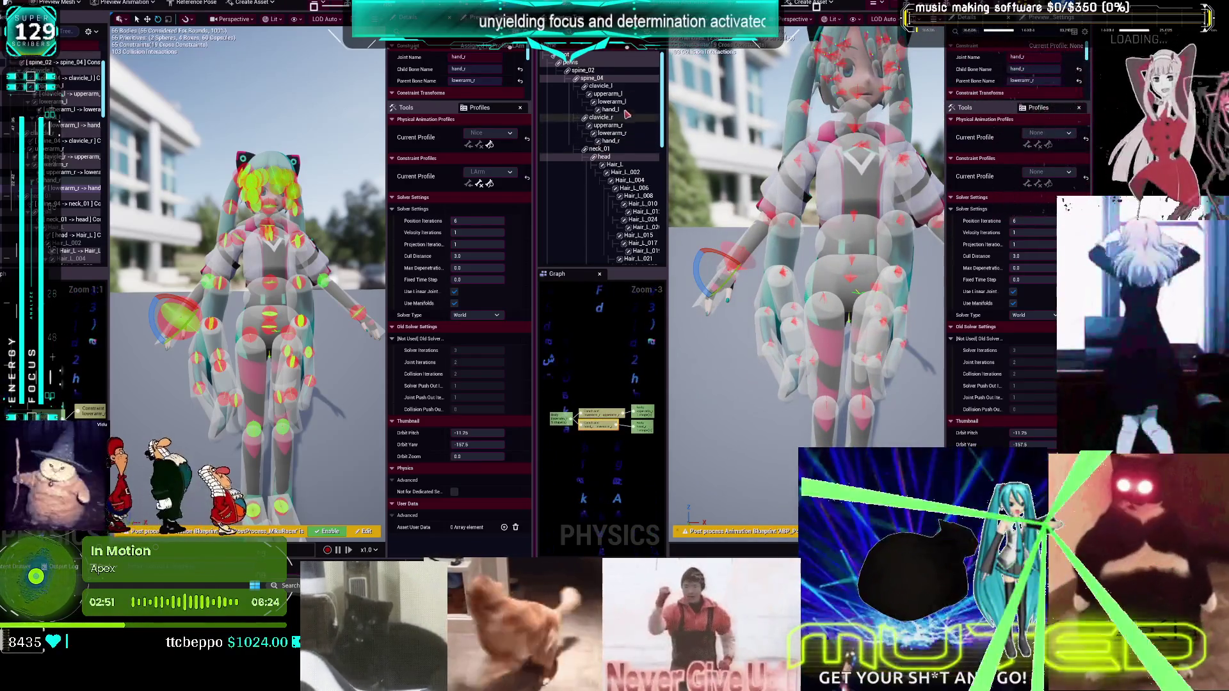
pyautogui.click(656, 47)
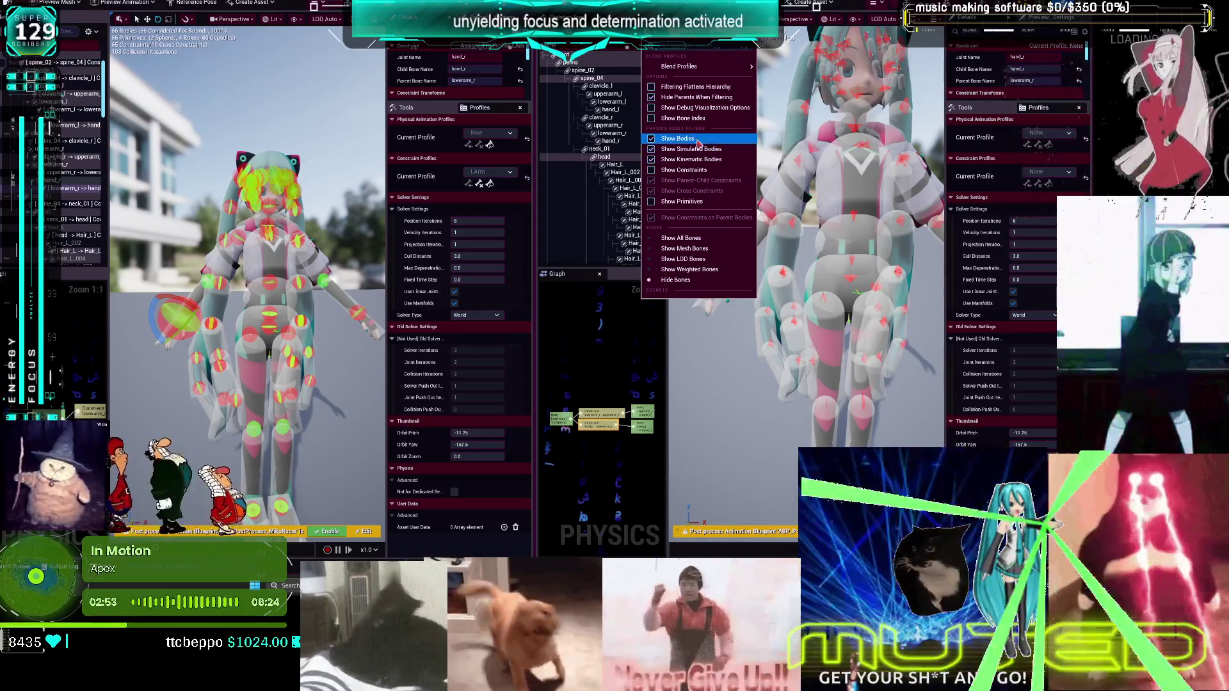
pyautogui.click(669, 138)
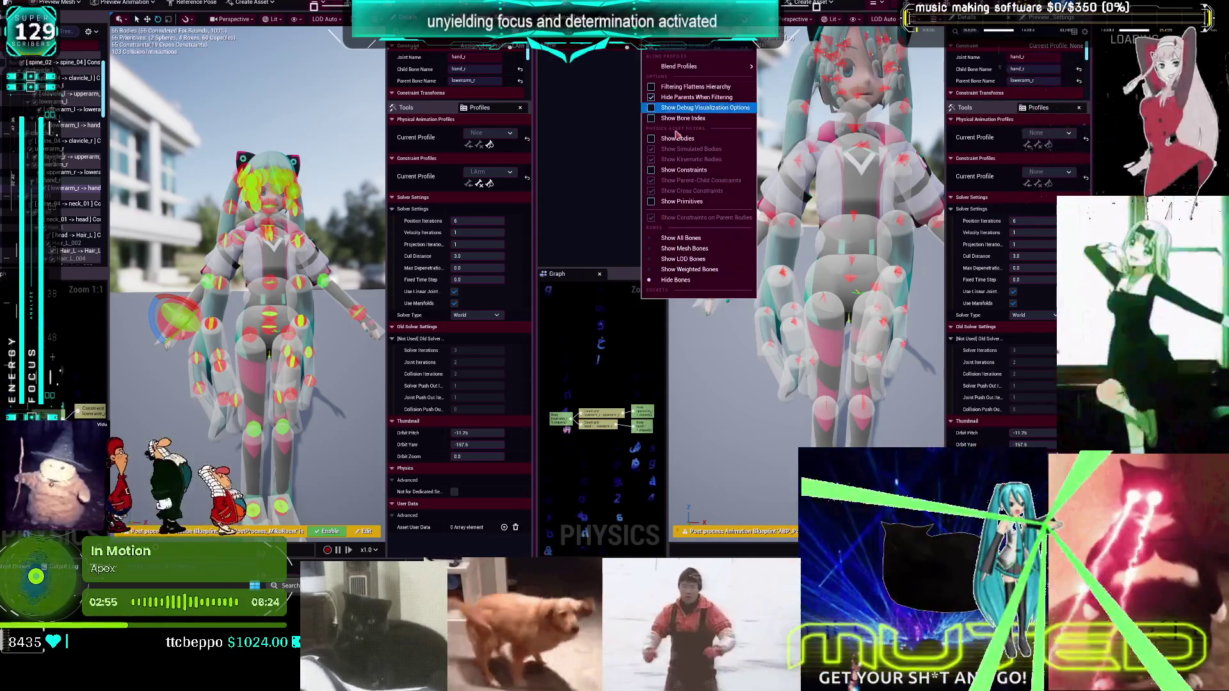
pyautogui.click(683, 170)
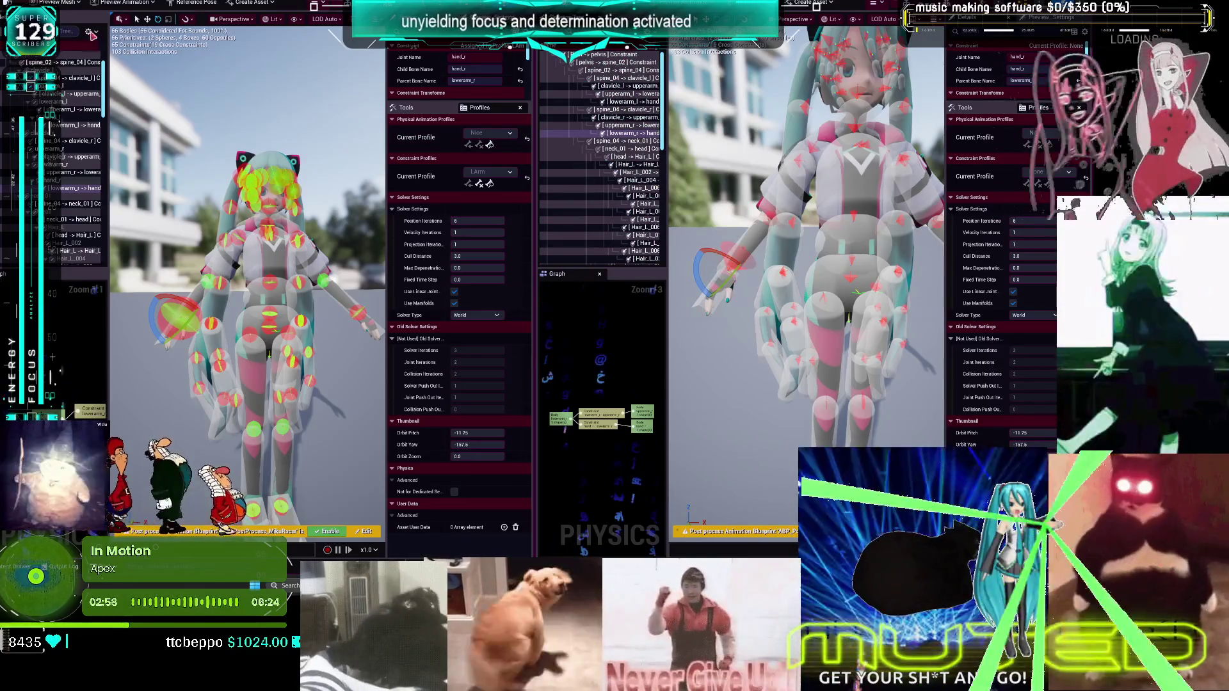
# Make the left hierarchy hide bodies and show parent-child and cross constraints
pyautogui.click(88, 31)
pyautogui.moveTo(122, 66)
pyautogui.click(128, 139)
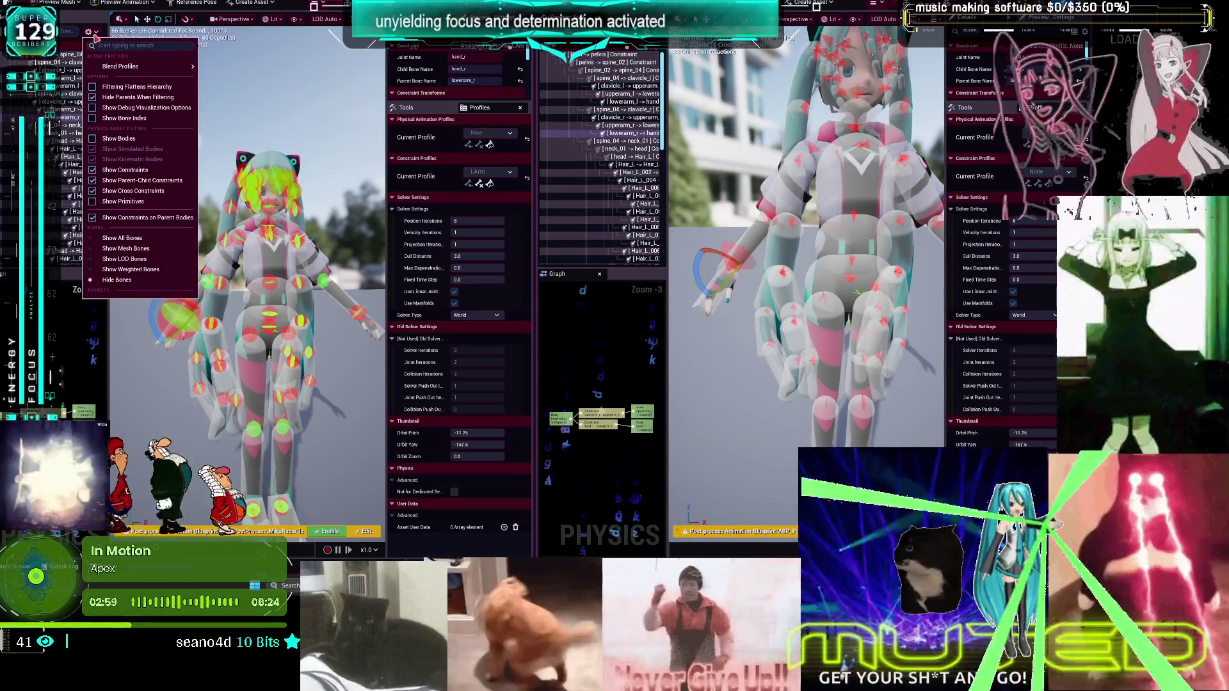
pyautogui.click(142, 180)
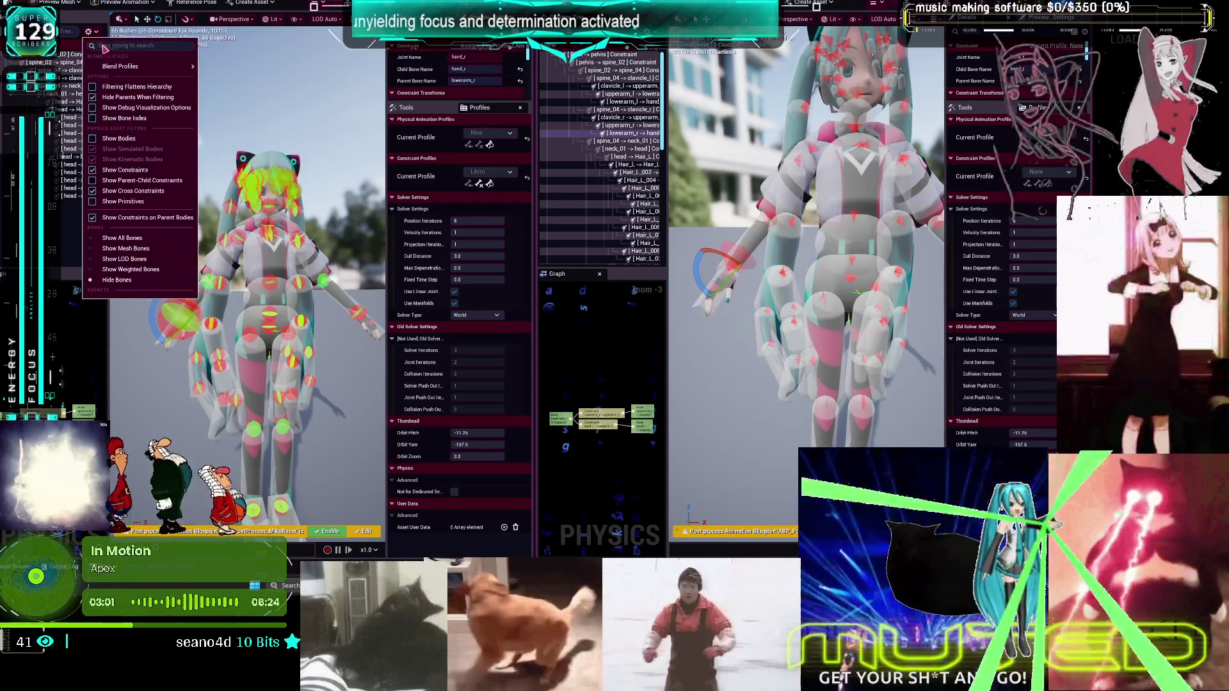
pyautogui.click(146, 191)
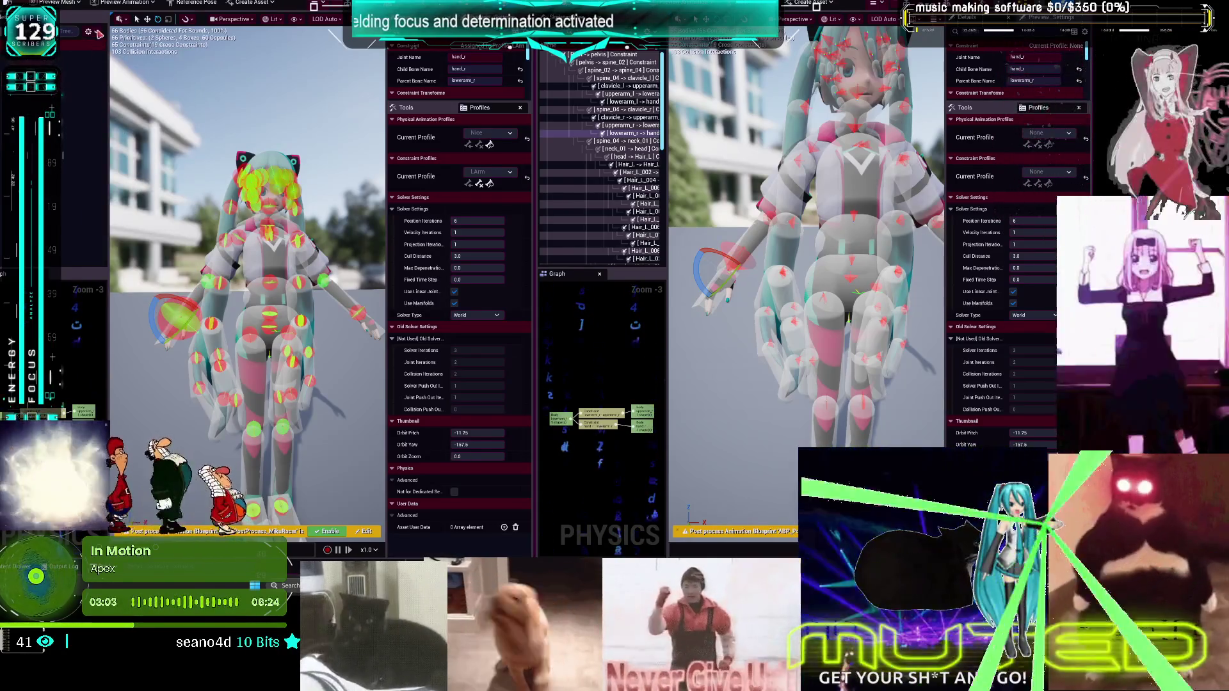
pyautogui.click(91, 32)
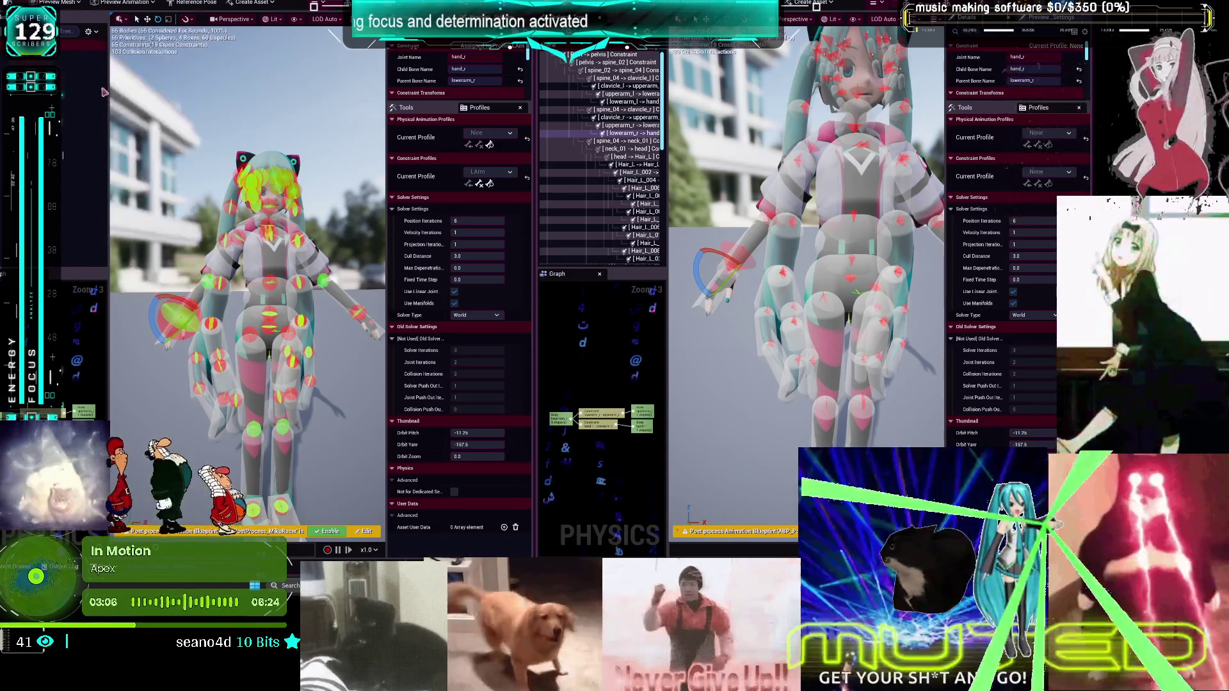
pyautogui.click(92, 31)
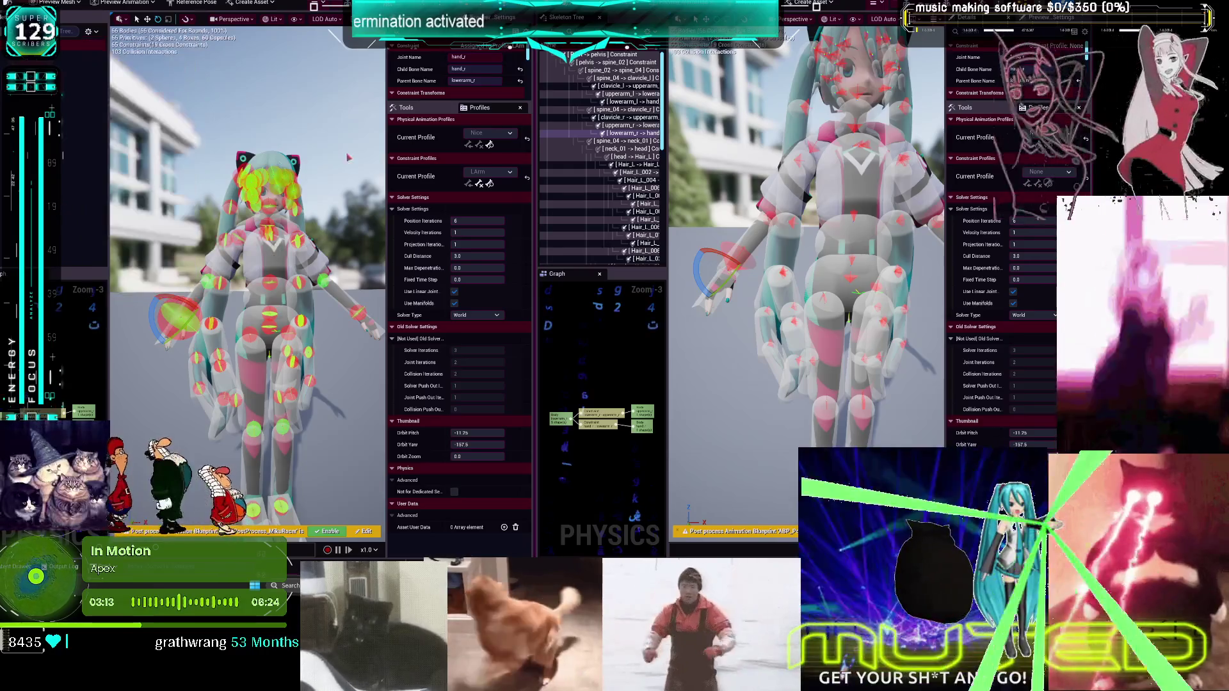
pyautogui.click(650, 32)
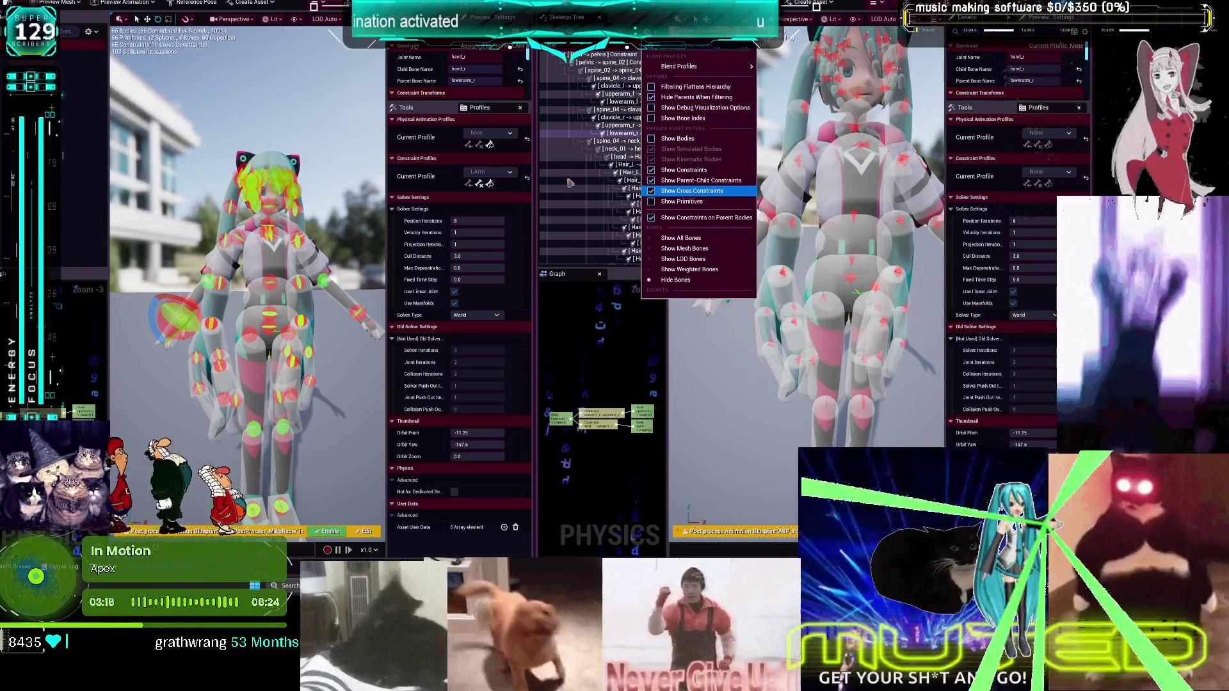
pyautogui.click(88, 31)
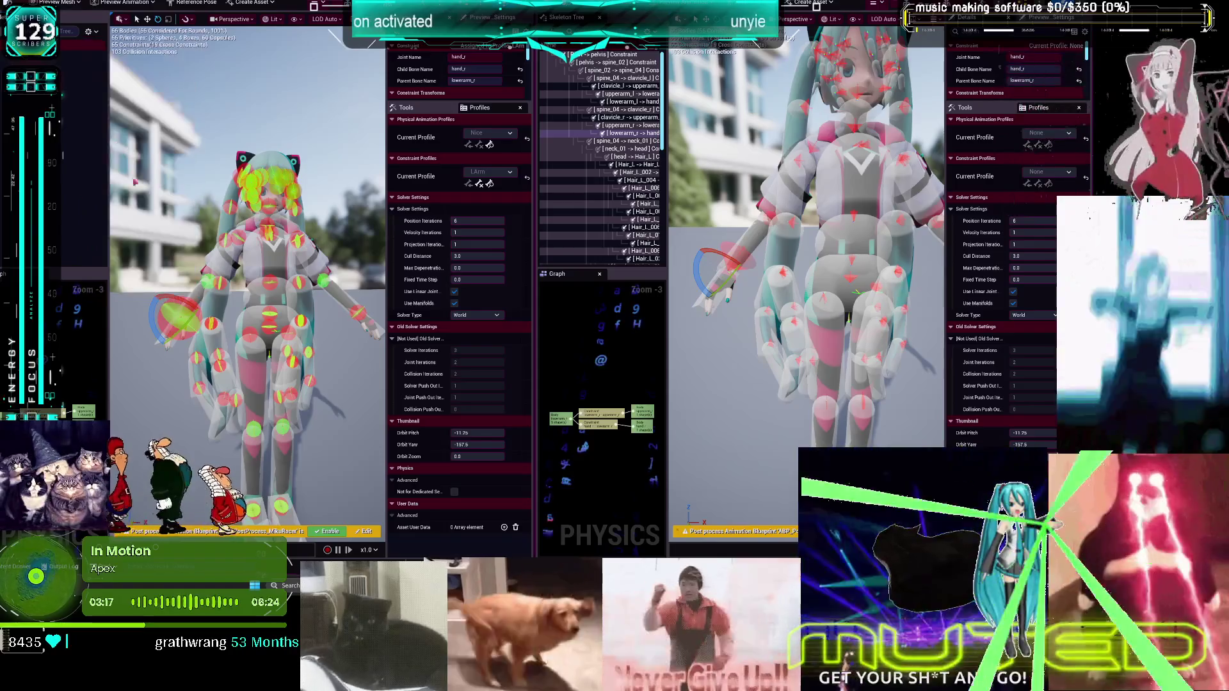
pyautogui.click(138, 190)
pyautogui.click(88, 32)
pyautogui.click(156, 185)
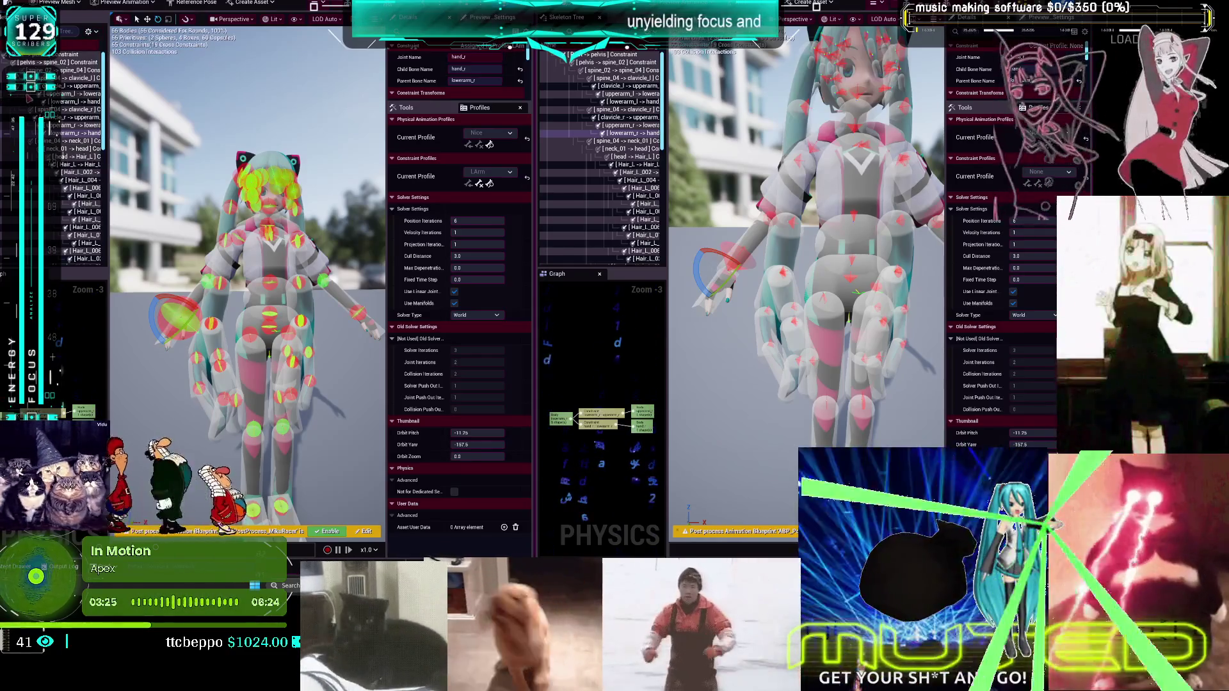
# Widen the hierarchy and Details panels in both physics asset editors
pyautogui.moveTo(110, 120)
pyautogui.mouseDown()
pyautogui.moveTo(246, 120)
pyautogui.moveTo(186, 120)
pyautogui.mouseUp()
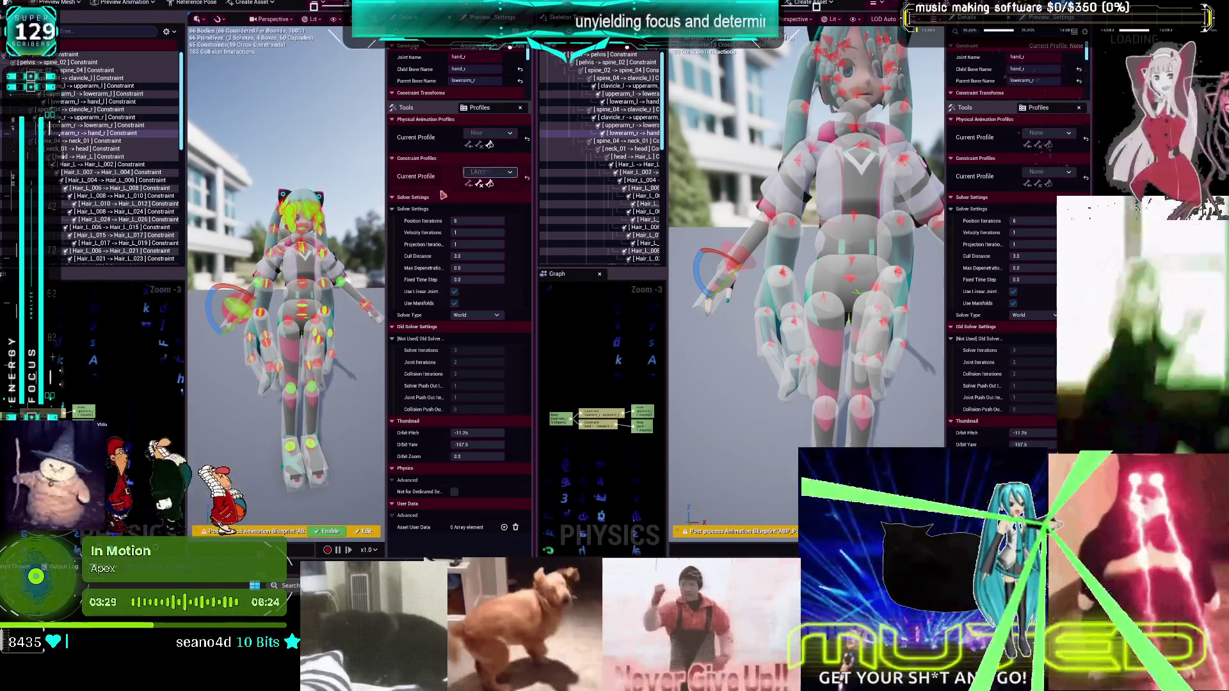
pyautogui.moveTo(385, 208); pyautogui.dragTo(360, 208)
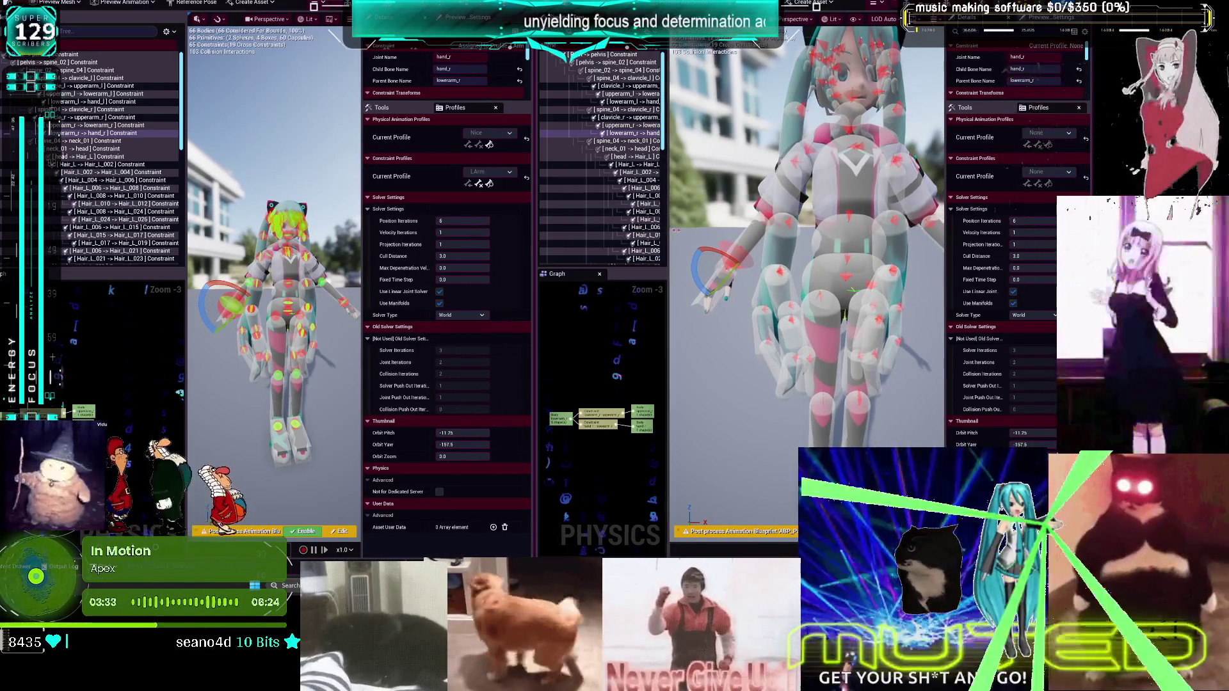
pyautogui.moveTo(666, 242); pyautogui.dragTo(697, 242)
pyautogui.moveTo(945, 242); pyautogui.dragTo(901, 243)
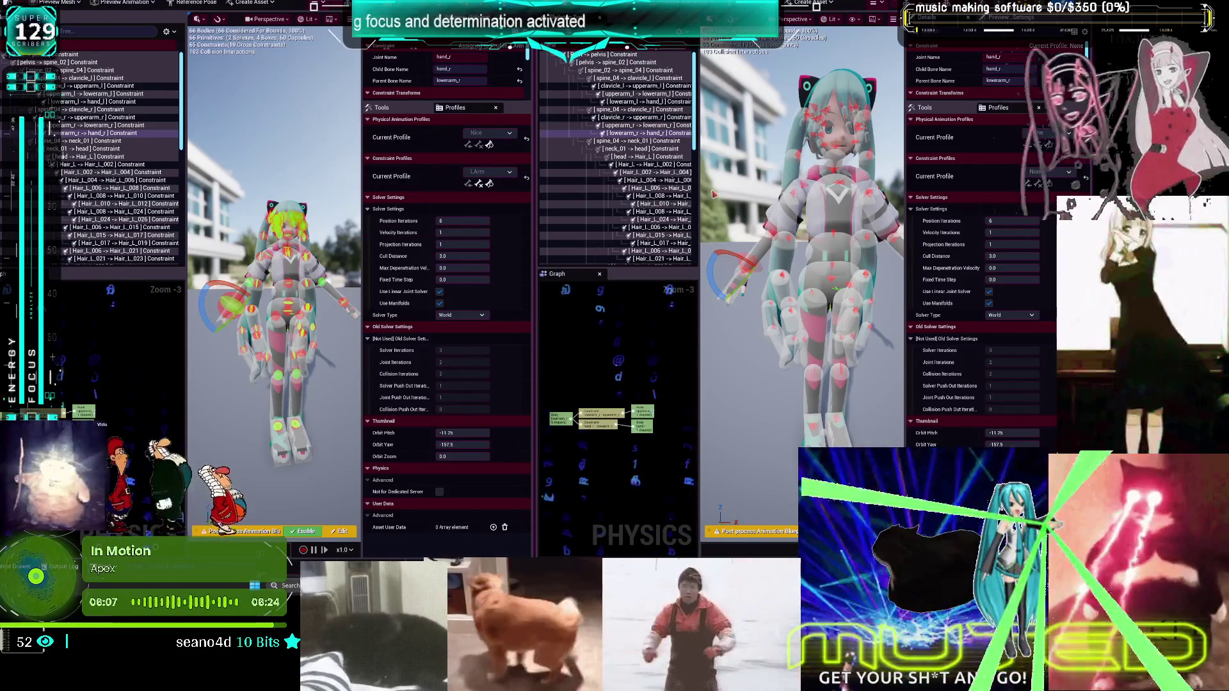
# Select the lowerarm_r to hand_r constraint and switch its profile to Ragdoll
pyautogui.click(666, 133)
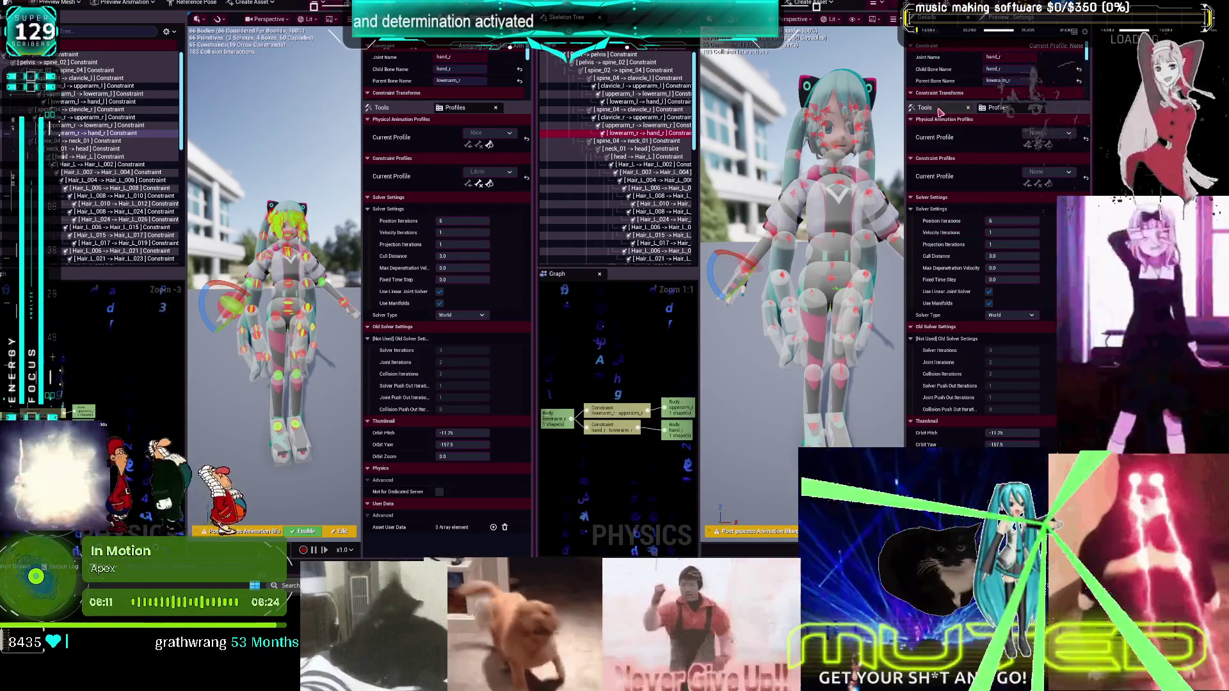
pyautogui.click(1048, 172)
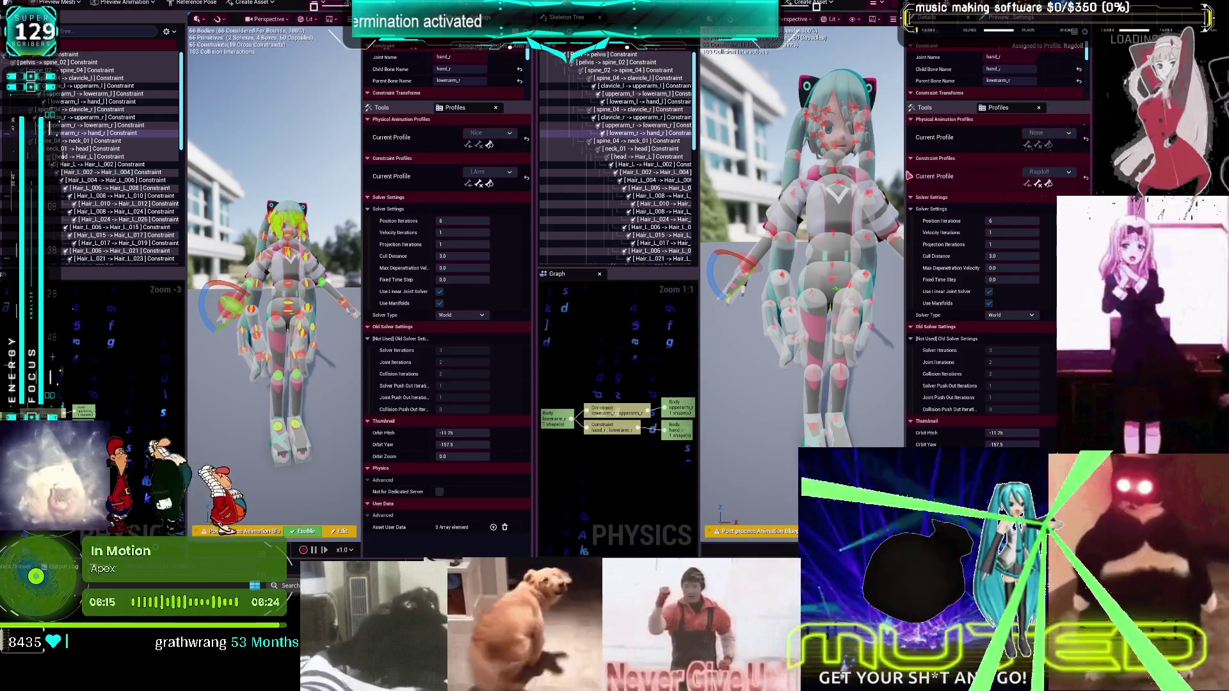
pyautogui.moveTo(904, 177)
pyautogui.mouseDown()
pyautogui.moveTo(854, 177)
pyautogui.moveTo(865, 177)
pyautogui.mouseUp()
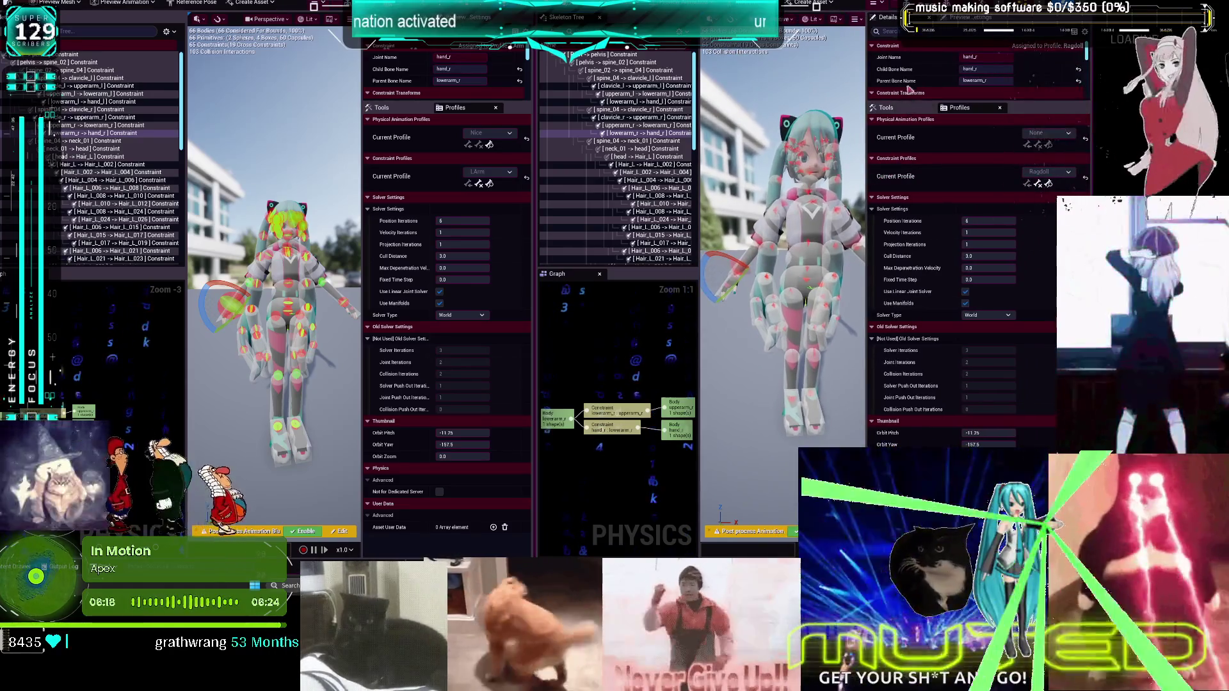
pyautogui.scroll(-3, 922, 82)
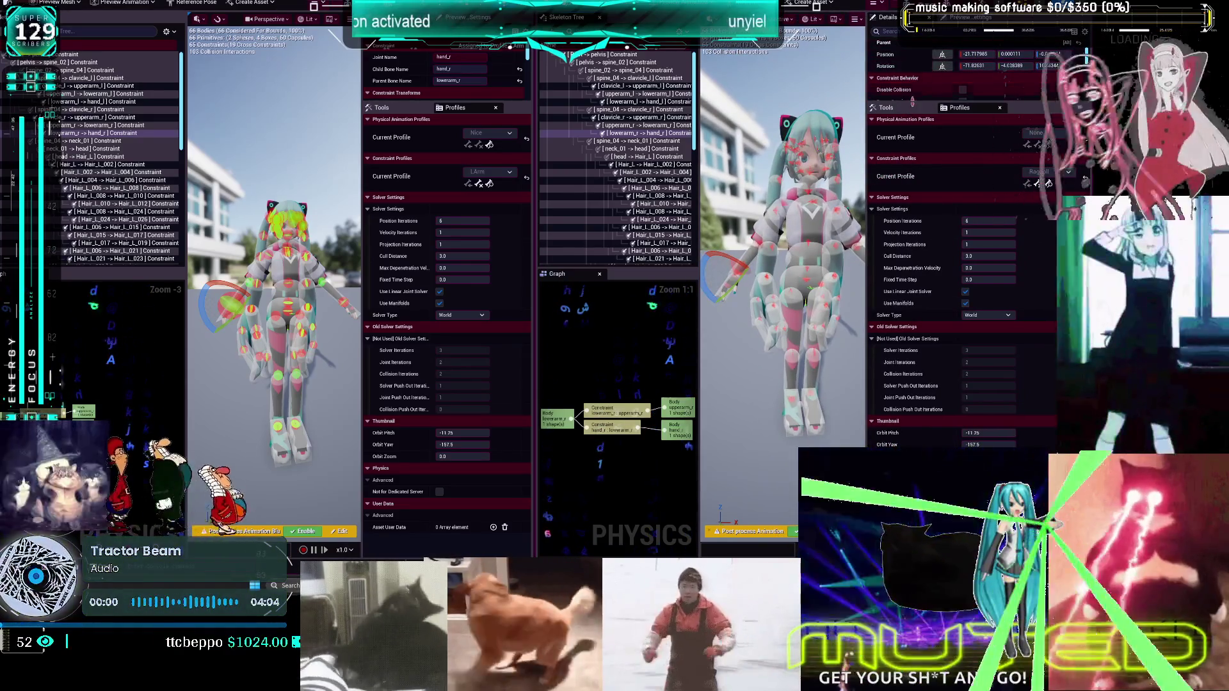
pyautogui.moveTo(910, 100); pyautogui.dragTo(909, 323)
pyautogui.scroll(-4, 920, 194)
pyautogui.scroll(5, 925, 202)
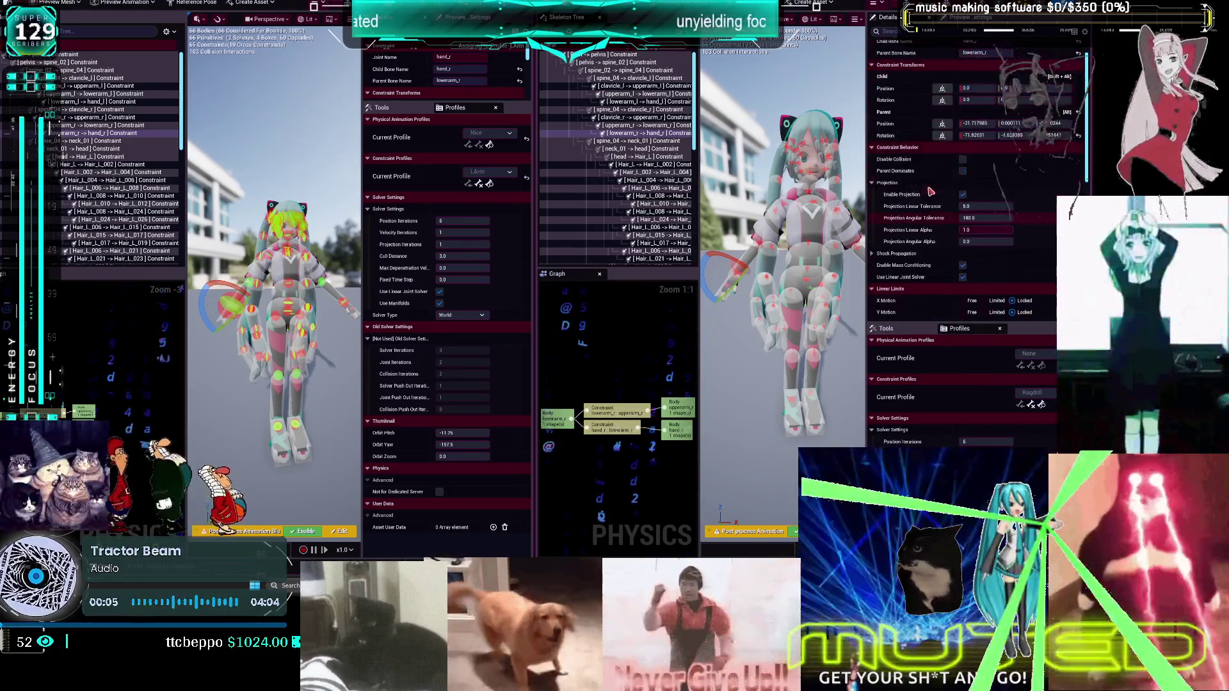
pyautogui.scroll(-5, 922, 202)
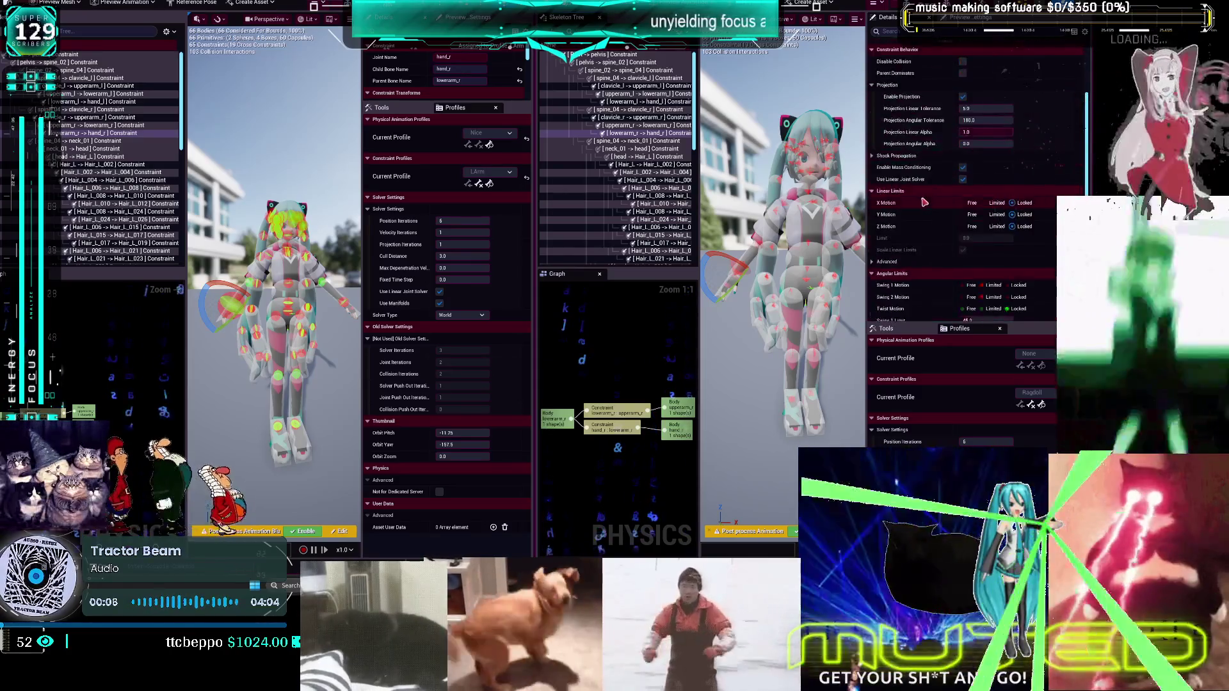
pyautogui.scroll(-3, 918, 202)
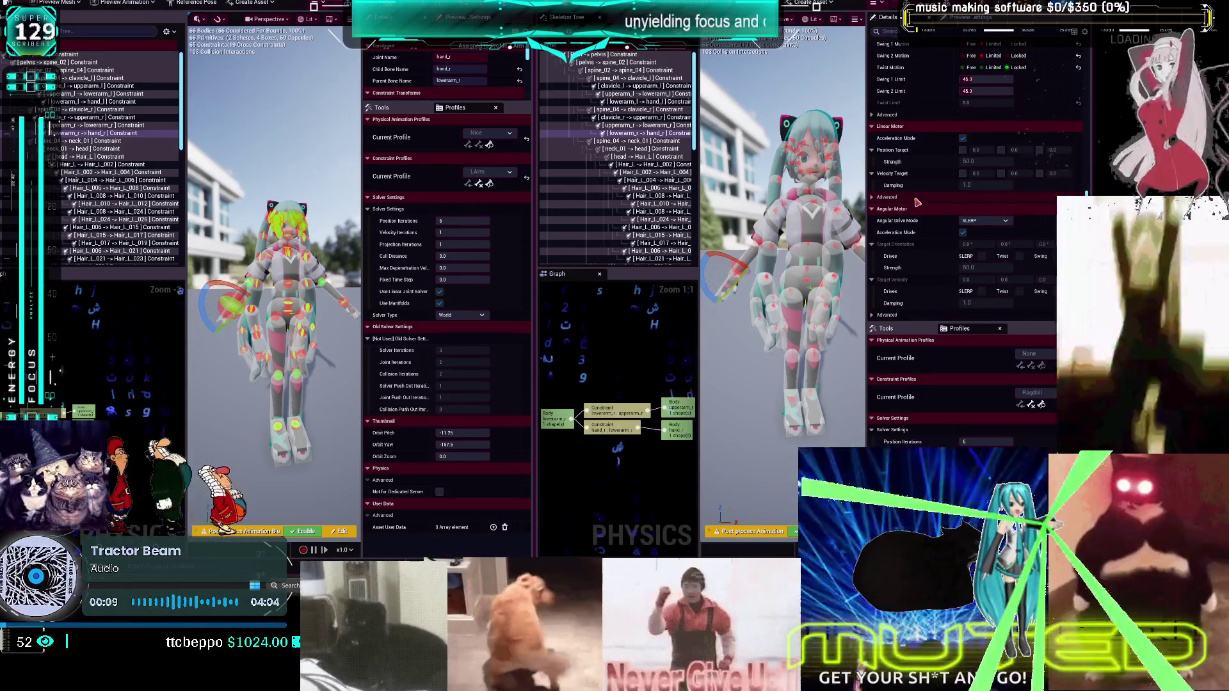
pyautogui.scroll(3, 919, 193)
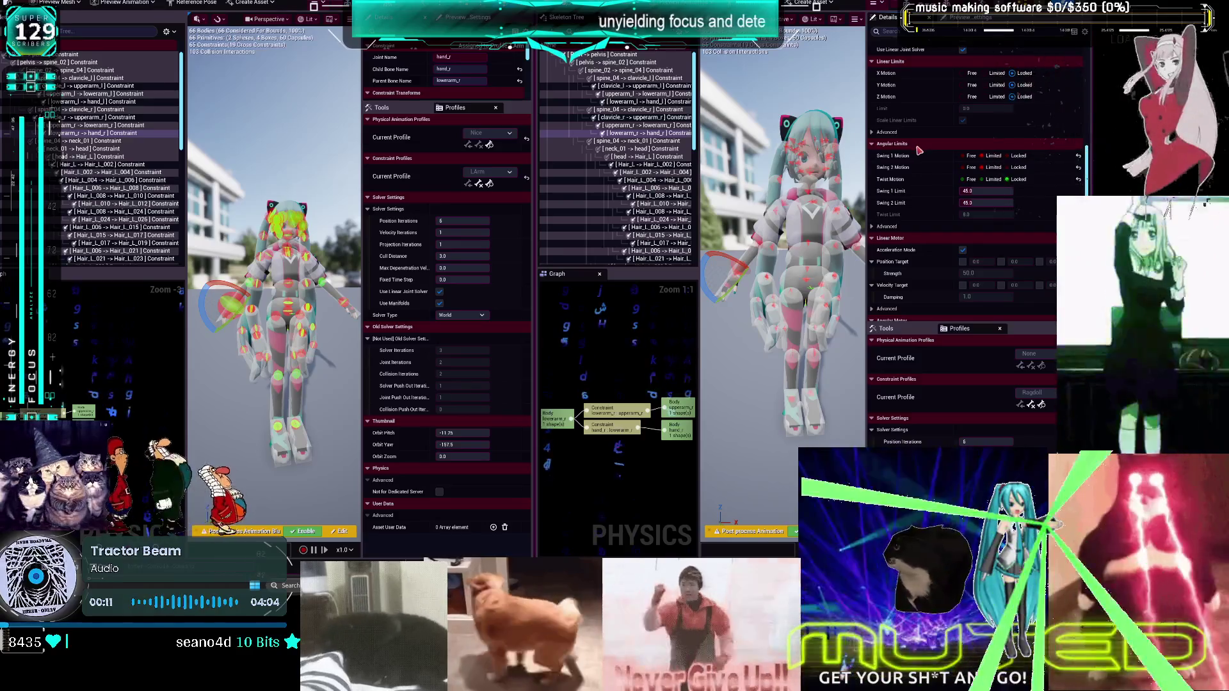
# Check the spine_04 to neck_01 constraint, then reselect lowerarm_r to hand_r on the model
pyautogui.click(90, 140)
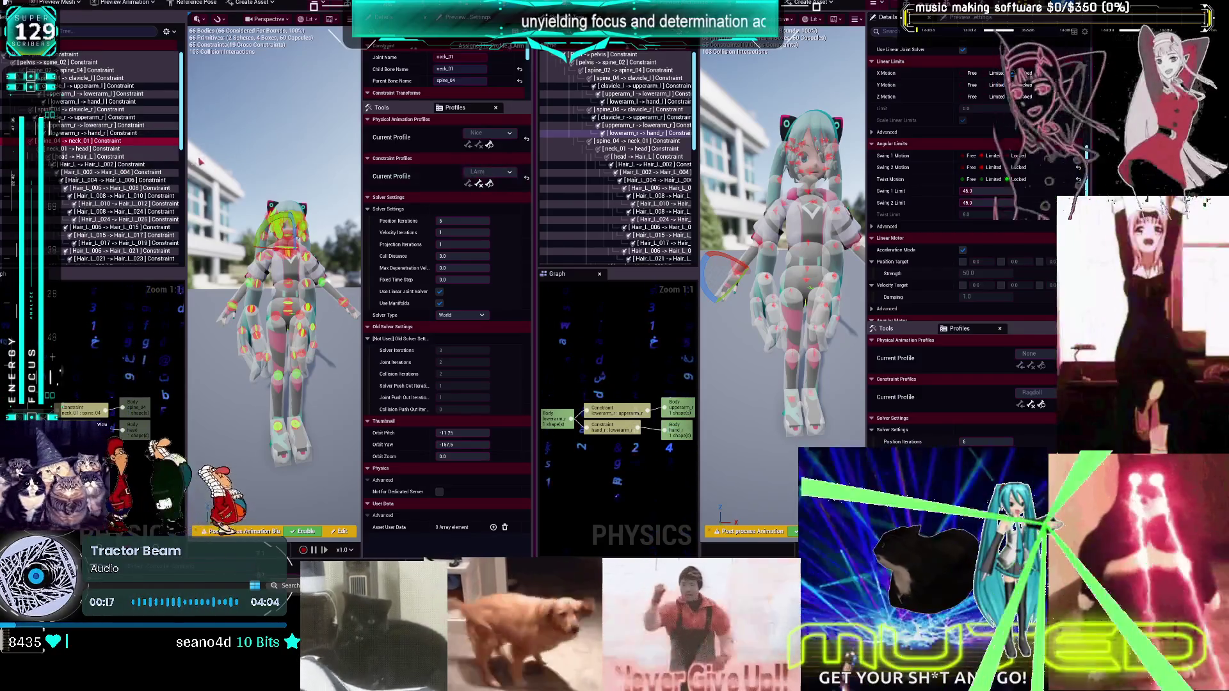
pyautogui.scroll(8, 263, 272)
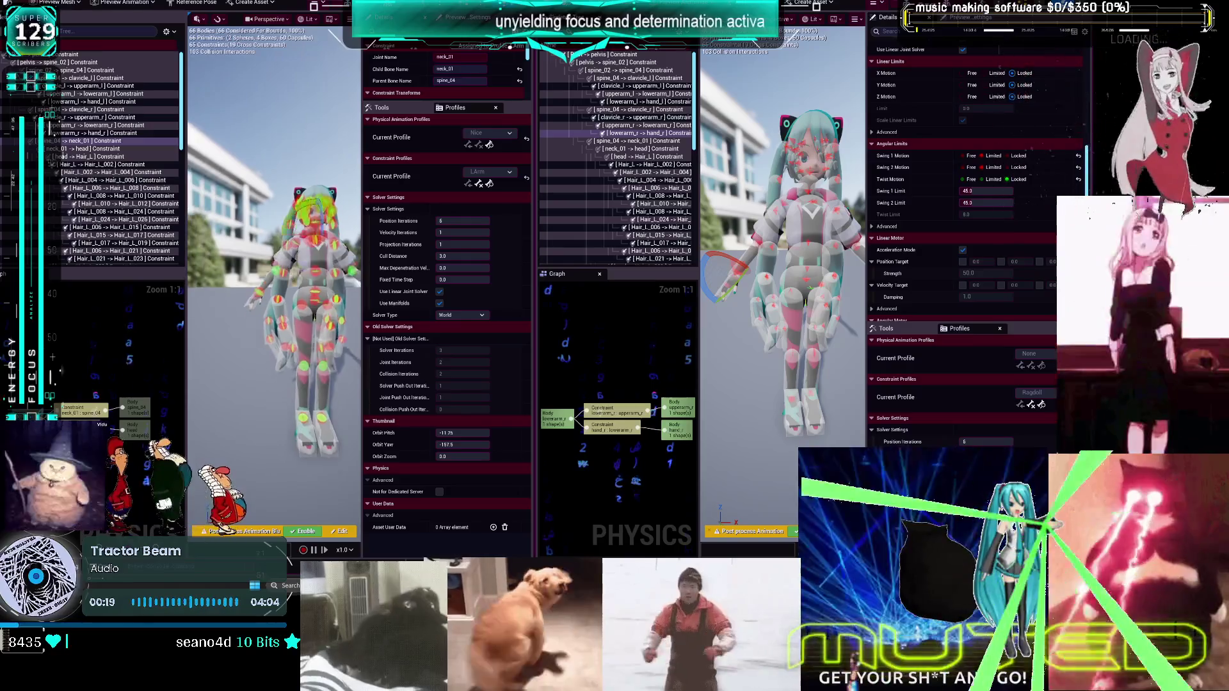
pyautogui.scroll(5, 262, 272)
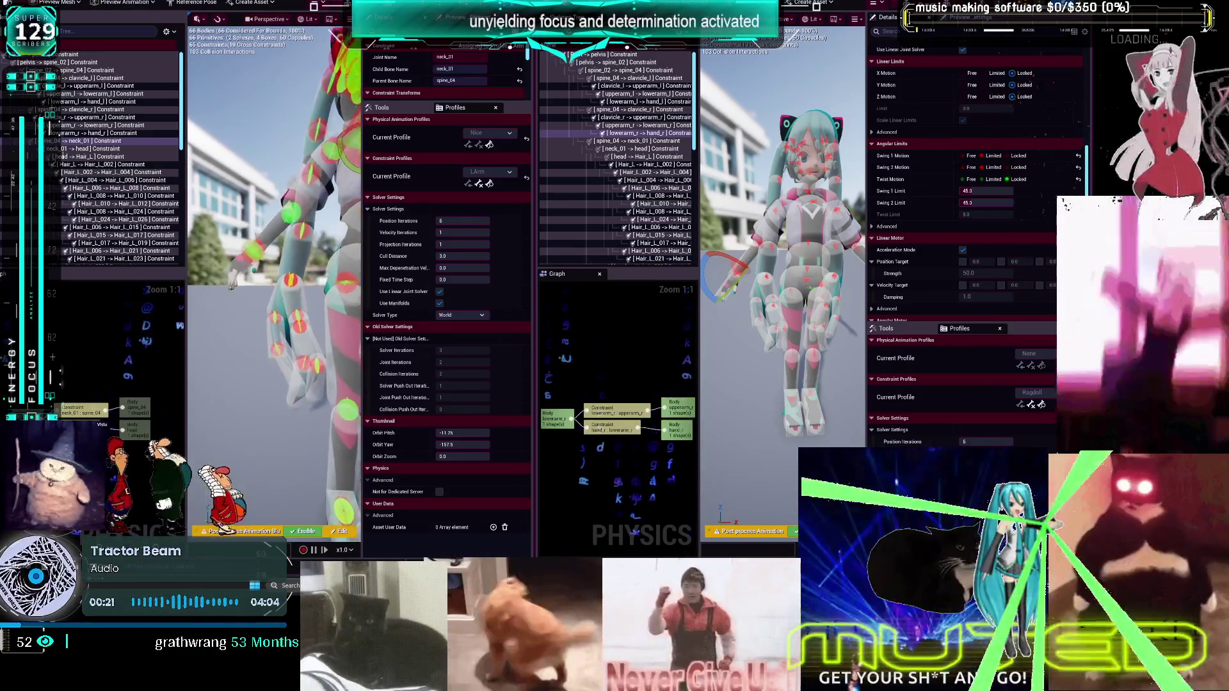
pyautogui.click(243, 239)
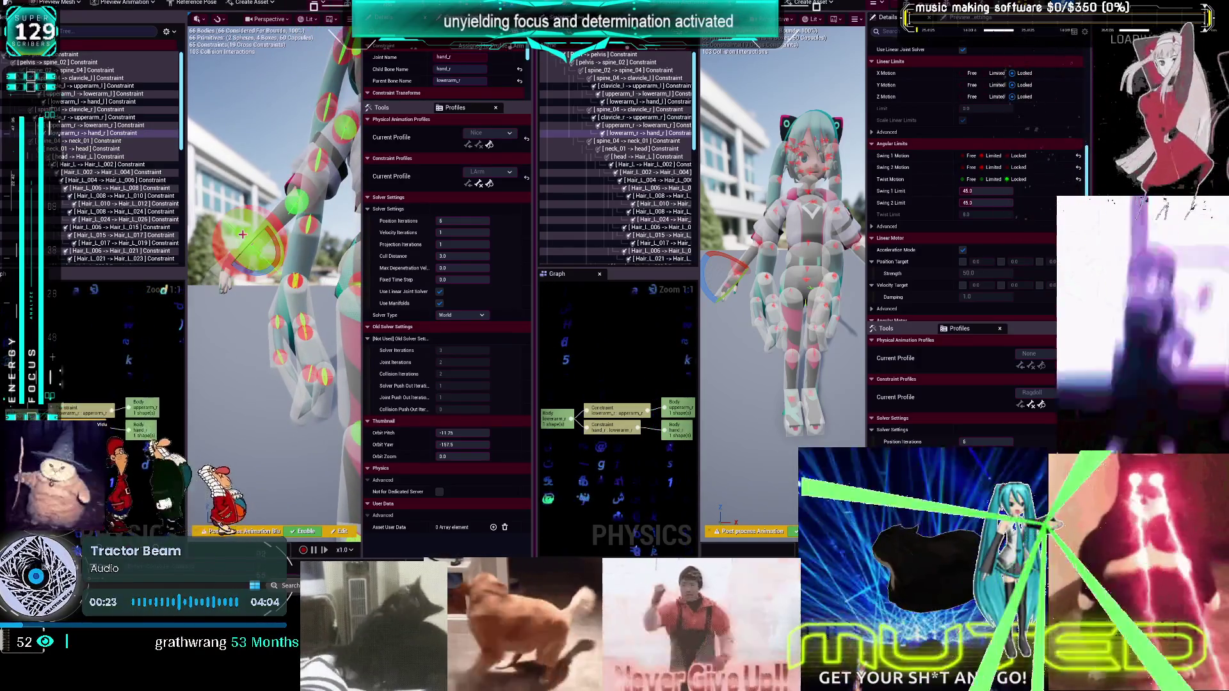
pyautogui.moveTo(416, 101); pyautogui.dragTo(416, 340)
pyautogui.scroll(-3, 396, 222)
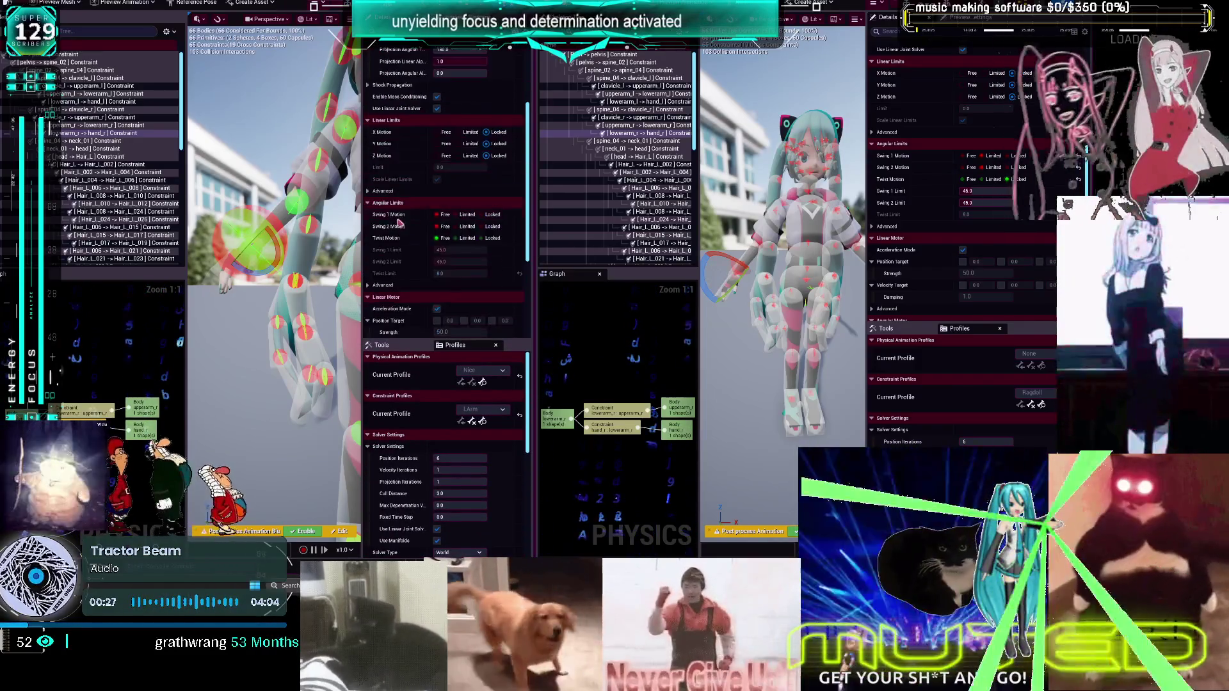
# Set Swing 1 and Swing 2 Motion to Limited with a 45-degree Swing 1 Limit
pyautogui.click(464, 226)
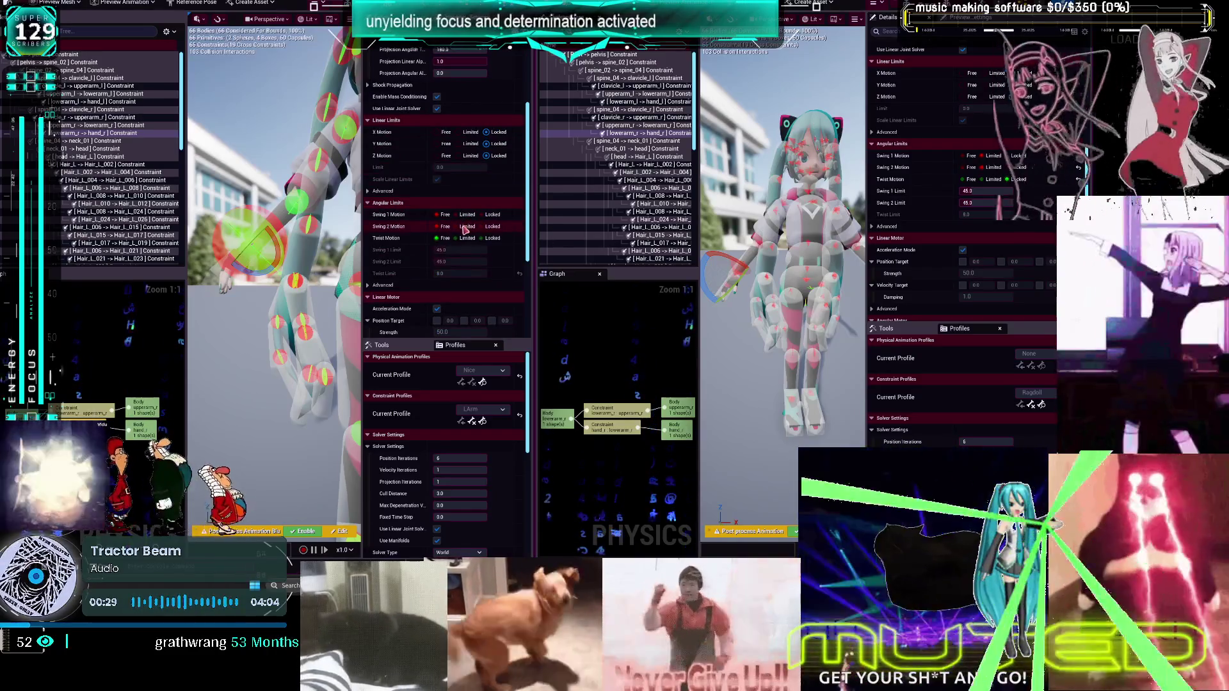
pyautogui.click(464, 214)
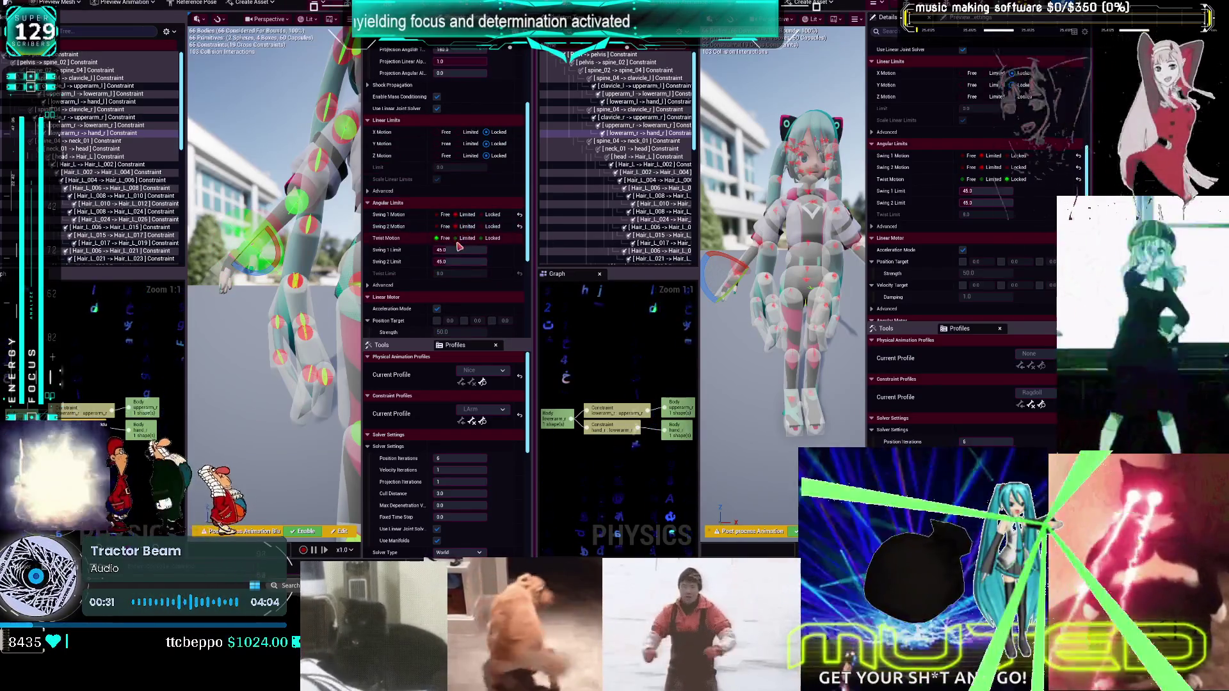
pyautogui.click(474, 251)
pyautogui.press('Return')
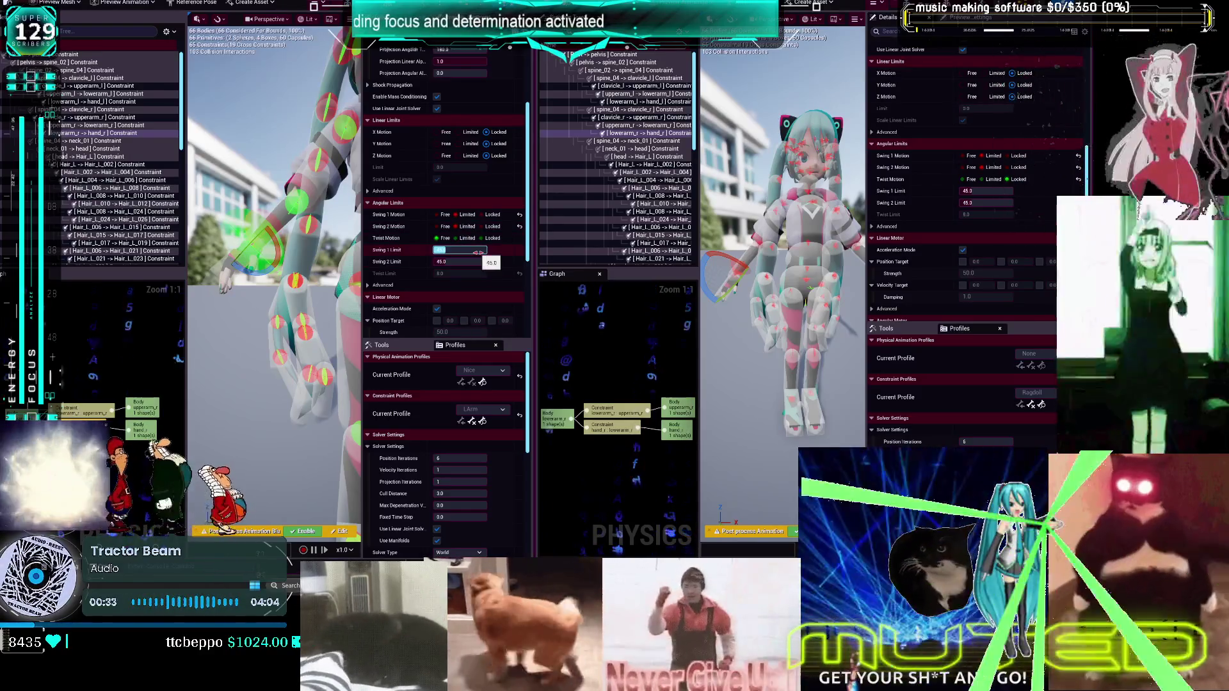
# Frame the upperarm_r body in the second asset and select its lowerarm_r to hand_r constraint
pyautogui.click(756, 236)
pyautogui.press('f')
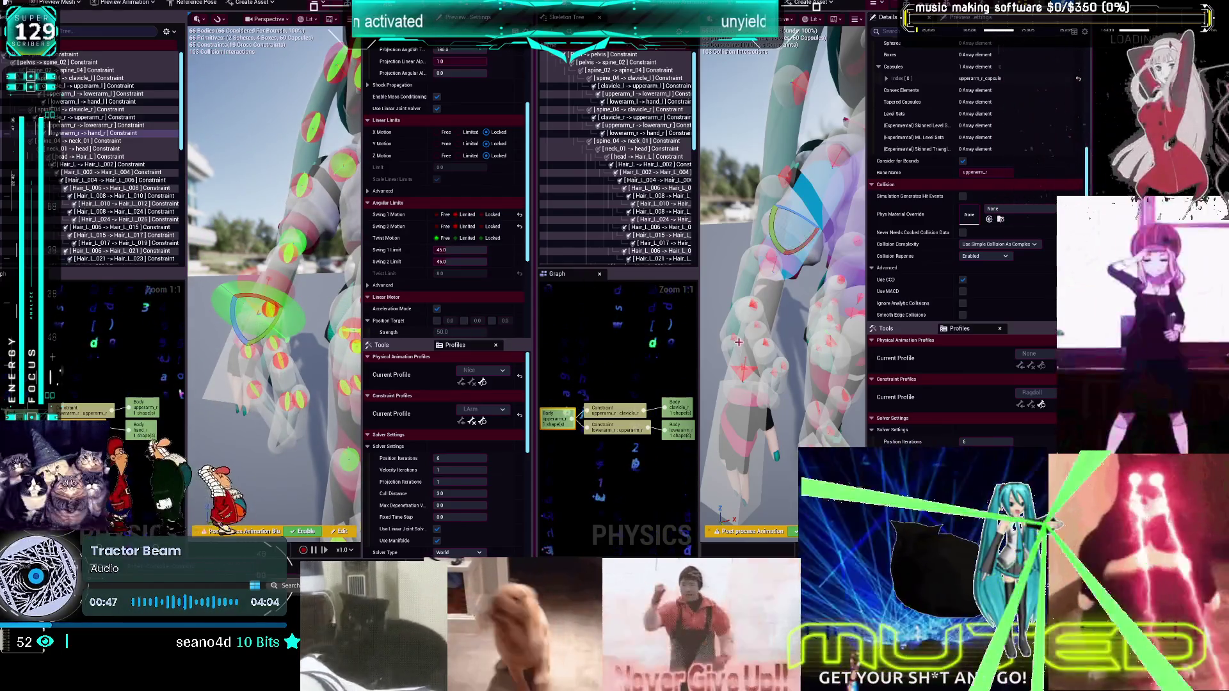
pyautogui.click(742, 362)
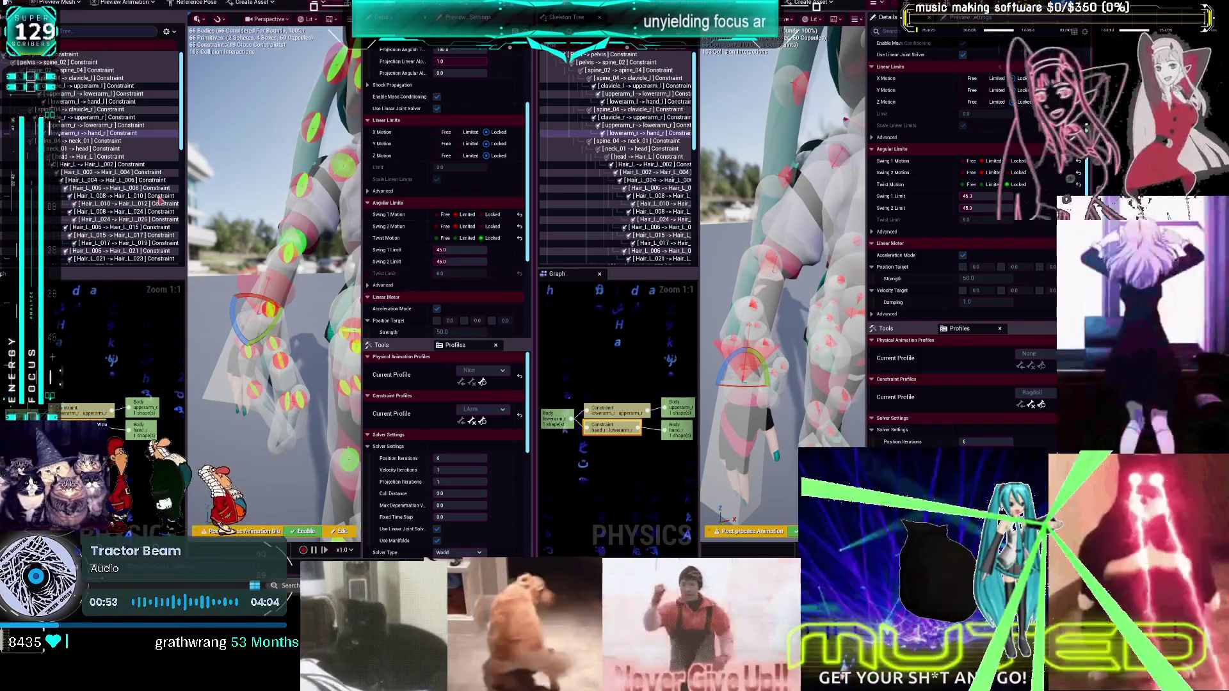
# Select the upperarm_r -> lowerarm_r constraint and try the LArm profile, then revert to Ragdoll
pyautogui.click(291, 237)
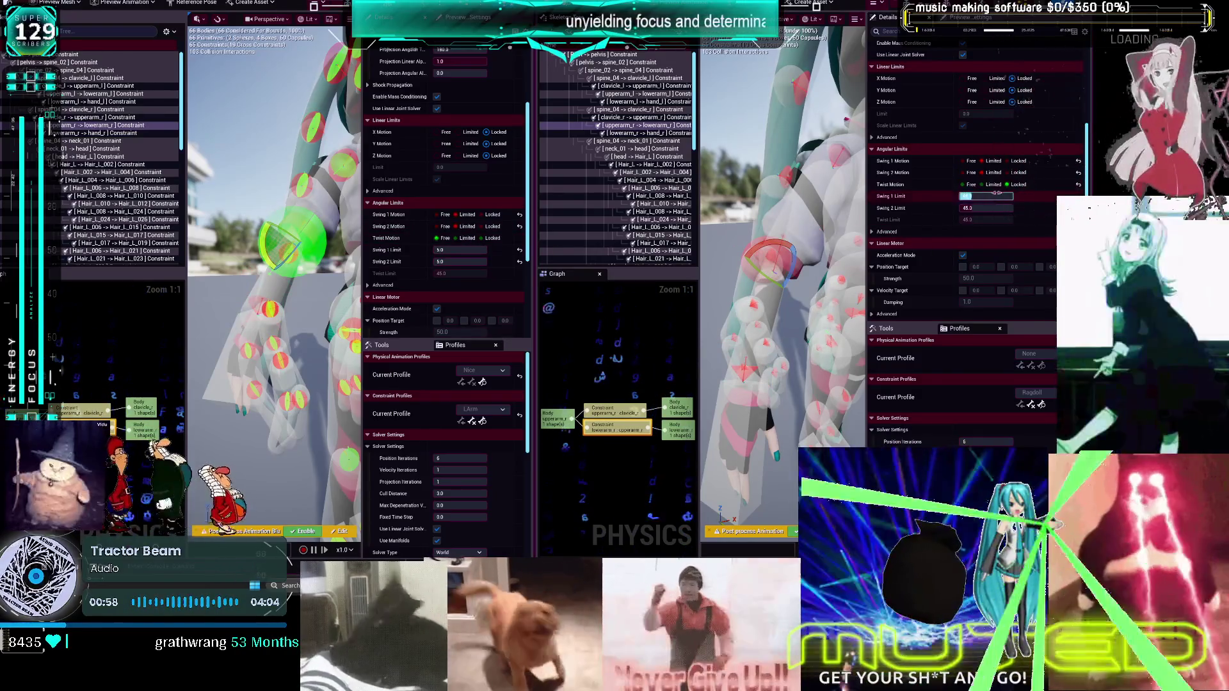
pyautogui.click(460, 250)
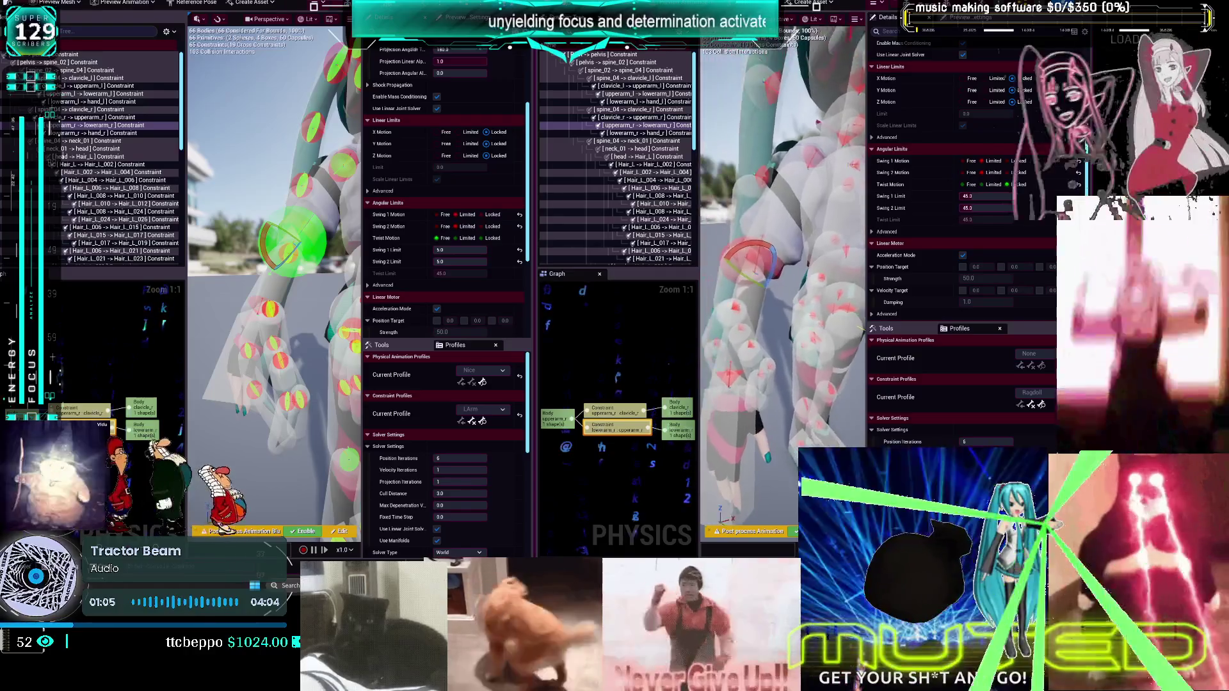
pyautogui.click(1042, 404)
pyautogui.press('Down')
pyautogui.press('Return')
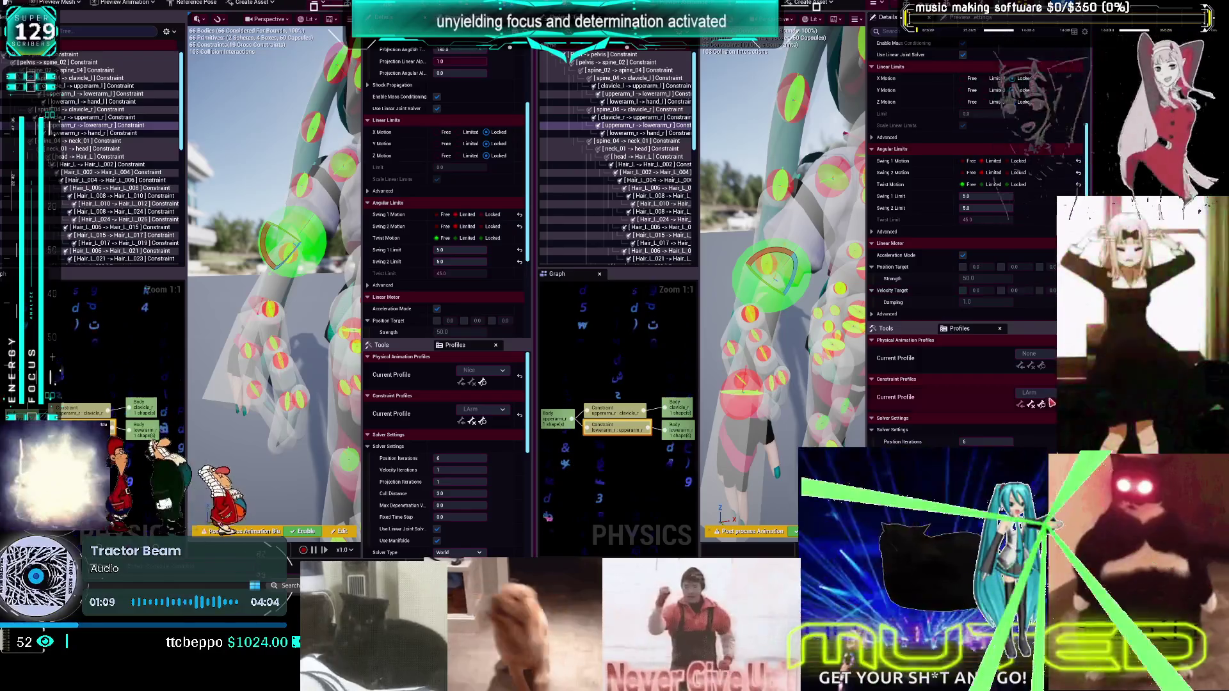
pyautogui.click(1042, 288)
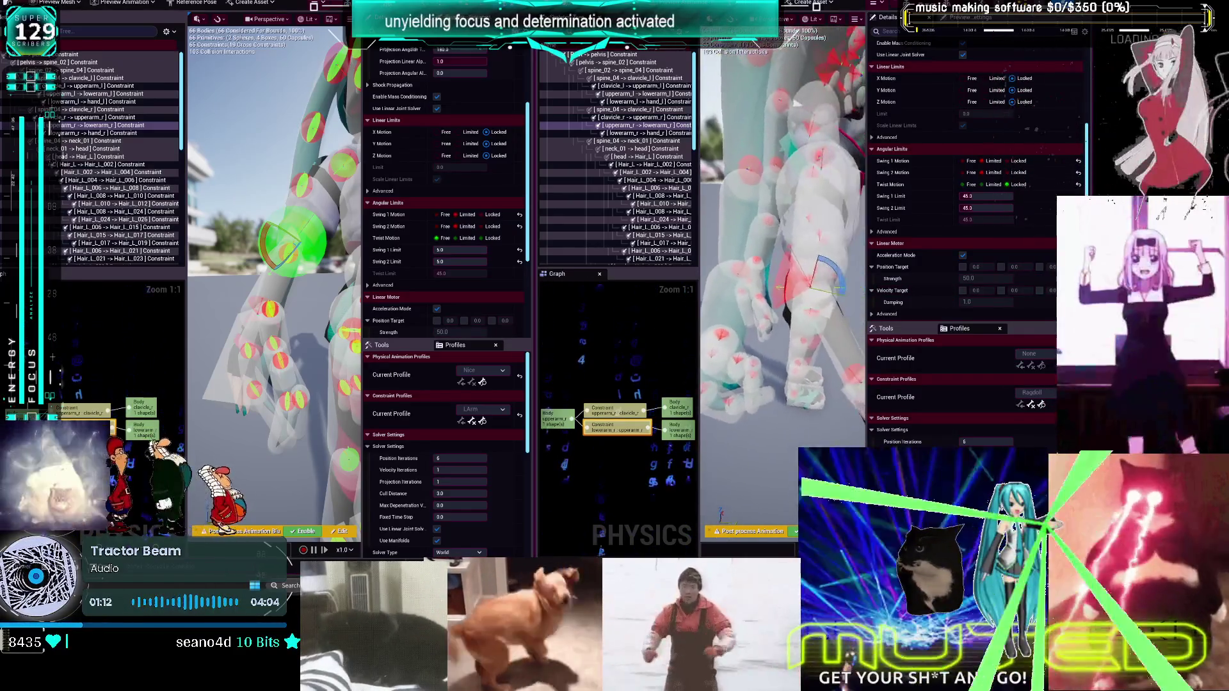
# Set the upperarm_r -> lowerarm_r constraint's Swing 1 Limit to 45
pyautogui.click(852, 368)
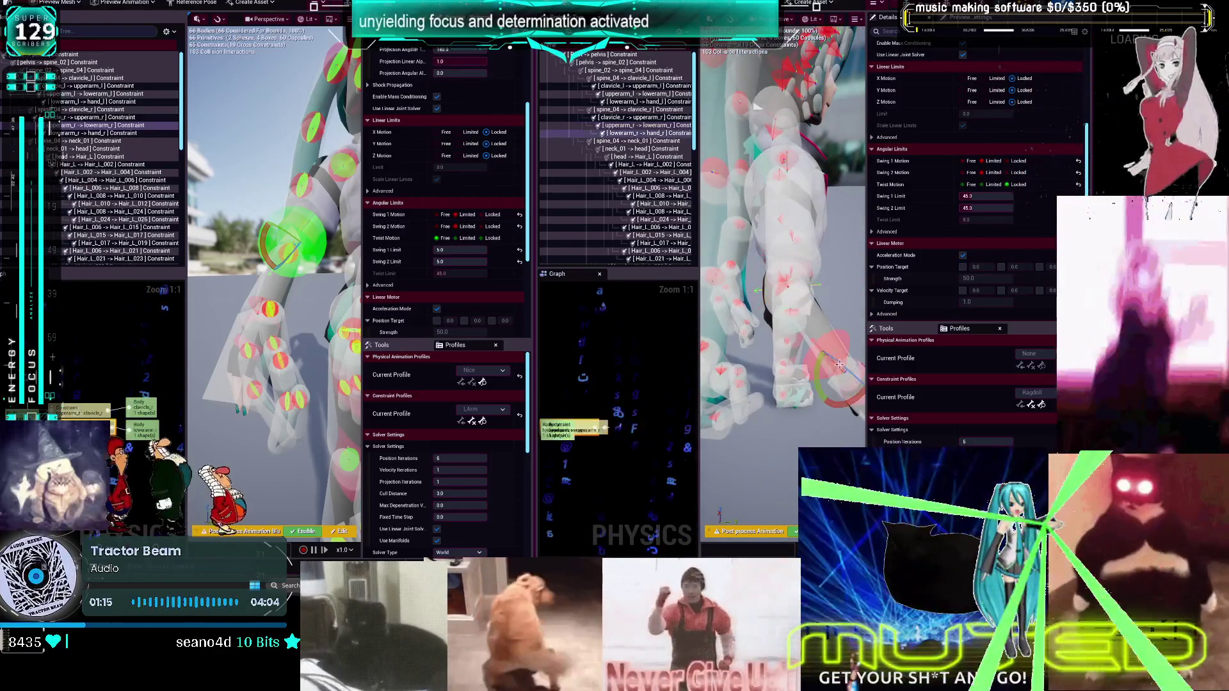
pyautogui.click(779, 287)
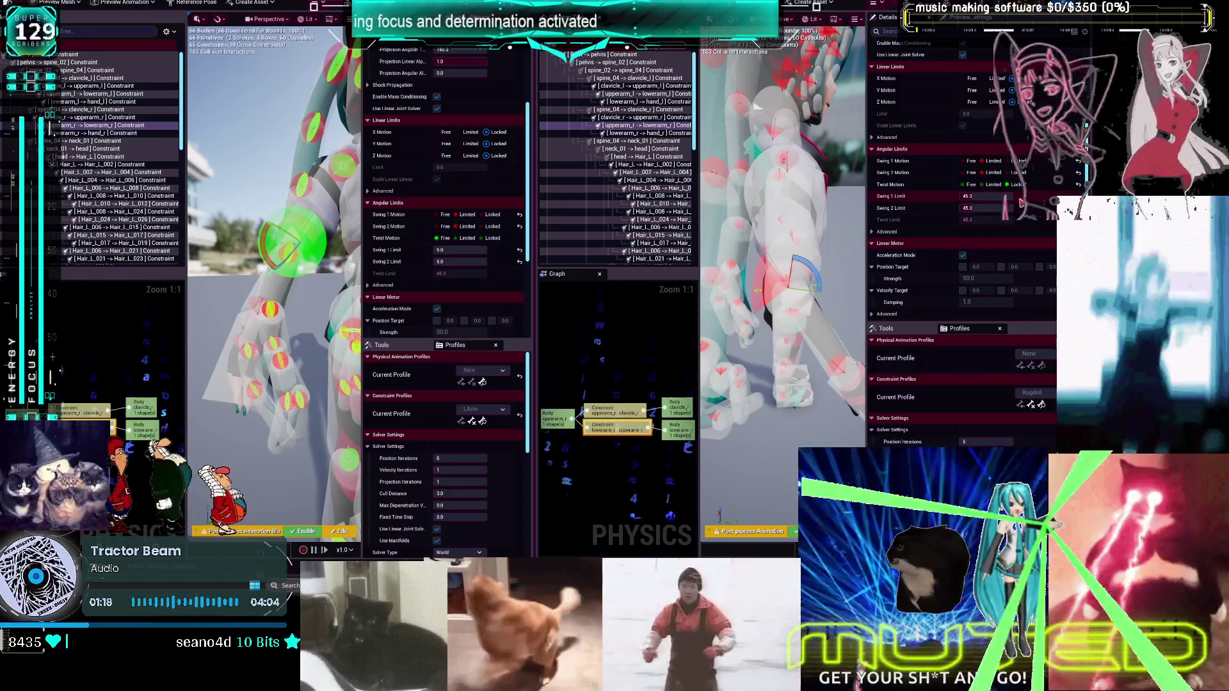
pyautogui.write('45')
pyautogui.press('Return')
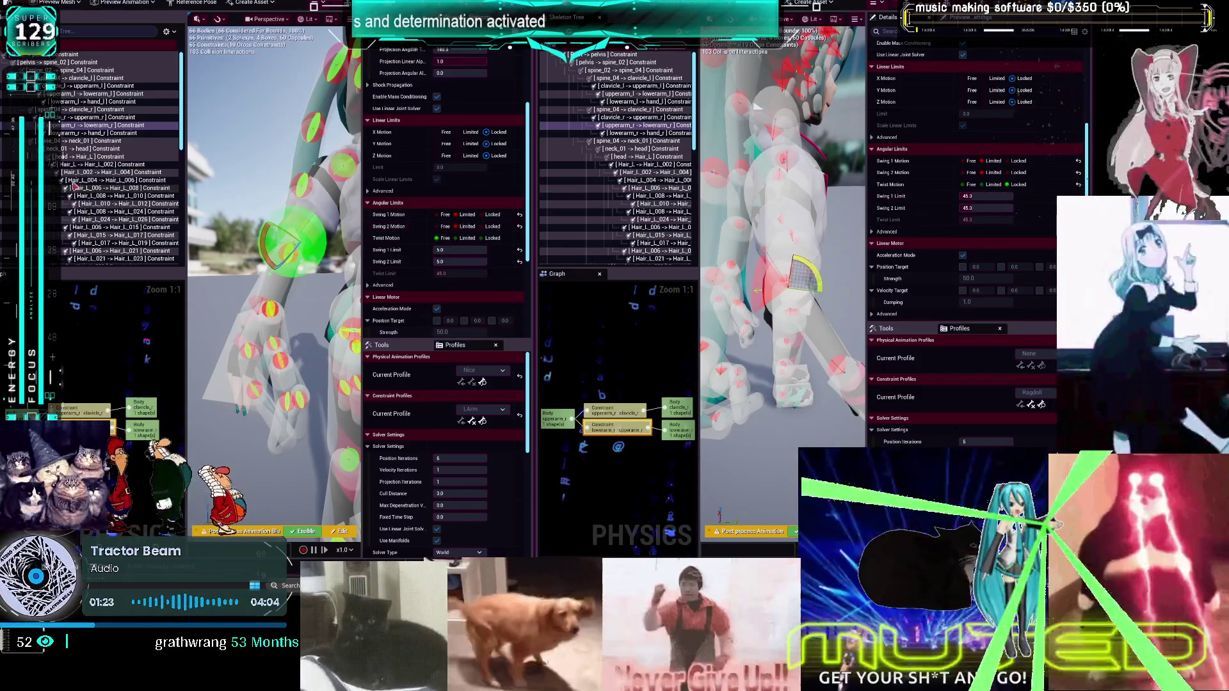
pyautogui.click(128, 125)
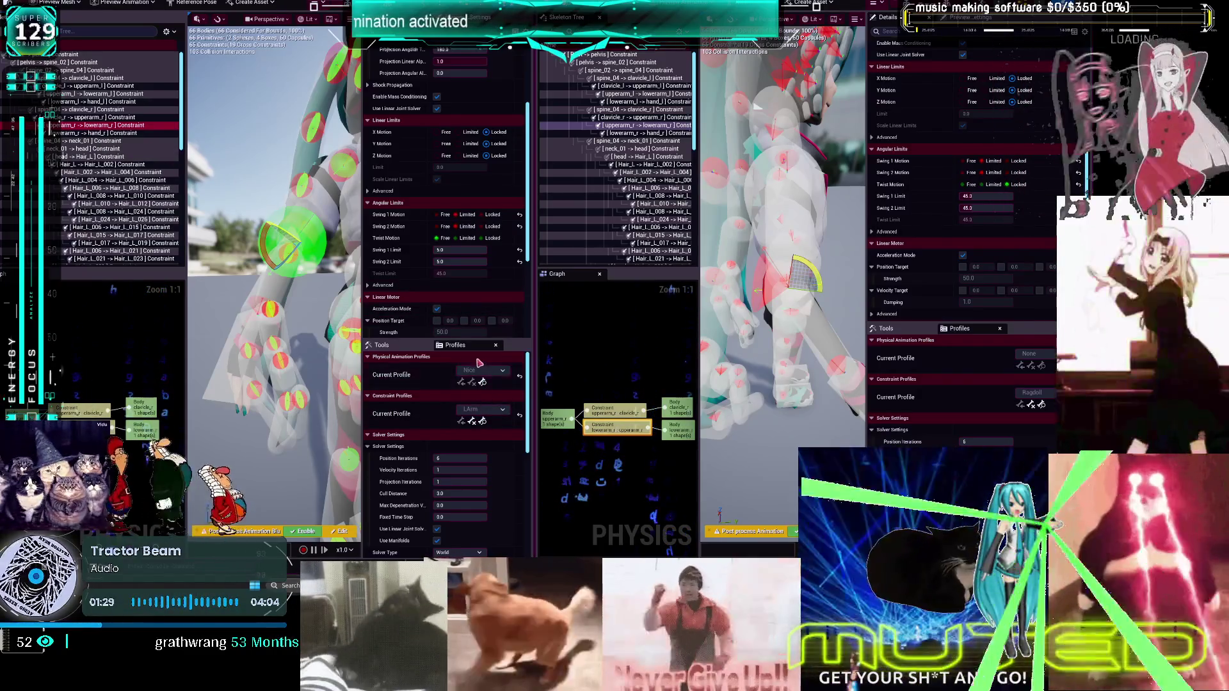
# Free the lowerarm_r -> hand_r Swing 1 and 2 Motion, re-limit both, then select upperarm_l -> lowerarm_l
pyautogui.click(318, 316)
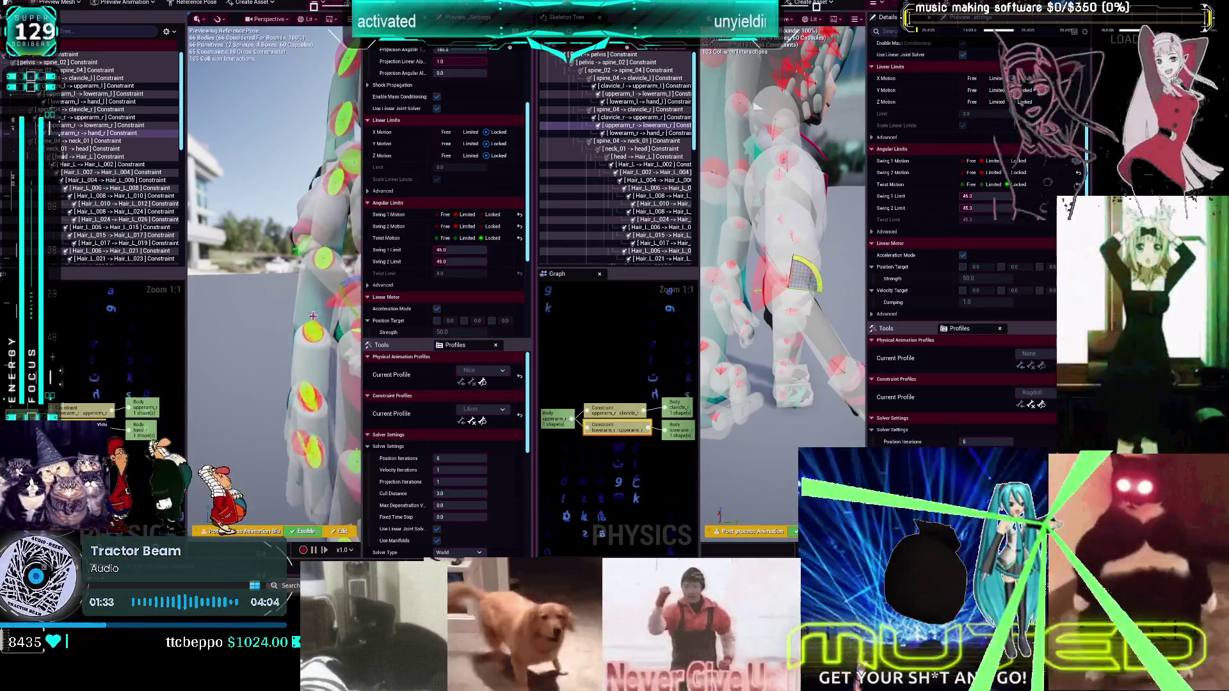
pyautogui.click(444, 215)
pyautogui.click(446, 227)
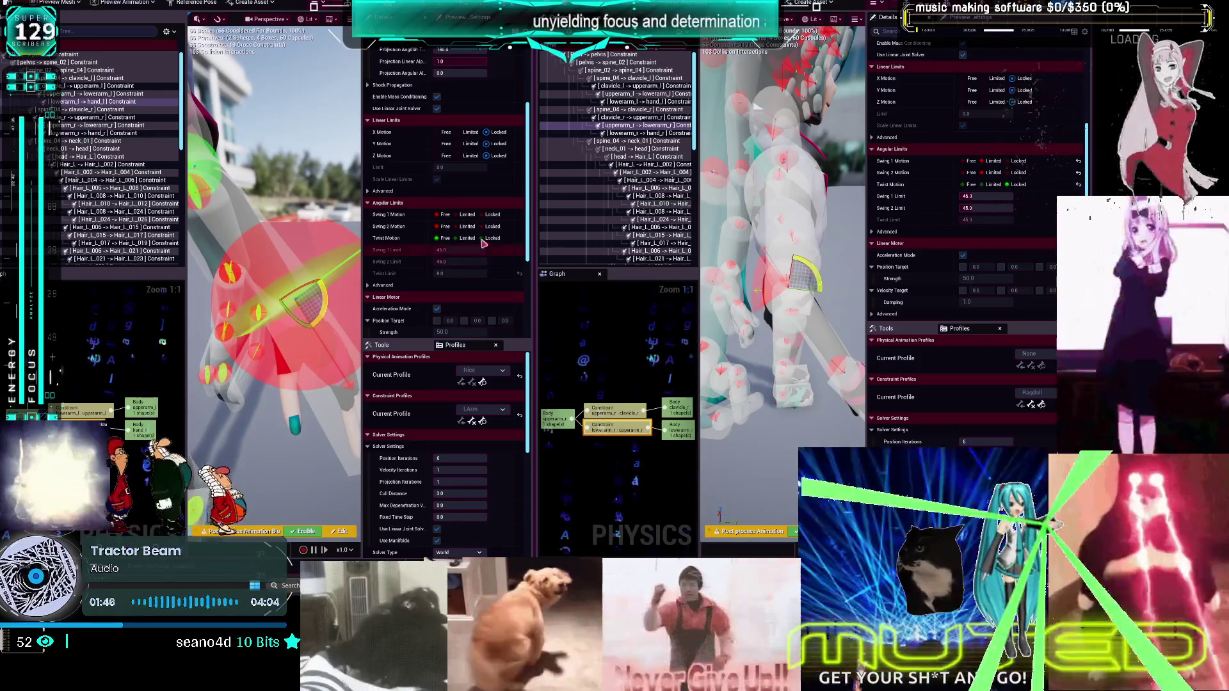
pyautogui.click(468, 215)
pyautogui.click(467, 227)
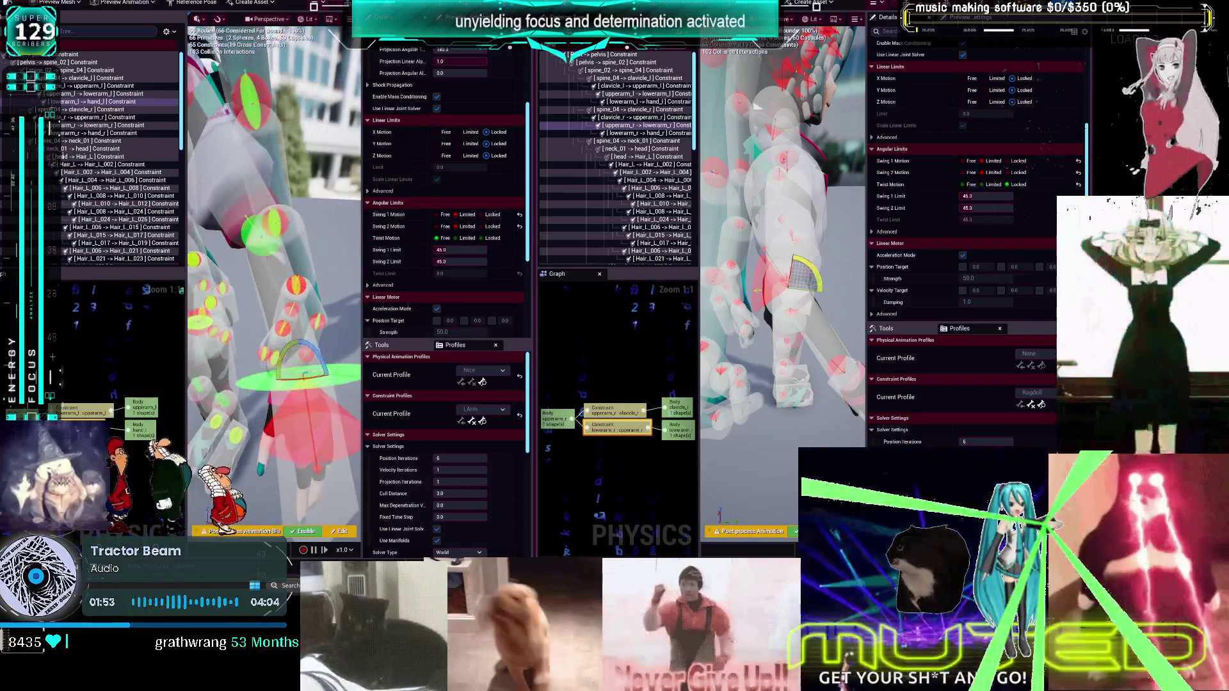
pyautogui.click(115, 93)
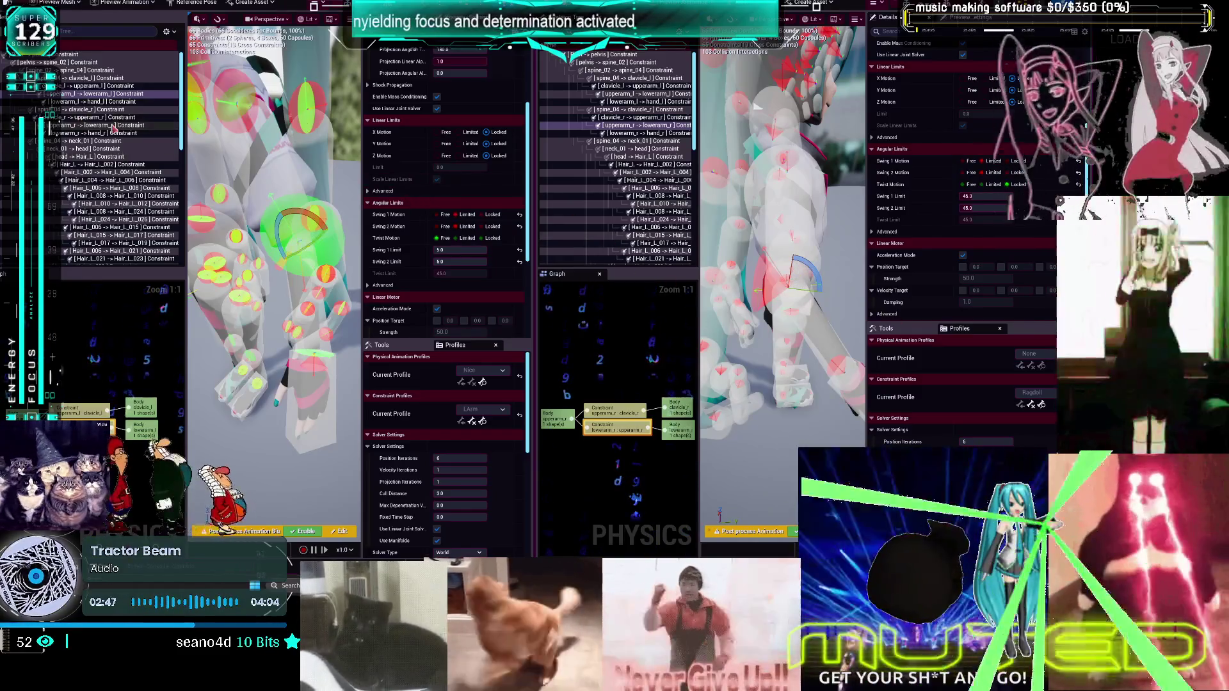
# Compare the upperarm_l -> lowerarm_l and lowerarm_l -> hand_l constraint limits
pyautogui.click(118, 102)
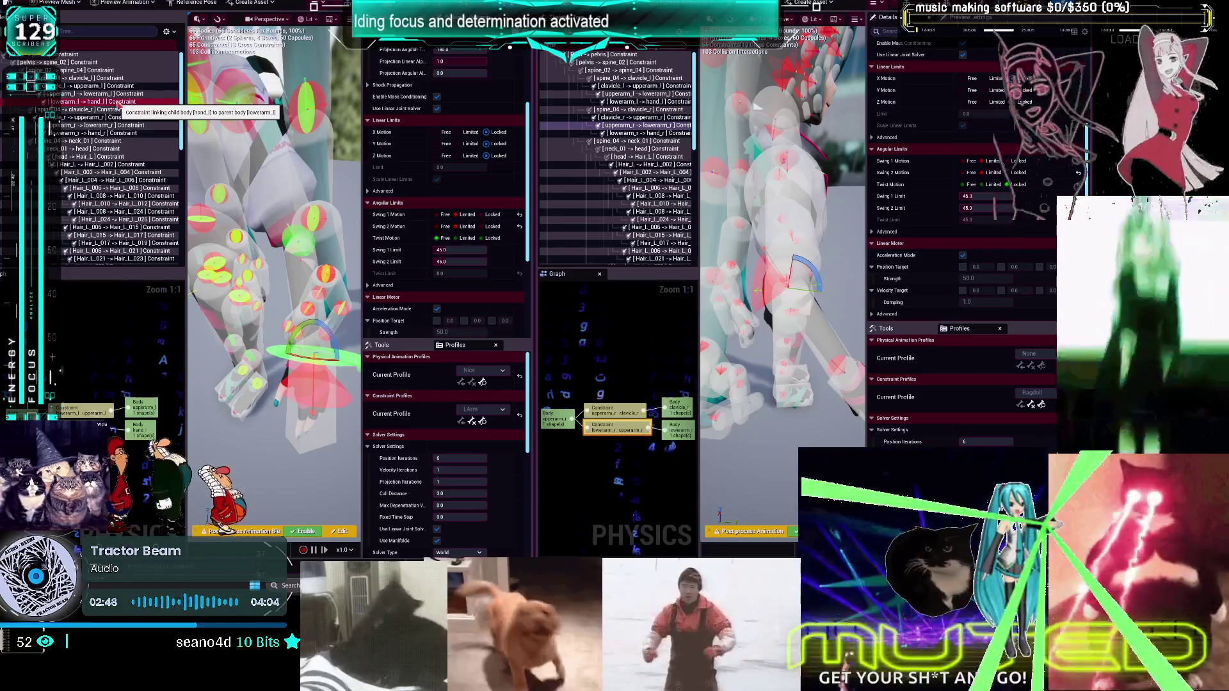
pyautogui.click(119, 94)
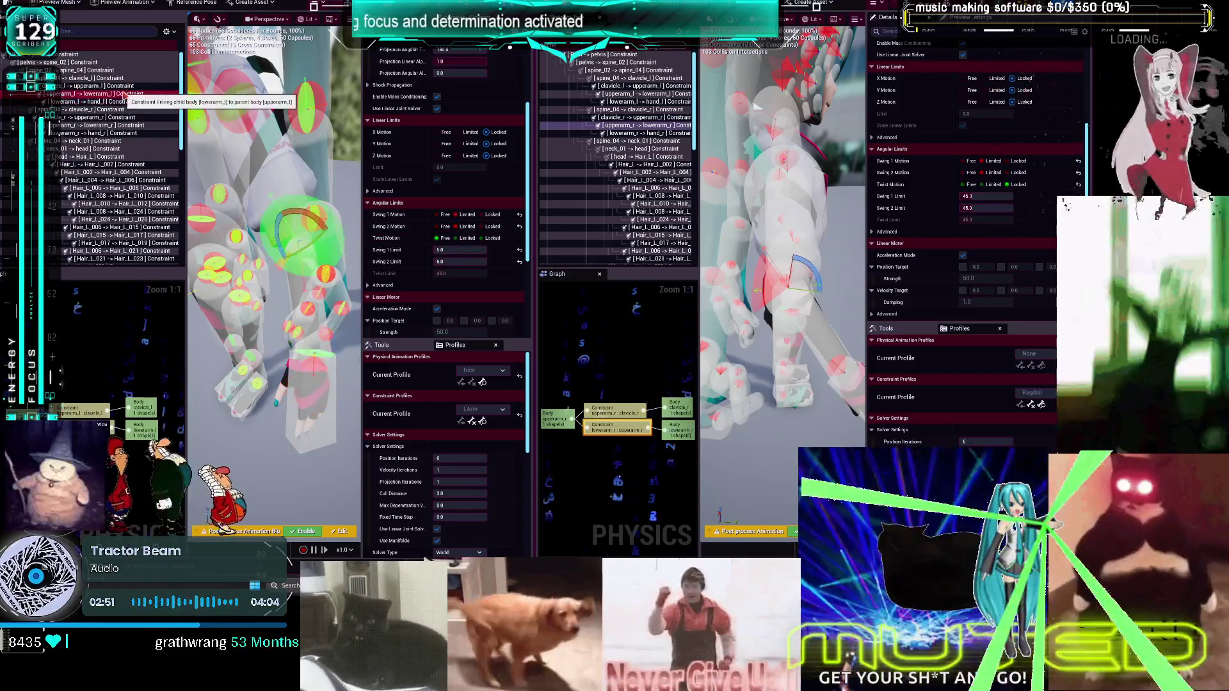
pyautogui.click(121, 101)
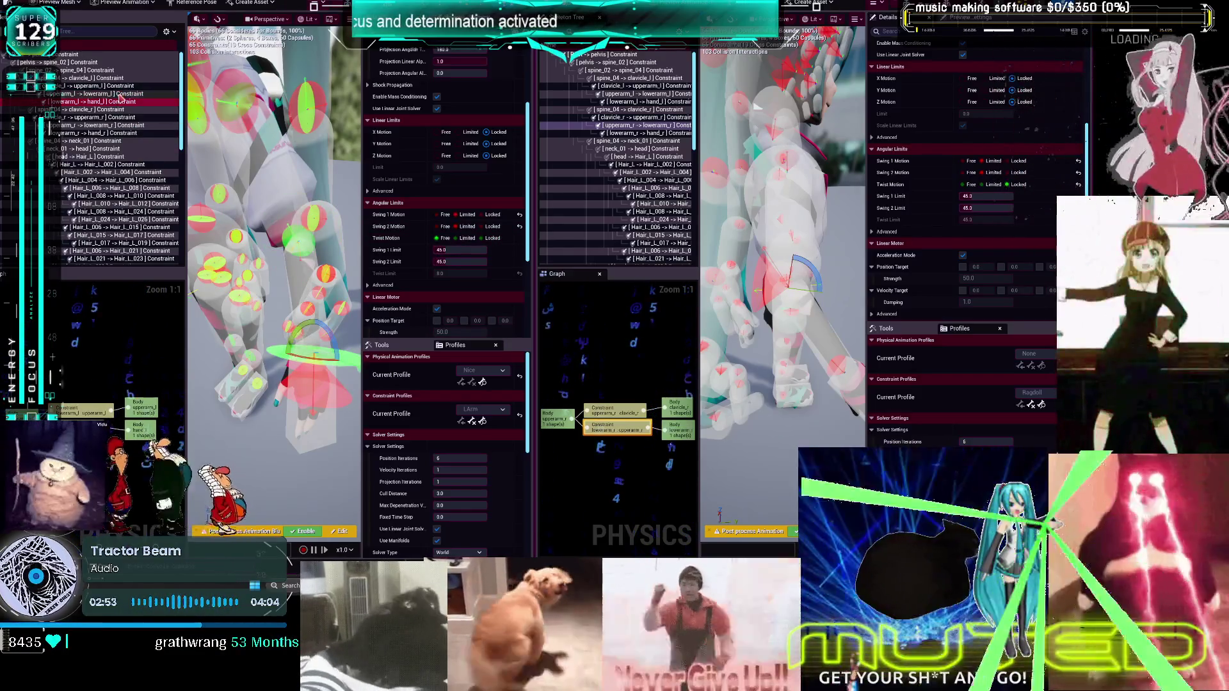
pyautogui.click(119, 94)
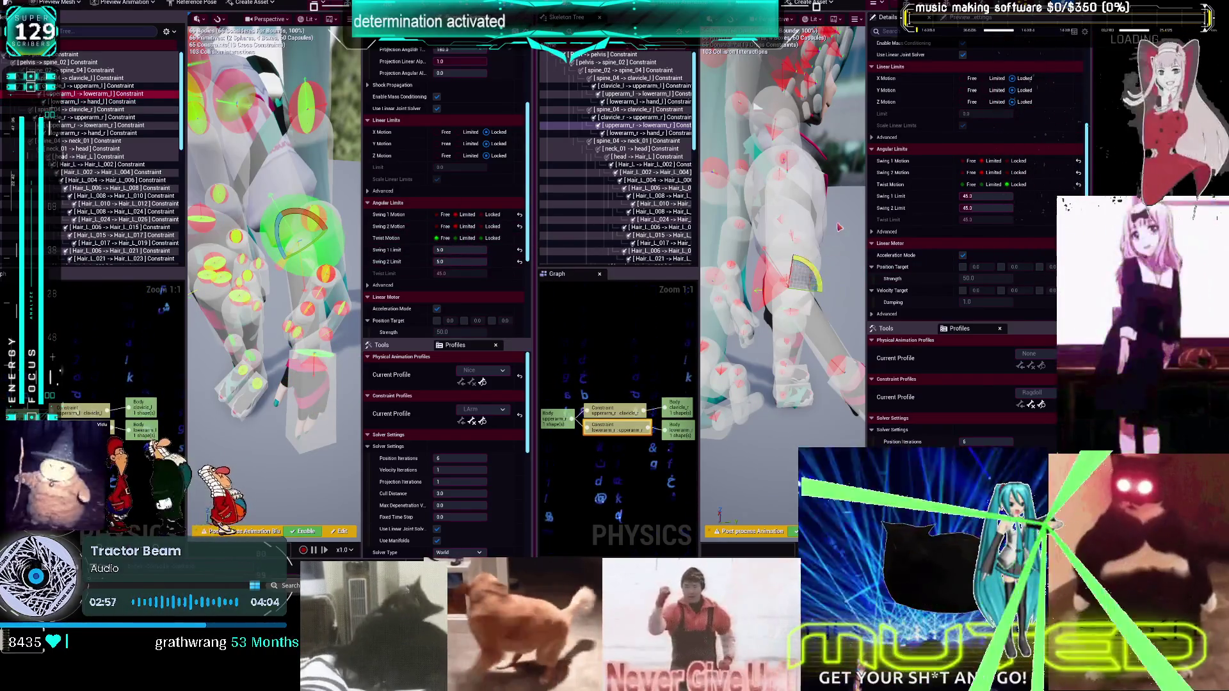
# Simulate the ragdoll, reset it, and simulate again with Alt+S
pyautogui.hotkey('alt', 's')
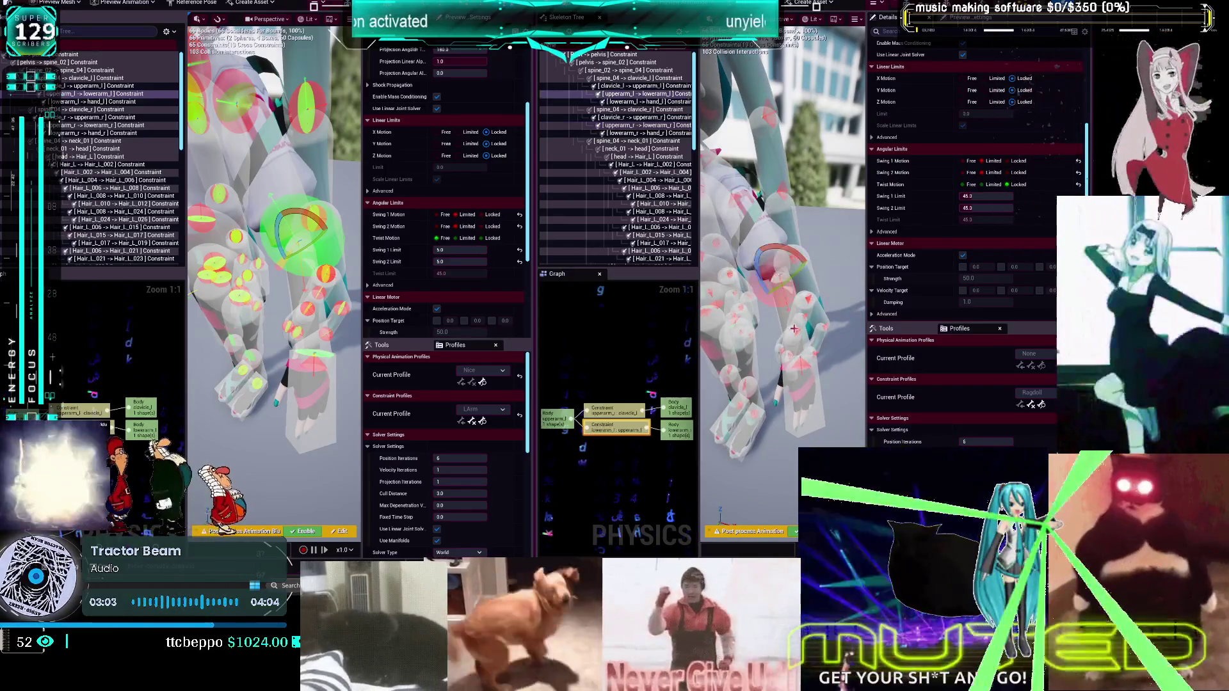
pyautogui.hotkey('alt', 's')
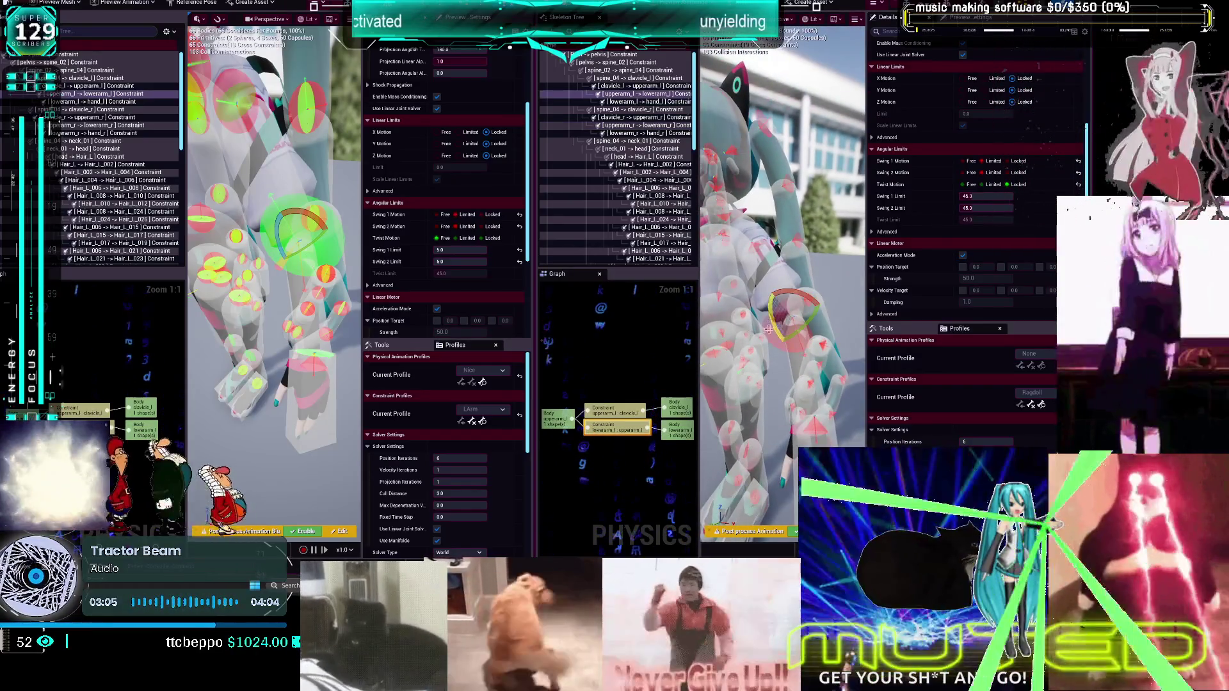
pyautogui.hotkey('alt', 's')
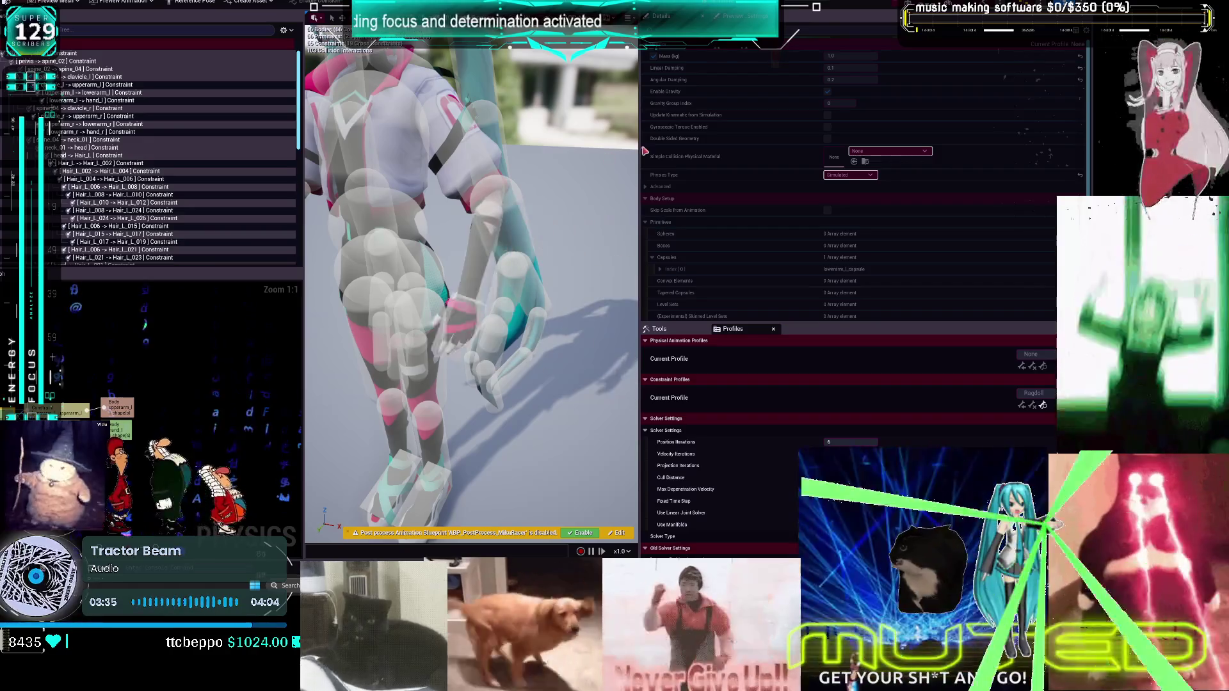
# Stop the simulation and frame the viewport on the upperarm_l -> lowerarm_l elbow constraint
pyautogui.hotkey('alt', 's')
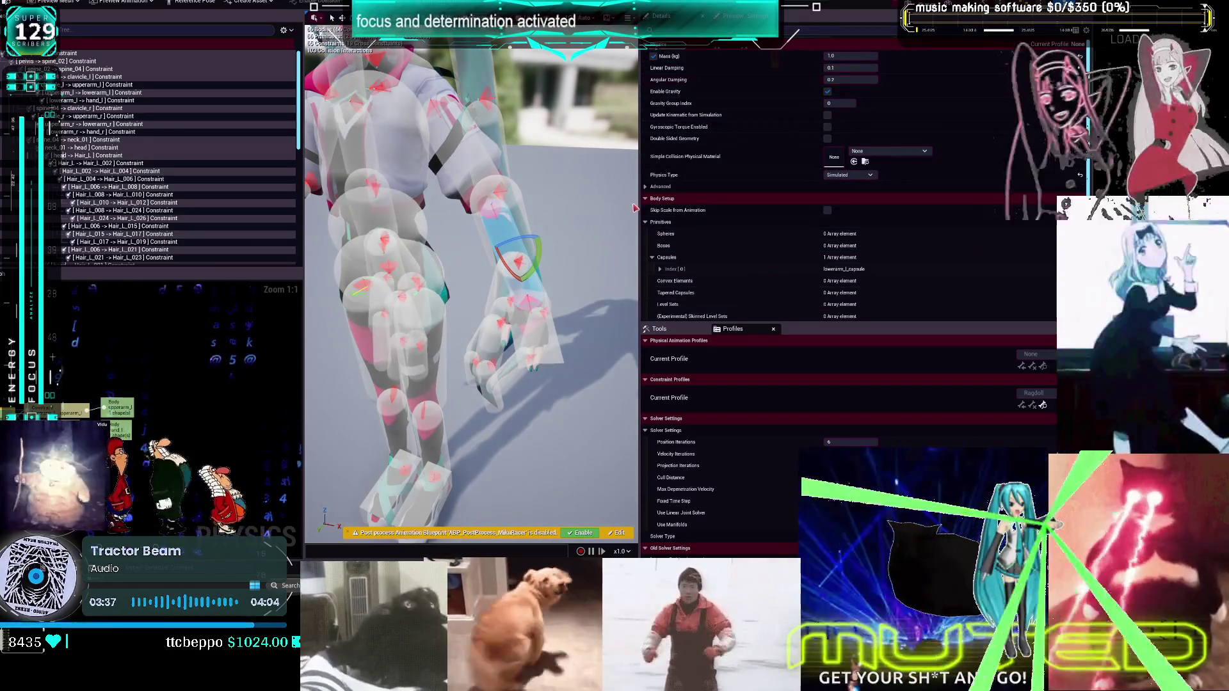
pyautogui.scroll(-5, 796, 206)
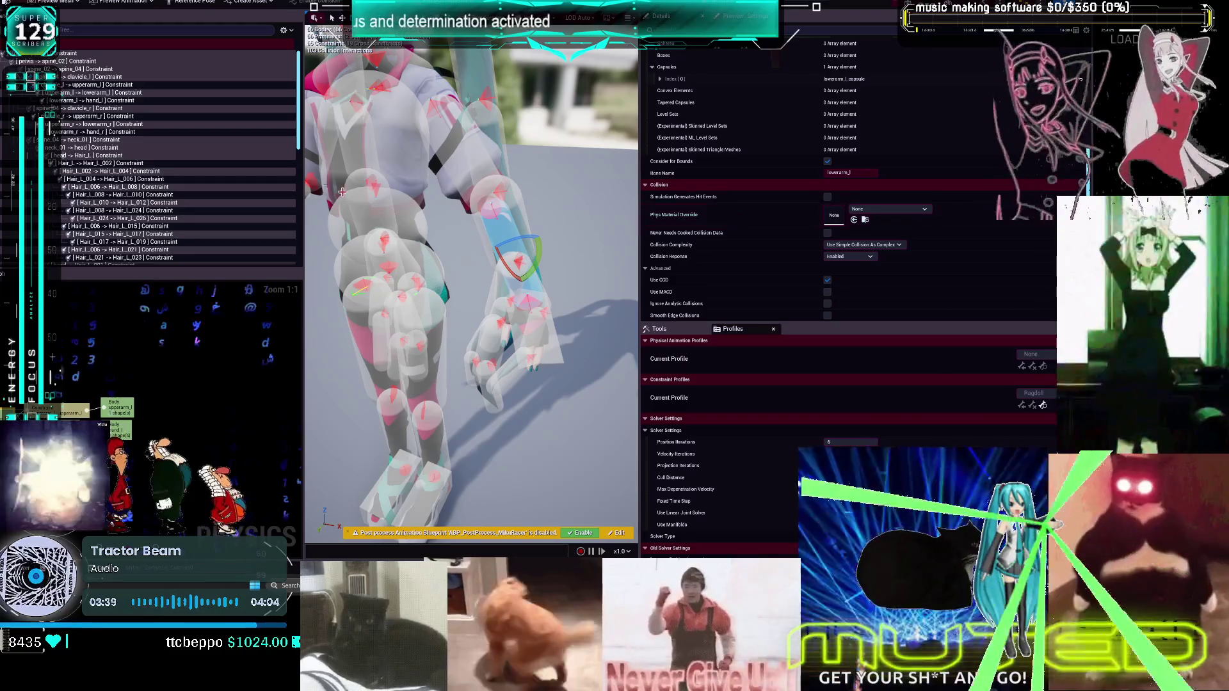
pyautogui.click(85, 148)
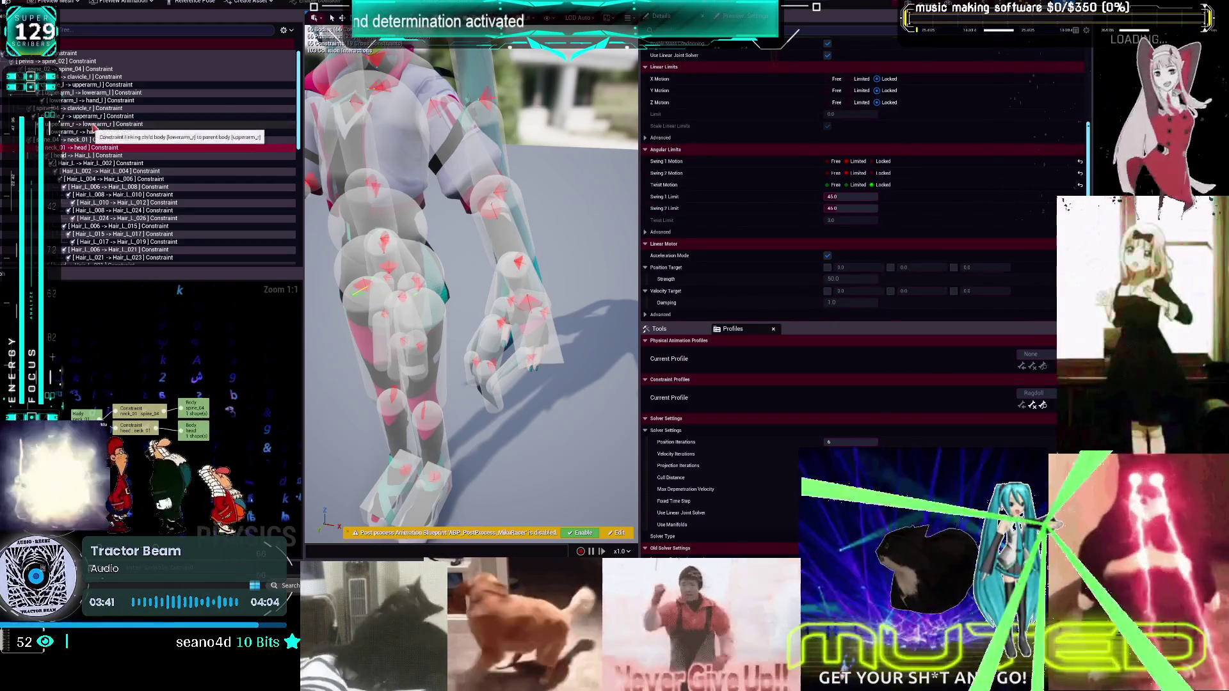
pyautogui.click(94, 125)
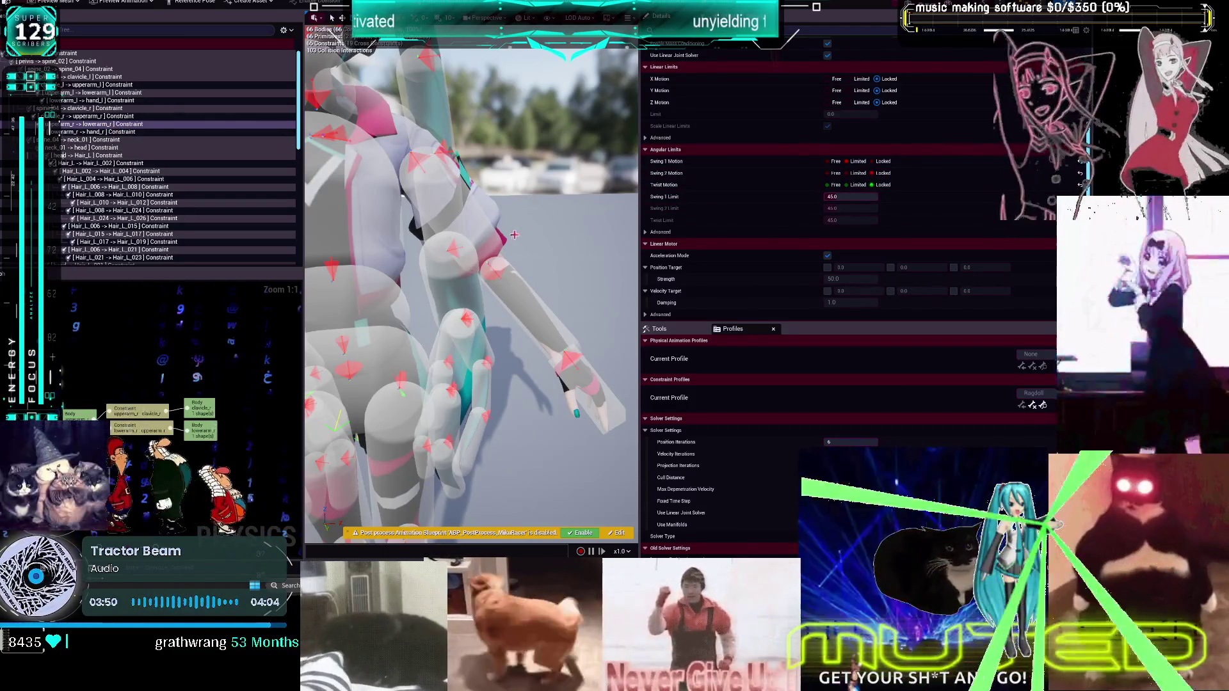
pyautogui.click(499, 258)
pyautogui.press('f')
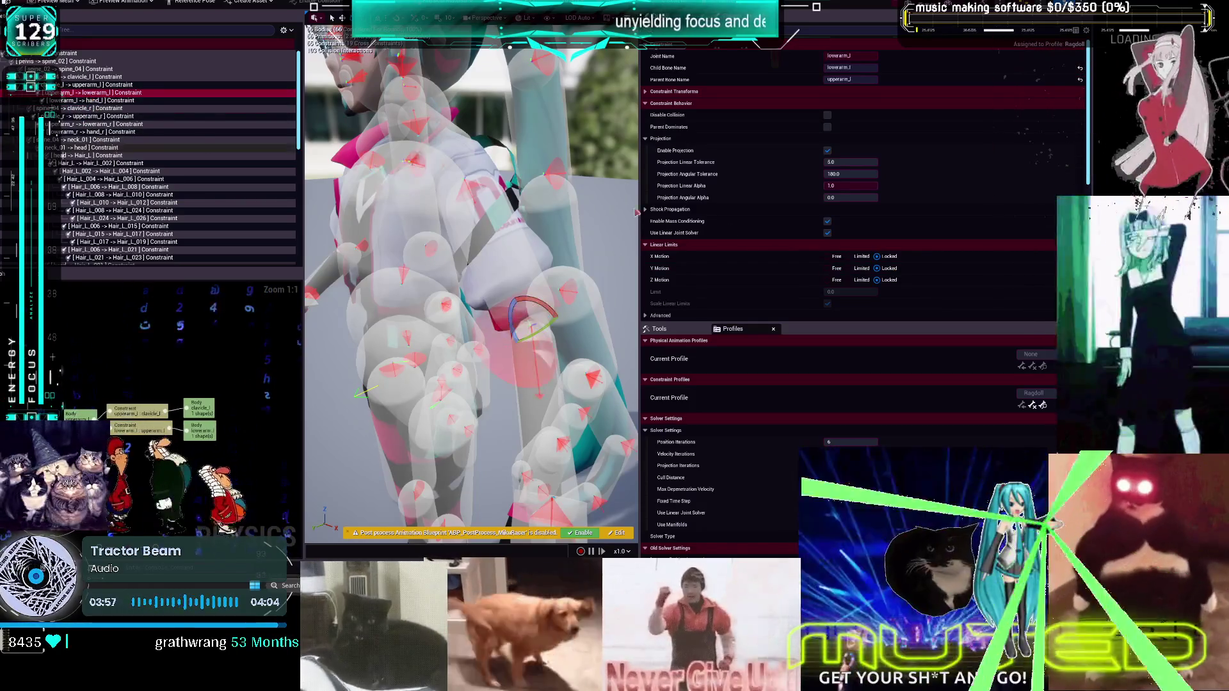
# Select the left thigh constraint in the viewport to show its limits
pyautogui.scroll(-5, 898, 205)
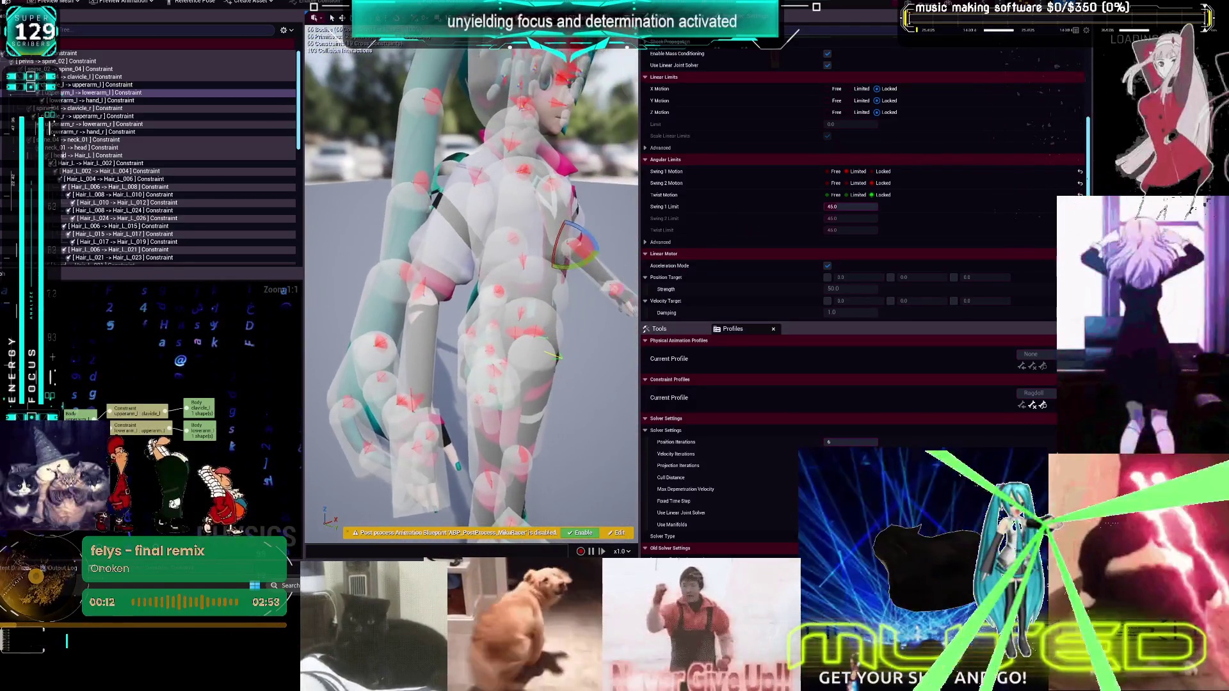
pyautogui.rightClick(600, 269)
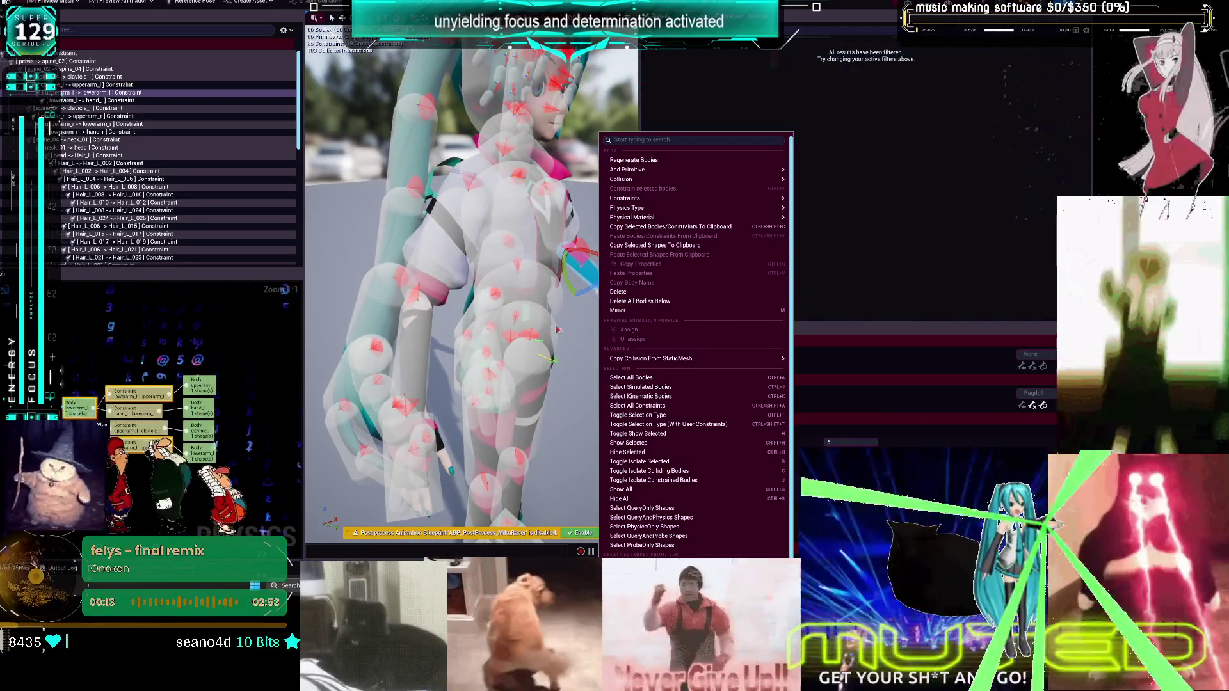
pyautogui.click(553, 329)
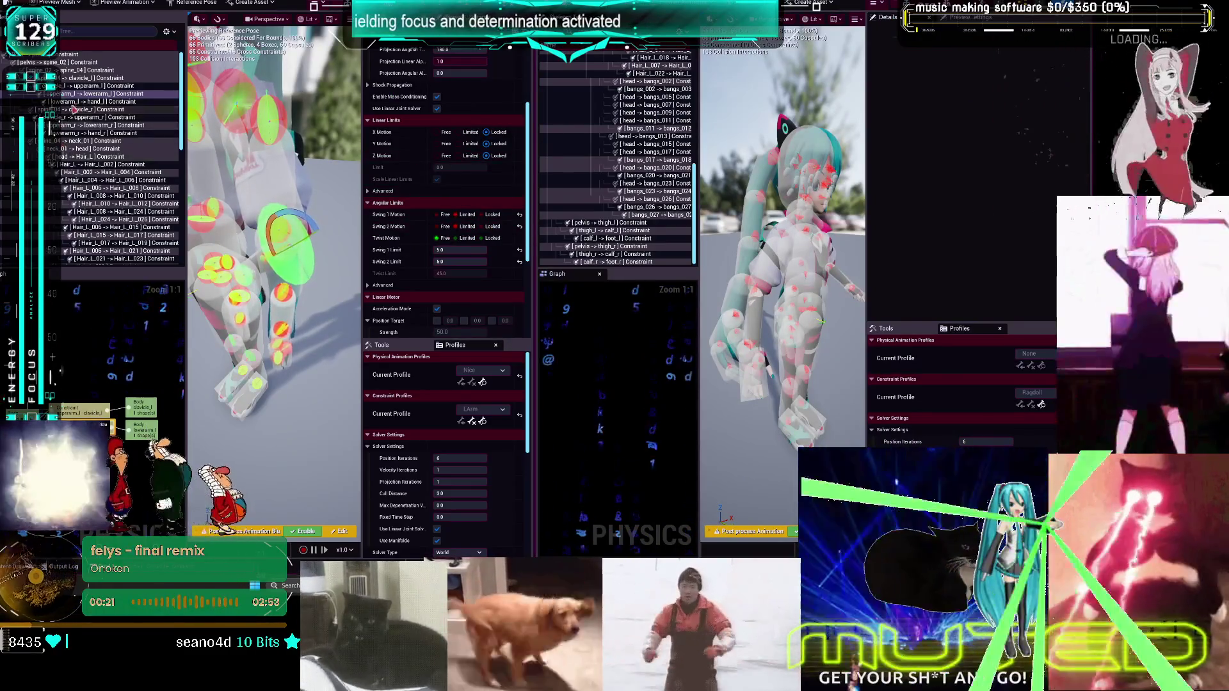
# Set the left thigh constraint's Swing 2 Motion to Locked
pyautogui.click(481, 227)
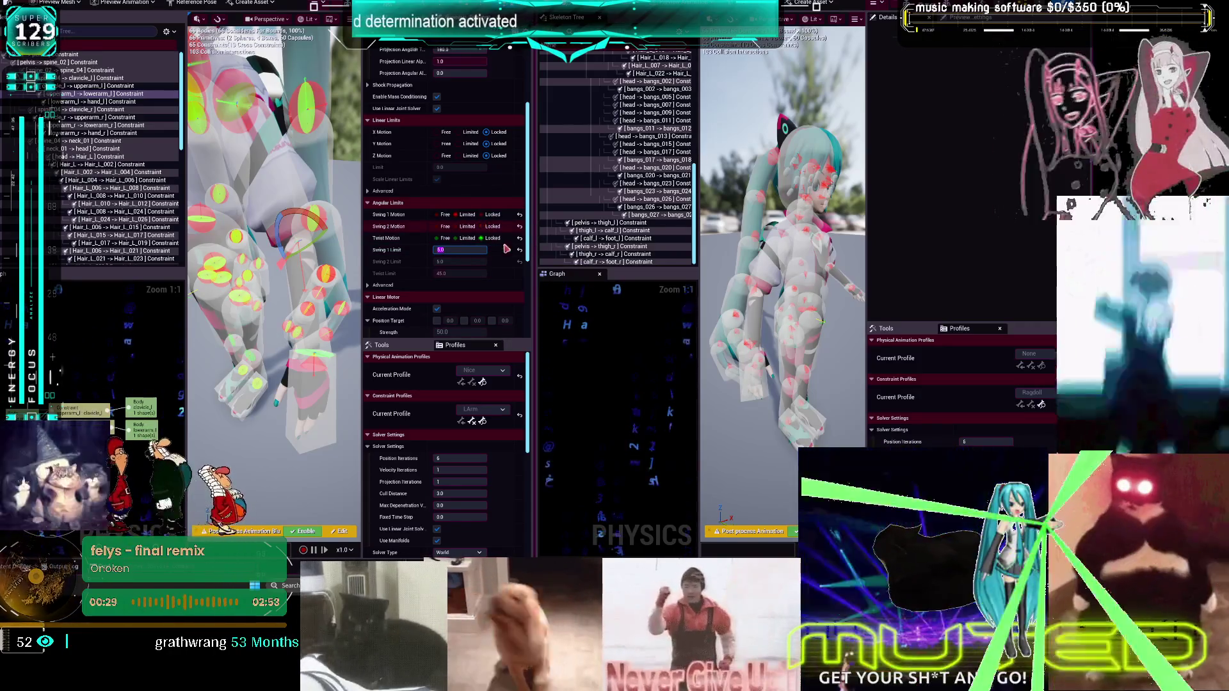
pyautogui.scroll(-2, 483, 243)
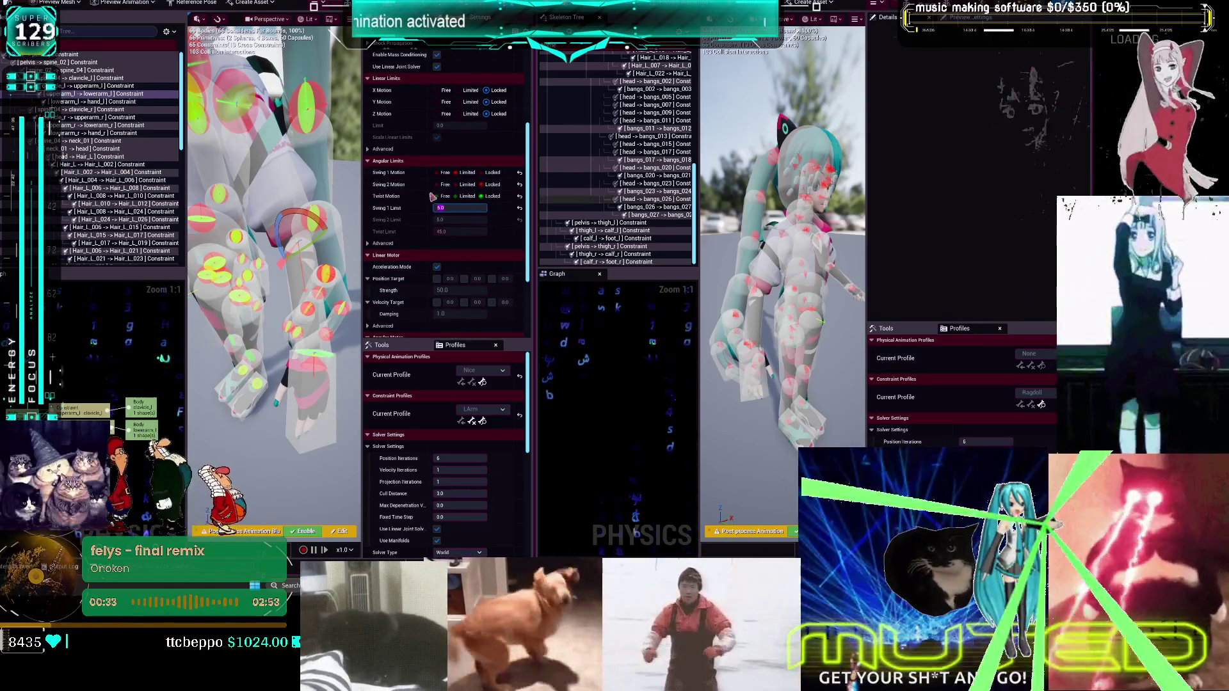
pyautogui.click(651, 136)
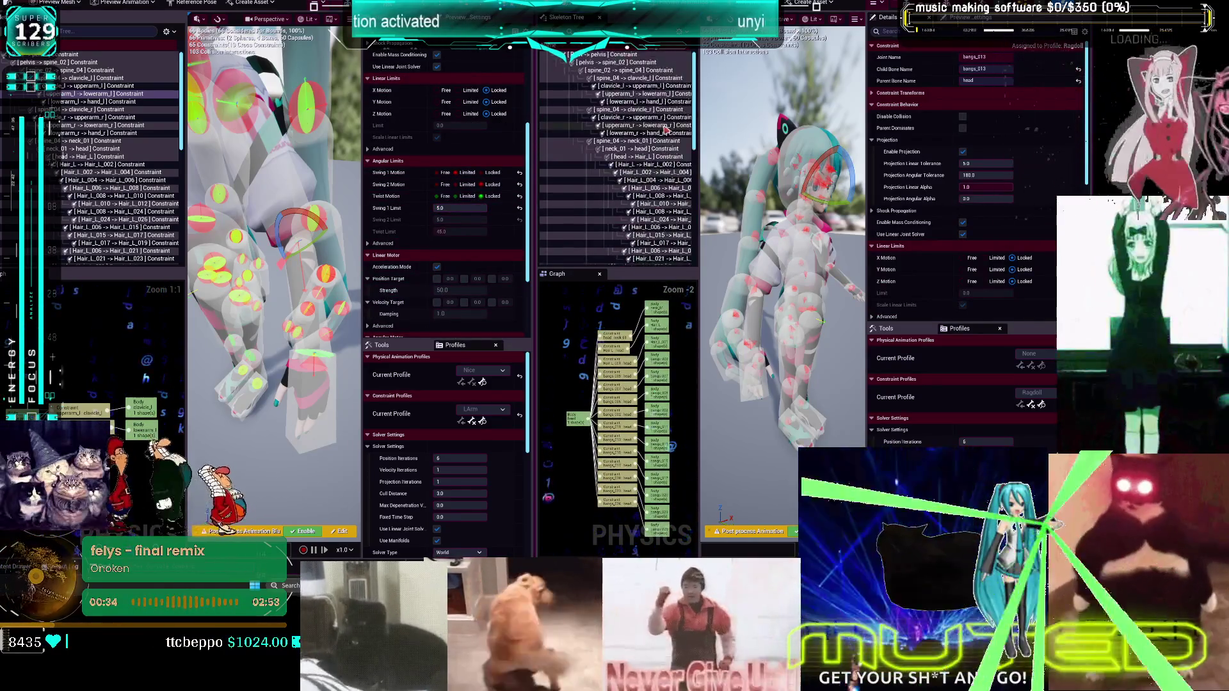
pyautogui.click(638, 102)
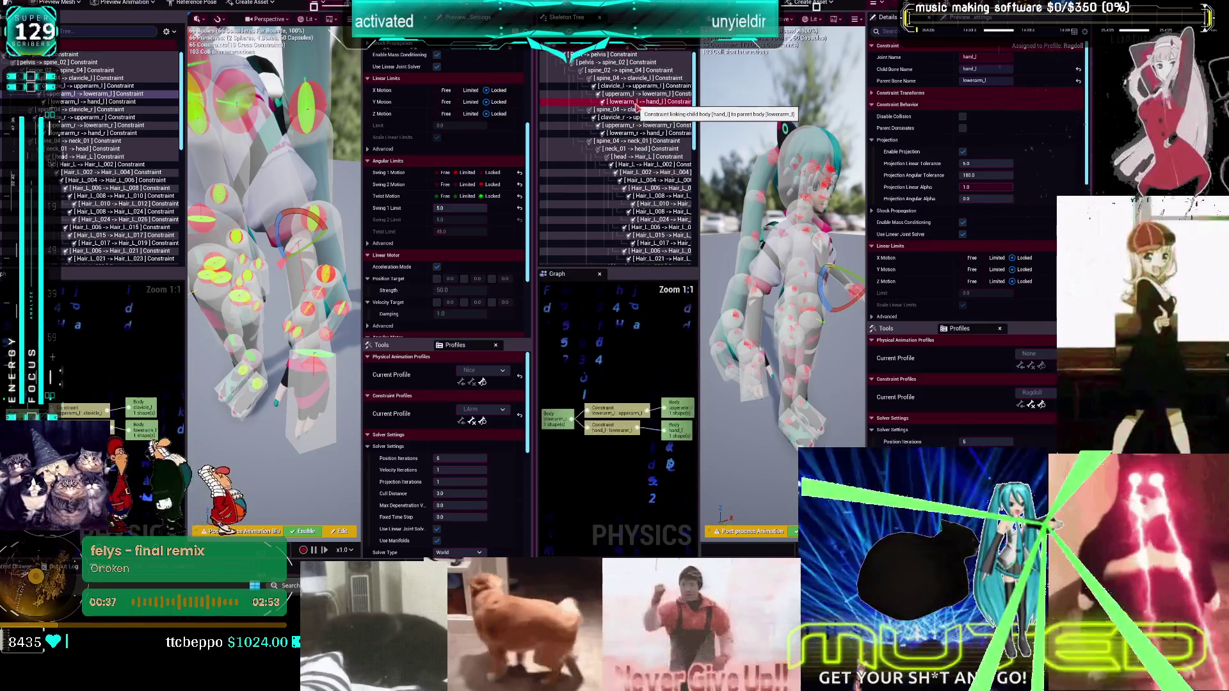
pyautogui.scroll(-5, 936, 180)
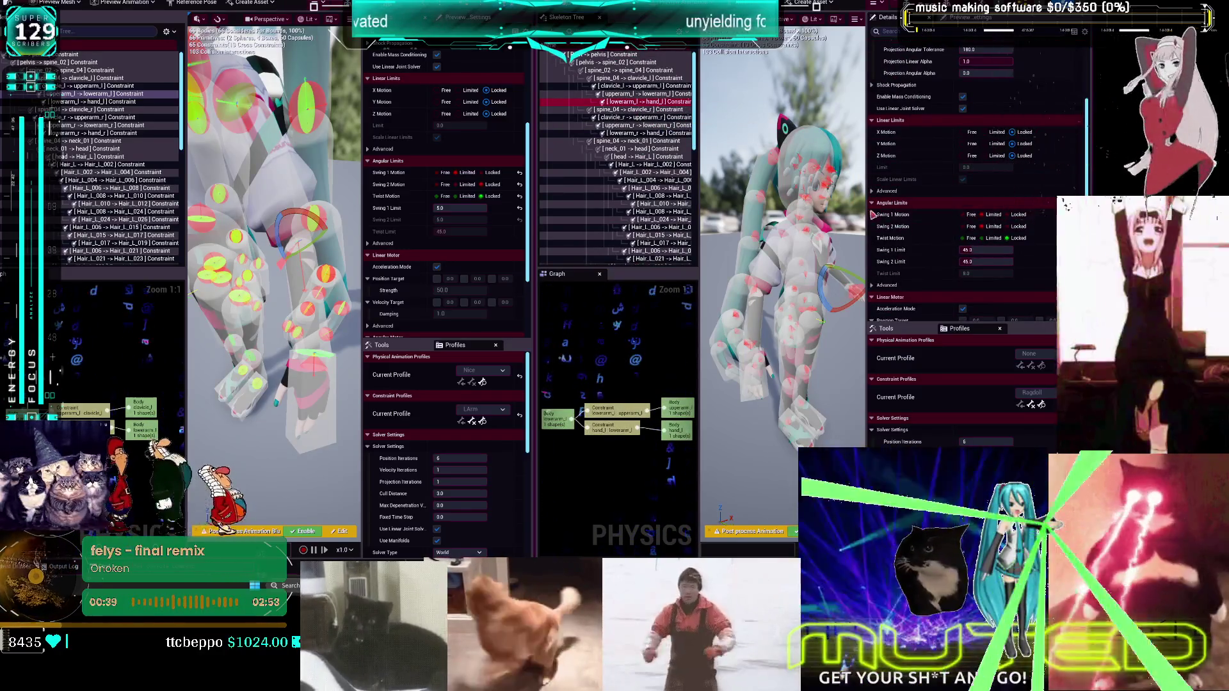
# Set Swing 1 Limit to 45, then 60, and select the left lowerarm body
pyautogui.press('Up')
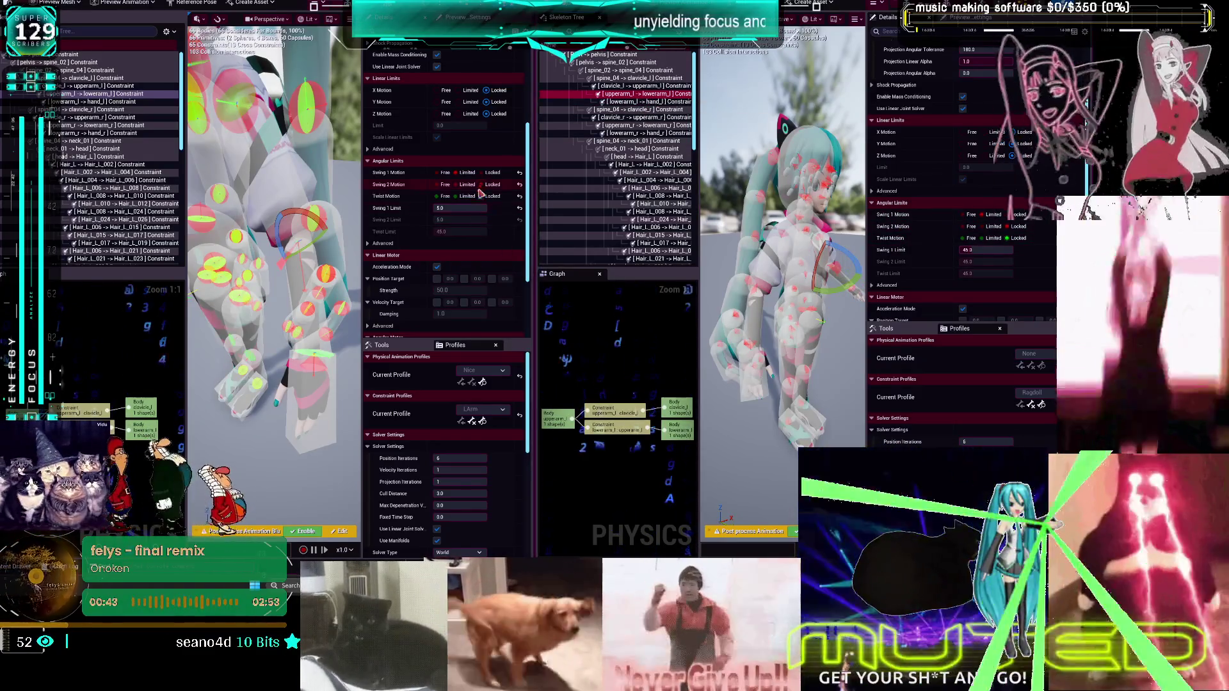
pyautogui.write('45')
pyautogui.press('Return')
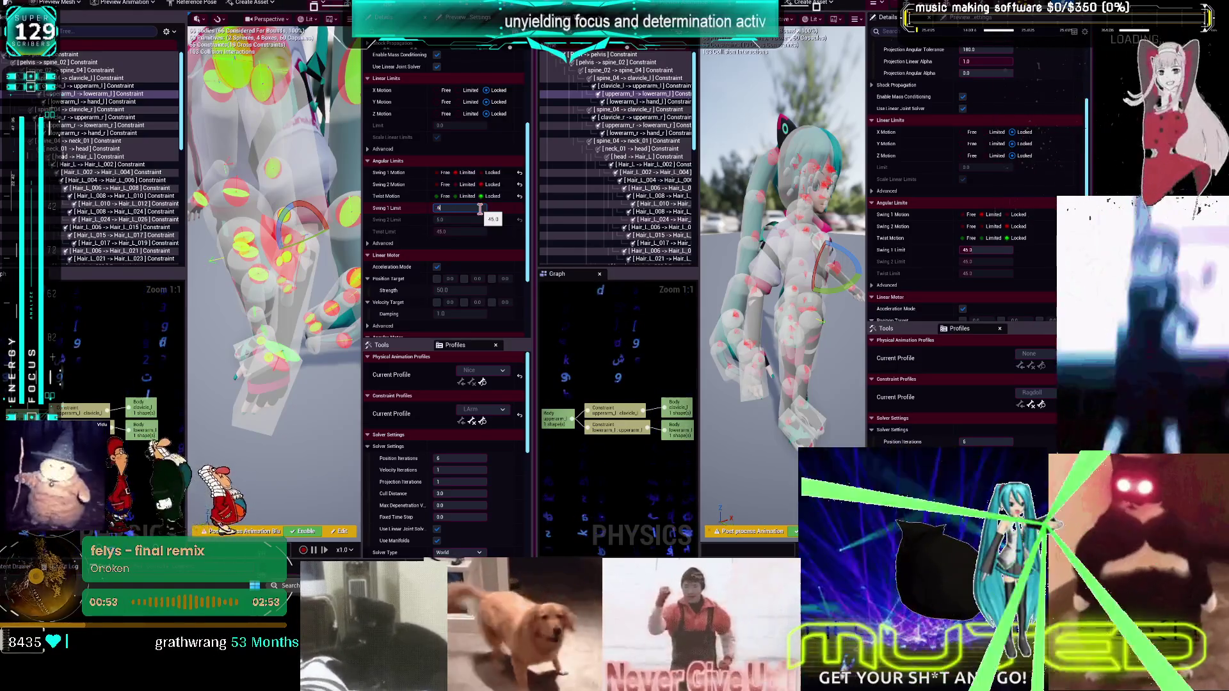
pyautogui.press('Return')
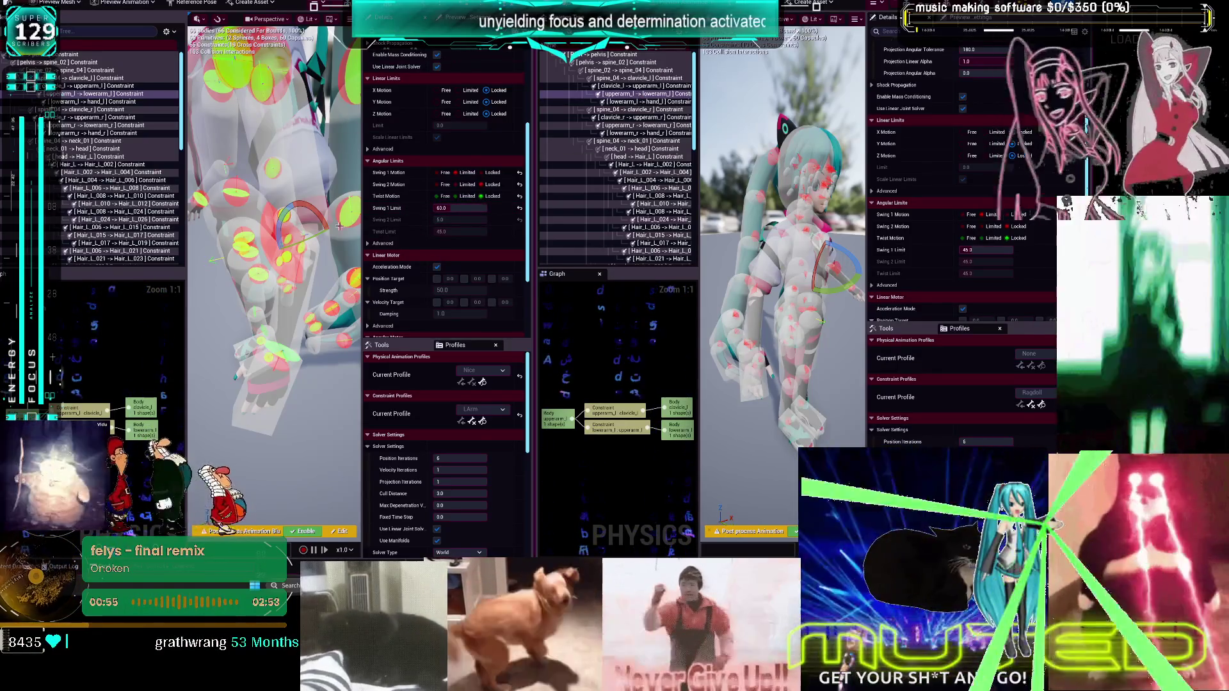
pyautogui.click(301, 309)
pyautogui.moveTo(514, 5)
pyautogui.mouseDown()
pyautogui.moveTo(514, 60)
pyautogui.moveTo(514, 3)
pyautogui.mouseUp()
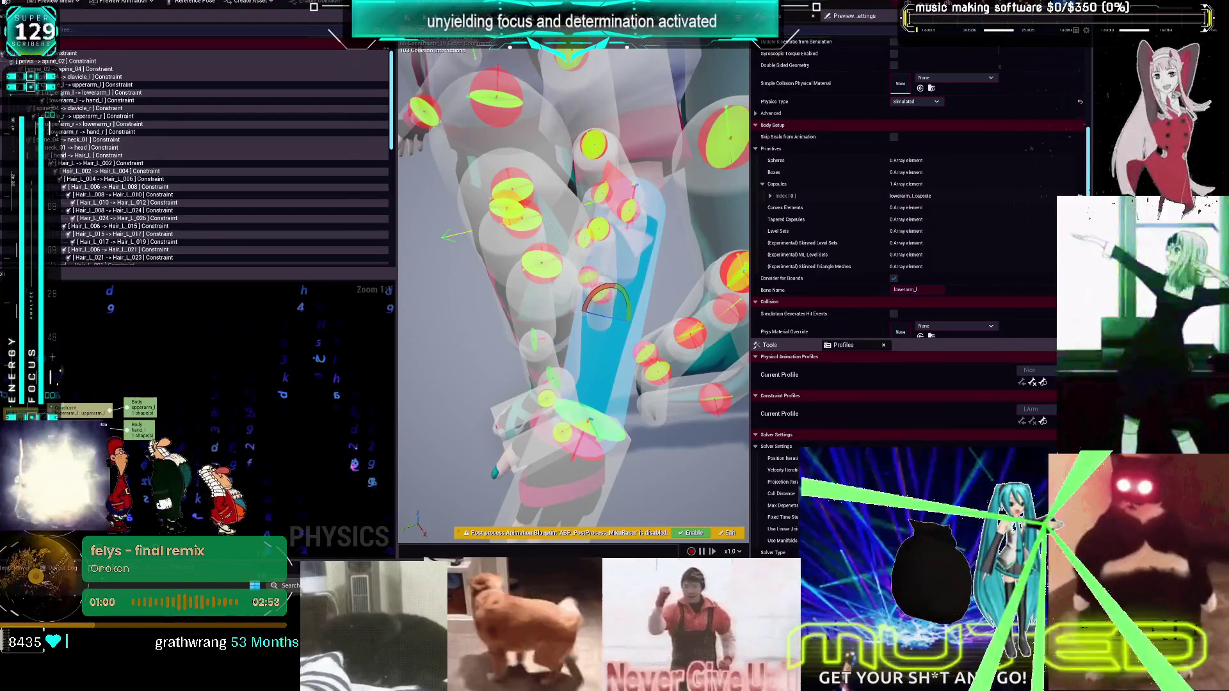
# Test-simulate the ragdoll, then set the lowerarm_l -> hand_l constraint's Twist Motion to Locked
pyautogui.hotkey('alt', 's')
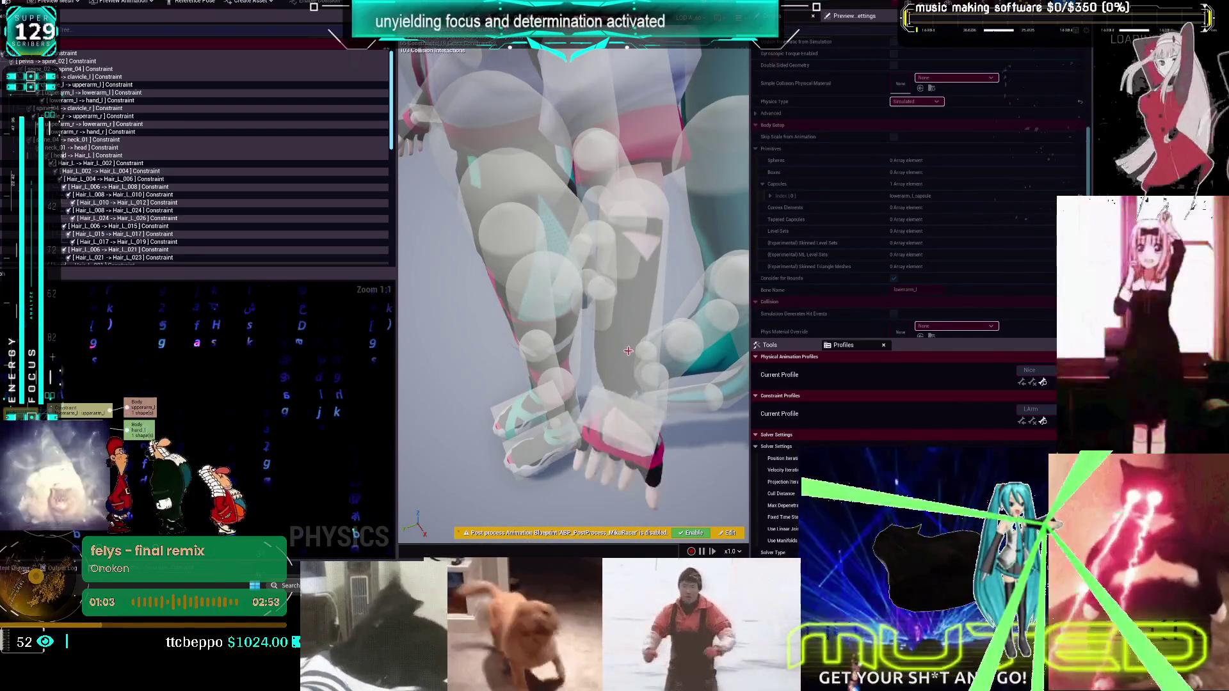
pyautogui.hotkey('alt', 's')
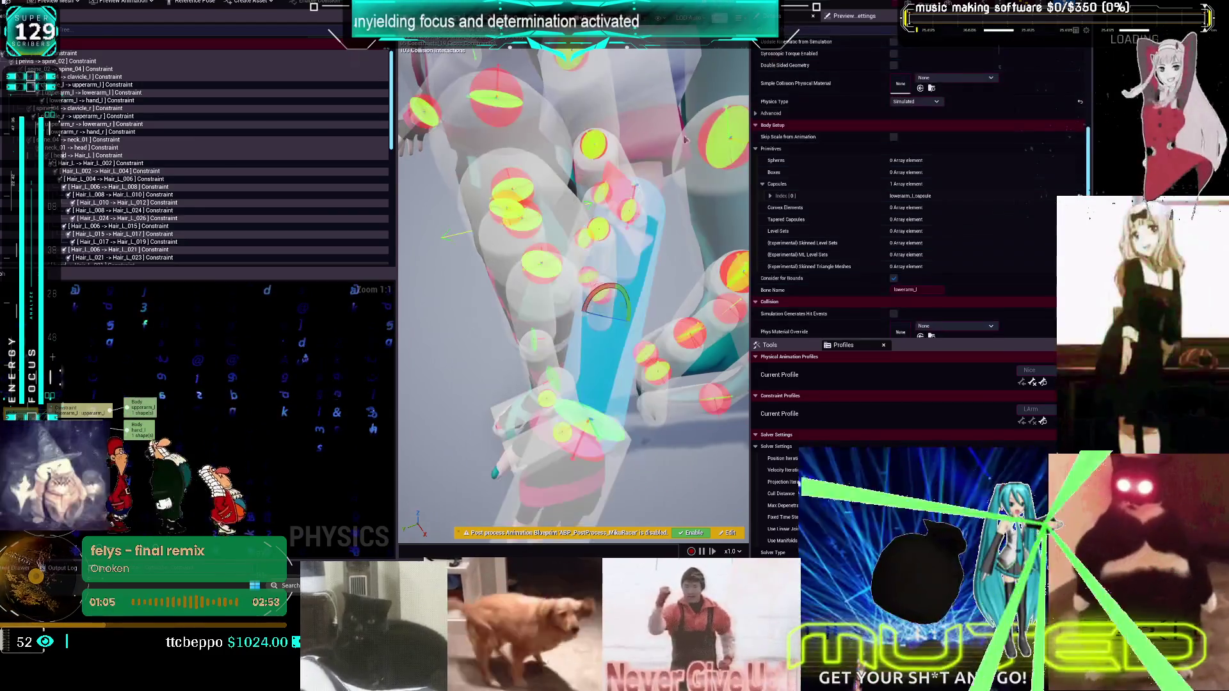
pyautogui.click(605, 432)
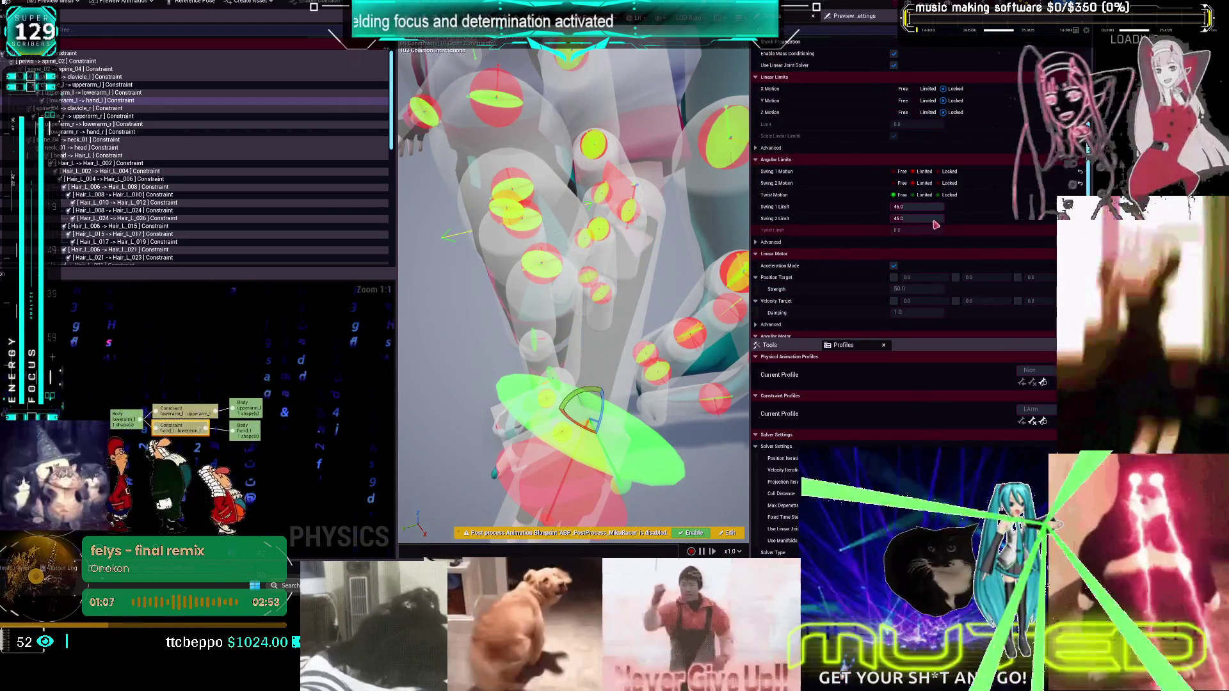
pyautogui.click(951, 195)
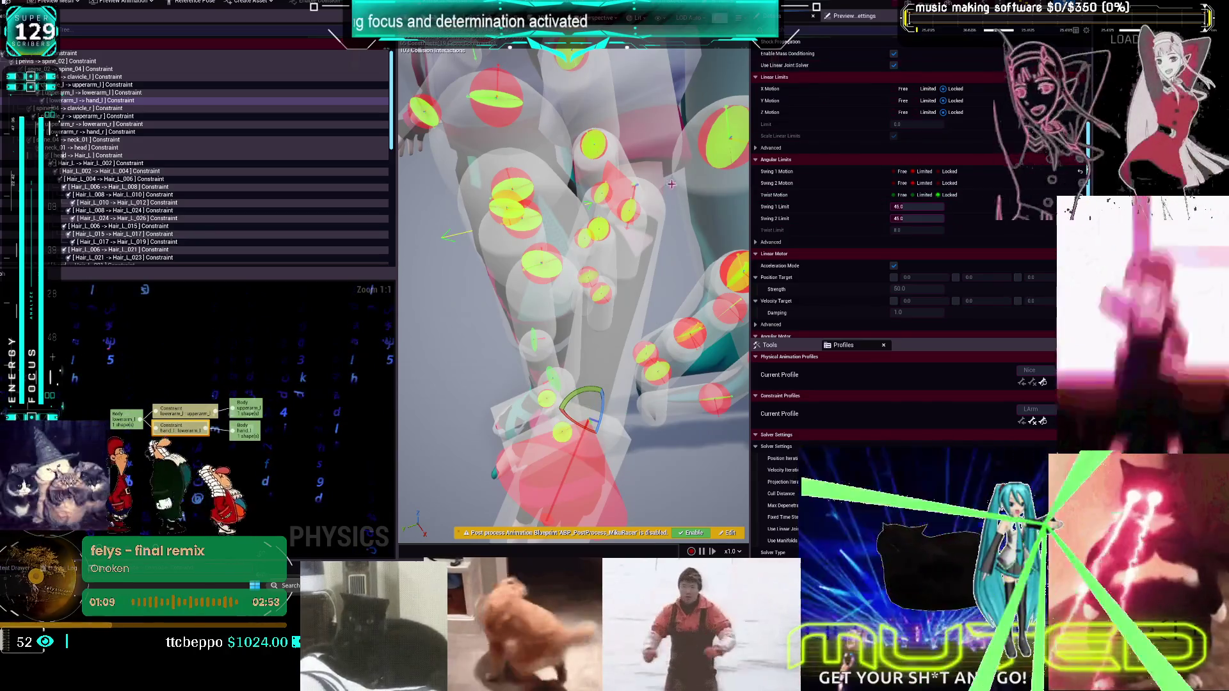
# Select the left shoulder constraint and restore the physics editor to a smaller window
pyautogui.click(126, 419)
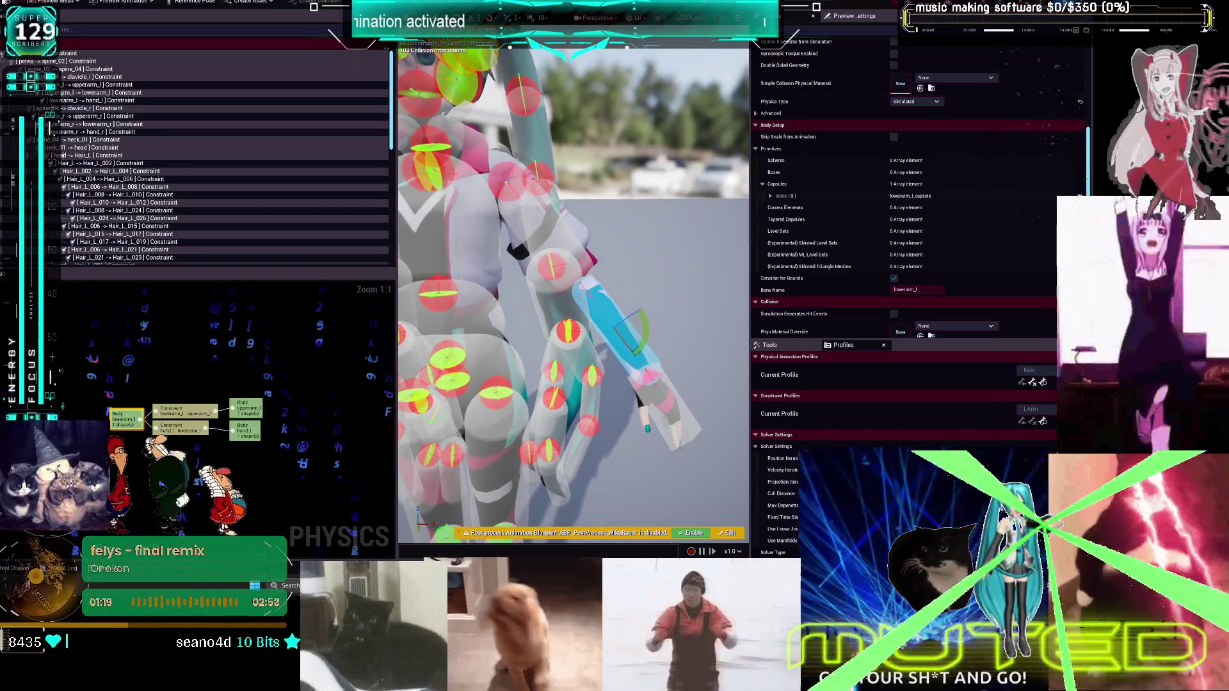
pyautogui.click(519, 174)
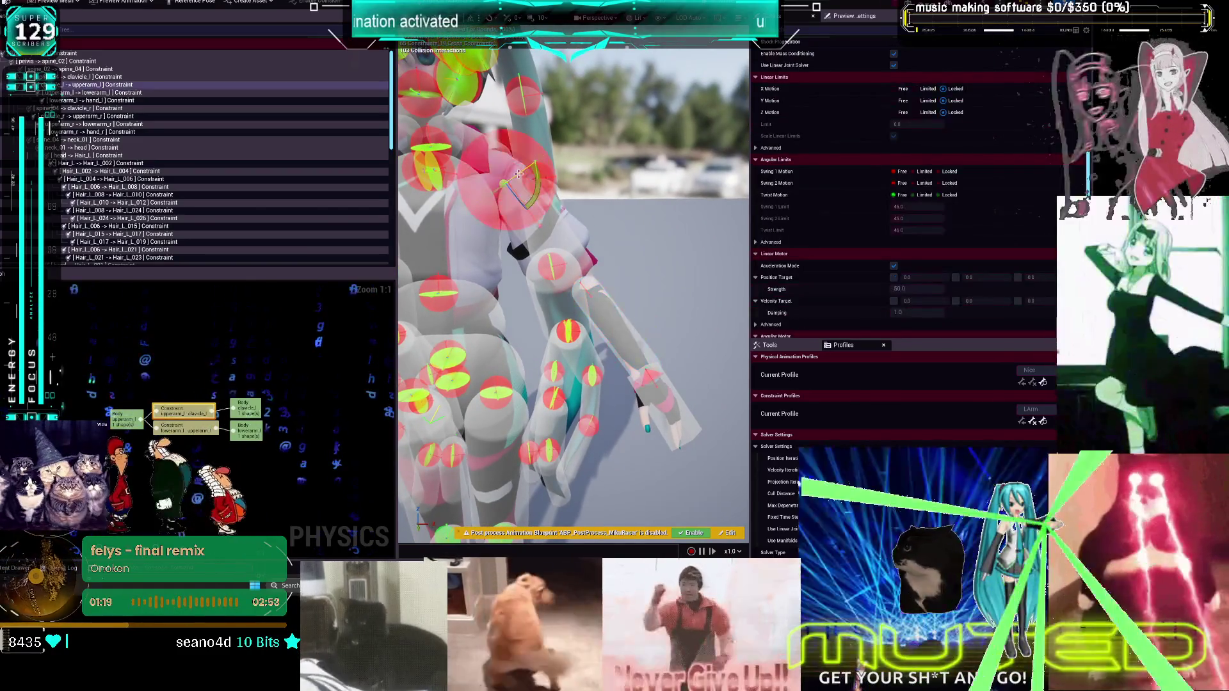
pyautogui.doubleClick(498, 56)
pyautogui.moveTo(457, 50); pyautogui.dragTo(416, 45)
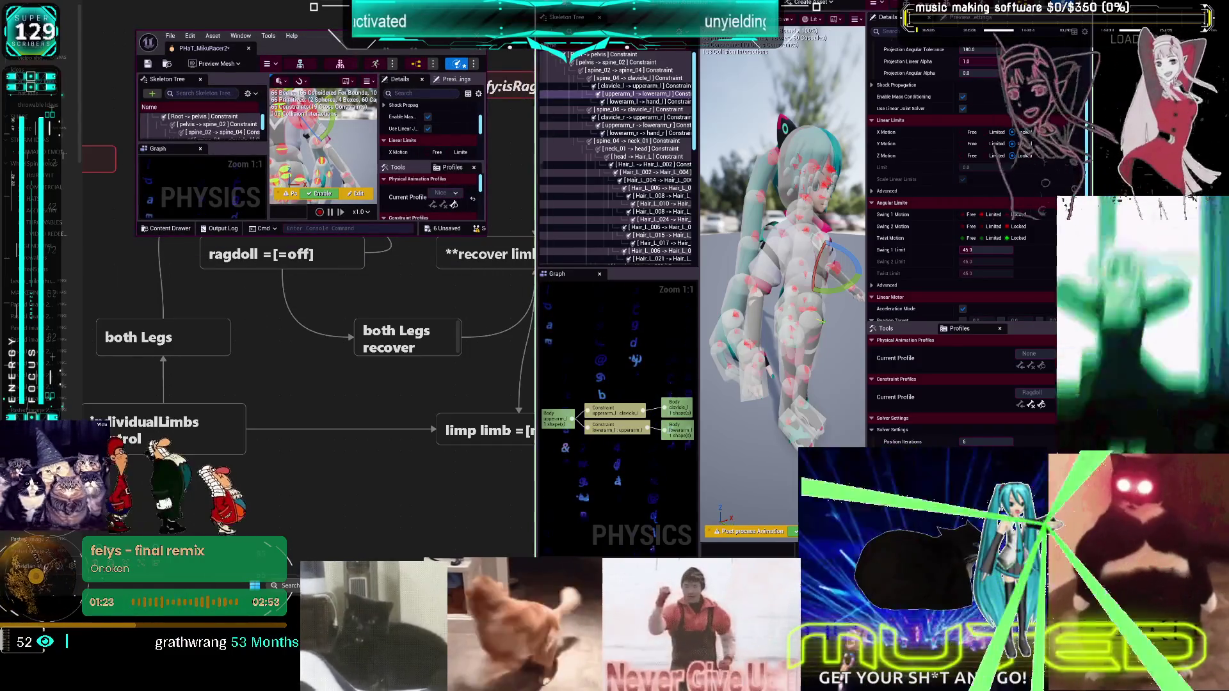
# Check the ragdoll blueprint editor, then maximize the physics asset editor again
pyautogui.doubleClick(908, 10)
pyautogui.click(835, 98)
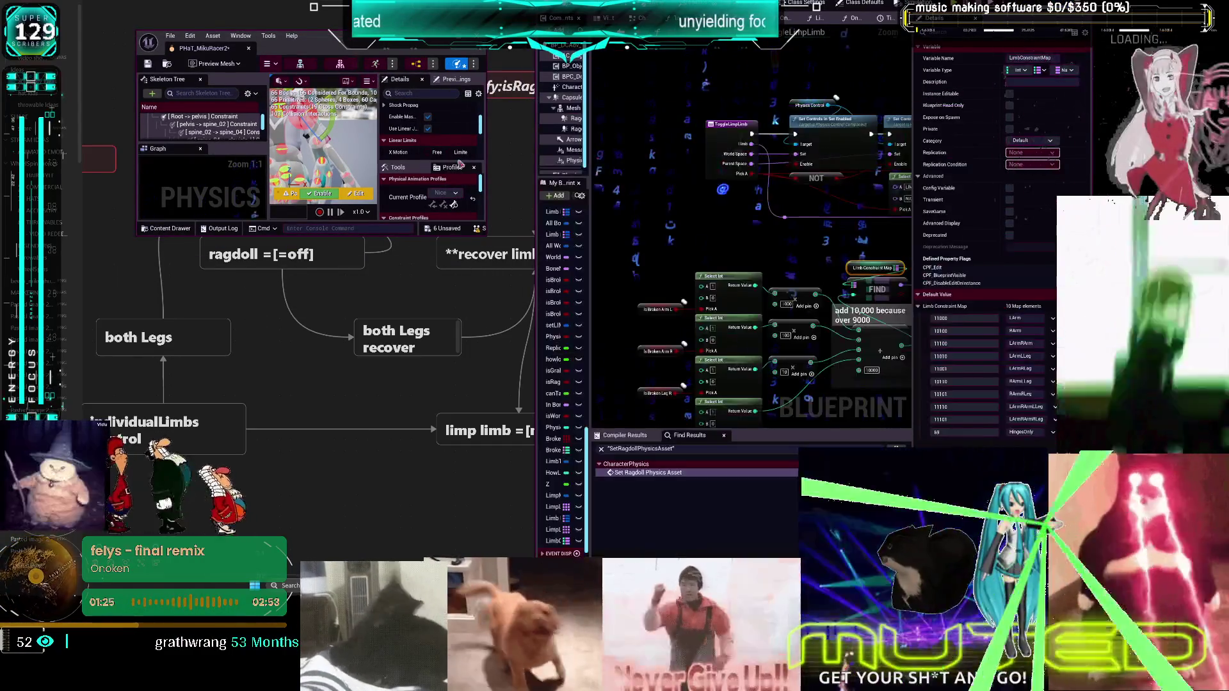
pyautogui.press('super+Up')
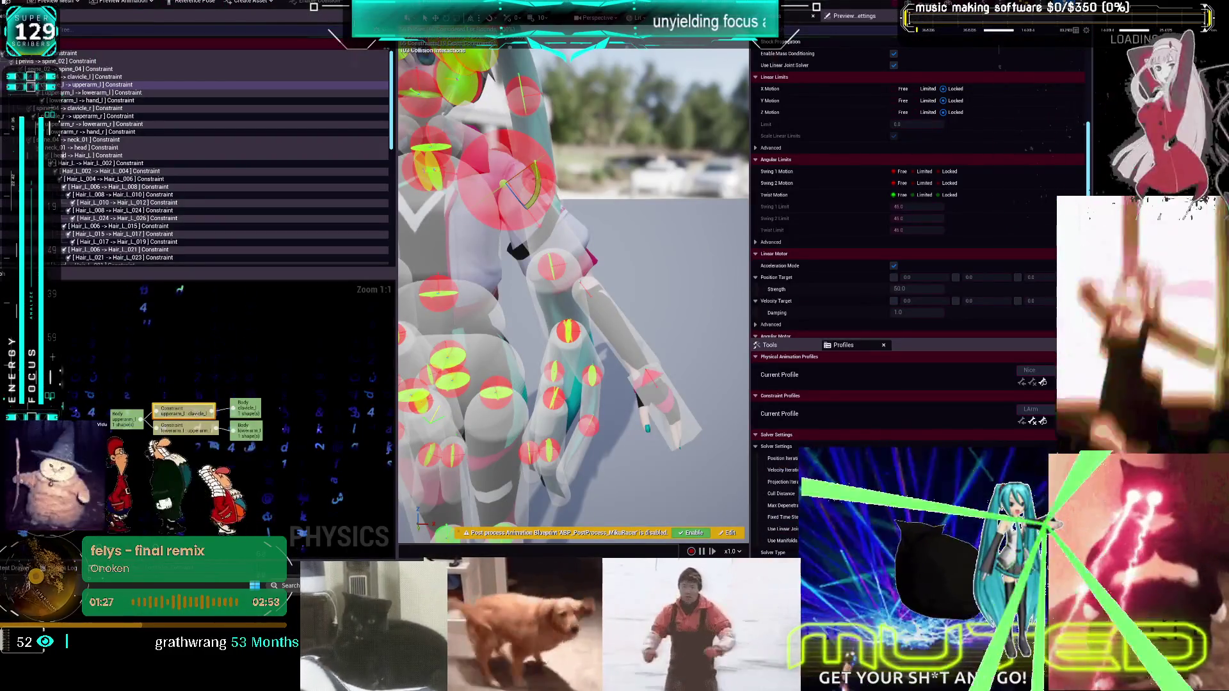
pyautogui.press('super+Down')
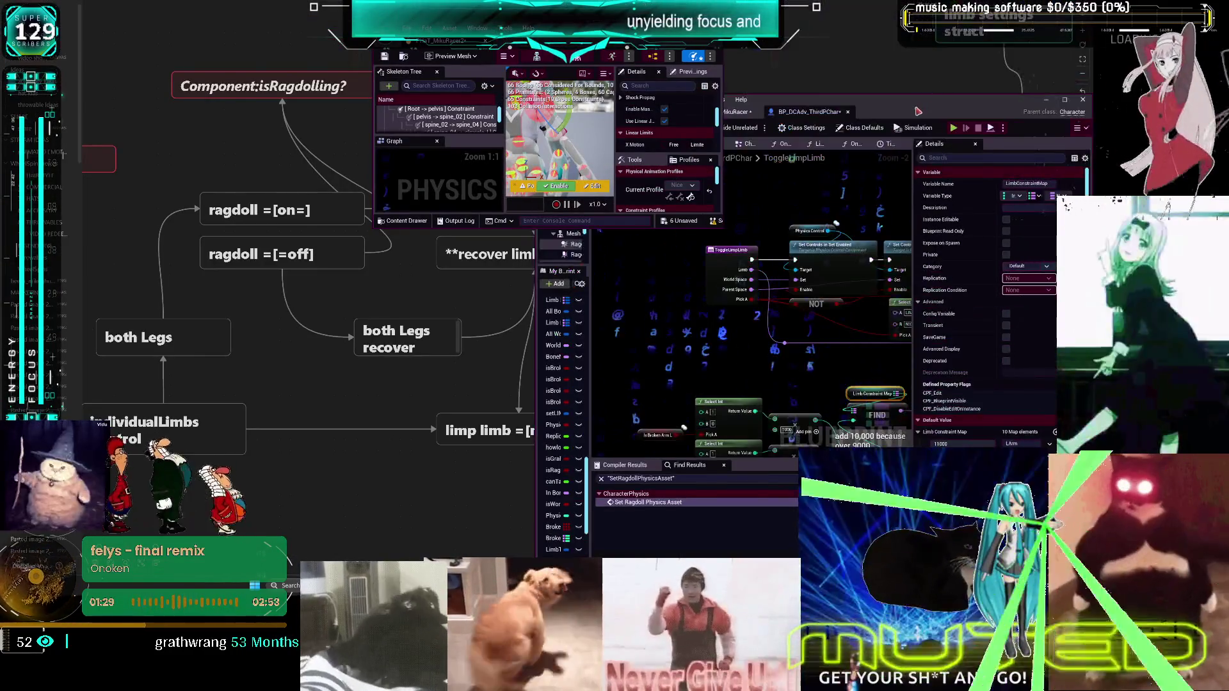
pyautogui.press('super+Down')
pyautogui.press('super+Up')
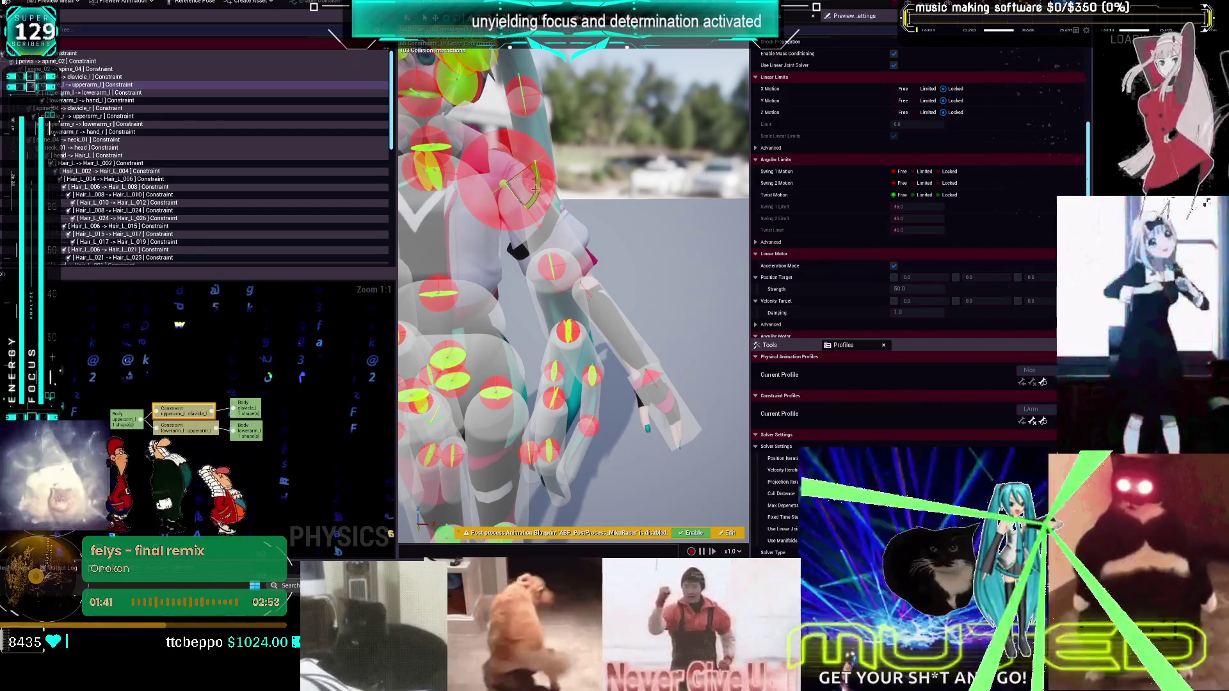
# Set the selected constraint's Swing 1 and Swing 2 Motion to Limited and lock Twist
pyautogui.click(925, 183)
pyautogui.click(925, 171)
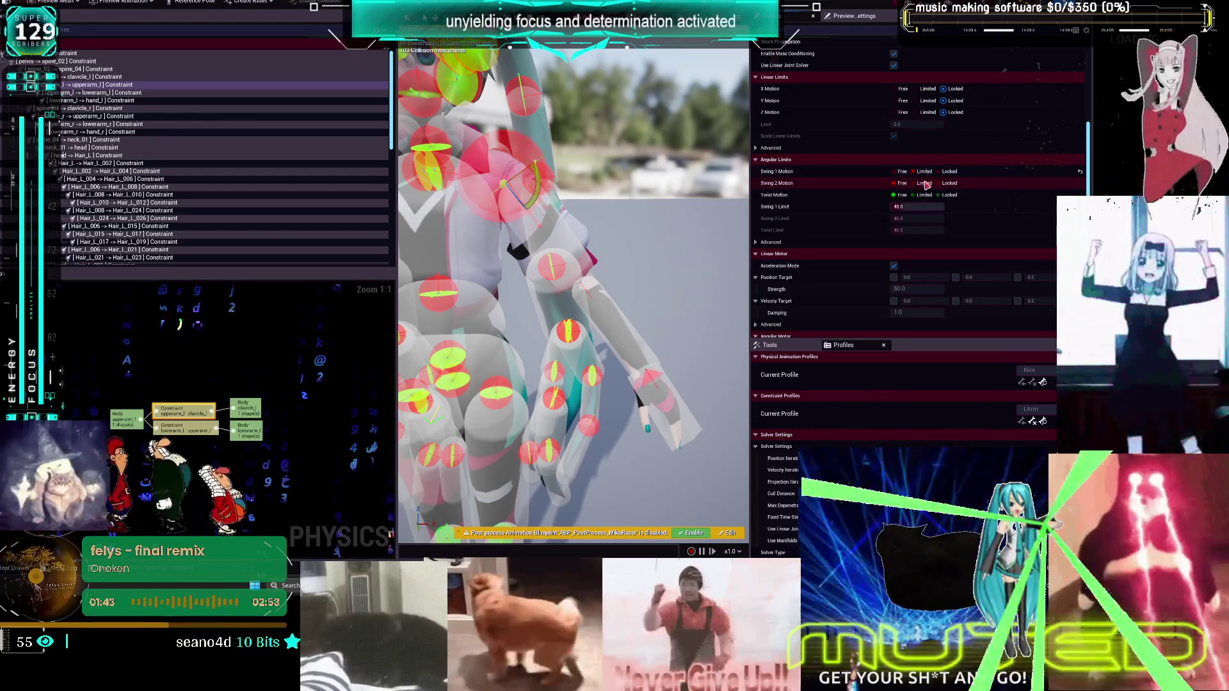
pyautogui.click(939, 195)
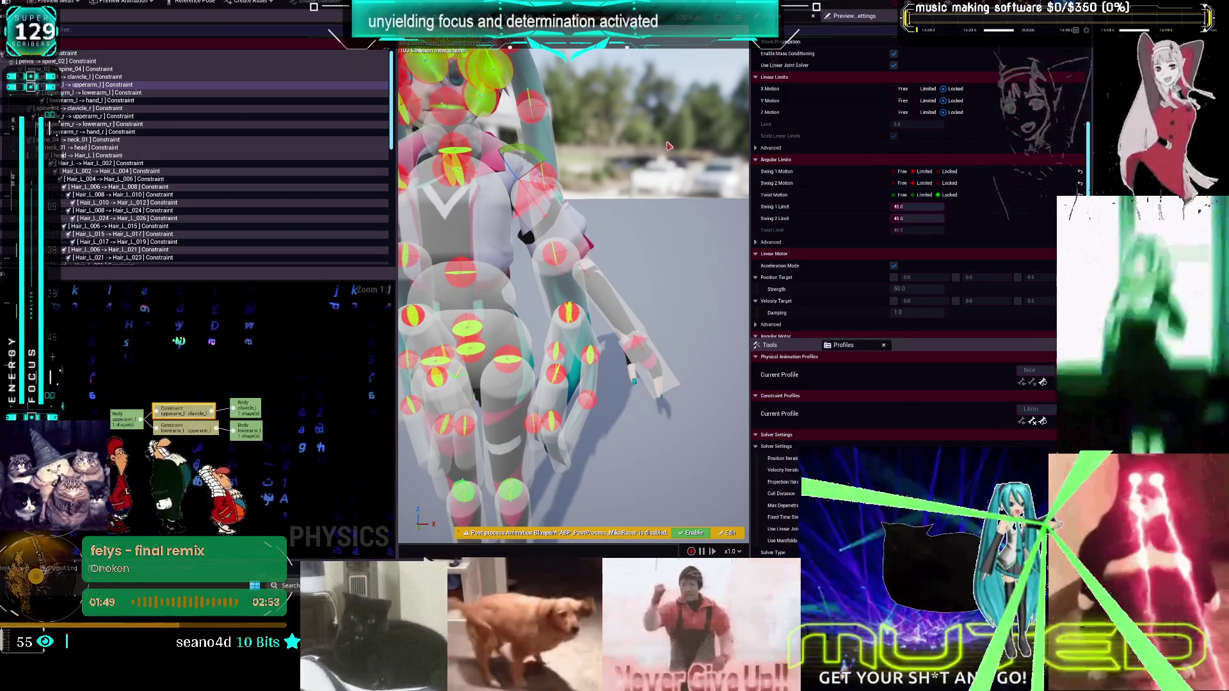
# Try Limited motions on spine_04 -> clavicle_r, undo, and select the right upper arm constraint
pyautogui.click(493, 186)
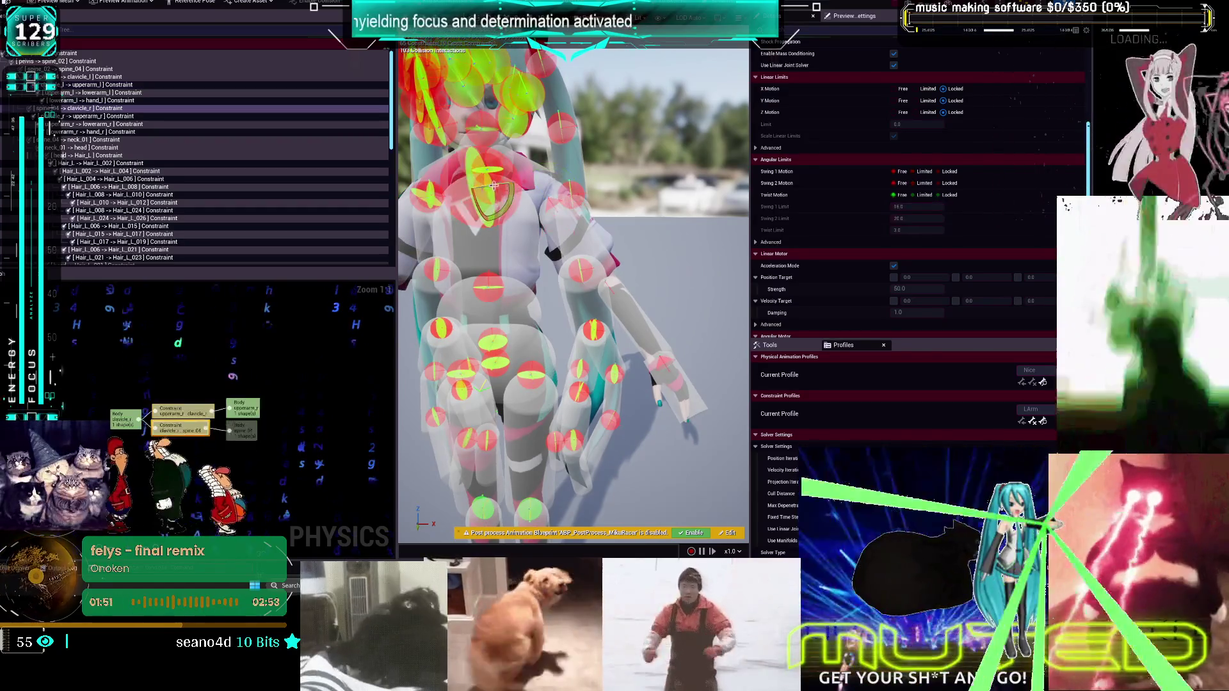
pyautogui.click(928, 173)
pyautogui.click(928, 184)
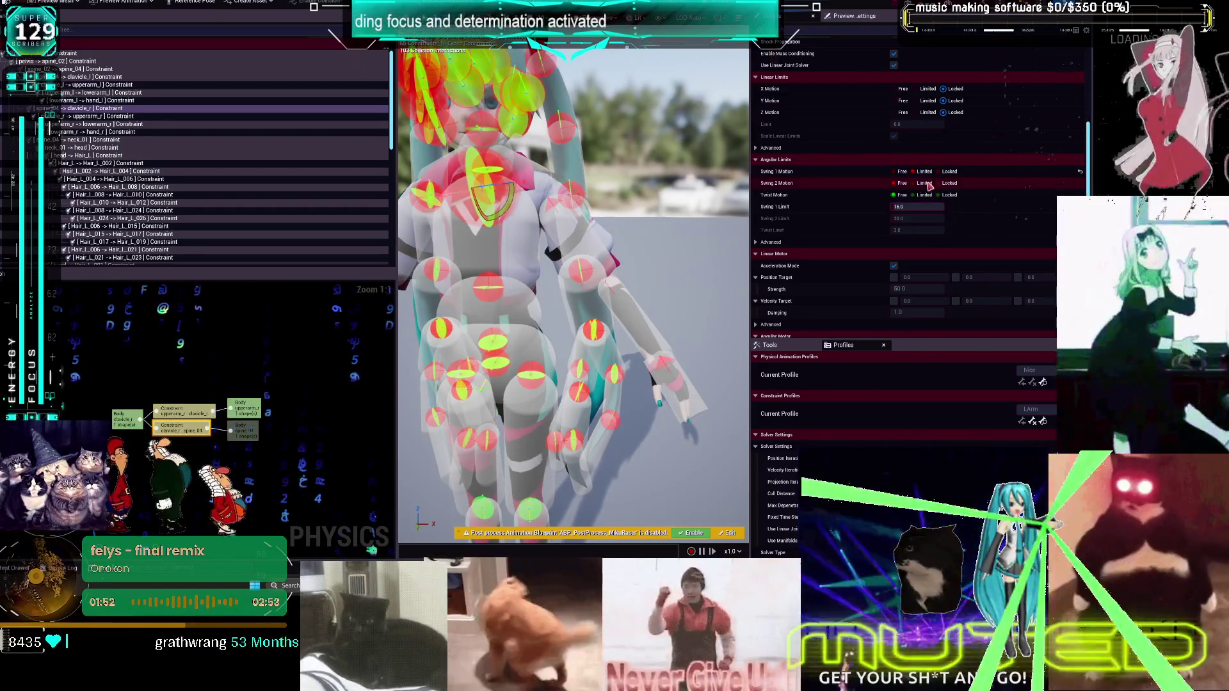
pyautogui.click(928, 195)
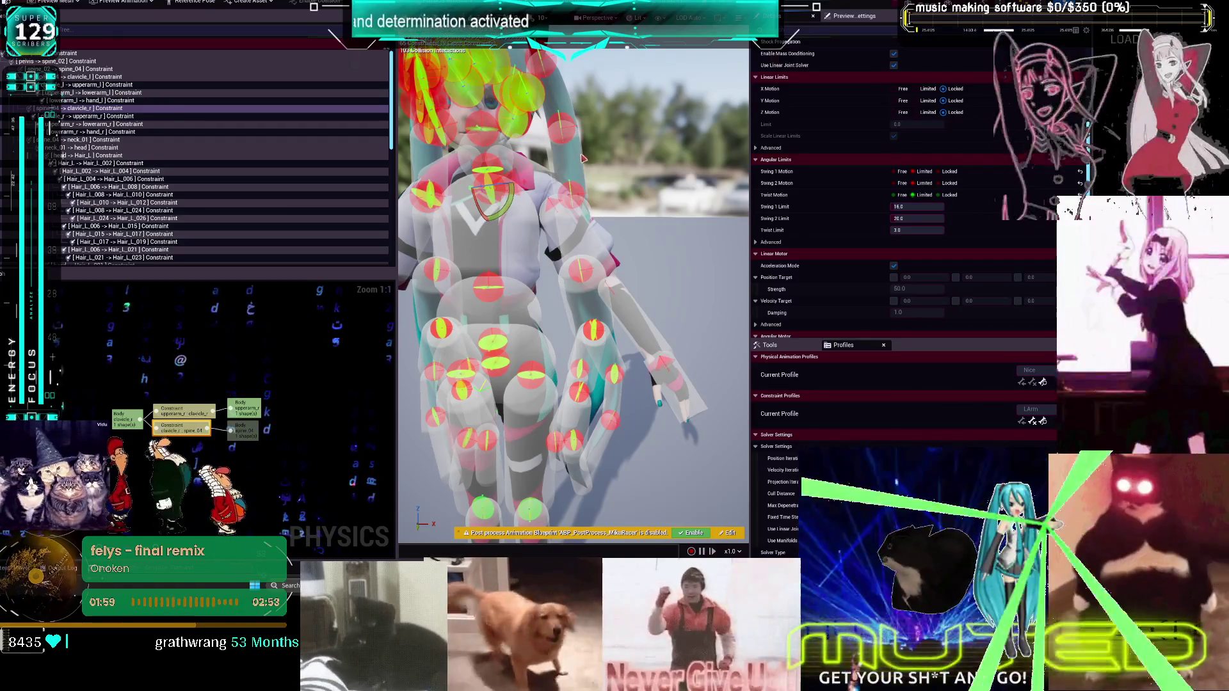
pyautogui.hotkey('ctrl', 'z')
pyautogui.hotkey('ctrl', 'z')
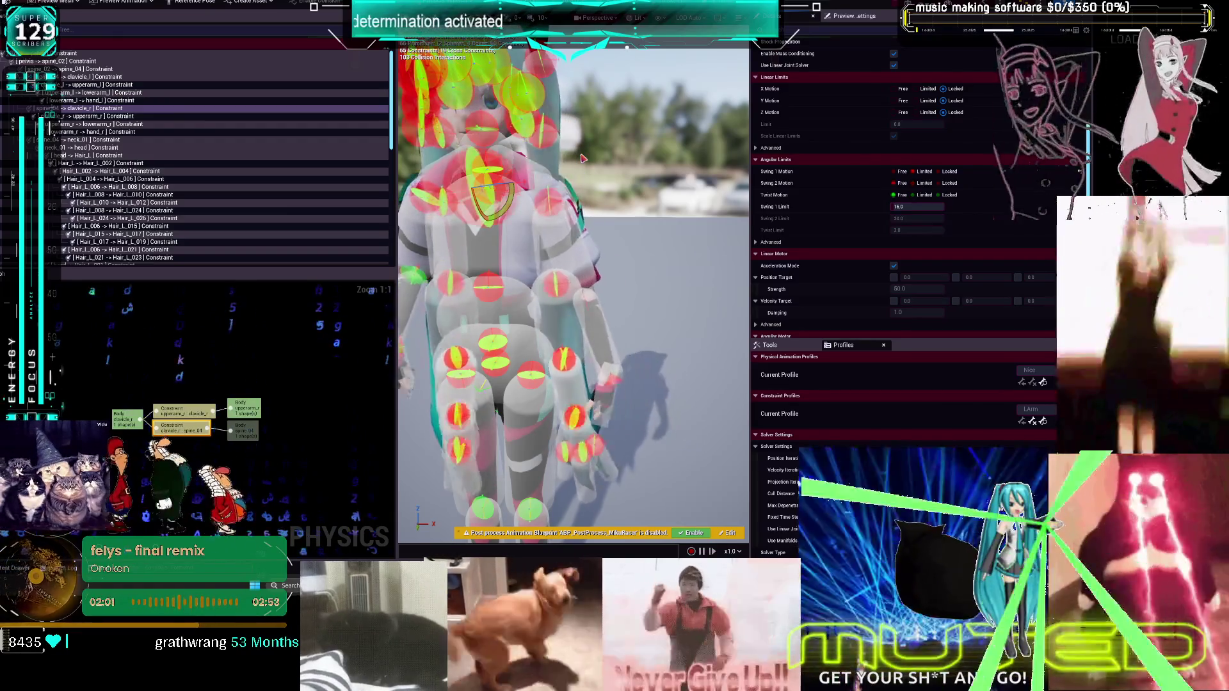
pyautogui.click(147, 117)
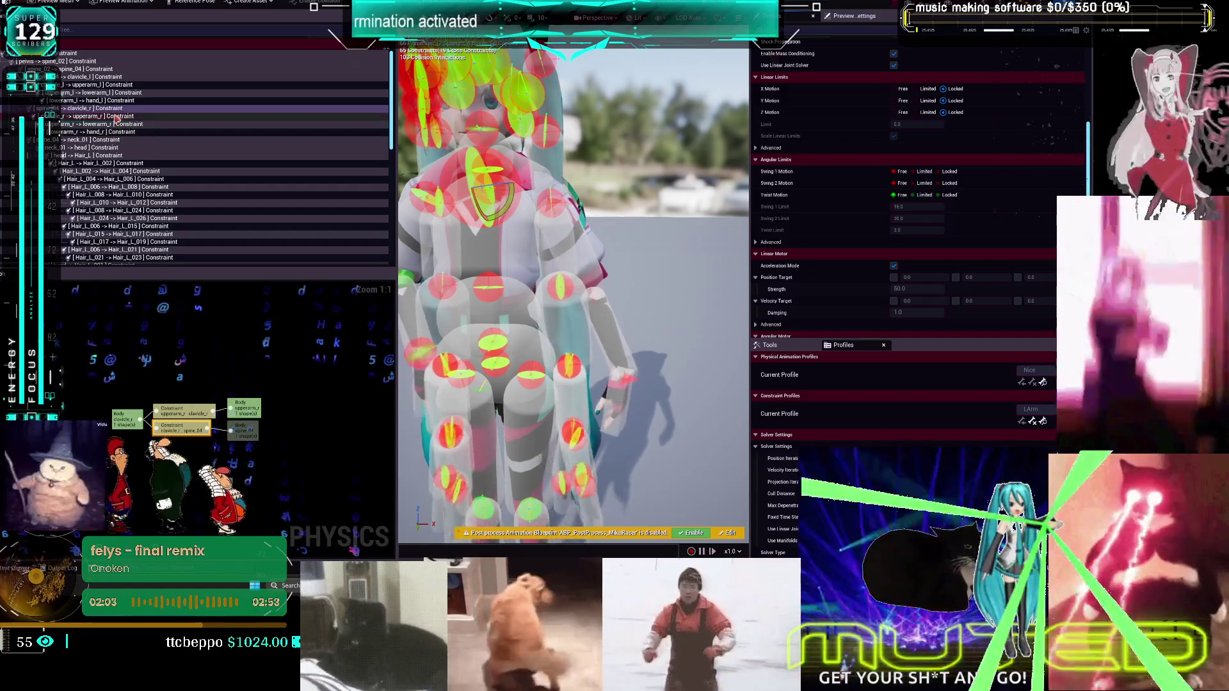
# Frame the character and select the clavicle_l -> upperarm_l constraint
pyautogui.press('f')
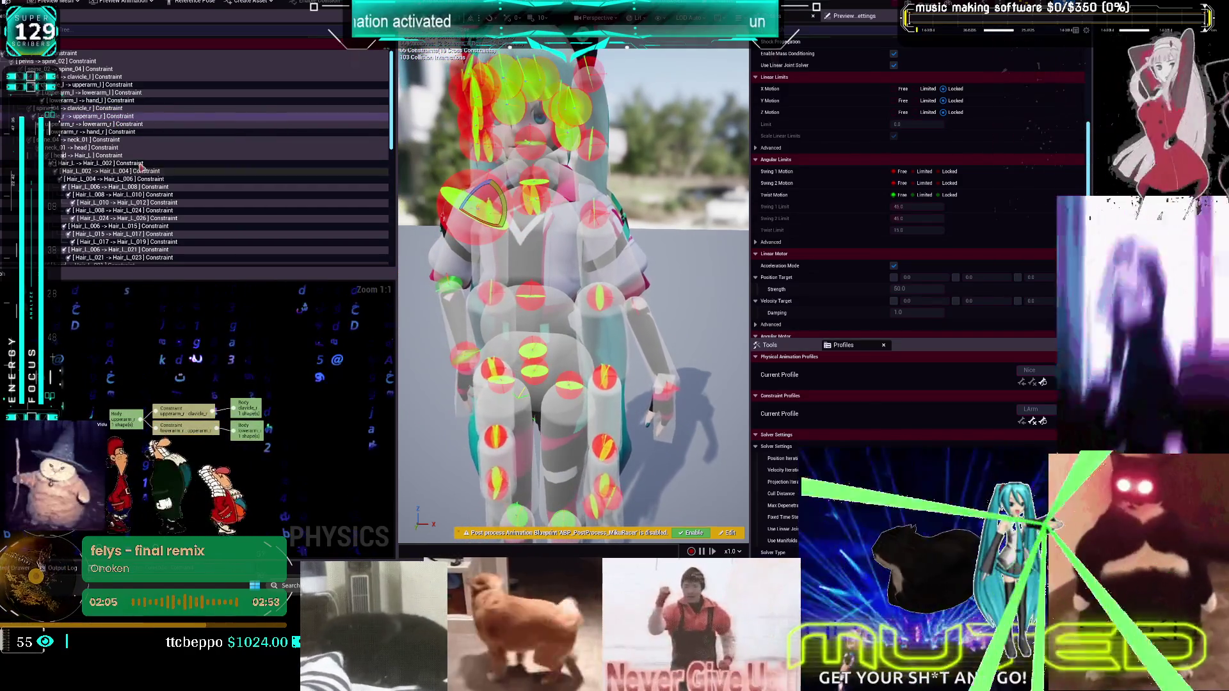
pyautogui.click(102, 84)
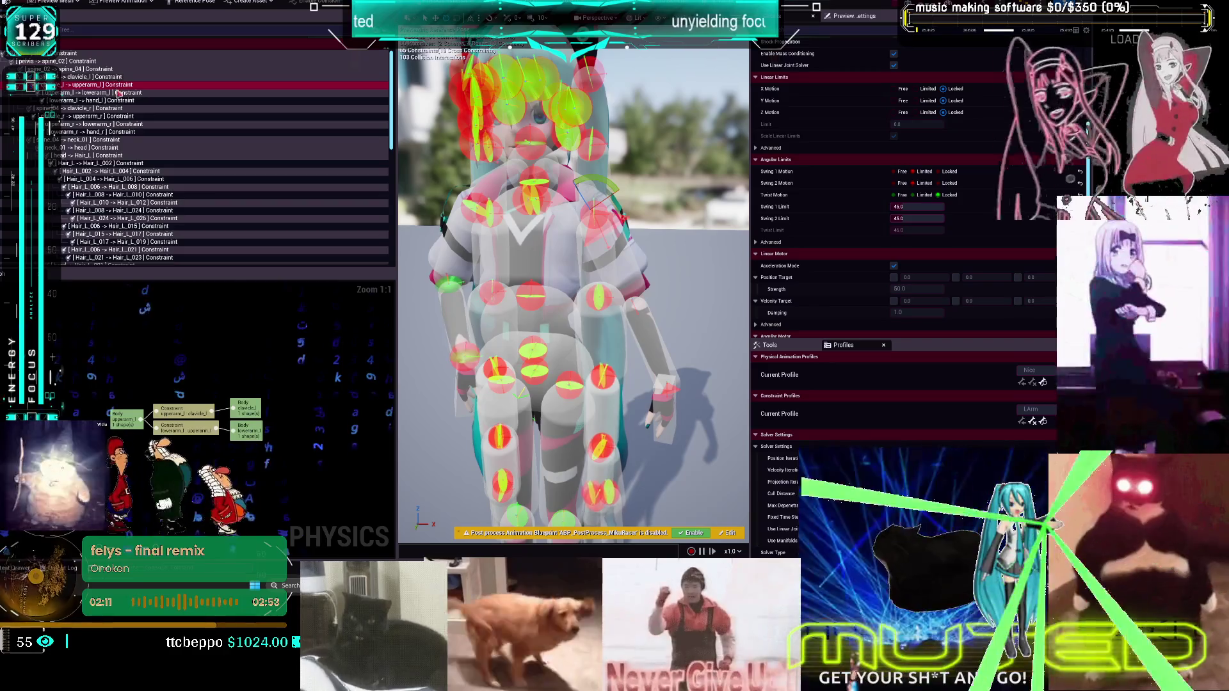
pyautogui.click(102, 110)
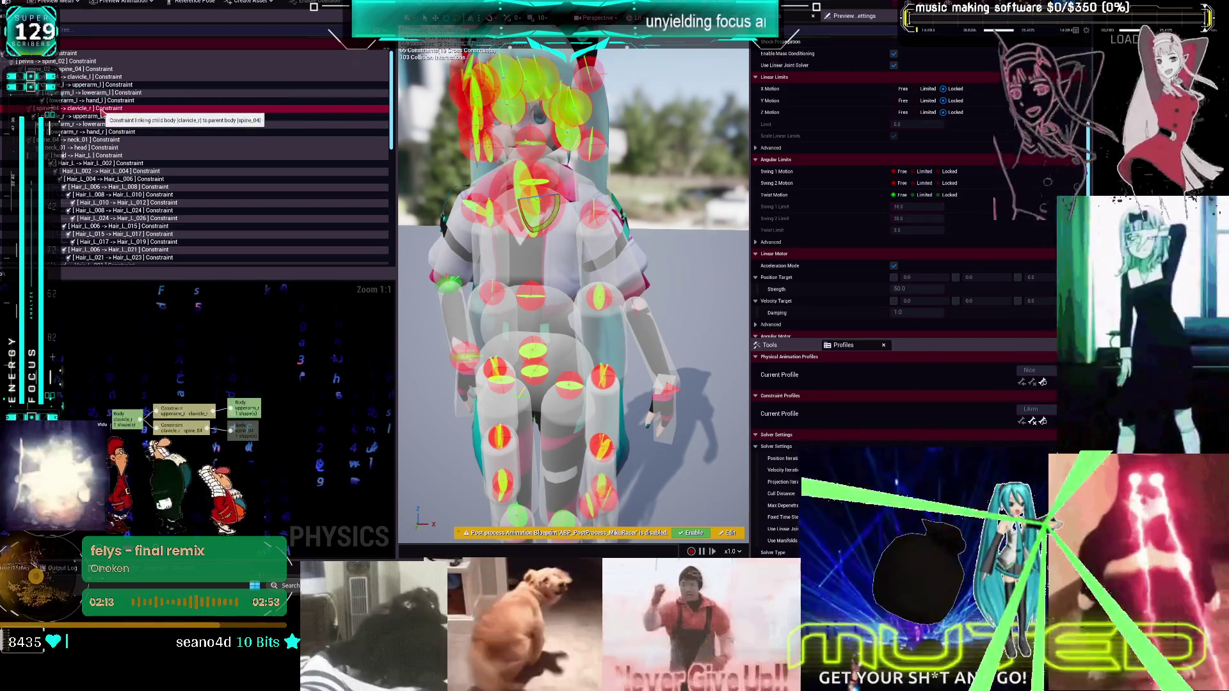
pyautogui.click(96, 85)
# Set Swing 1 Limit 16, Swing 2 Limit 20 and Twist Limit 3
pyautogui.click(933, 207)
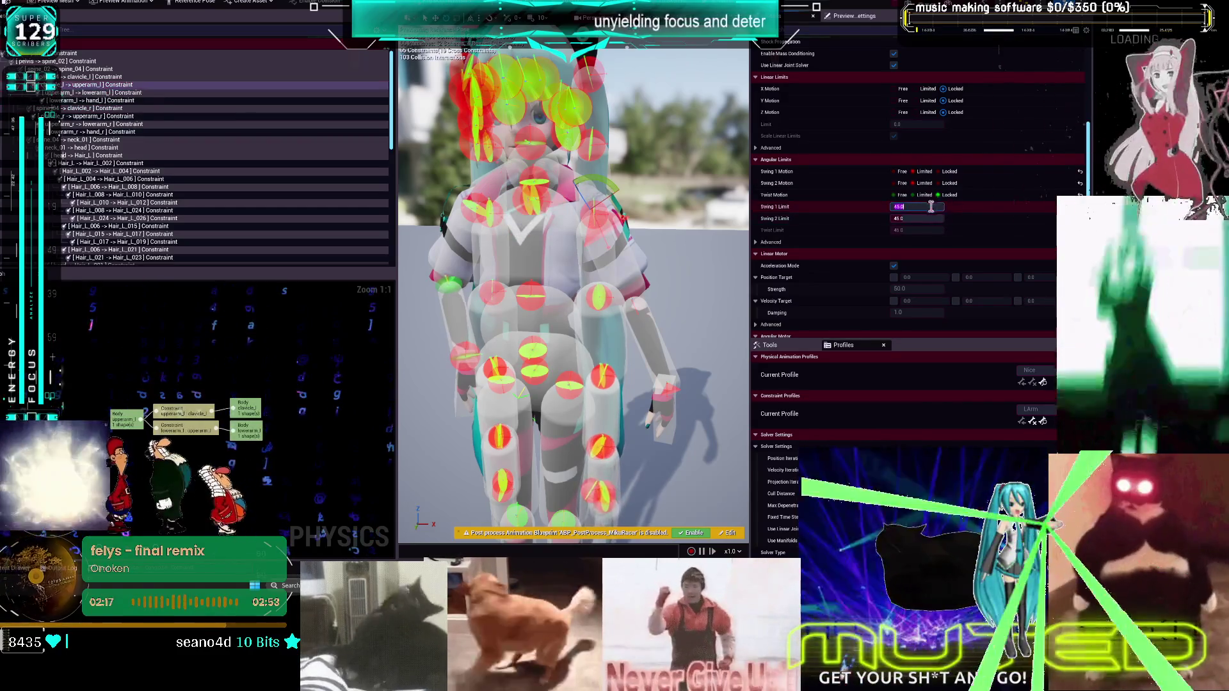
pyautogui.press('Return')
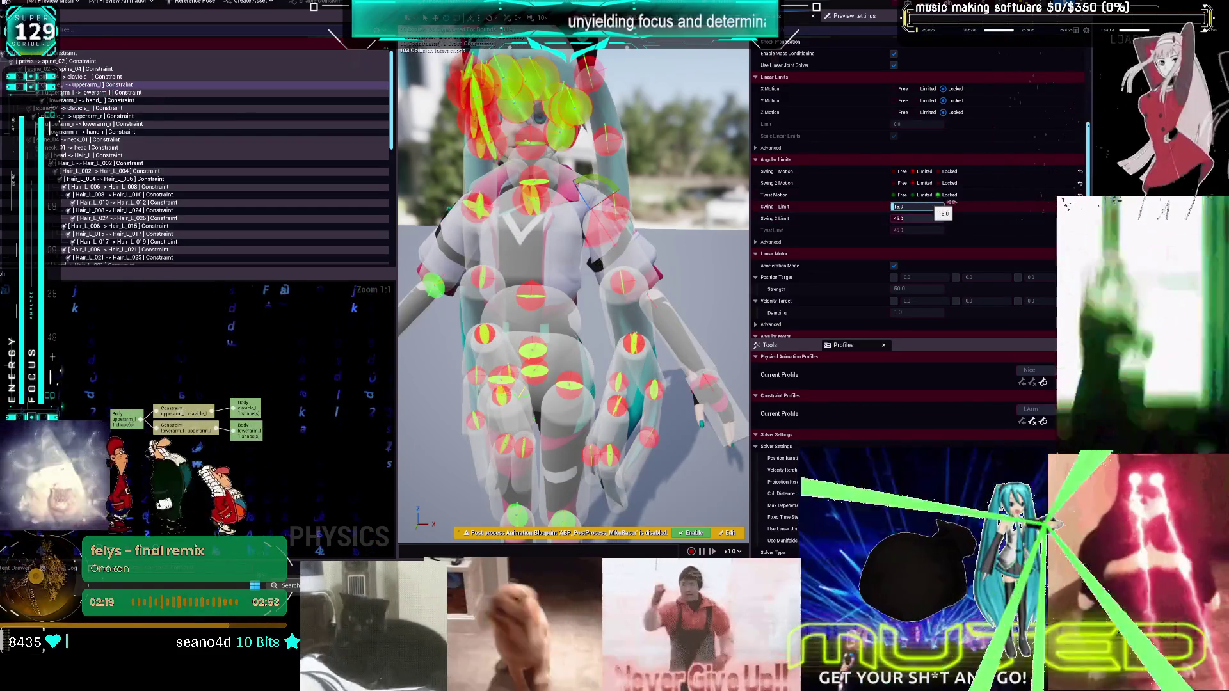
pyautogui.click(932, 217)
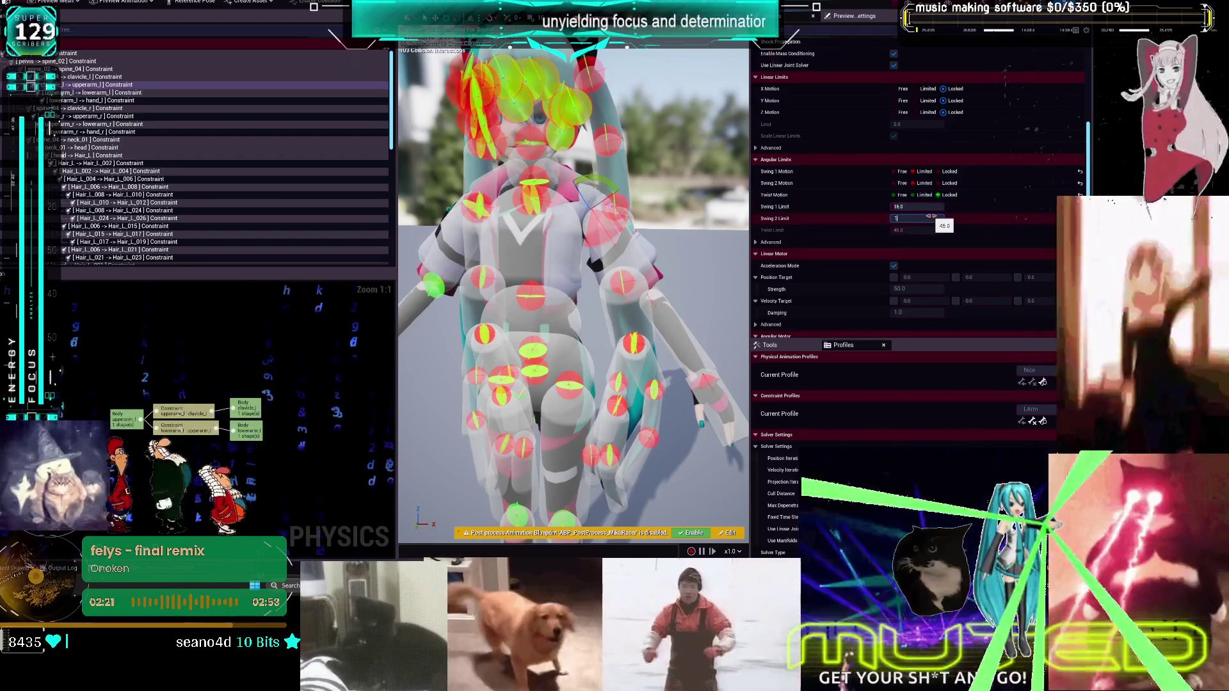
pyautogui.press('Return')
pyautogui.click(915, 231)
pyautogui.write('3')
pyautogui.press('Return')
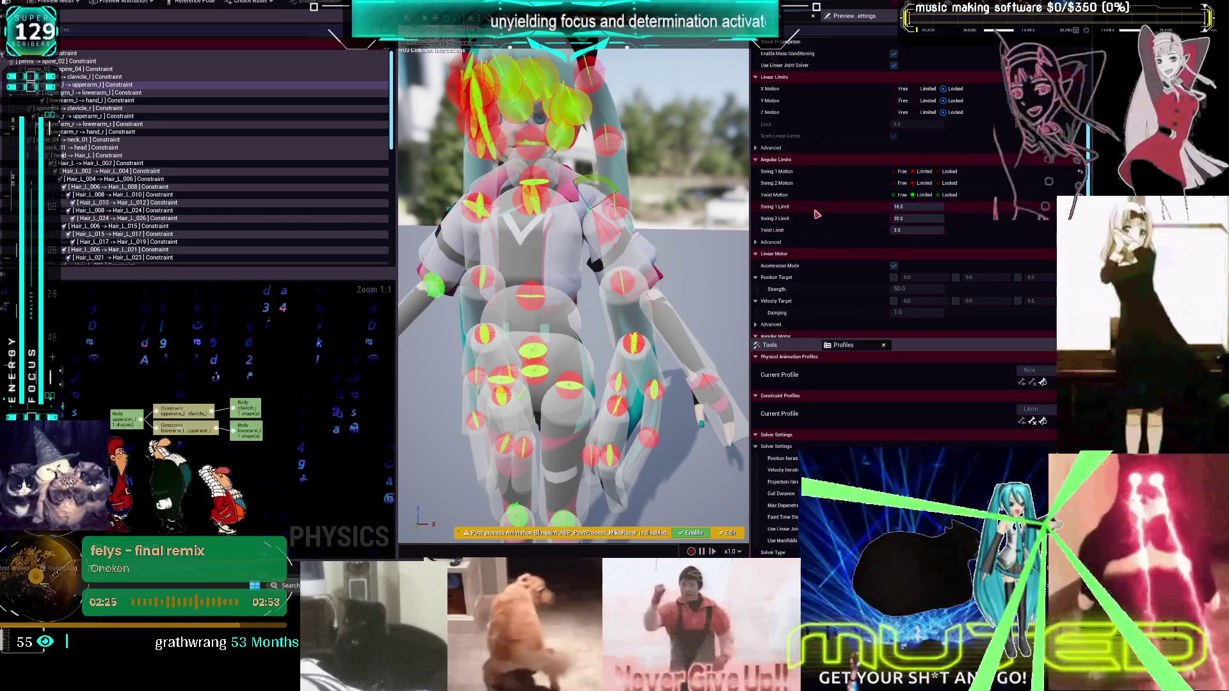
# Test the left upper arm limits by simulating and stopping twice
pyautogui.click(755, 3)
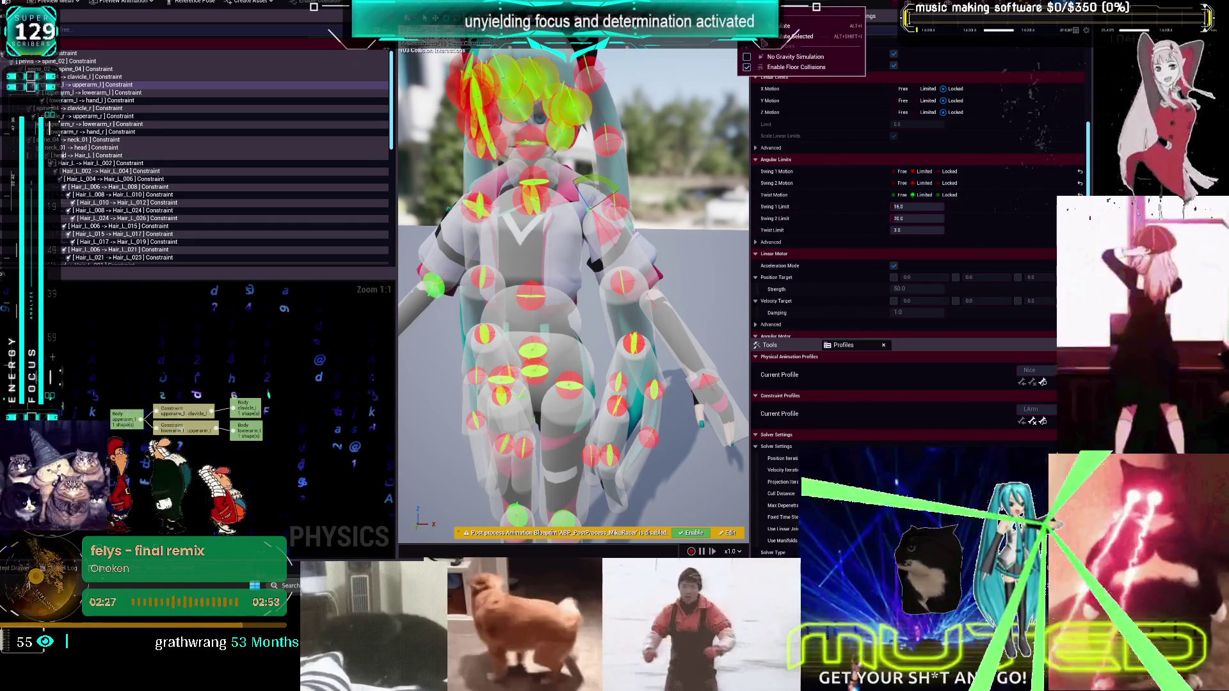
pyautogui.click(791, 36)
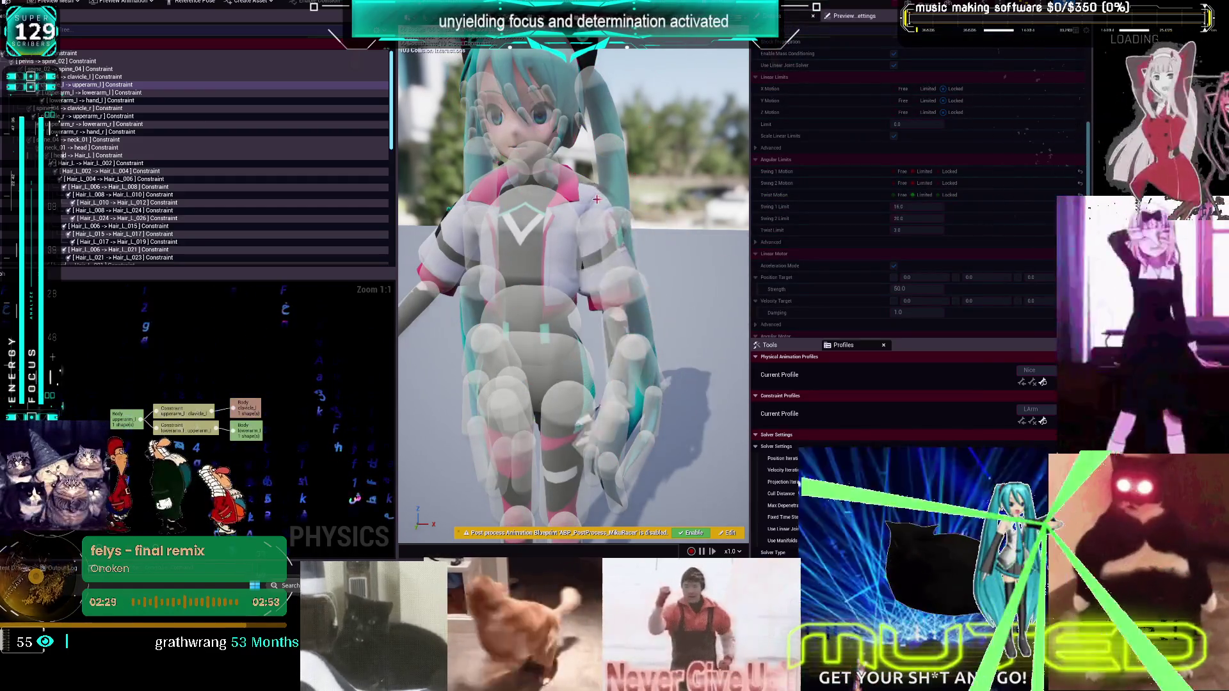
pyautogui.hotkey('alt', 's')
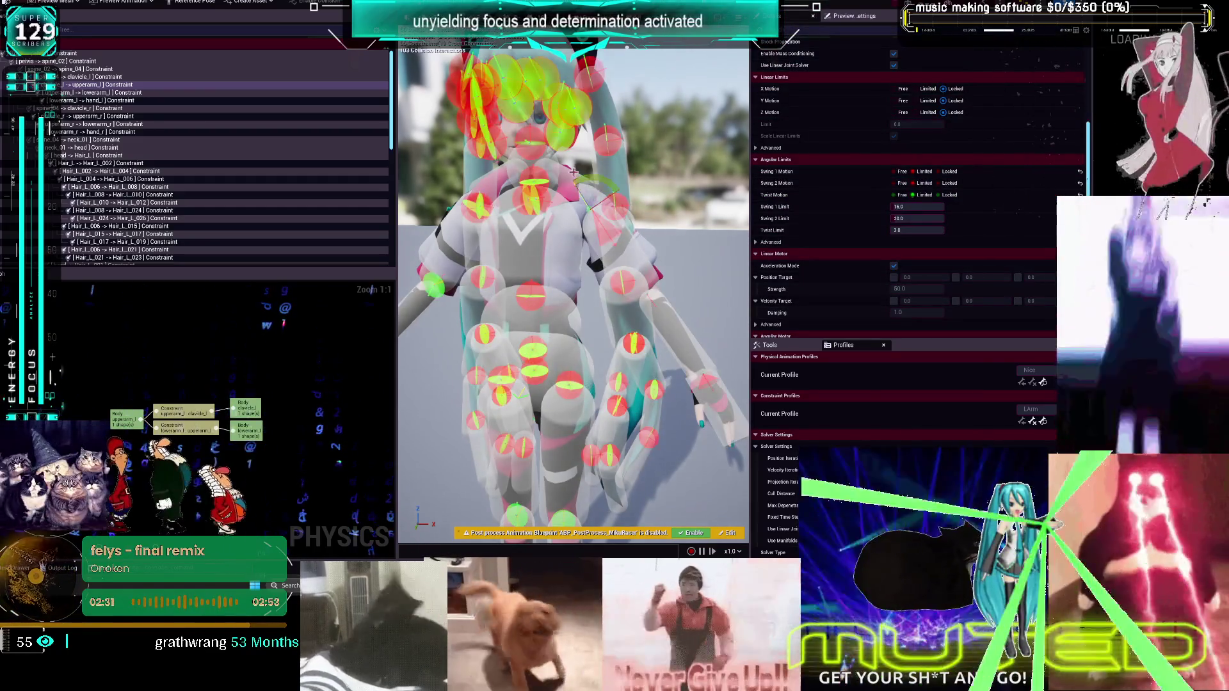
pyautogui.click(574, 171)
pyautogui.hotkey('alt', 's')
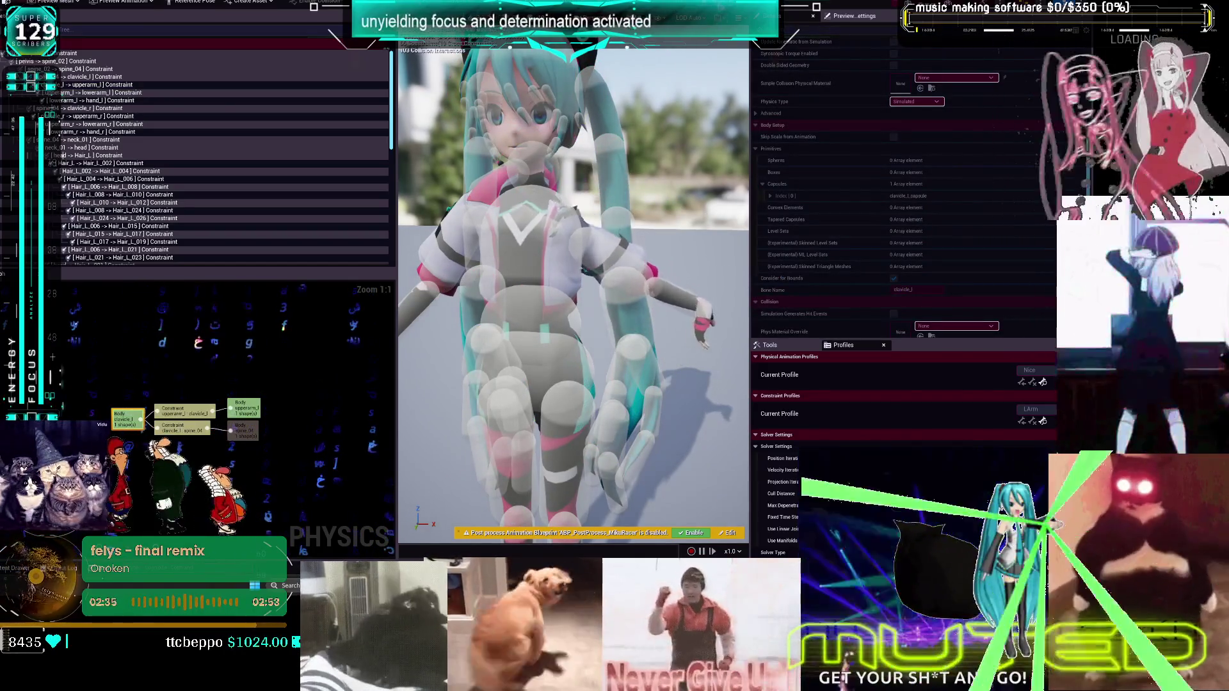
pyautogui.hotkey('alt', 's')
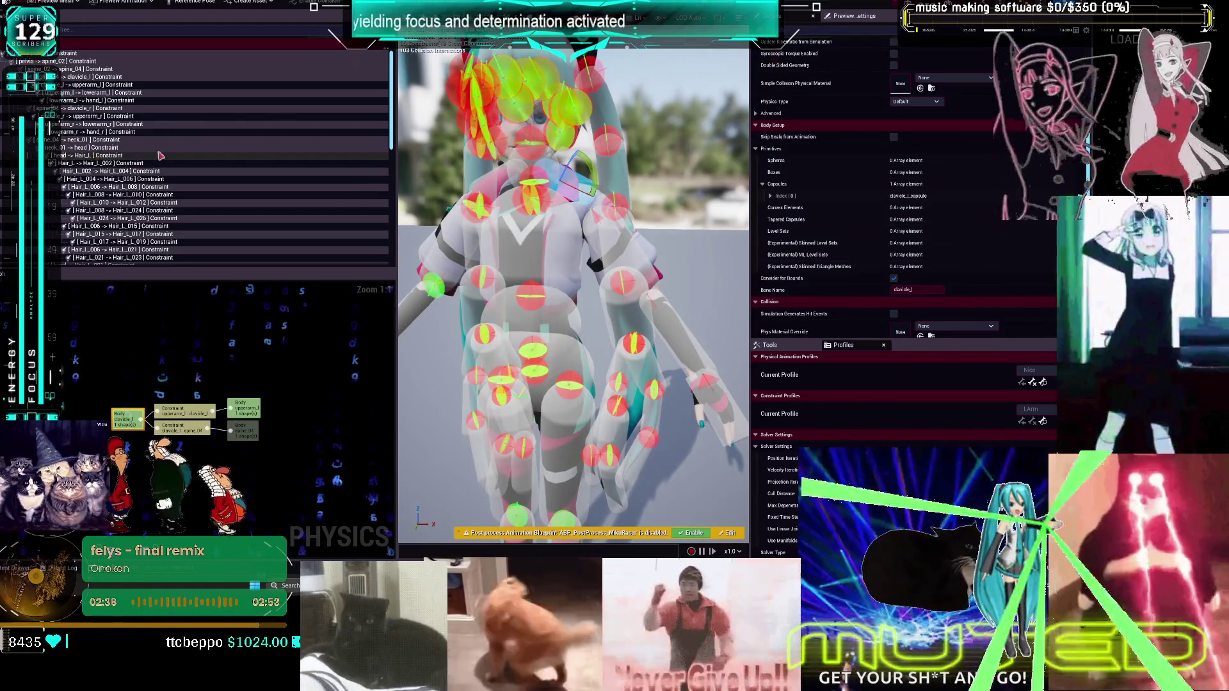
# Set the neck constraint's Swing 1 Motion to Limited
pyautogui.click(540, 179)
pyautogui.click(922, 171)
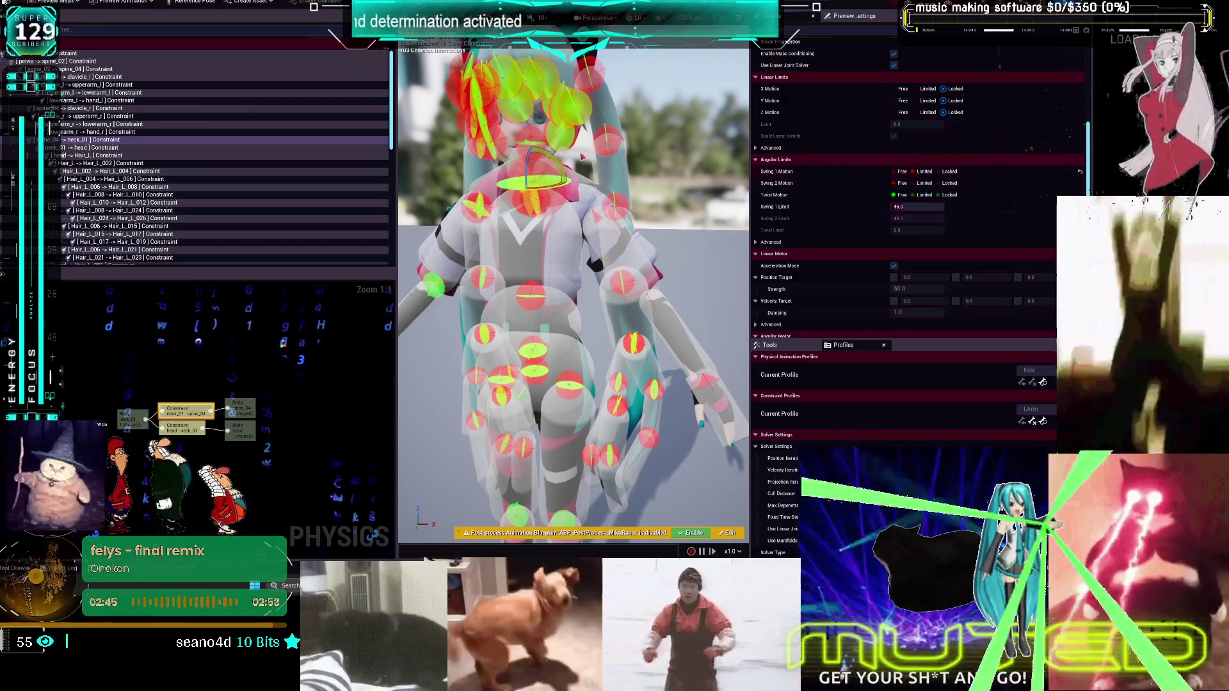
pyautogui.click(575, 196)
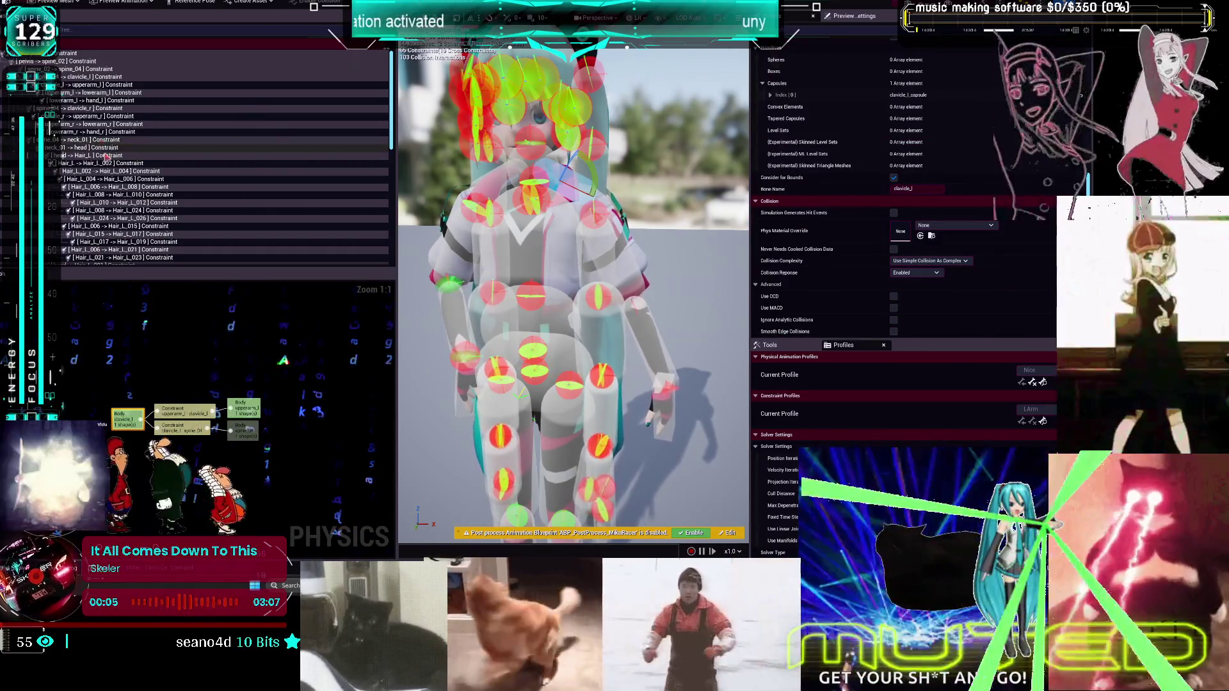
# Set clavicle_r -> upperarm_r Swing 1, Swing 2 and Twist Motion to Limited
pyautogui.click(99, 112)
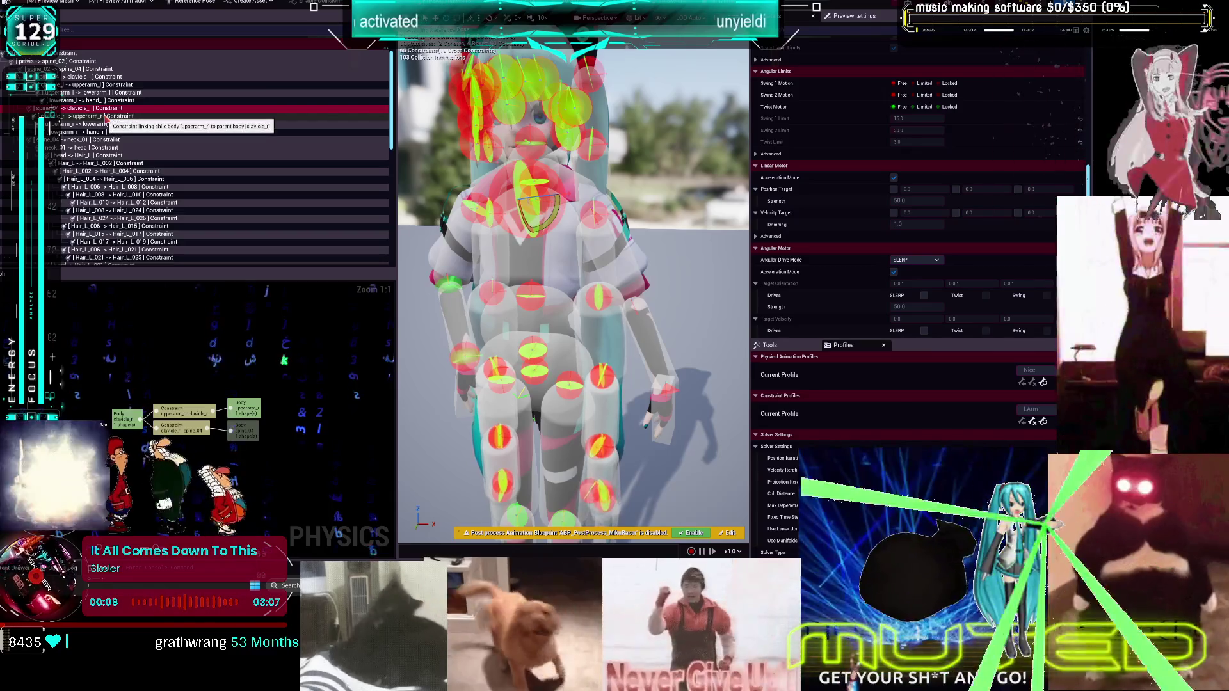
pyautogui.click(925, 84)
pyautogui.click(924, 95)
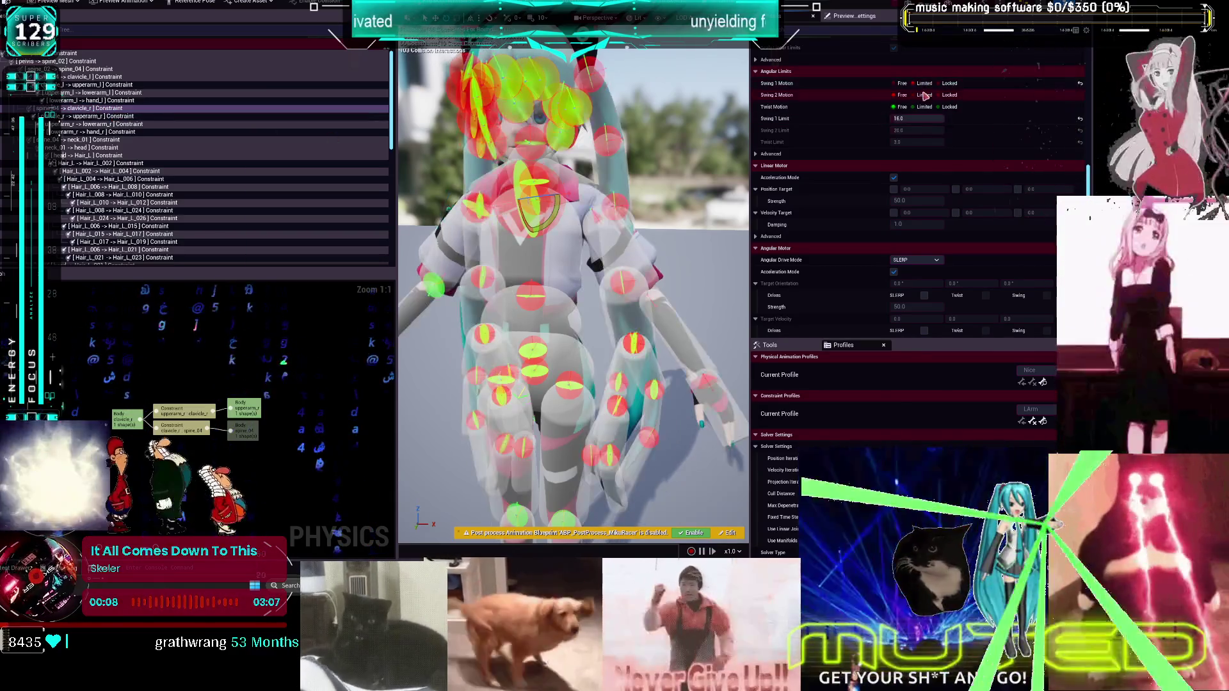
pyautogui.click(925, 107)
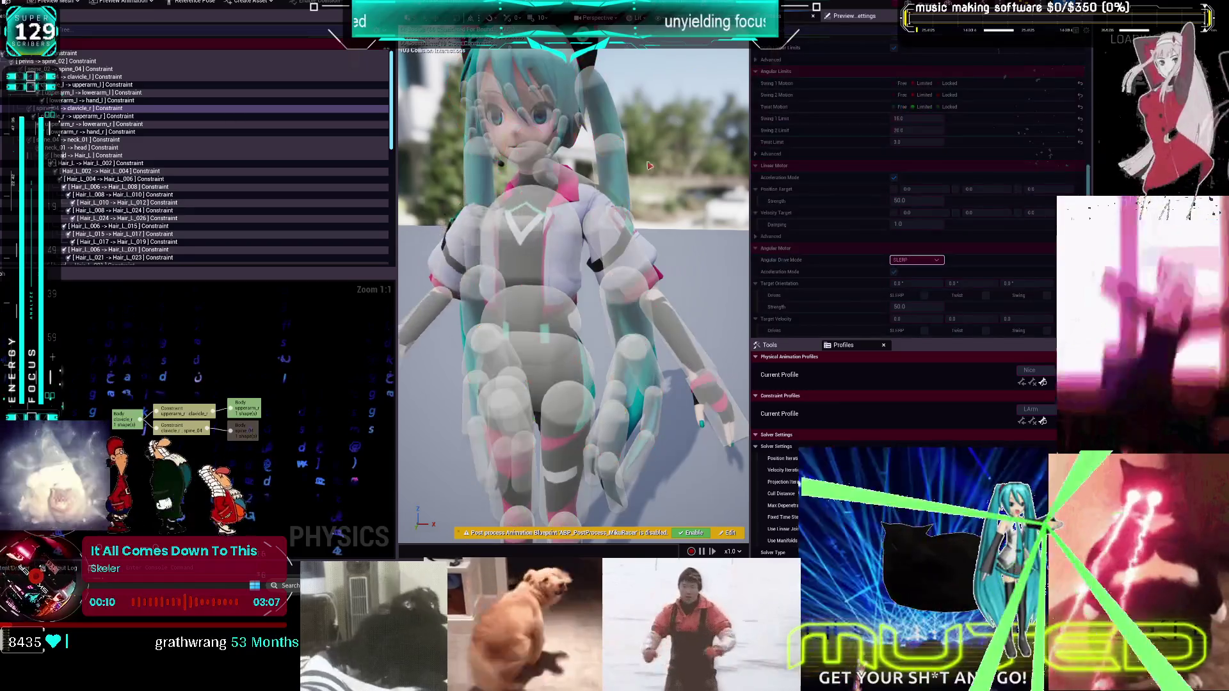
# Run and stop a test simulation of the ragdoll
pyautogui.click(595, 194)
pyautogui.hotkey('alt', 's')
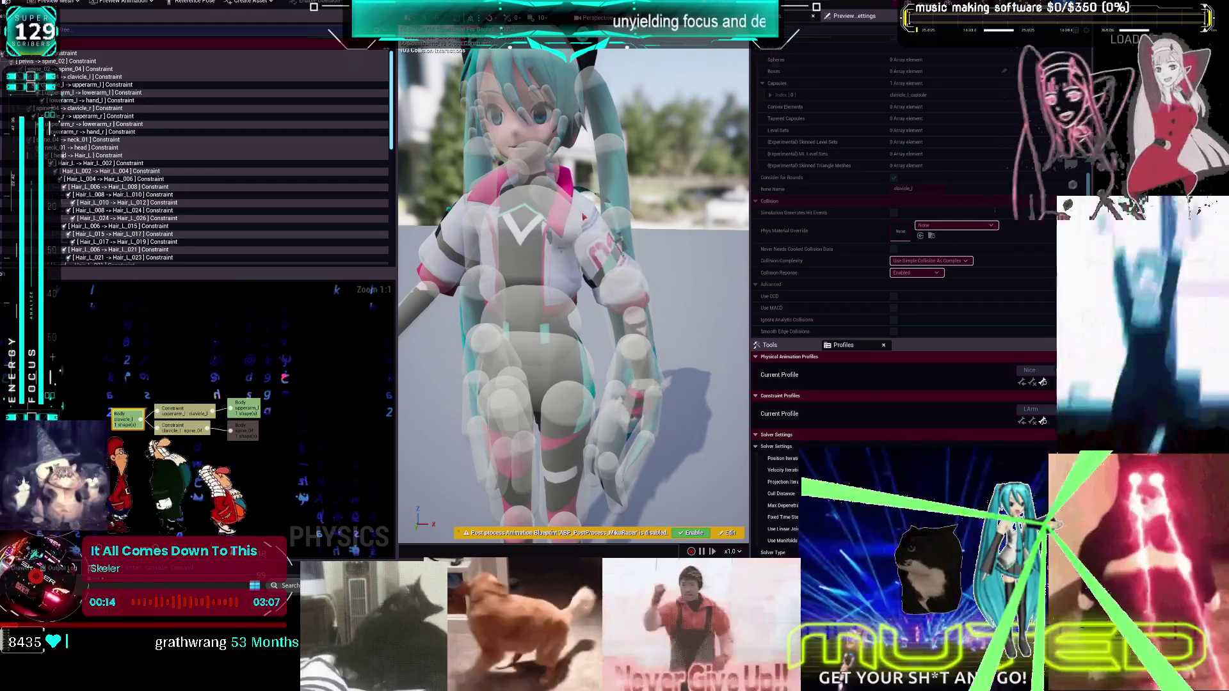
pyautogui.hotkey('alt', 's')
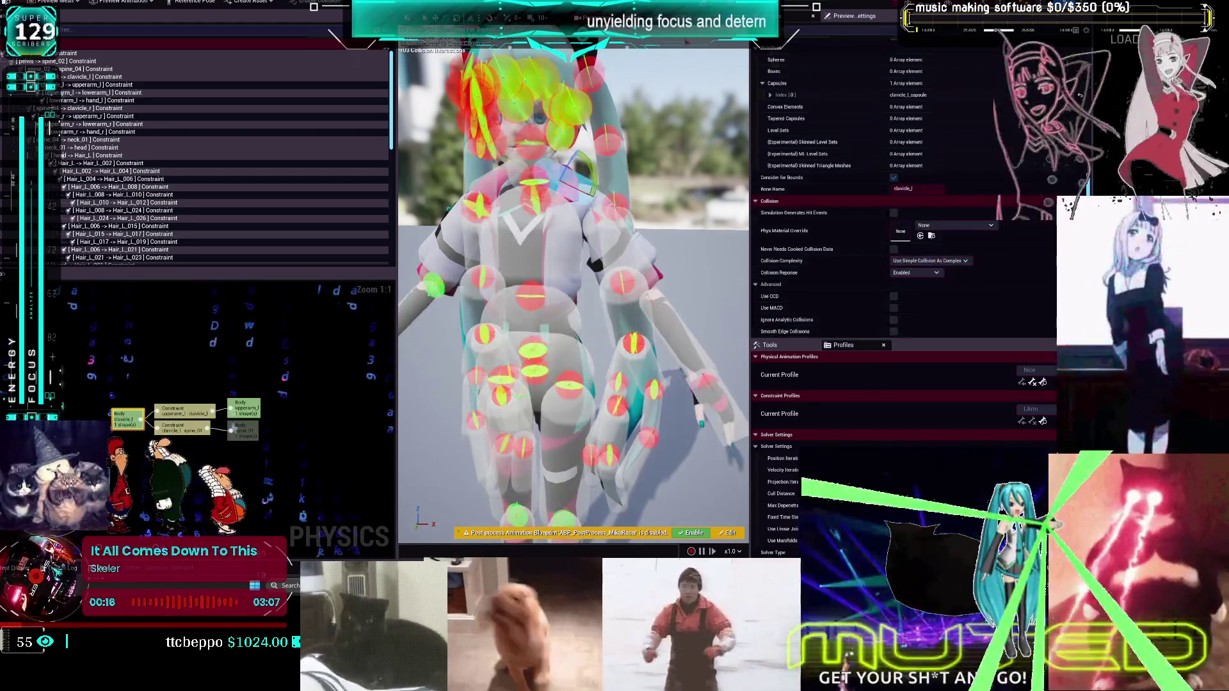
pyautogui.scroll(8, 912, 184)
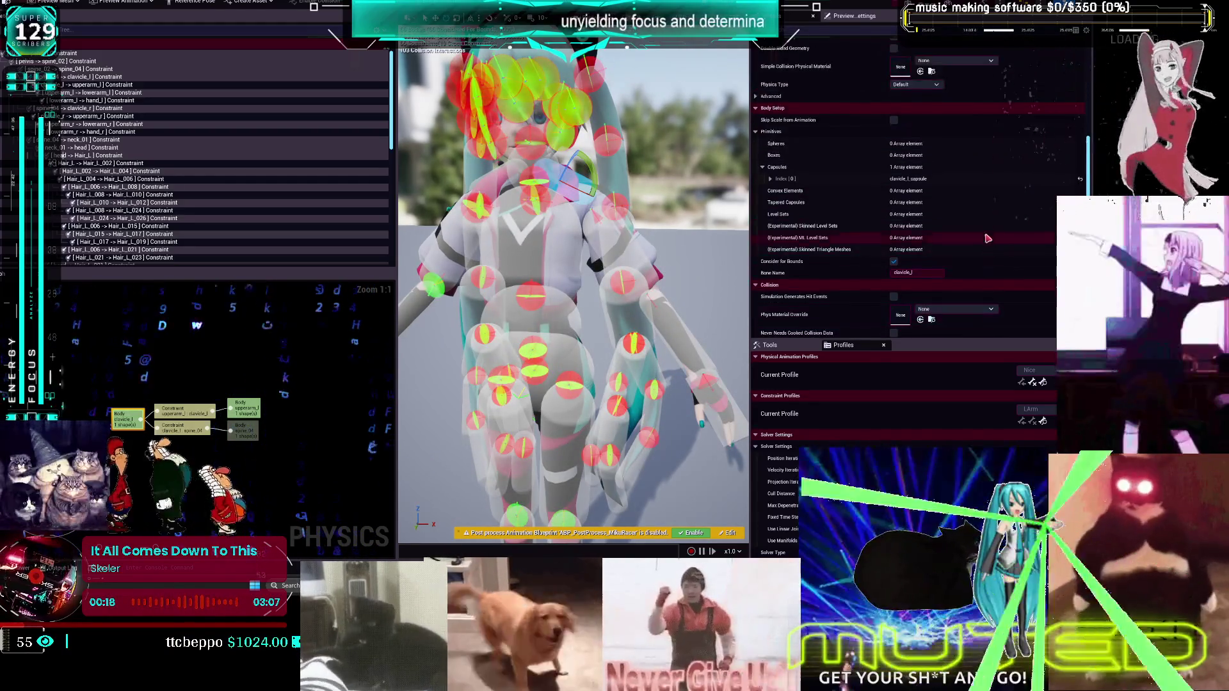
# Set both swing limits of the left upper arm constraint to 8 degrees
pyautogui.click(98, 109)
pyautogui.click(97, 116)
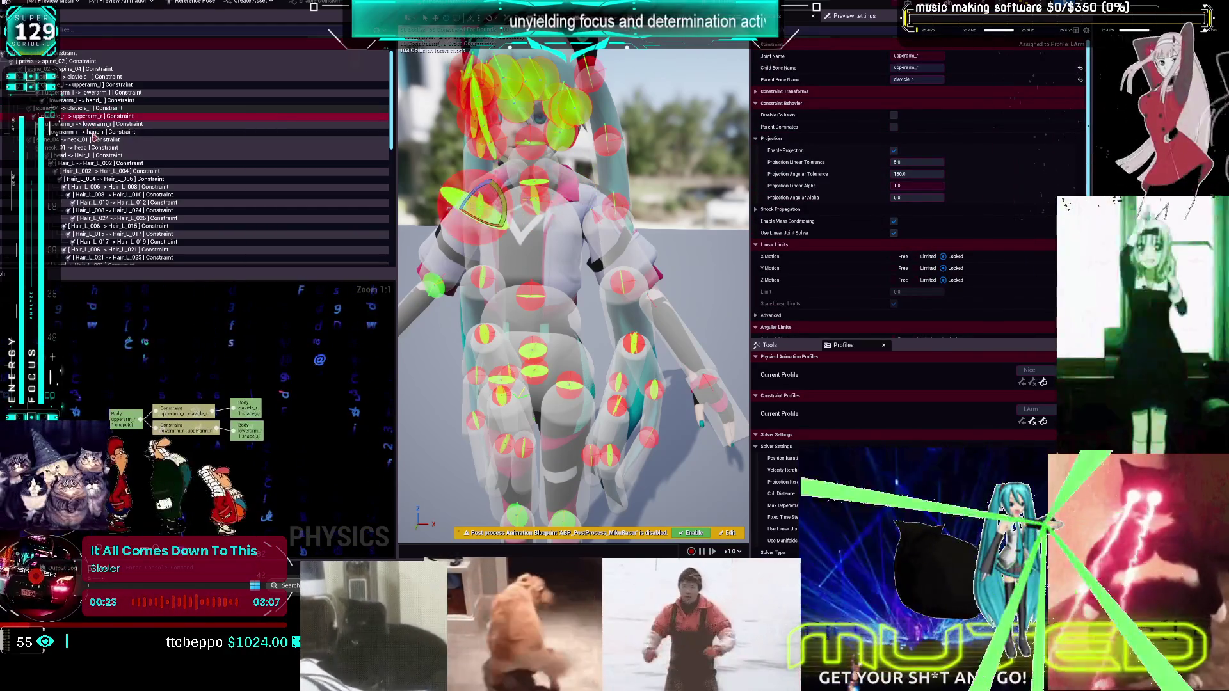
pyautogui.scroll(-4, 792, 196)
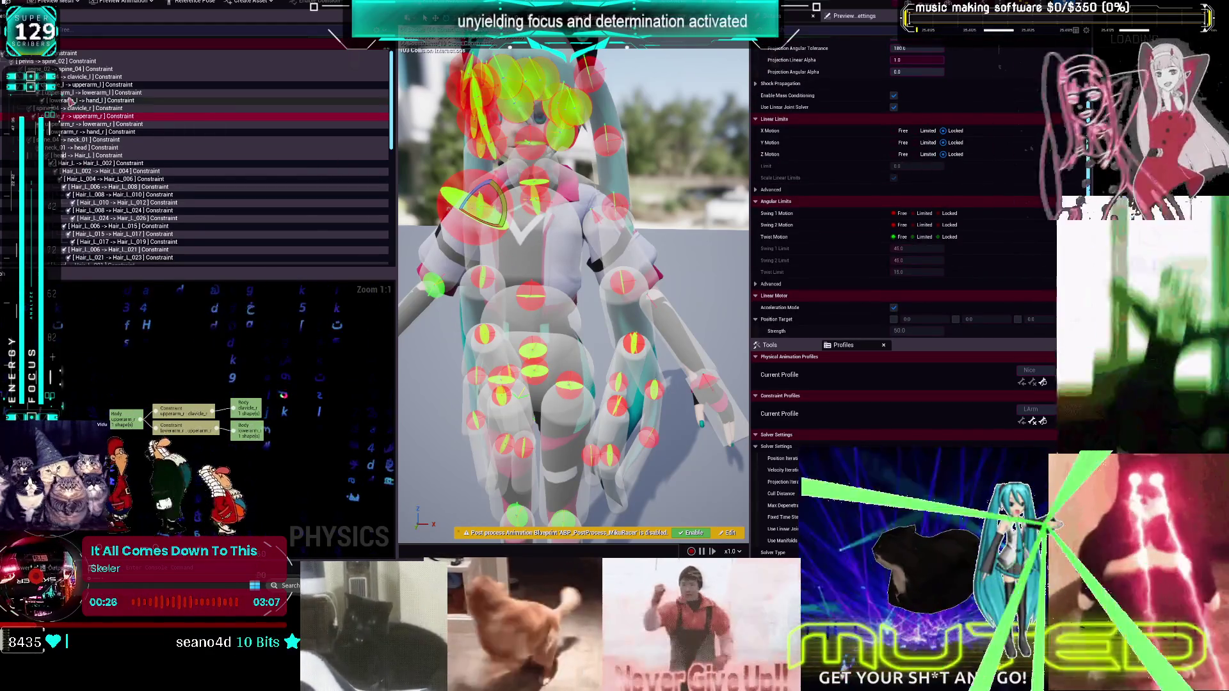
pyautogui.click(93, 86)
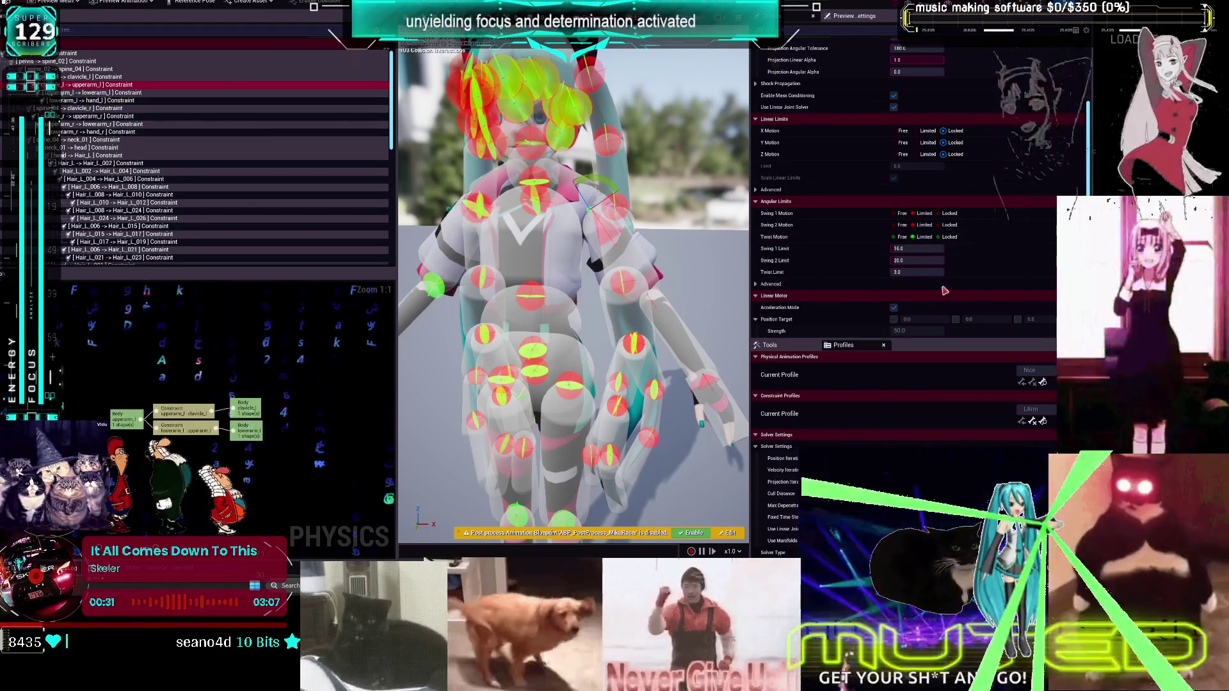
pyautogui.click(927, 260)
pyautogui.write('0')
pyautogui.press('Return')
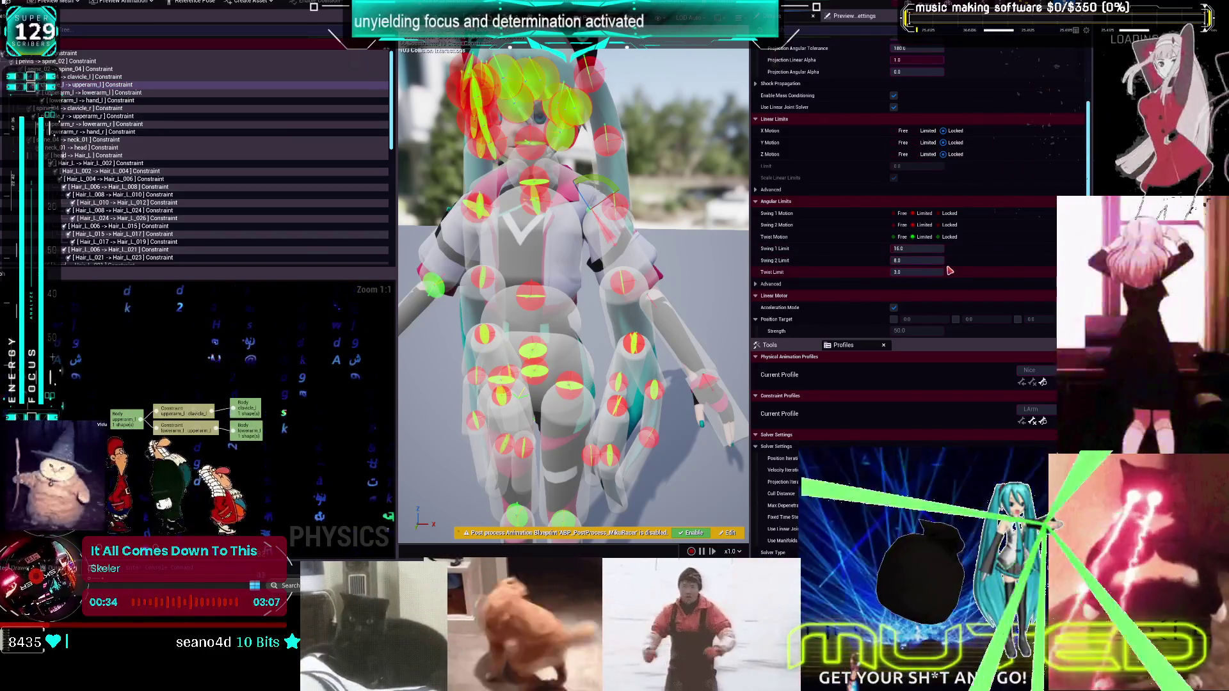
pyautogui.click(913, 249)
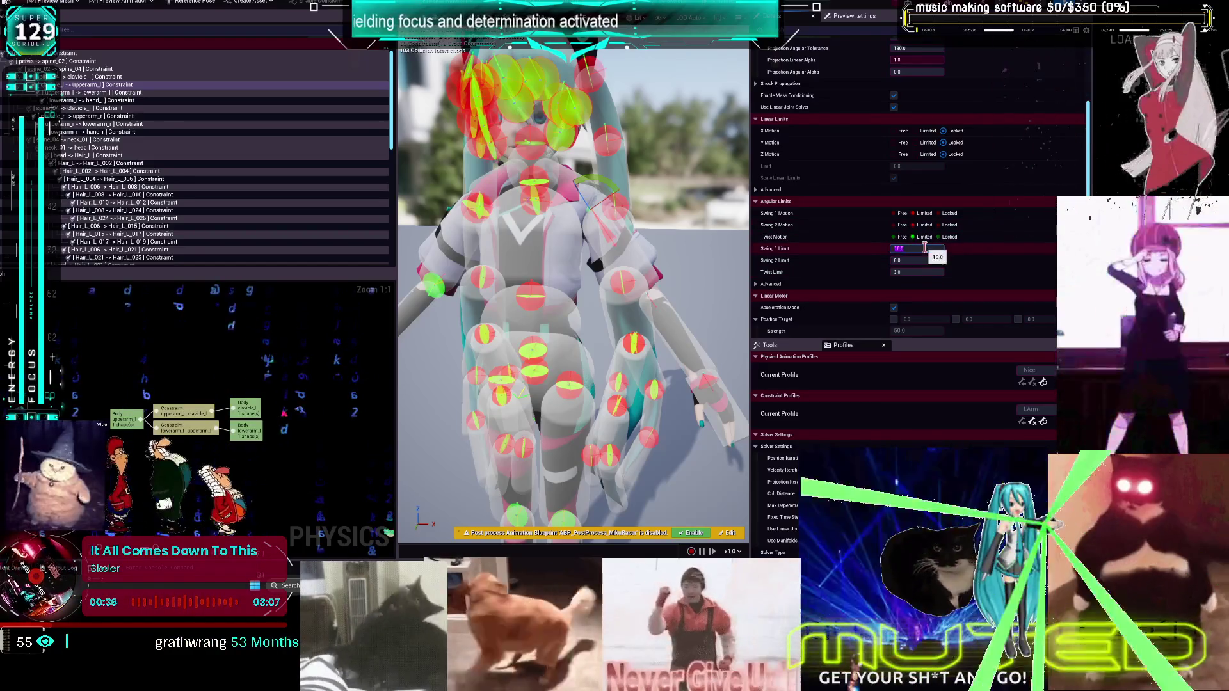
pyautogui.press('Return')
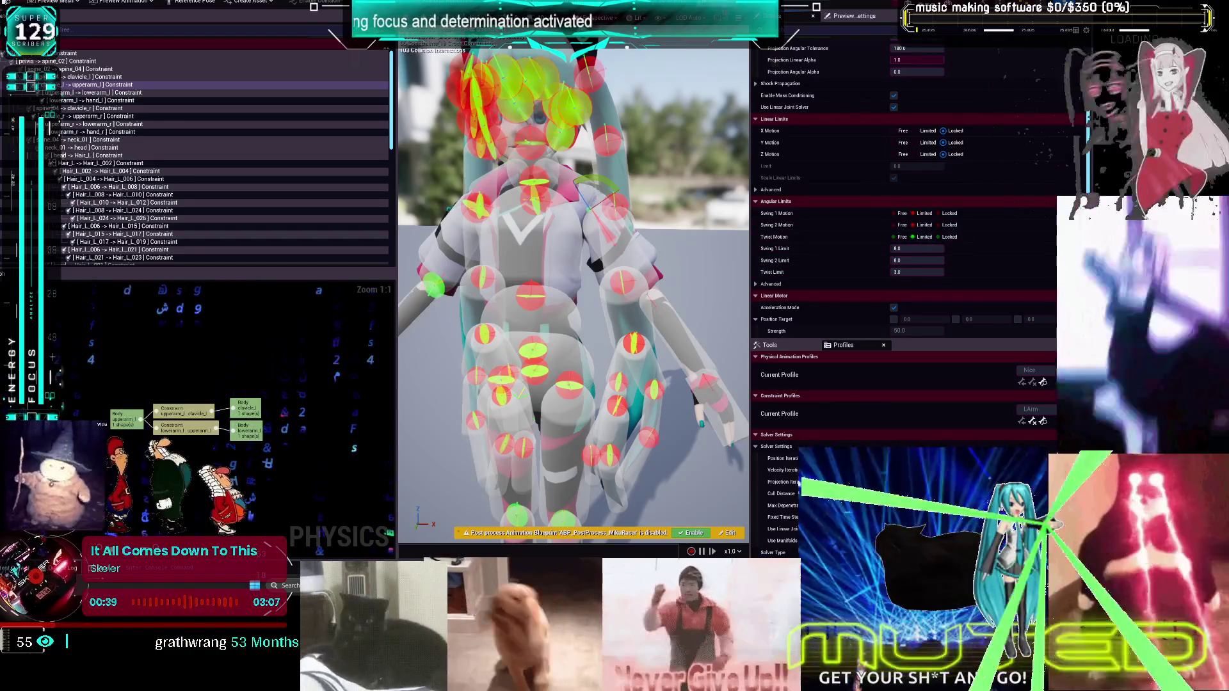
# Test-simulate from the left clavicle body, then review the shoulder and left arm constraint limits
pyautogui.click(578, 180)
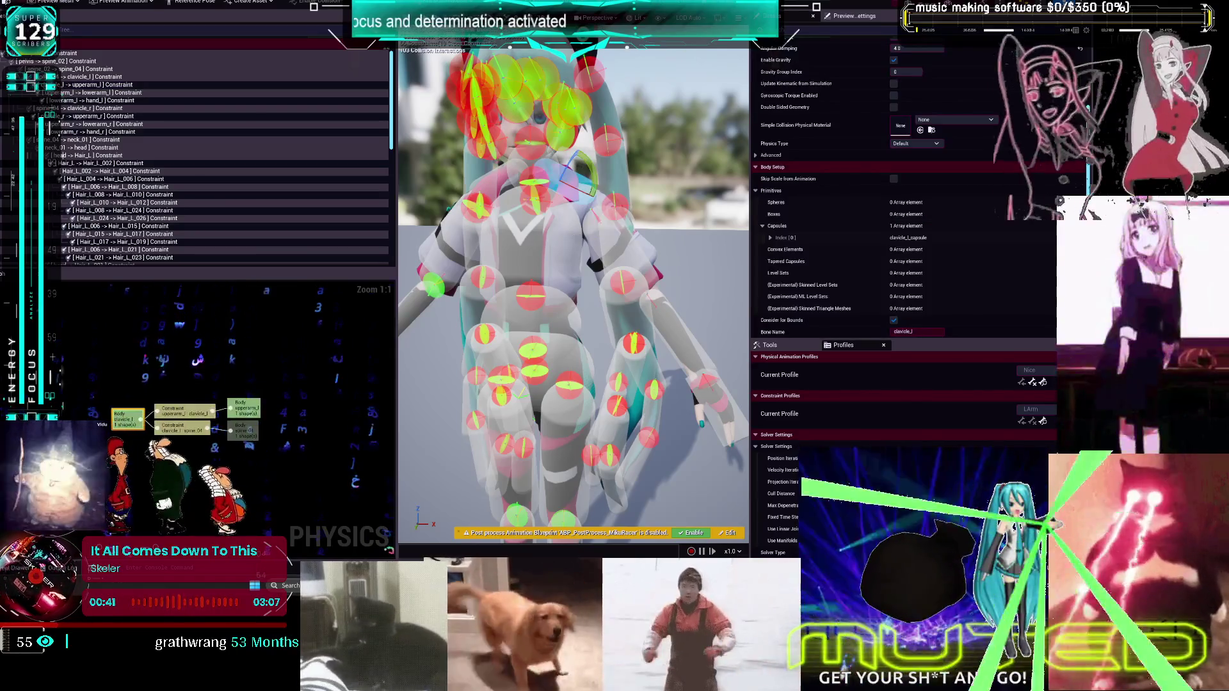
pyautogui.hotkey('alt', 's')
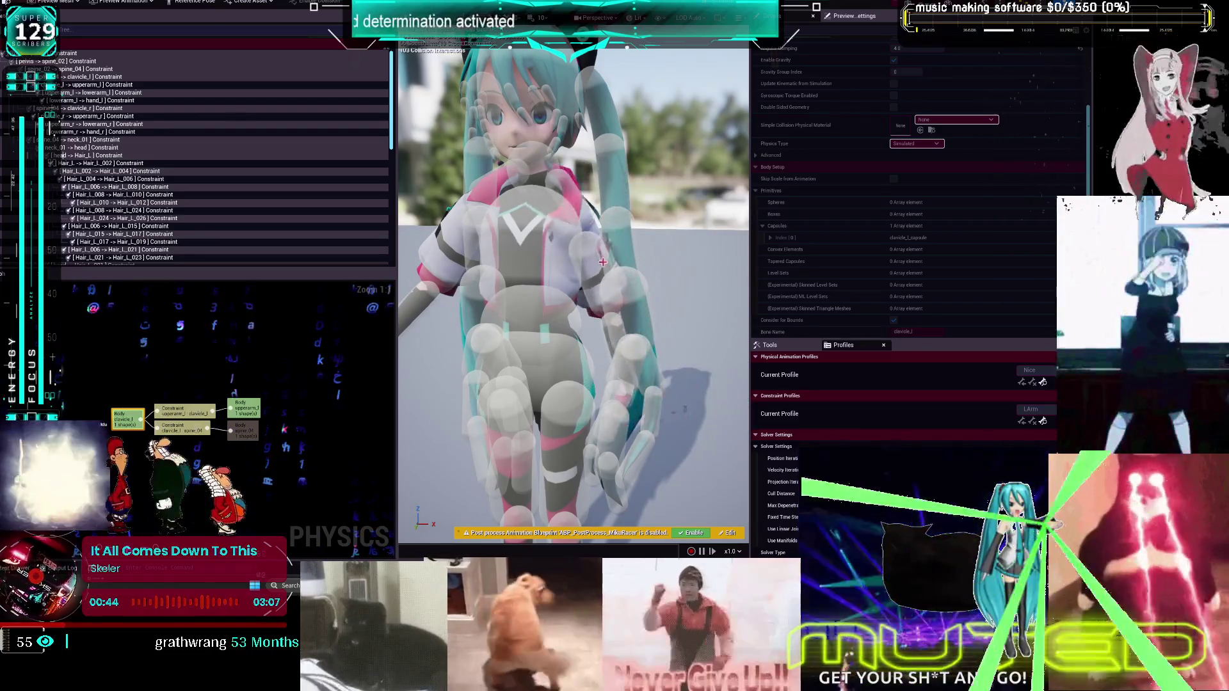
pyautogui.click(76, 117)
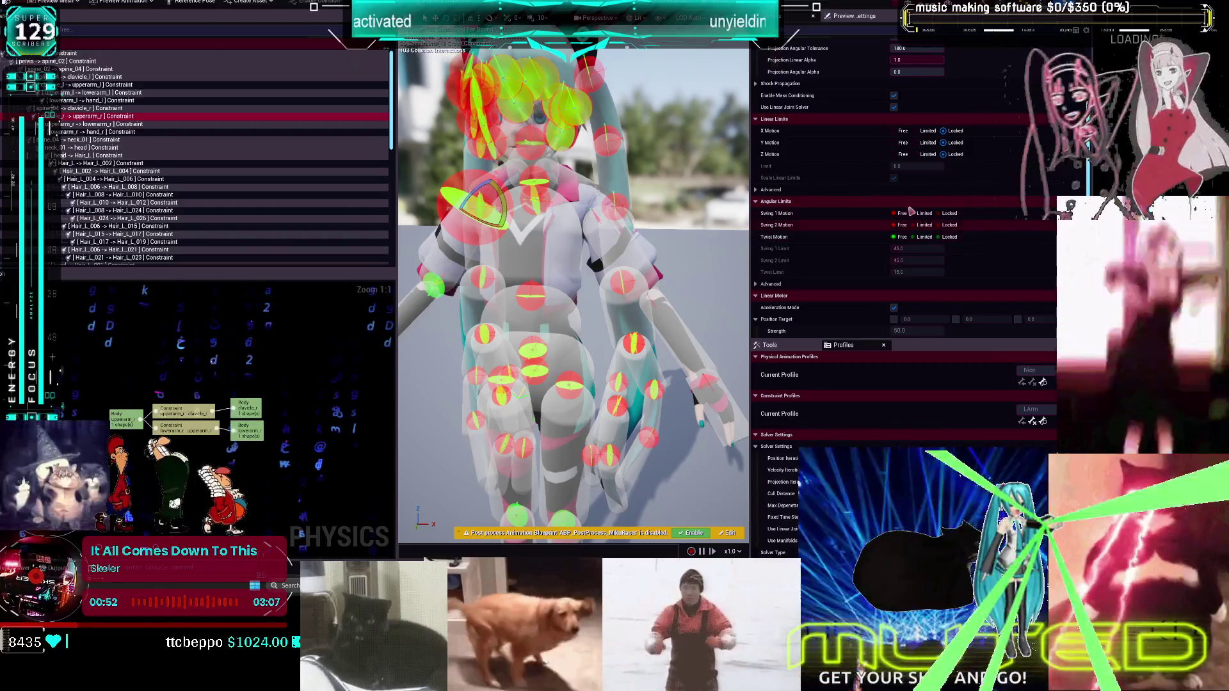
pyautogui.click(94, 92)
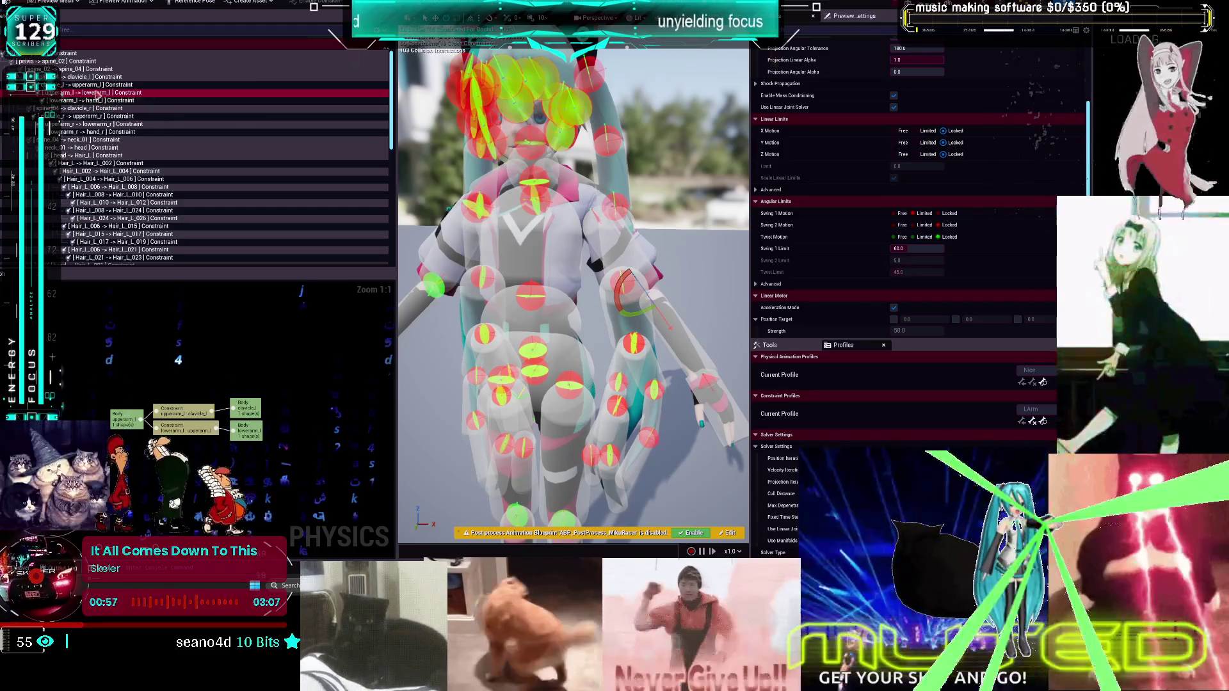
pyautogui.click(100, 85)
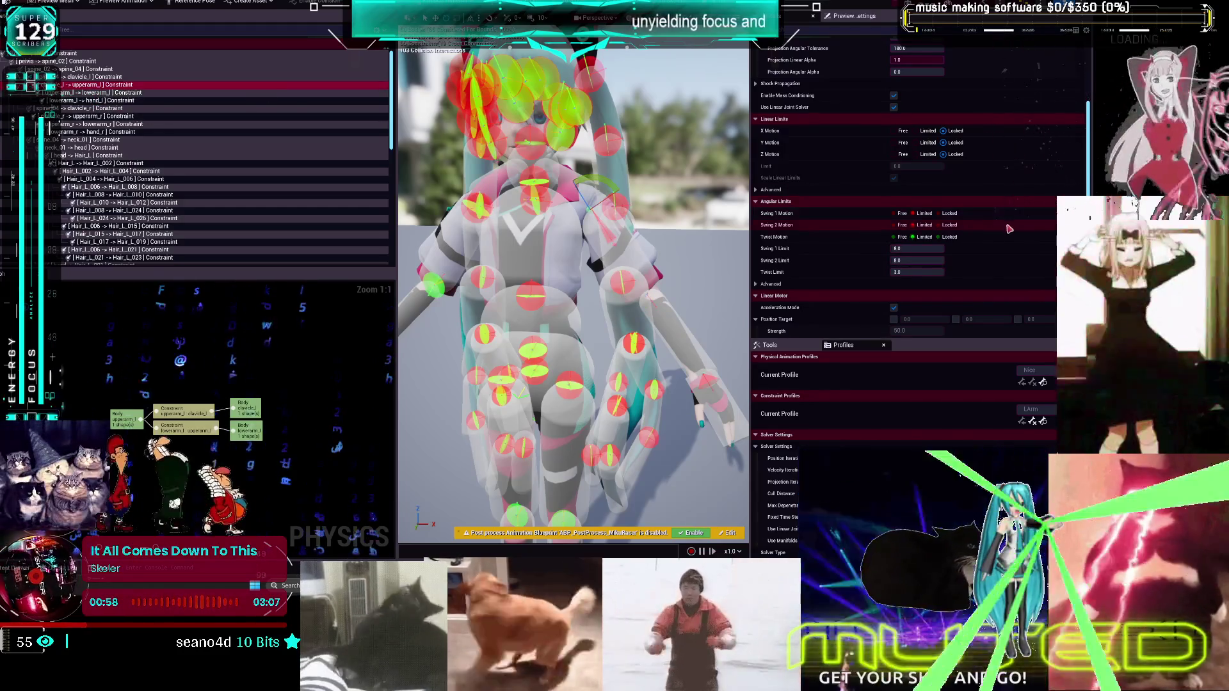
# Review the constraint's settings and child and parent transforms in the Details panel
pyautogui.scroll(-2, 1015, 223)
pyautogui.rightClick(1007, 219)
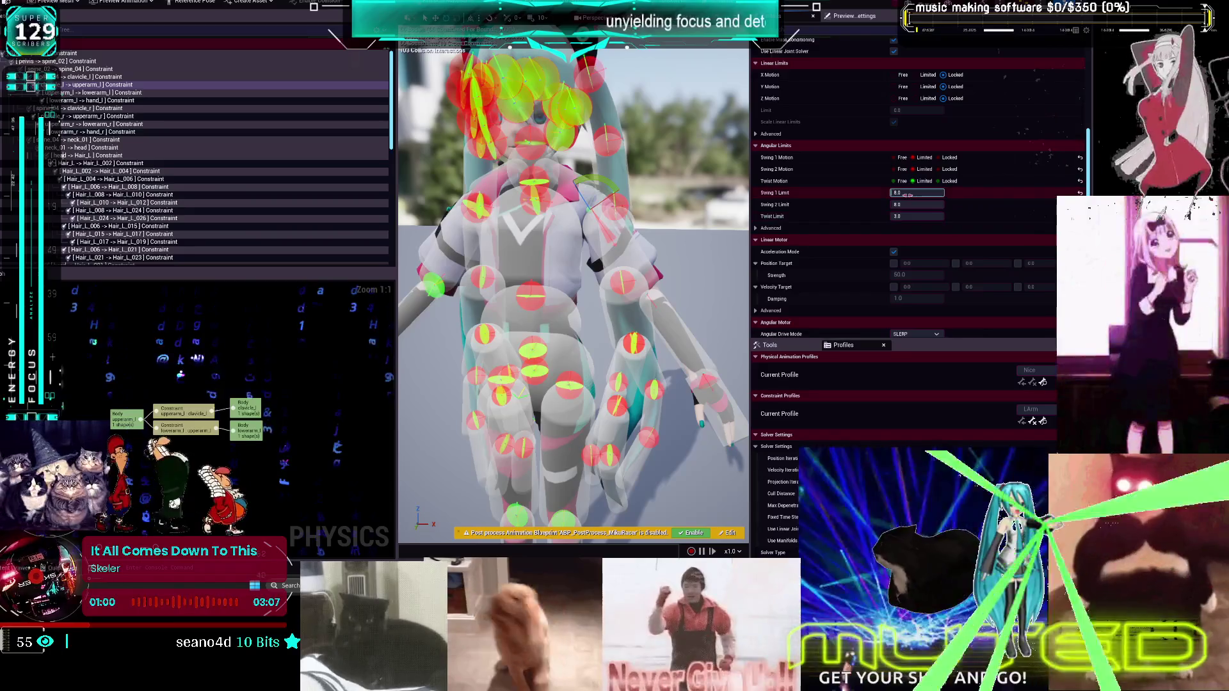
pyautogui.scroll(3, 846, 192)
pyautogui.scroll(3, 849, 195)
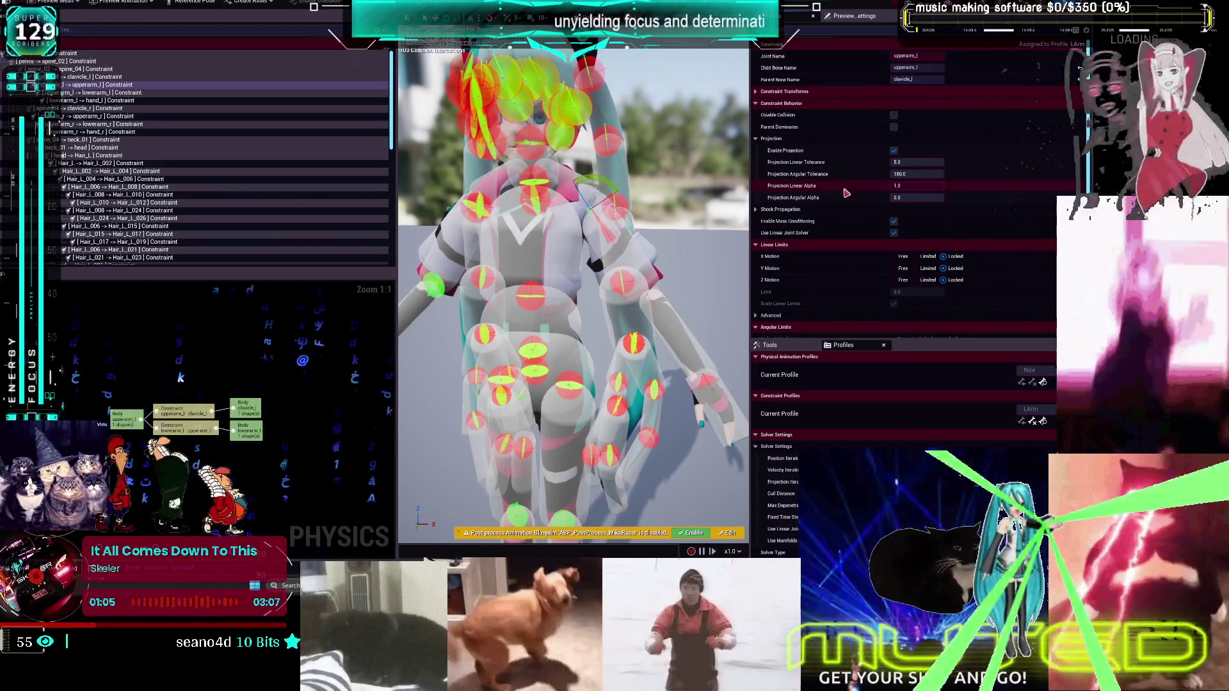
pyautogui.click(761, 93)
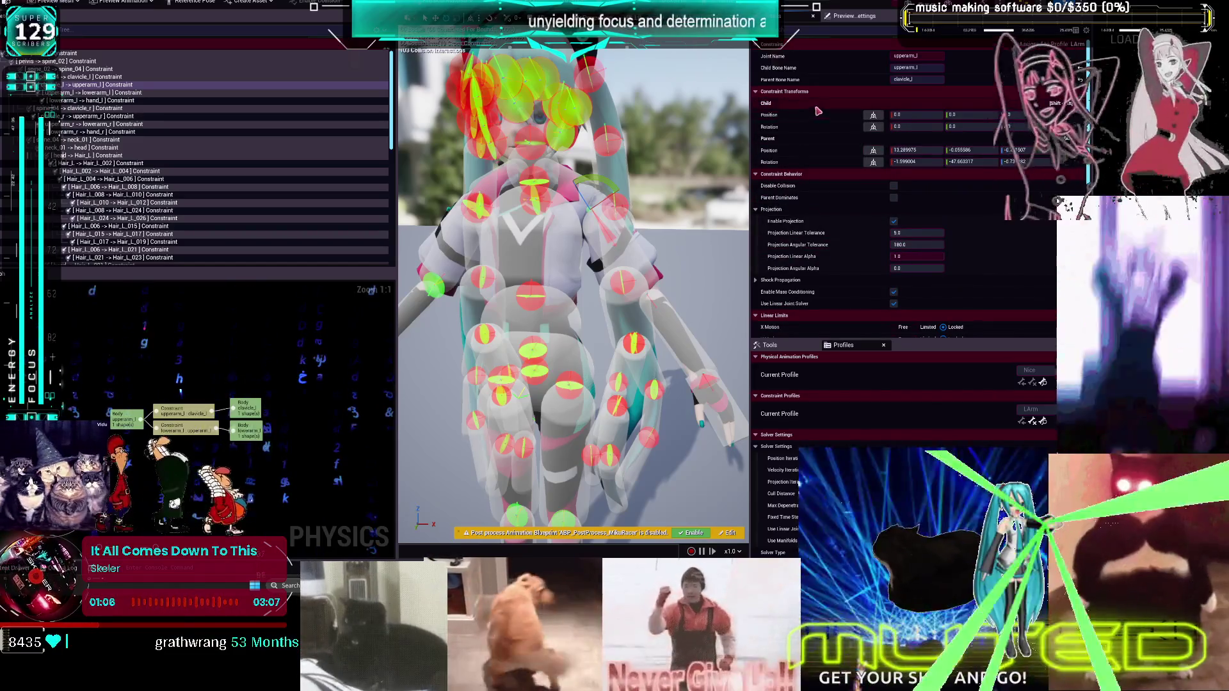
pyautogui.scroll(-3, 817, 118)
pyautogui.scroll(-5, 817, 123)
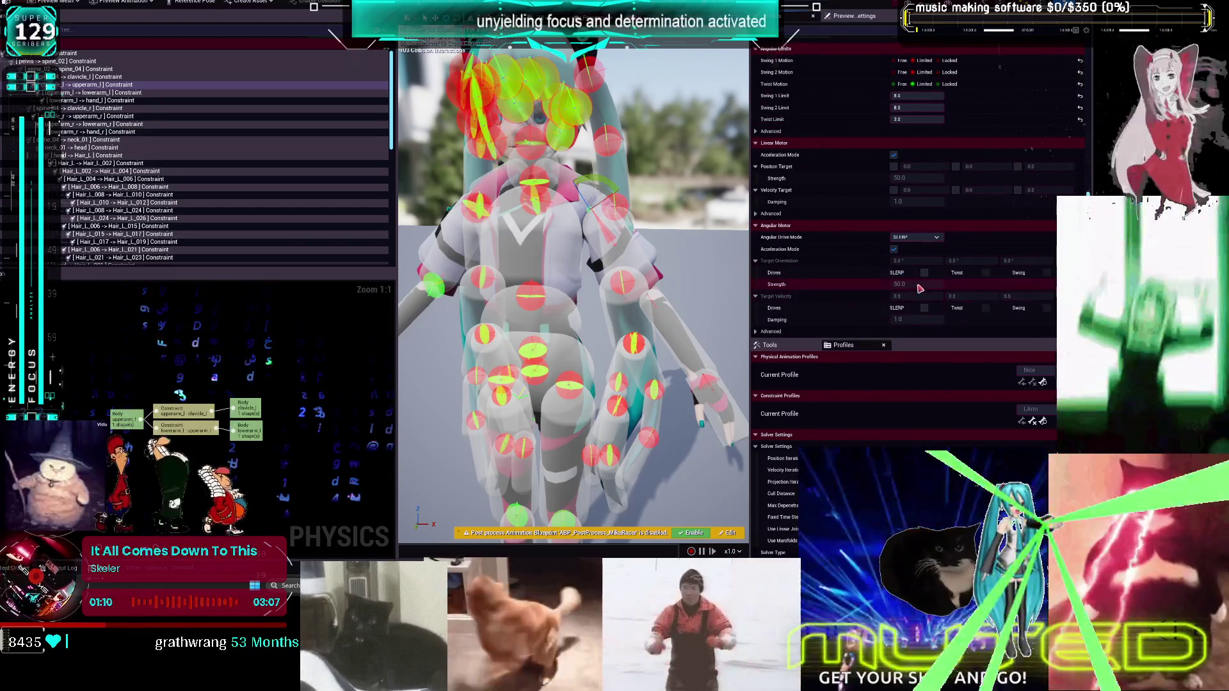
# Set Angular Drive Mode to Twist and Swing with twist and swing orientation drives on
pyautogui.click(933, 241)
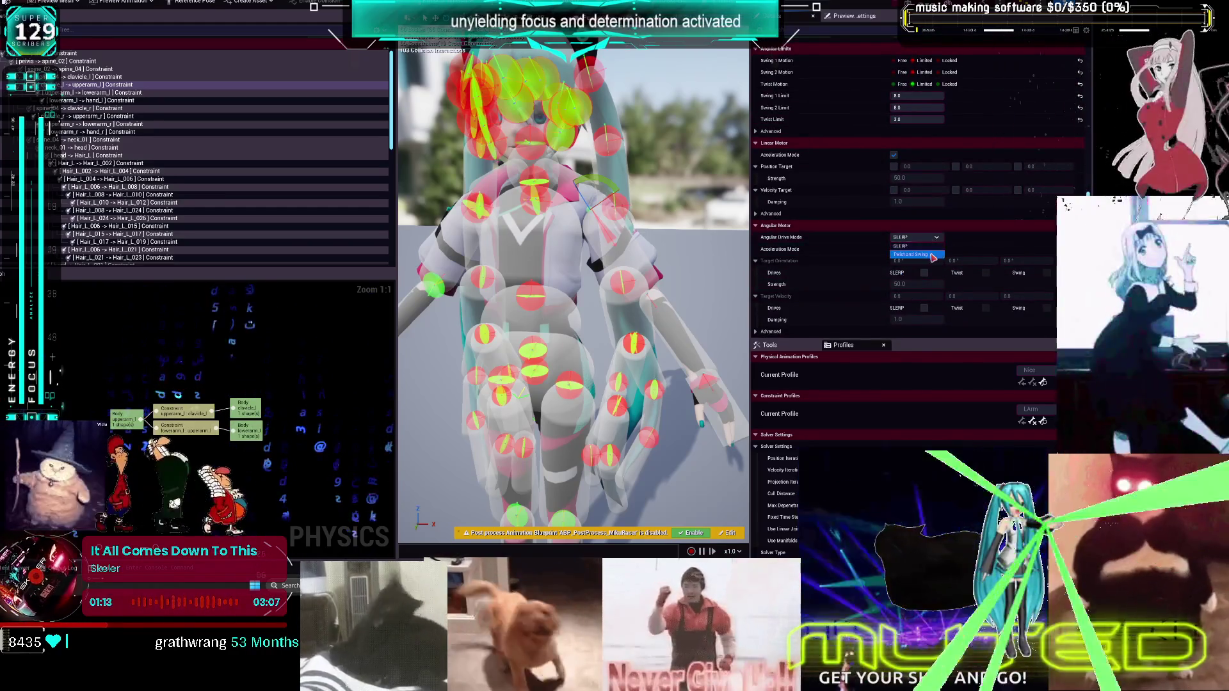
pyautogui.click(915, 257)
pyautogui.click(986, 273)
pyautogui.click(1046, 273)
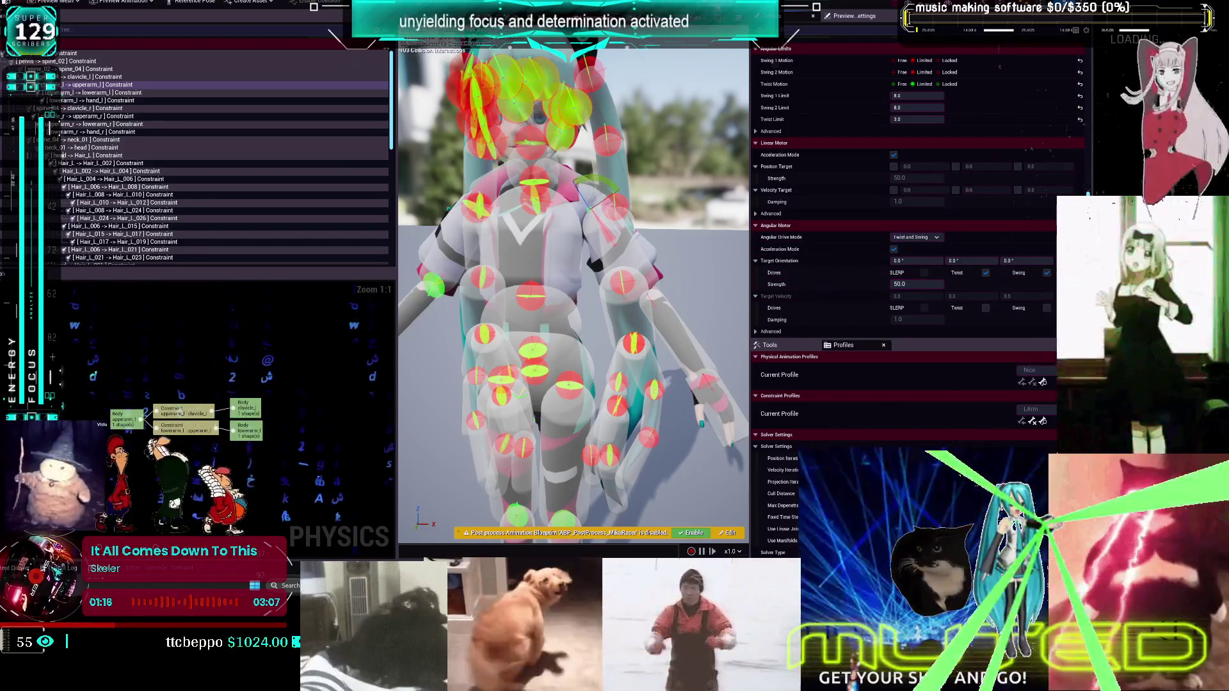
# Test-simulate the physics asset twice, reselecting the left clavicle body in between
pyautogui.hotkey('alt', 's')
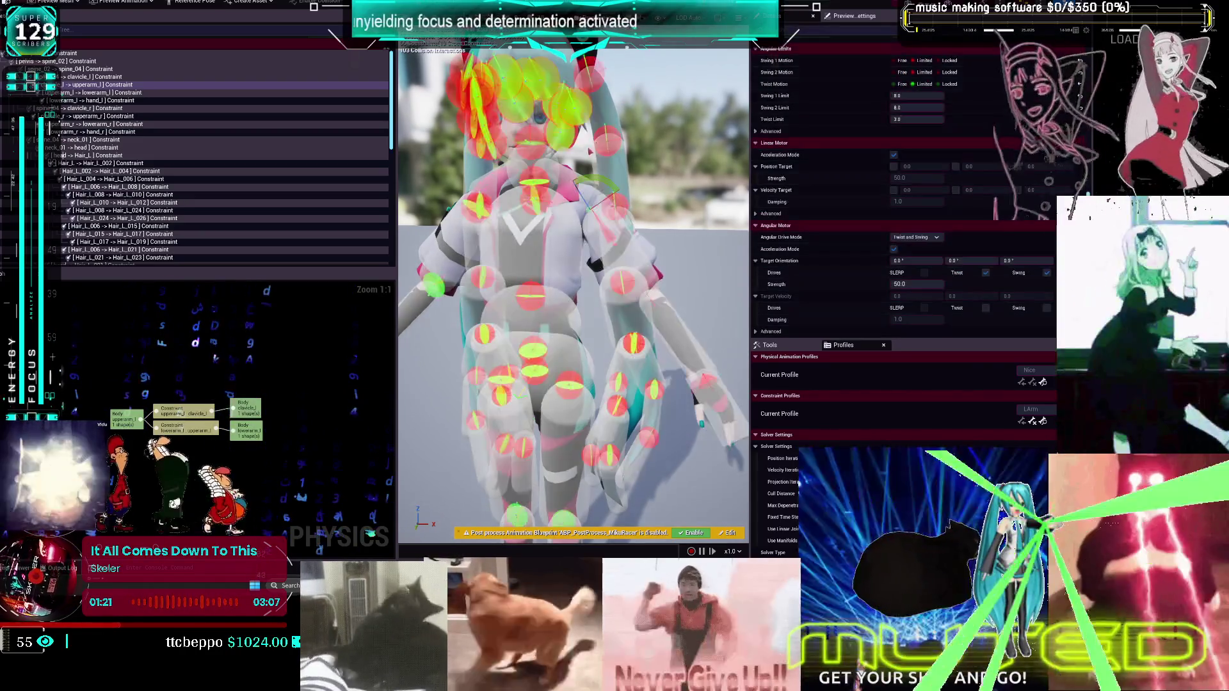
pyautogui.hotkey('alt', 's')
pyautogui.click(567, 176)
pyautogui.hotkey('alt', 's')
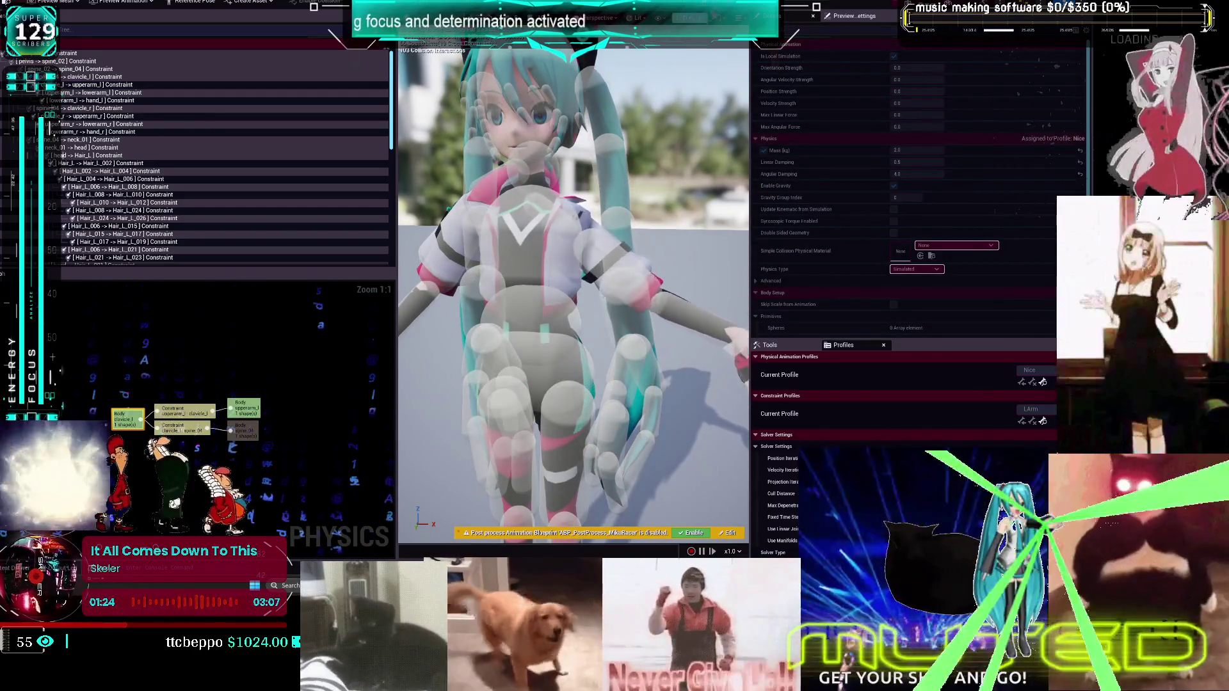
pyautogui.hotkey('alt', 's')
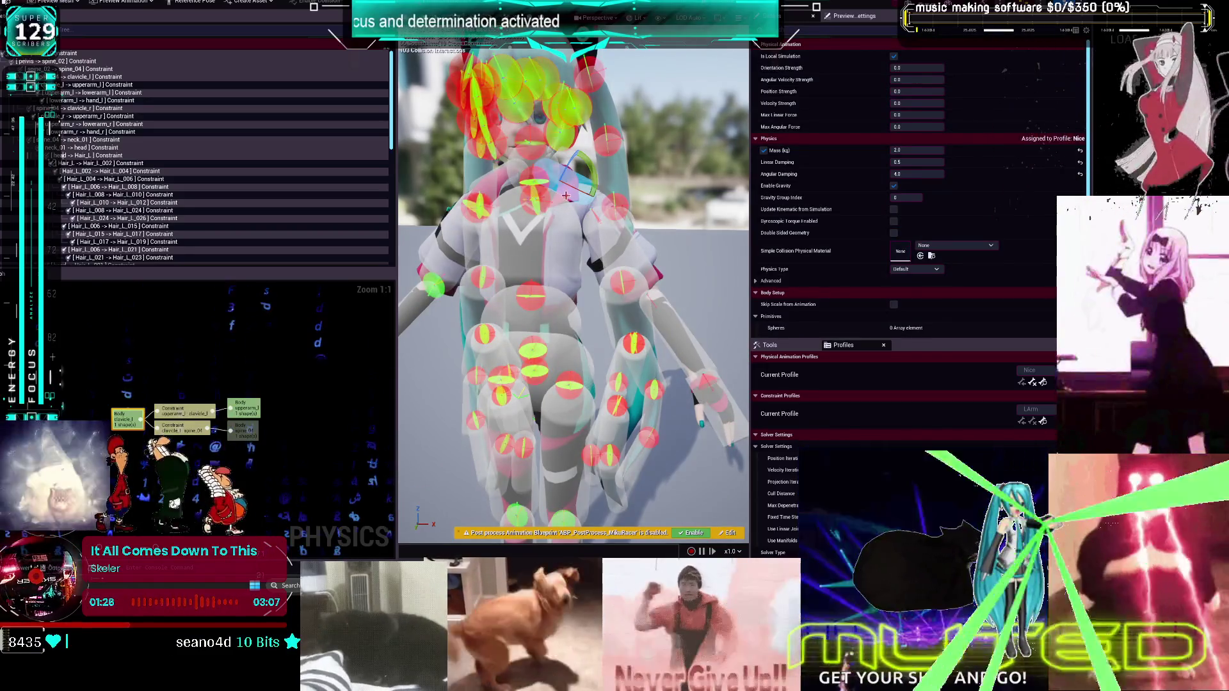
# Check the Swing 1 limit on the right clavicle-to-upperarm constraint
pyautogui.click(105, 118)
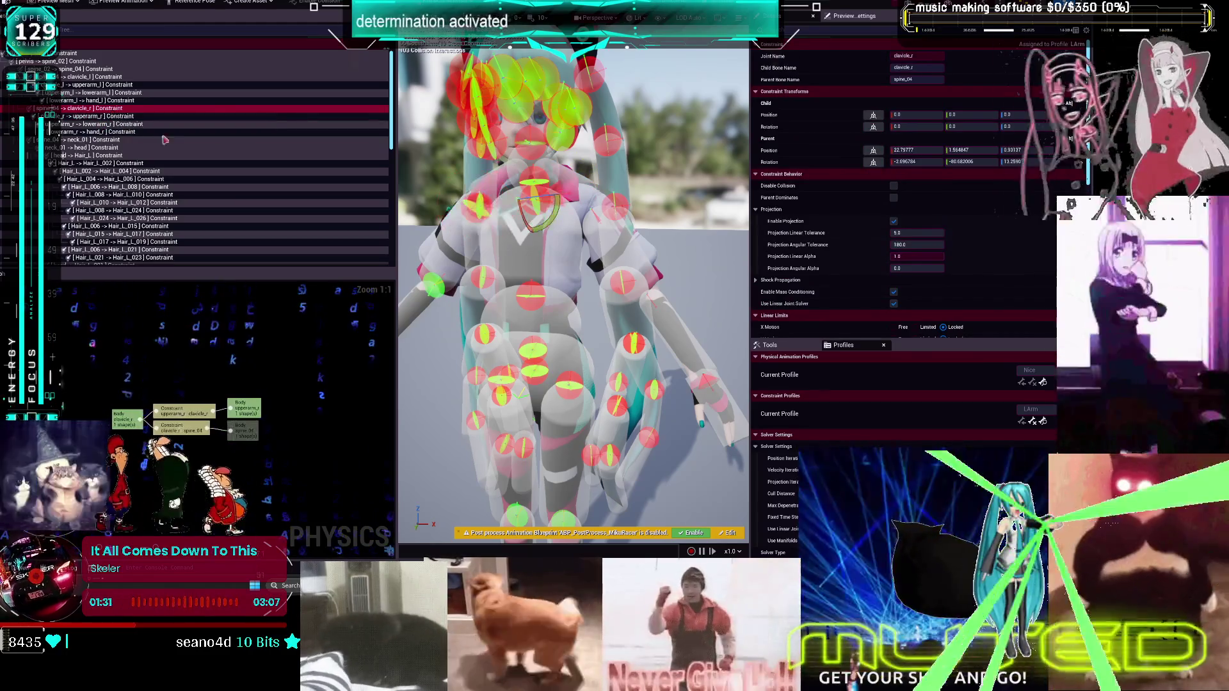
pyautogui.scroll(-2, 1007, 270)
pyautogui.scroll(-3, 1006, 269)
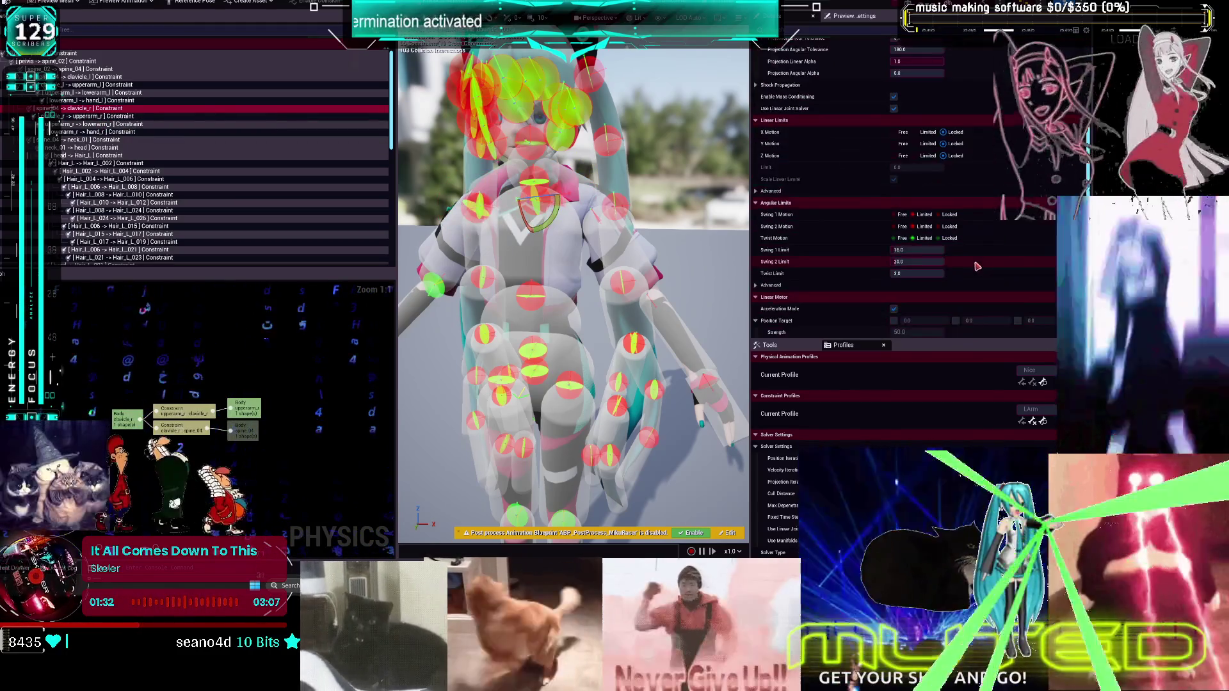
pyautogui.click(915, 250)
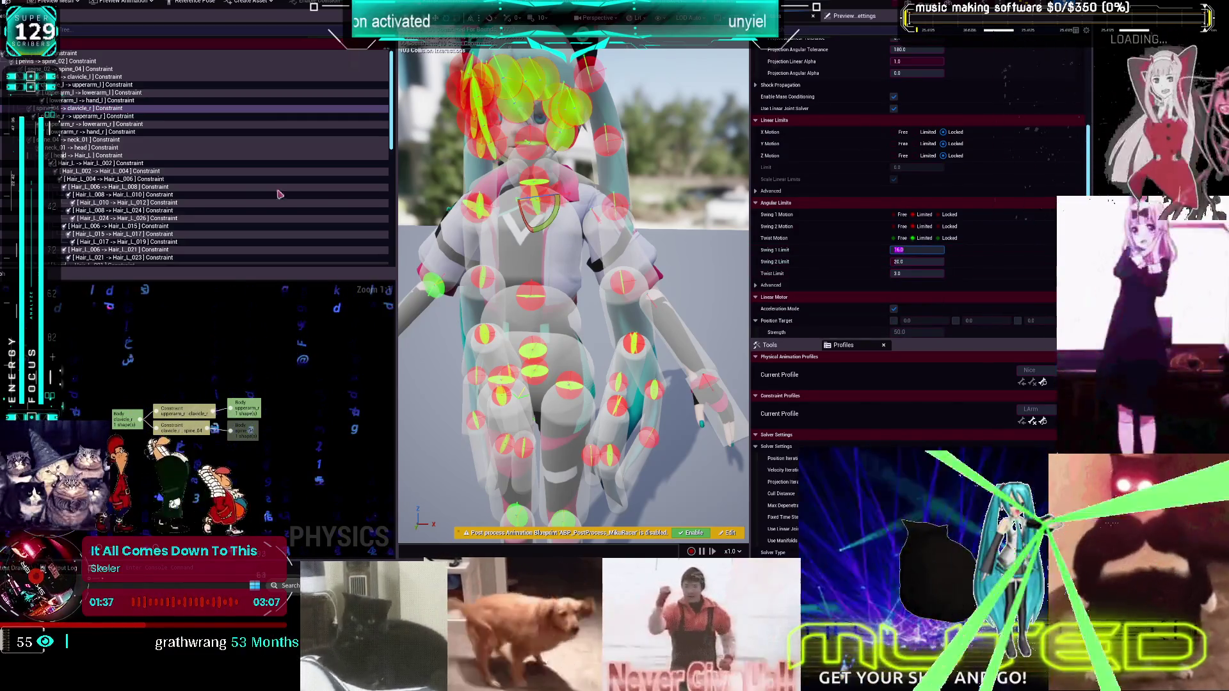
# Set the left clavicle constraint's twist and both swing motions to Limited
pyautogui.click(105, 77)
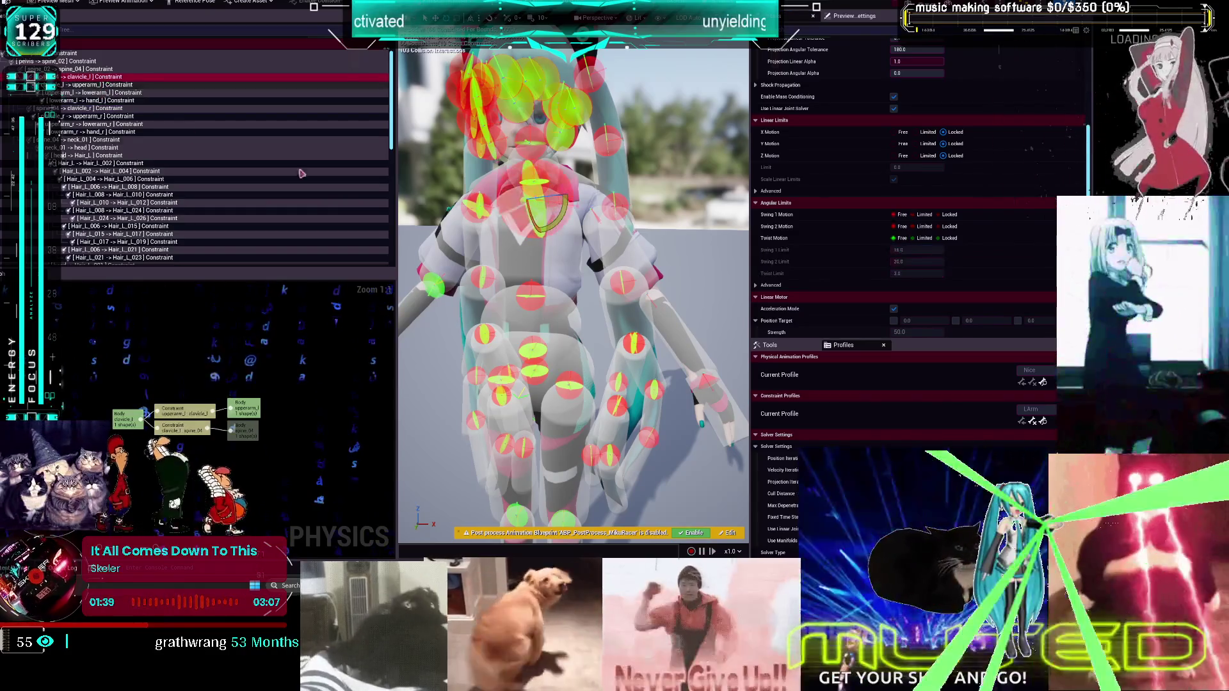
pyautogui.click(924, 240)
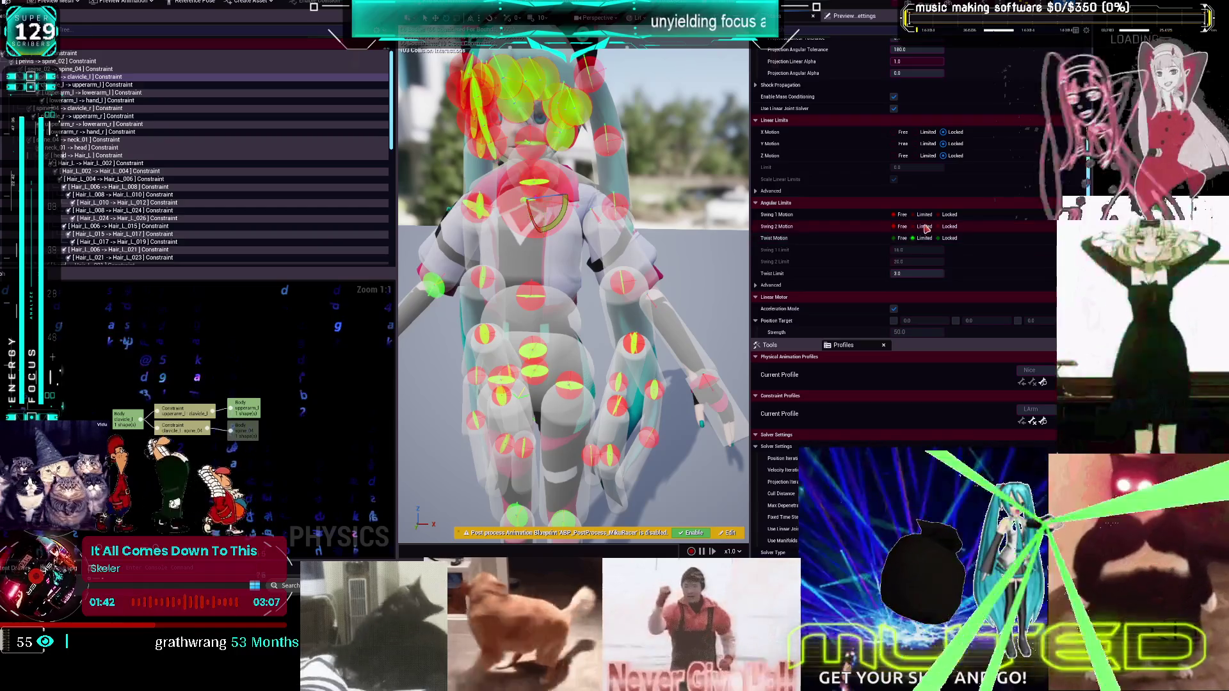
pyautogui.click(925, 227)
pyautogui.click(925, 215)
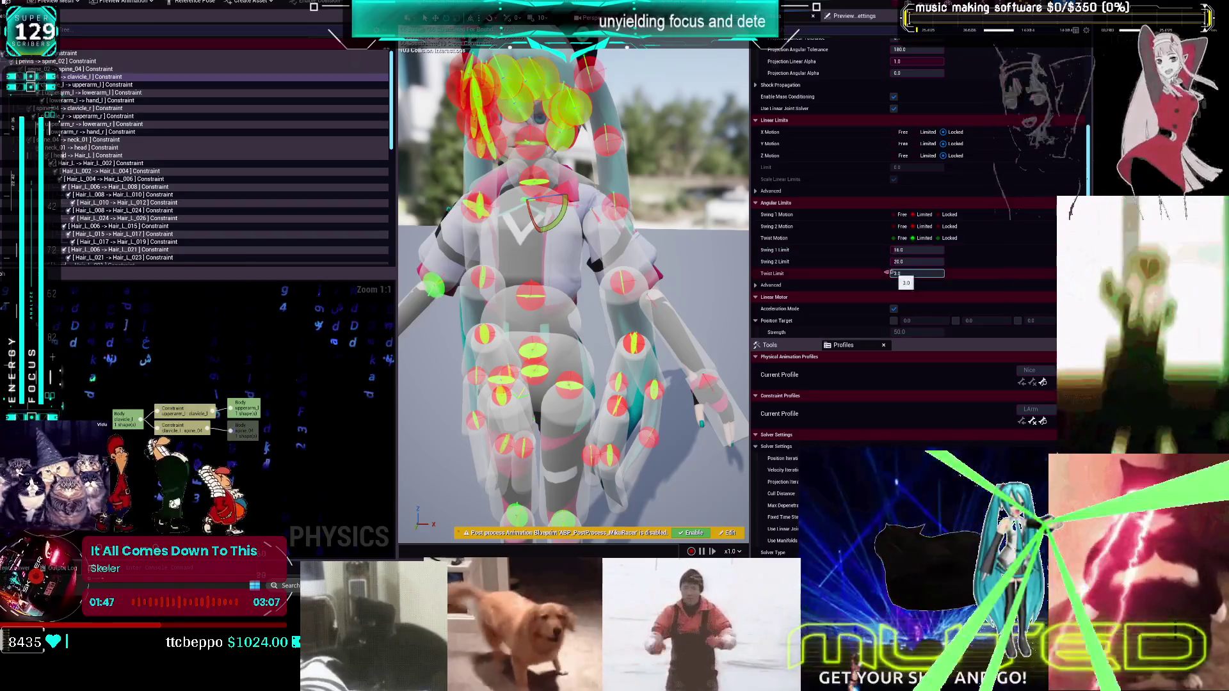
pyautogui.click(567, 176)
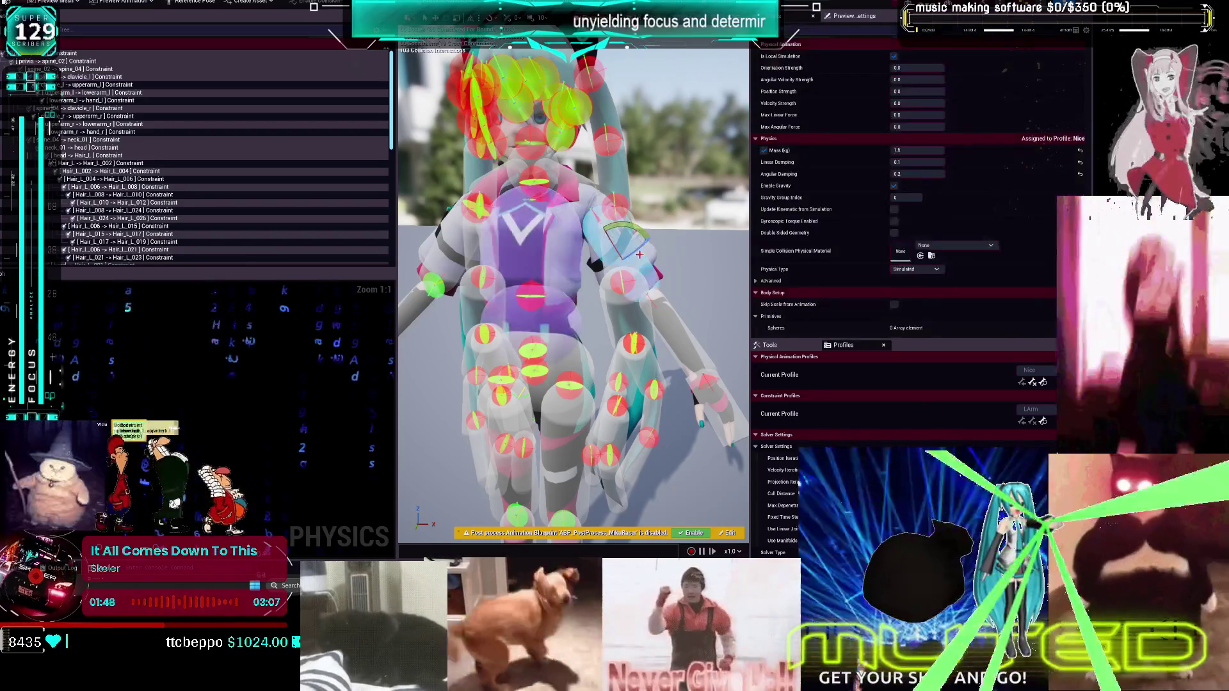
# Simulate, pull the arm upward and across the torso to test limits, then save the physics asset
pyautogui.hotkey('alt', 'Return')
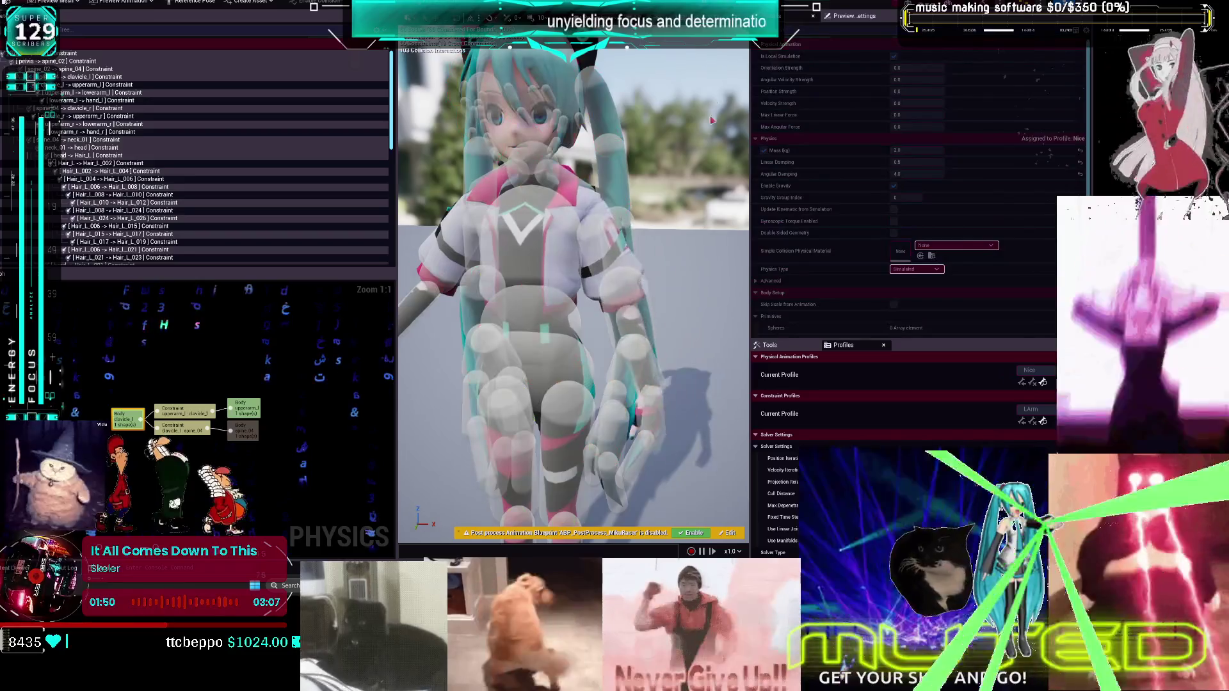
pyautogui.moveTo(622, 178); pyautogui.dragTo(655, 62)
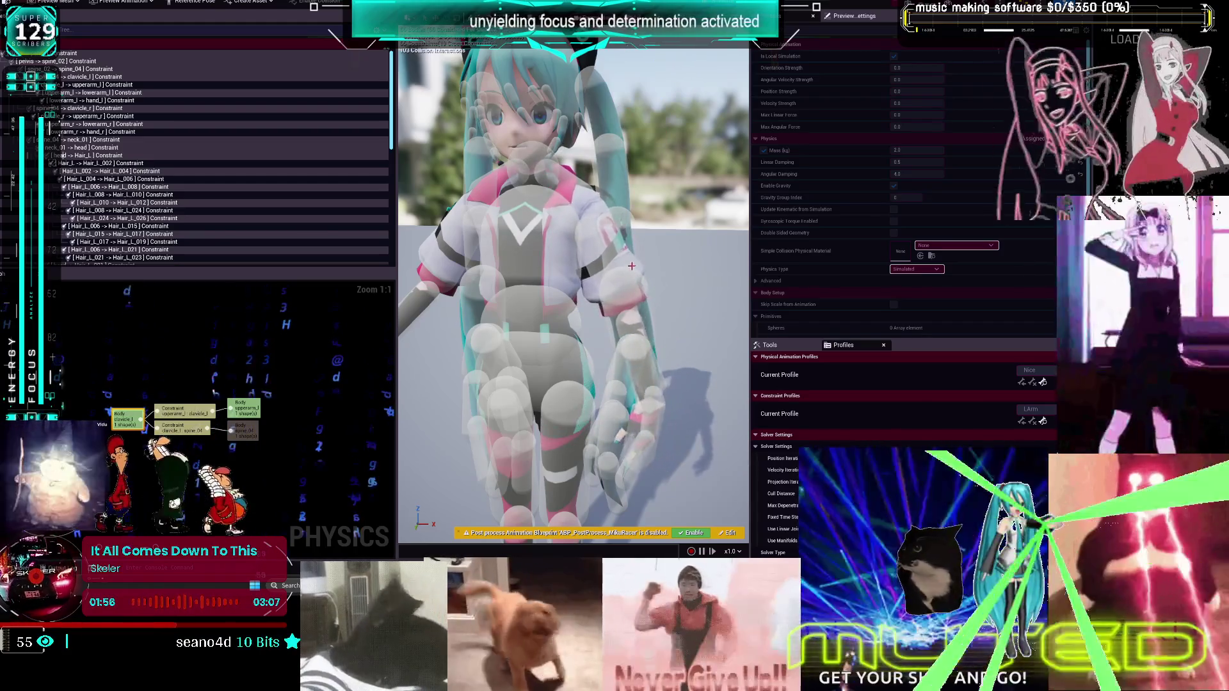
pyautogui.moveTo(657, 347); pyautogui.dragTo(477, 258)
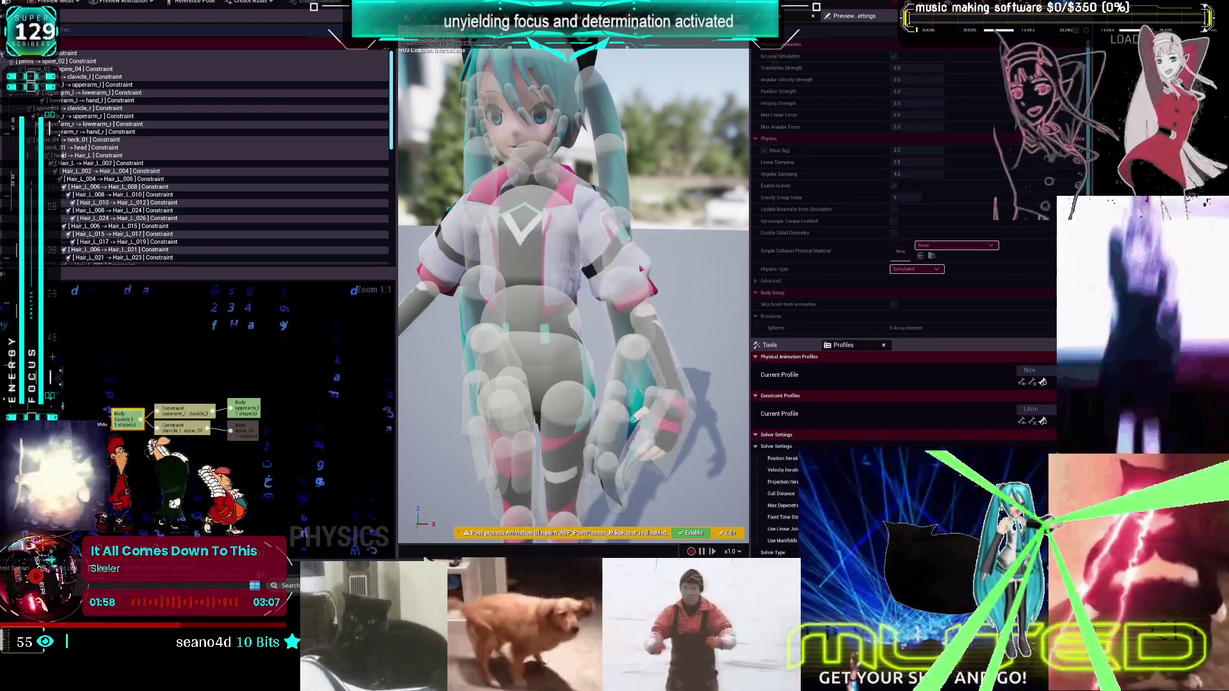
pyautogui.hotkey('alt', 's')
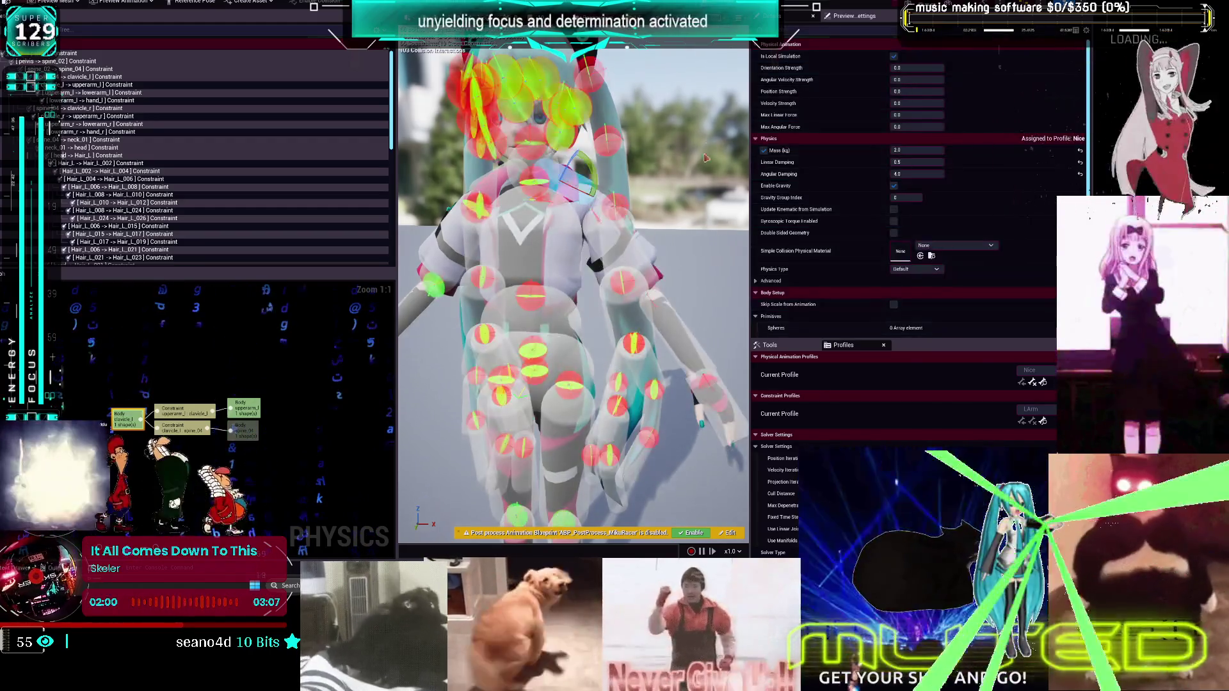
pyautogui.hotkey('ctrl', 's')
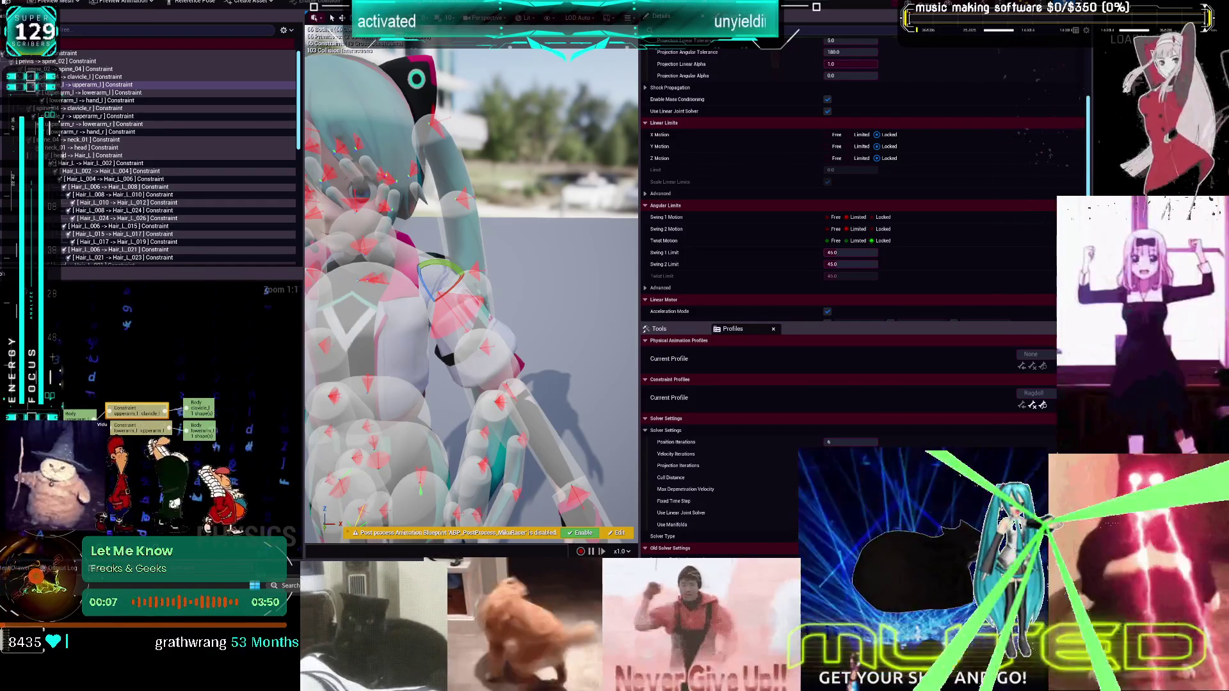
pyautogui.hotkey('alt', 'Tab')
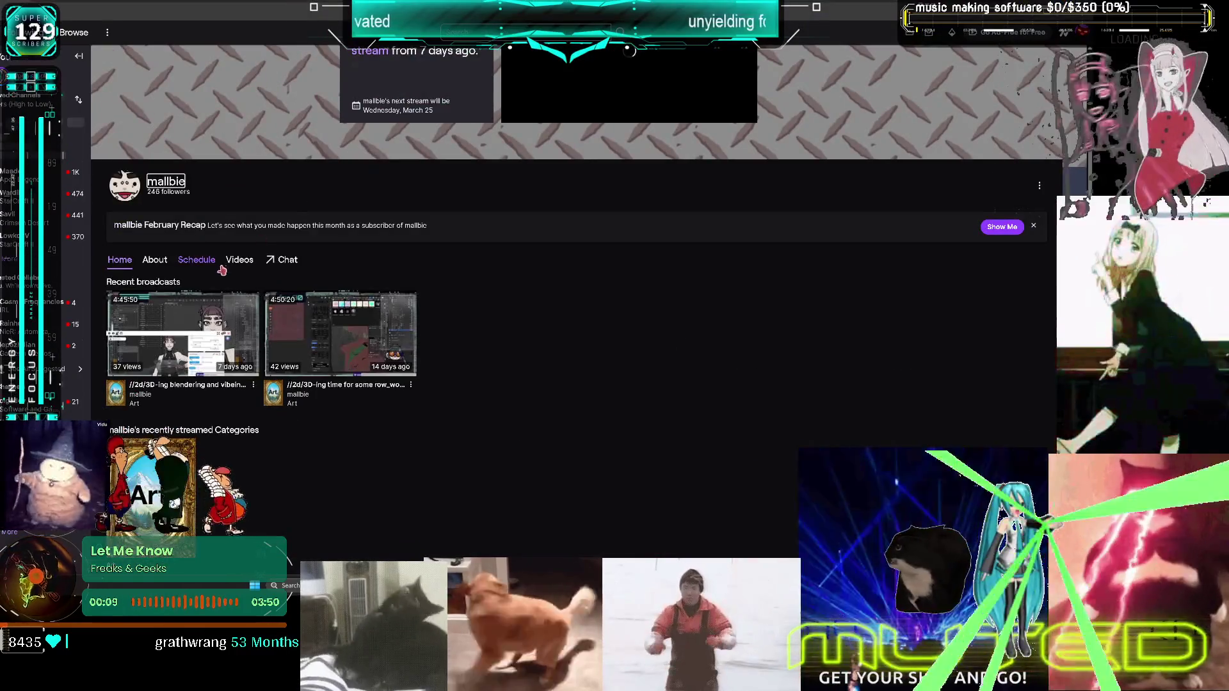
# Show and scroll through the channel's Videos list
pyautogui.click(242, 260)
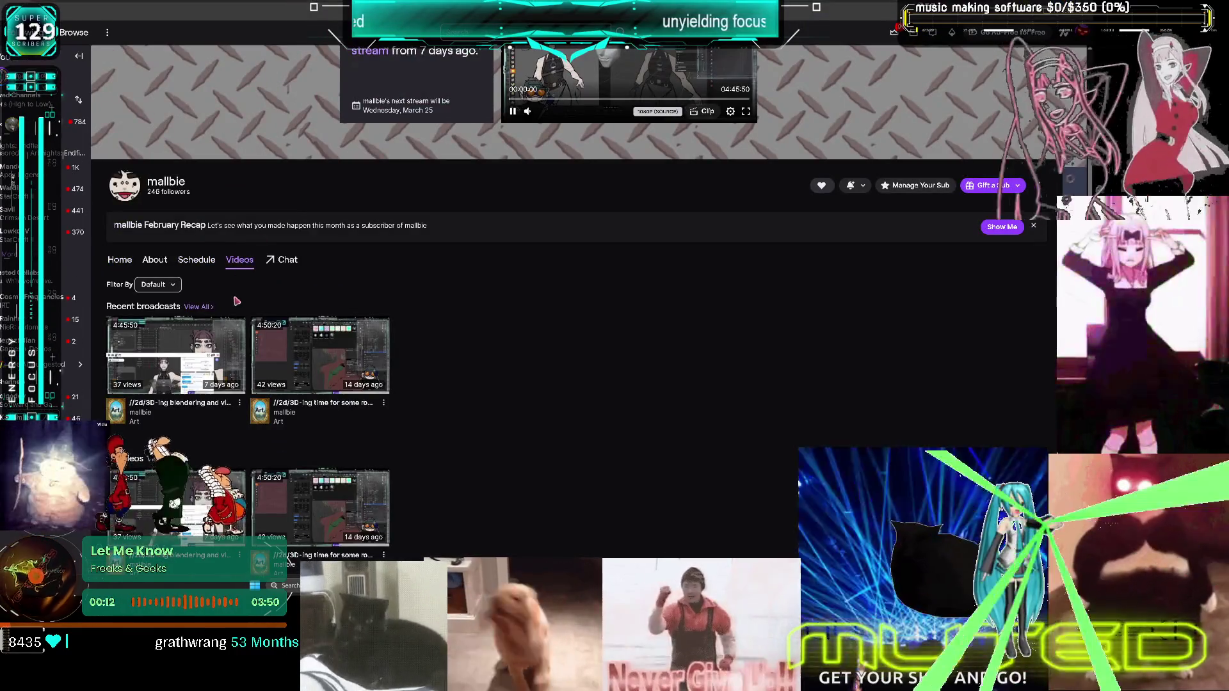
pyautogui.scroll(-1, 236, 301)
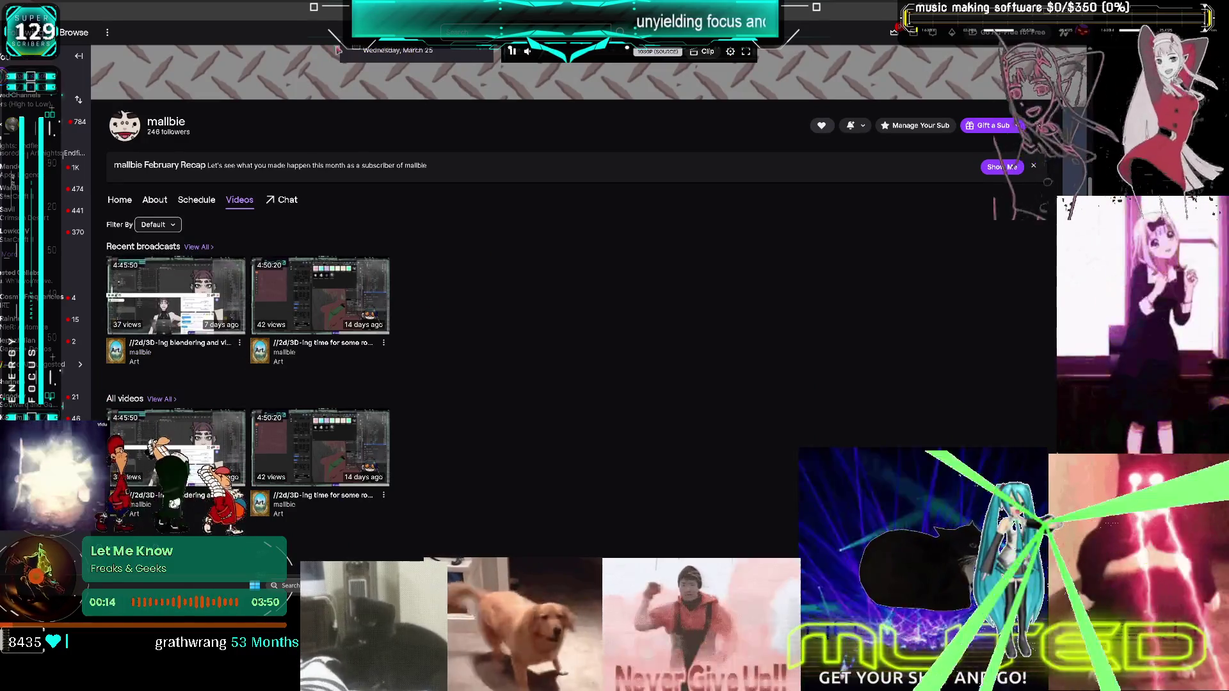
pyautogui.hotkey('alt', 'Tab')
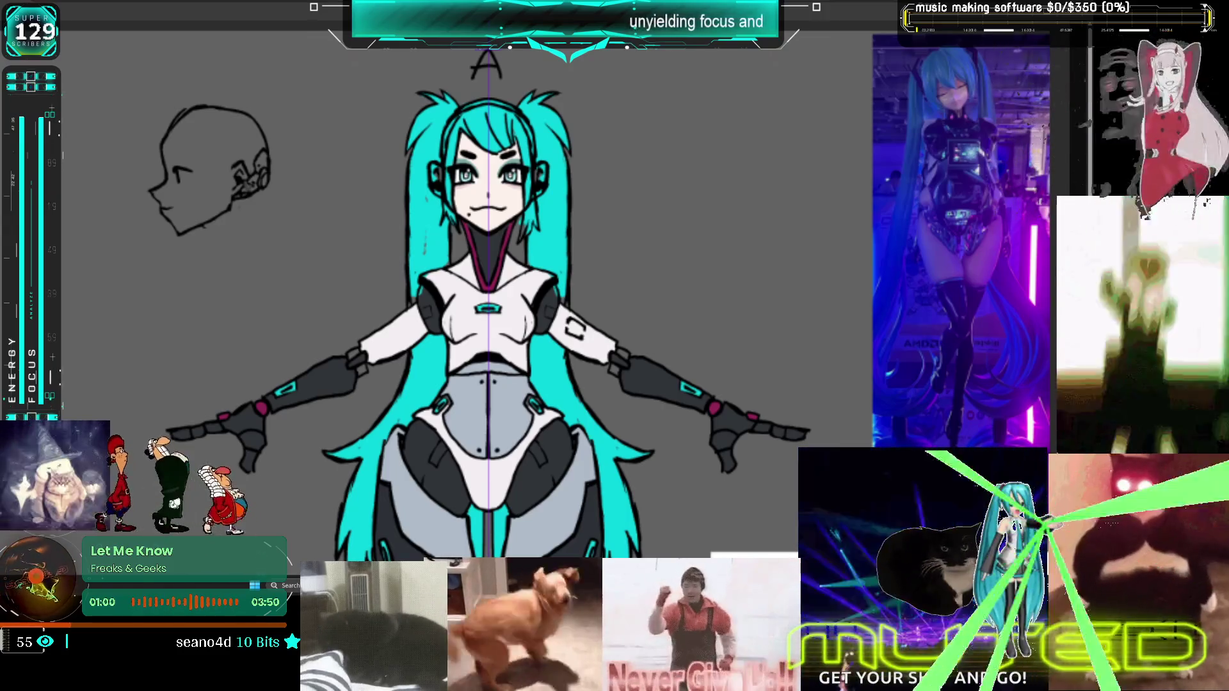
# Switch from the reference drawing back to the Twitch channel page
pyautogui.hotkey('alt', 'Tab')
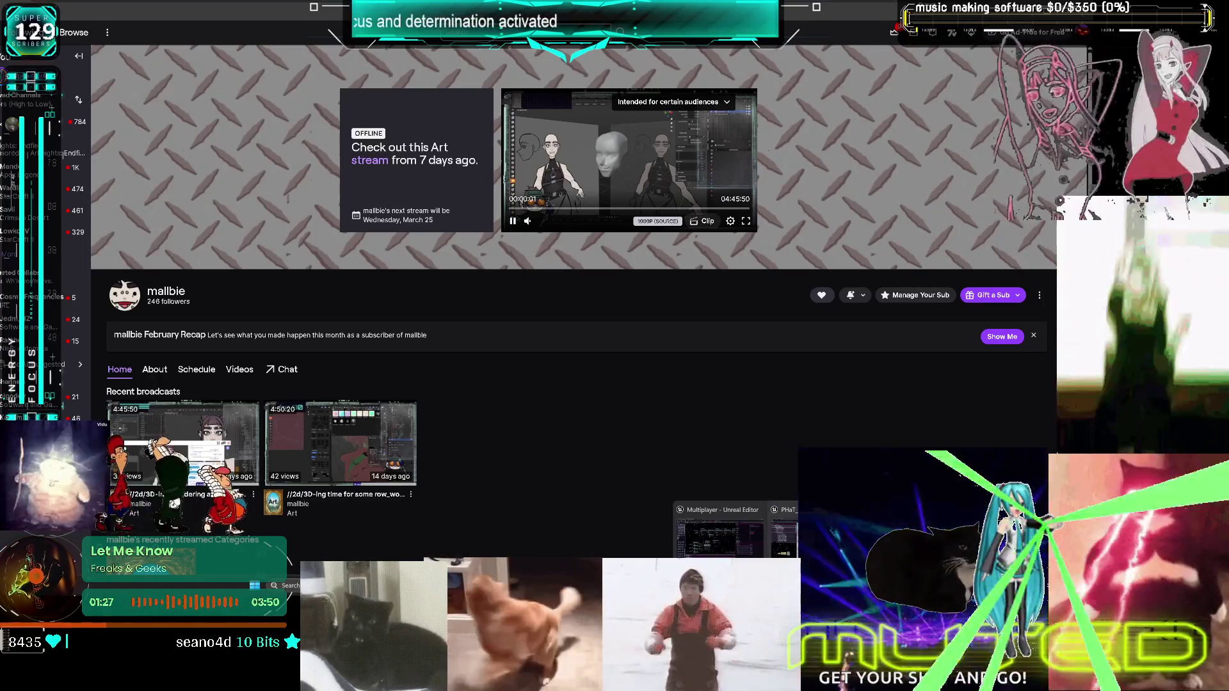
# Filter the channel's Videos list to Past Broadcasts
pyautogui.click(711, 530)
pyautogui.click(715, 528)
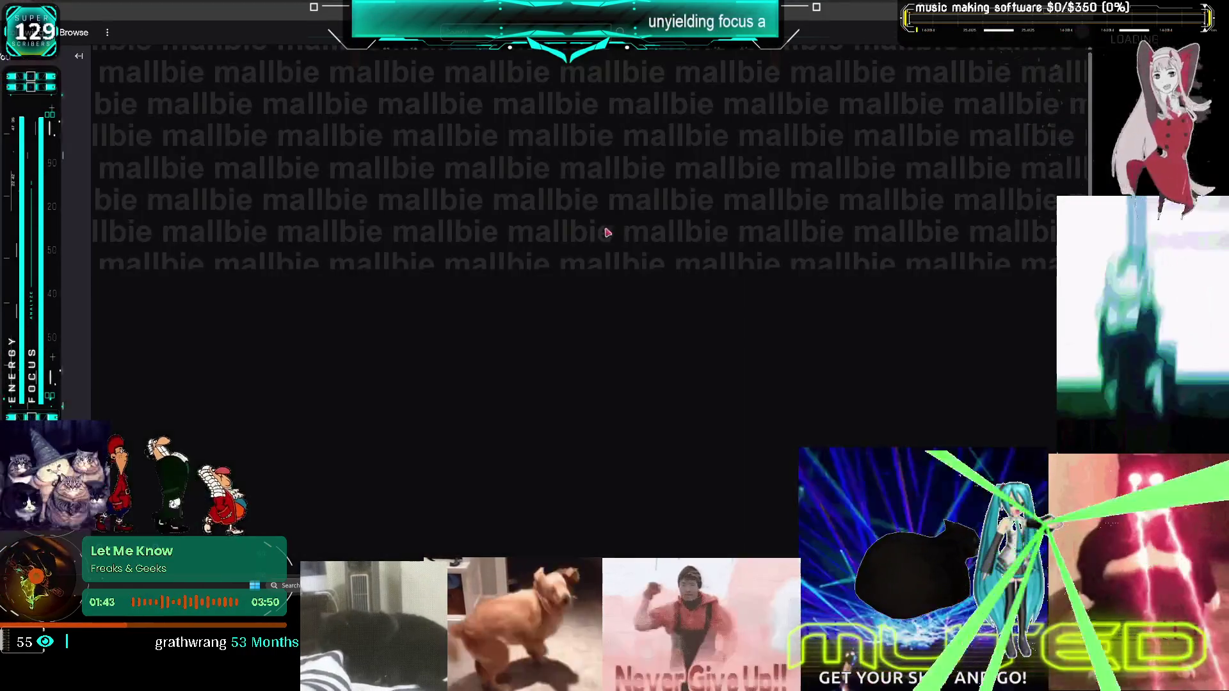
pyautogui.scroll(-3, 489, 343)
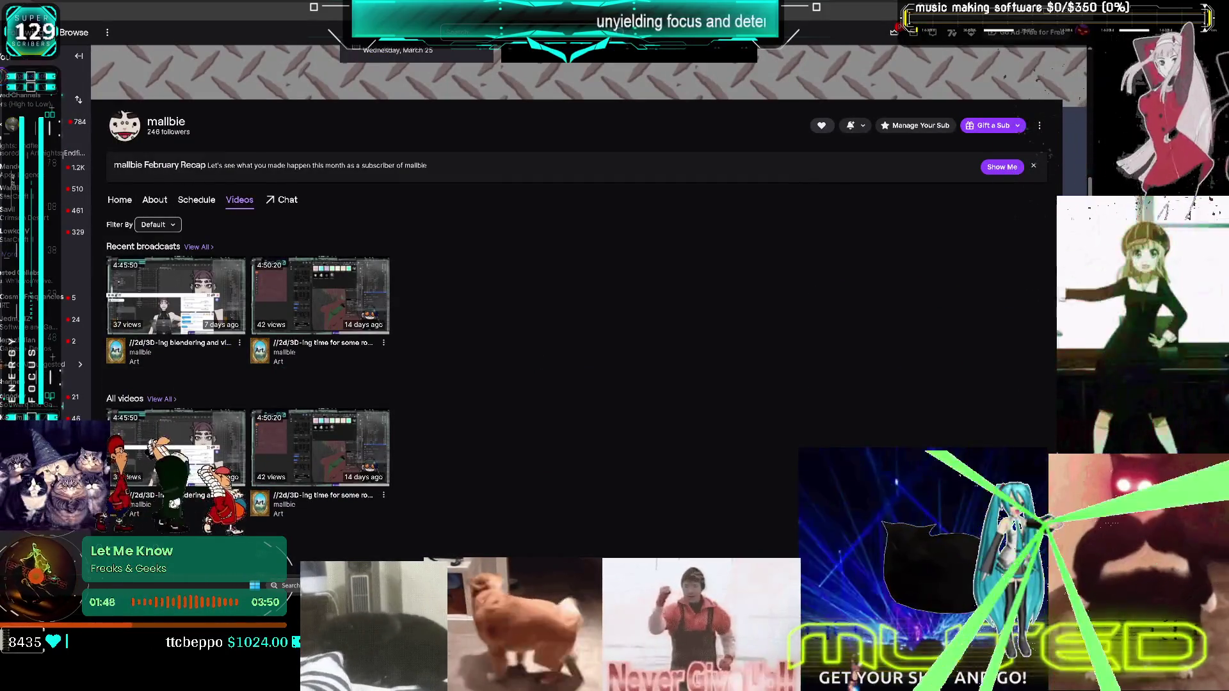
pyautogui.scroll(3, 717, 333)
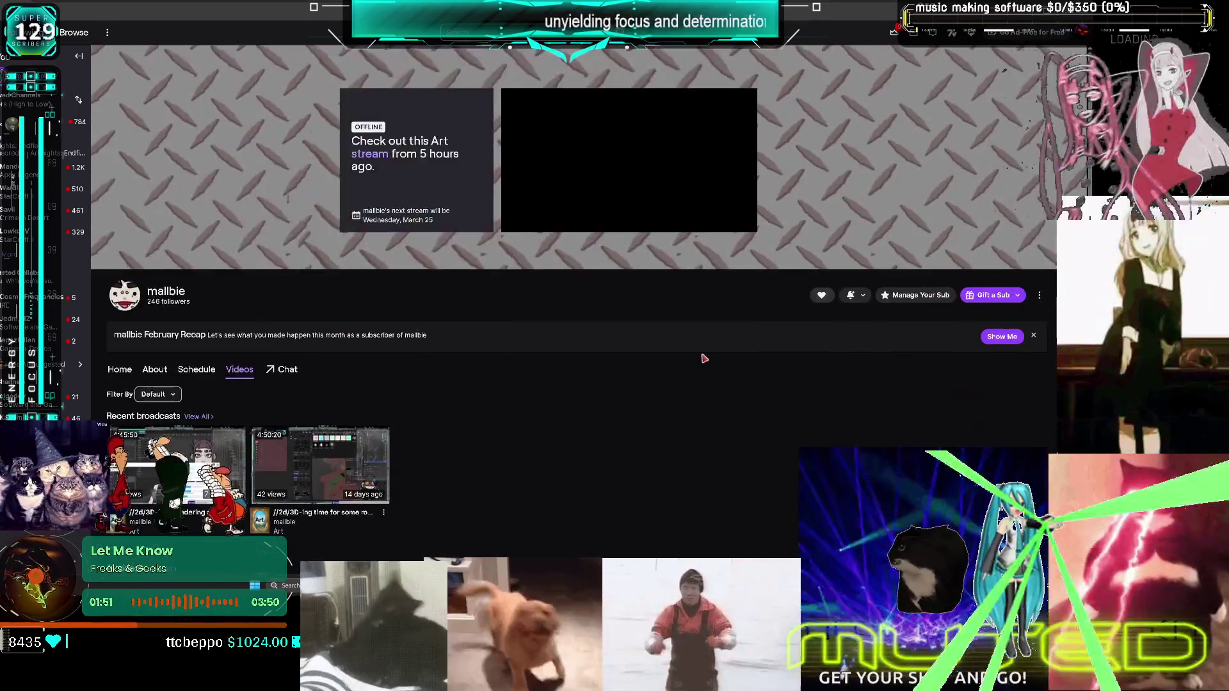
pyautogui.scroll(-3, 486, 371)
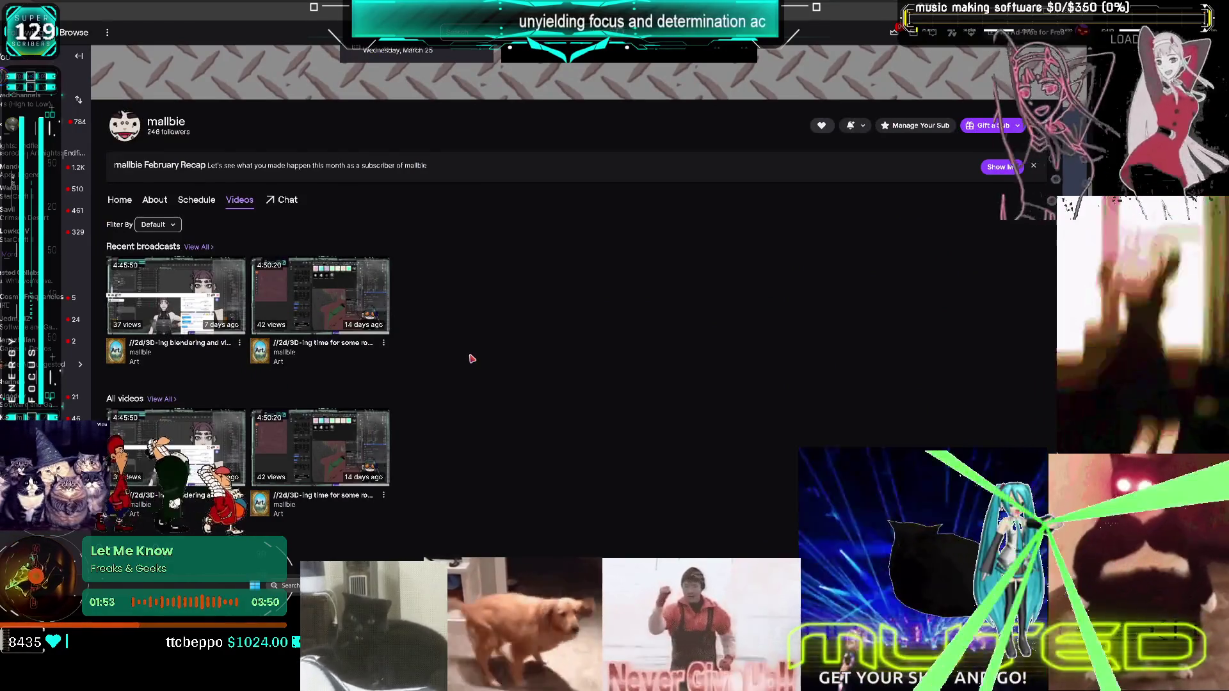
pyautogui.click(159, 224)
pyautogui.click(172, 261)
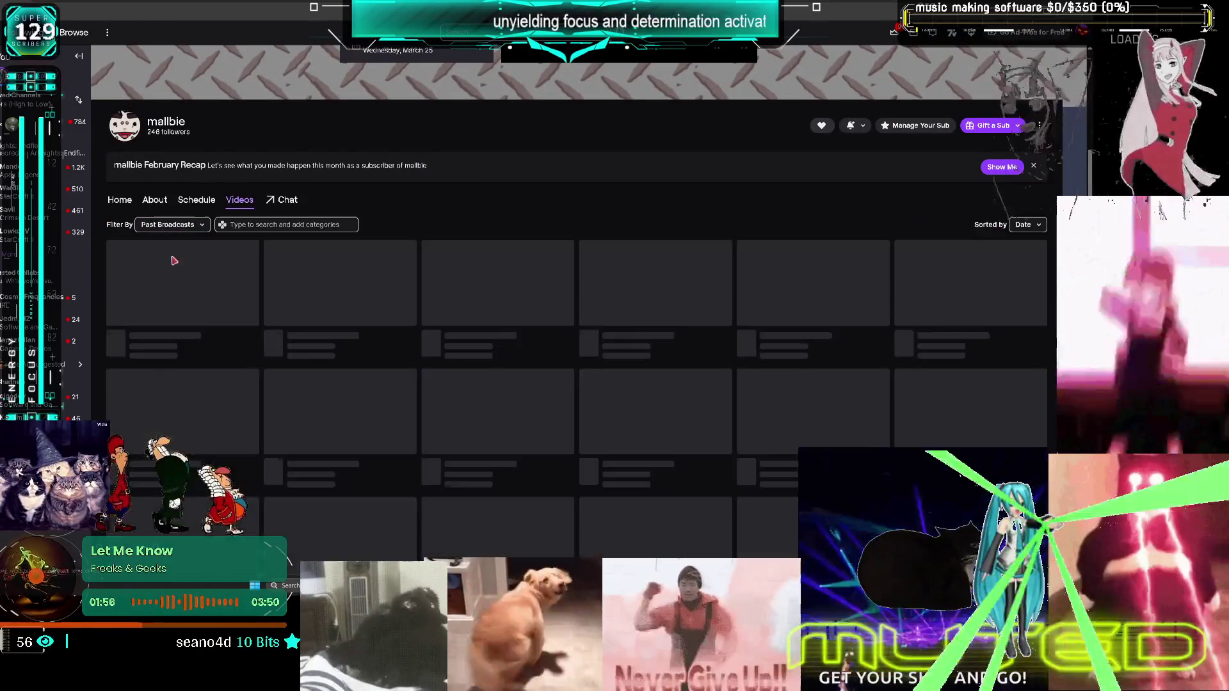
# Open the first video in the Past Broadcasts grid
pyautogui.click(187, 294)
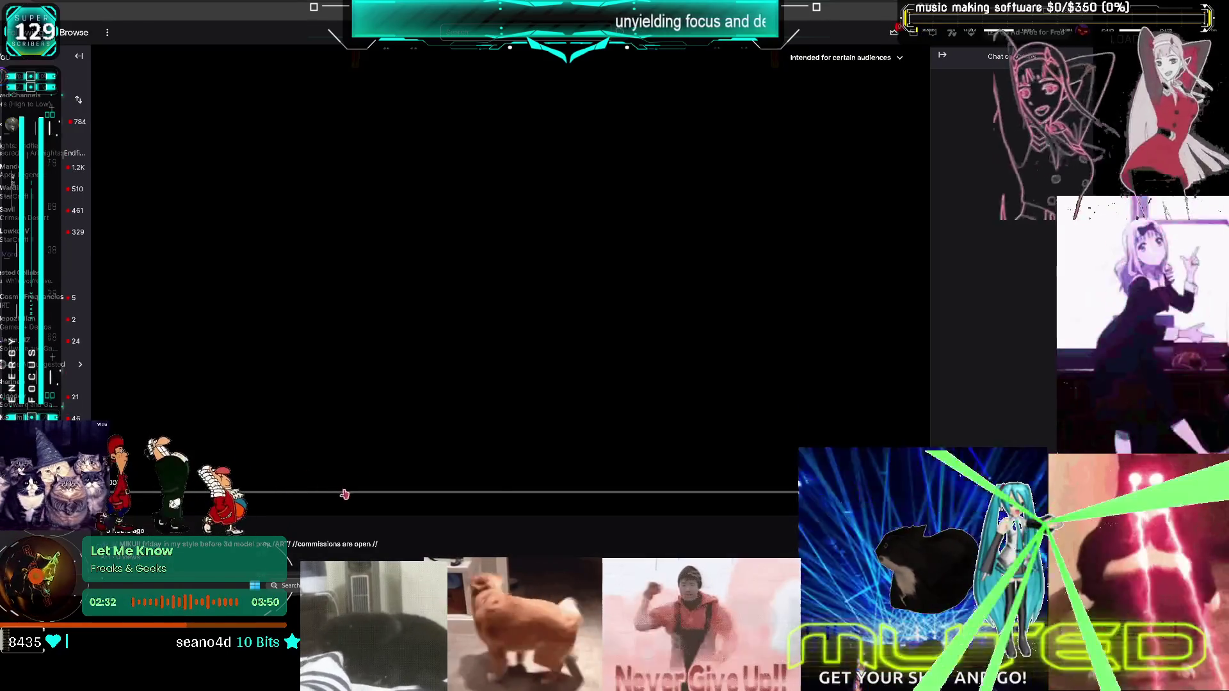
# Go from the broadcast page back to the channel's home page
pyautogui.scroll(-4, 507, 484)
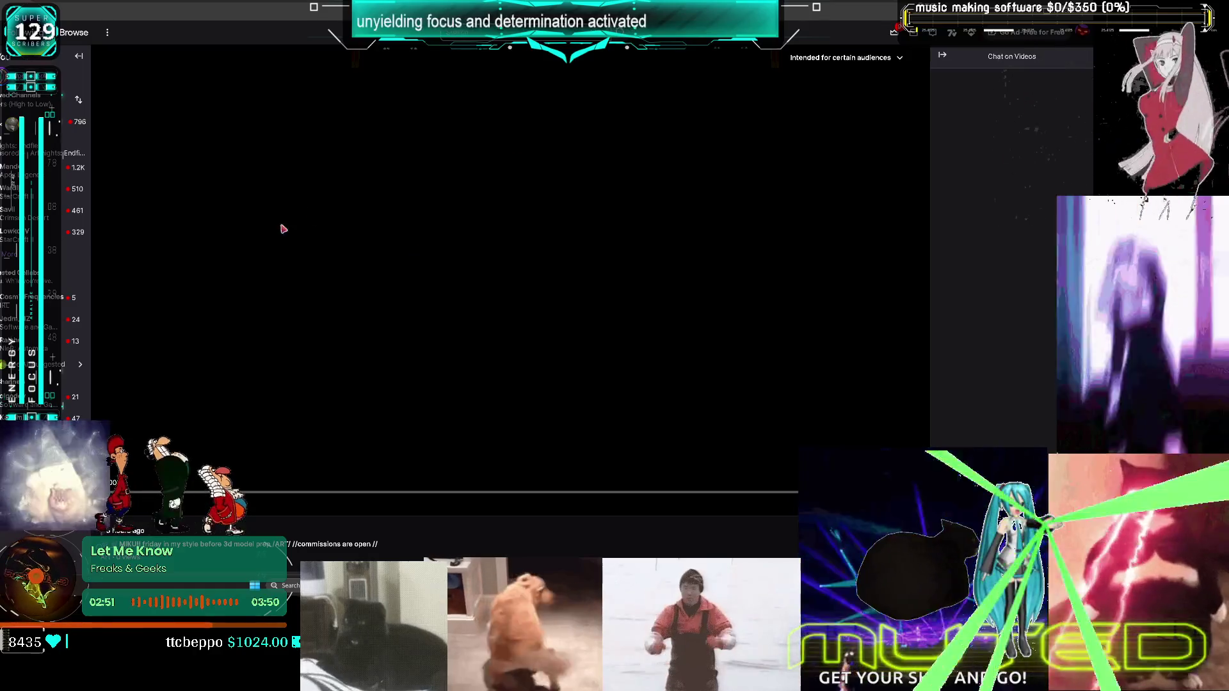
pyautogui.rightClick(523, 198)
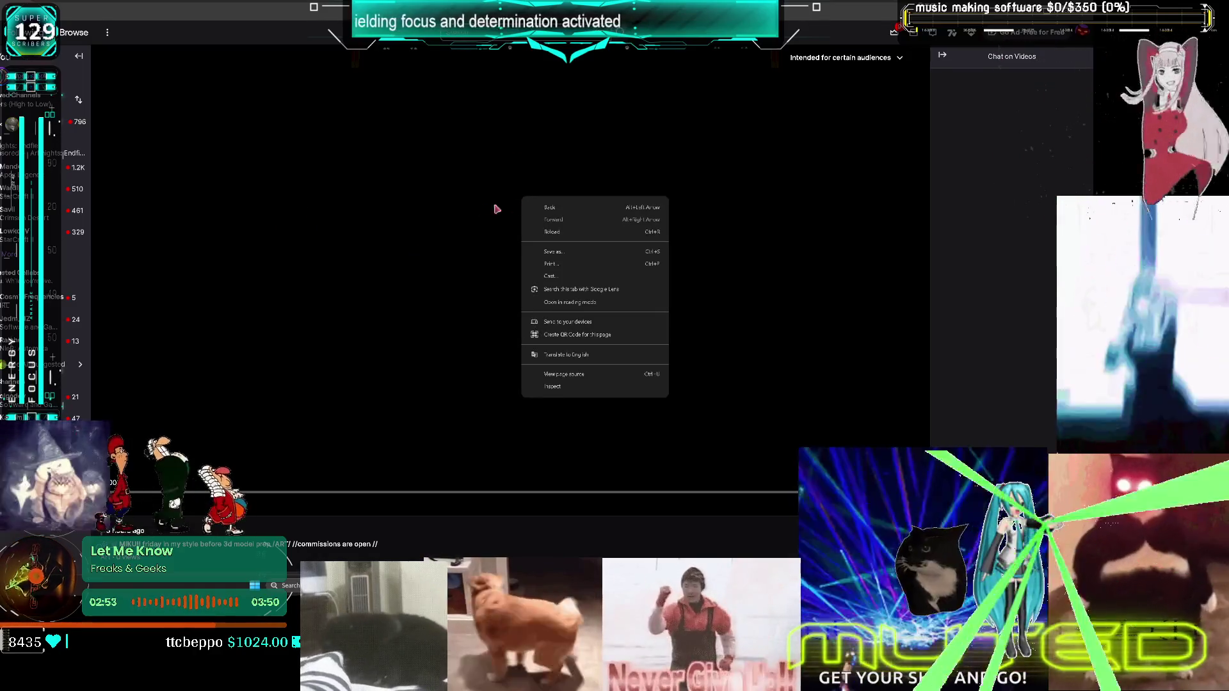
pyautogui.click(386, 215)
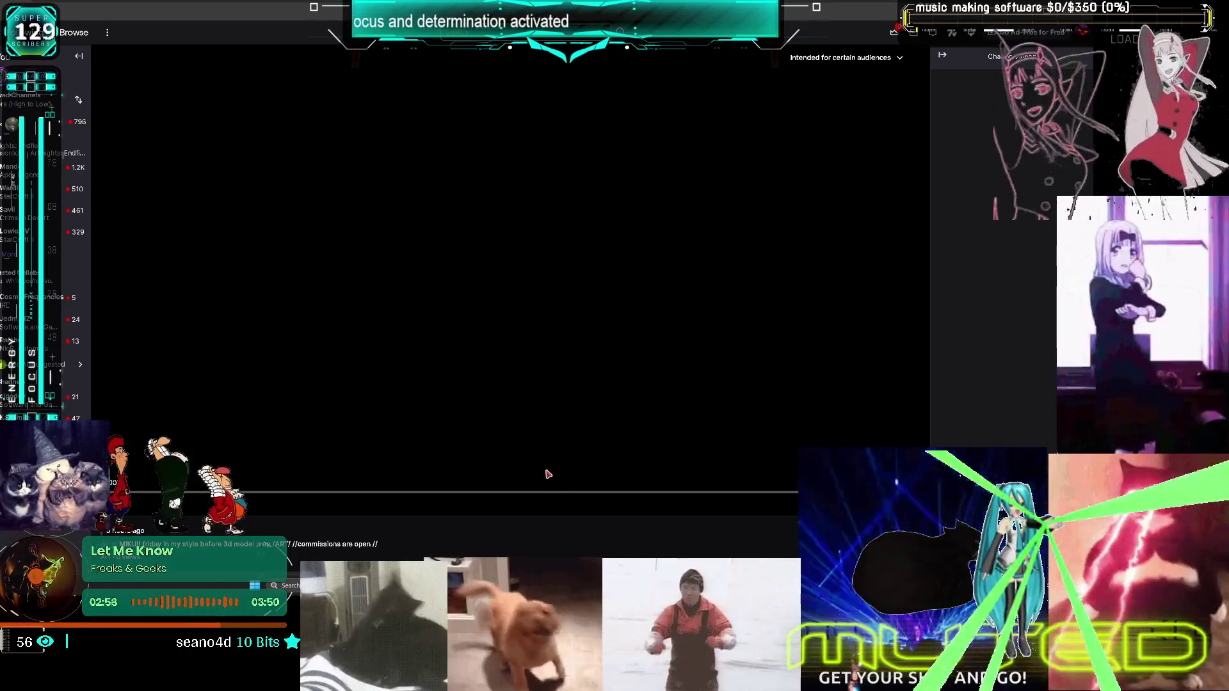
pyautogui.scroll(-3, 166, 320)
pyautogui.click(155, 417)
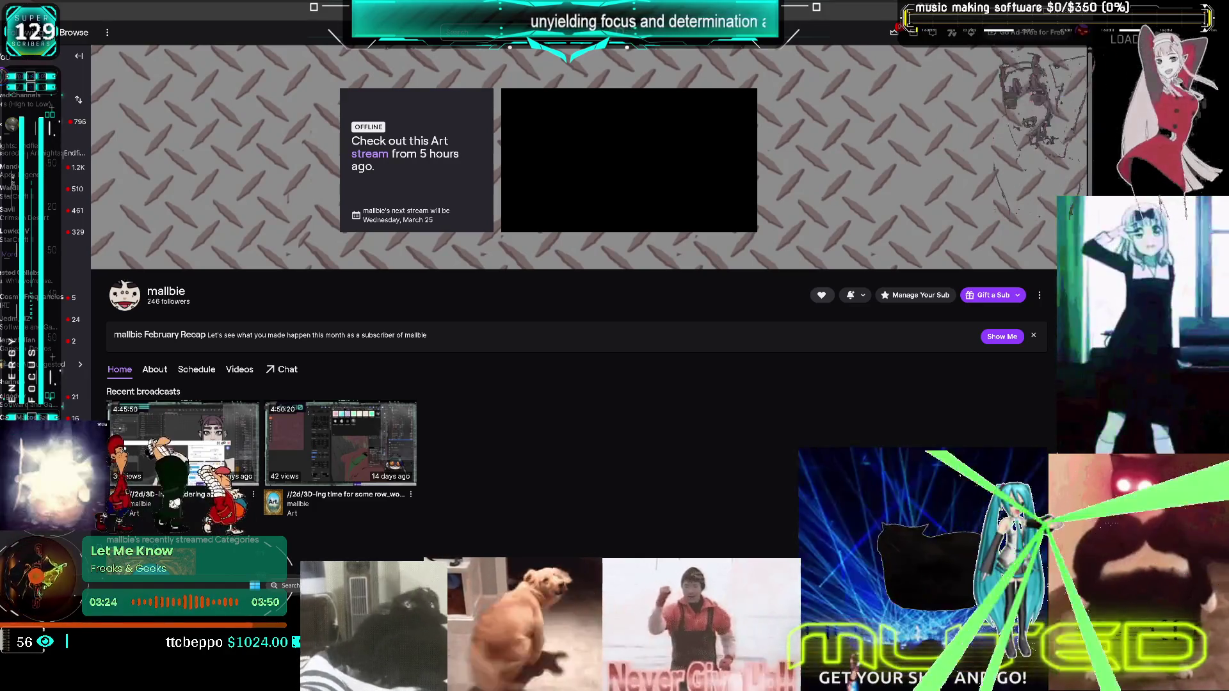
# Reload the channel, open its newest broadcast and reload that video page
pyautogui.moveTo(535, 218)
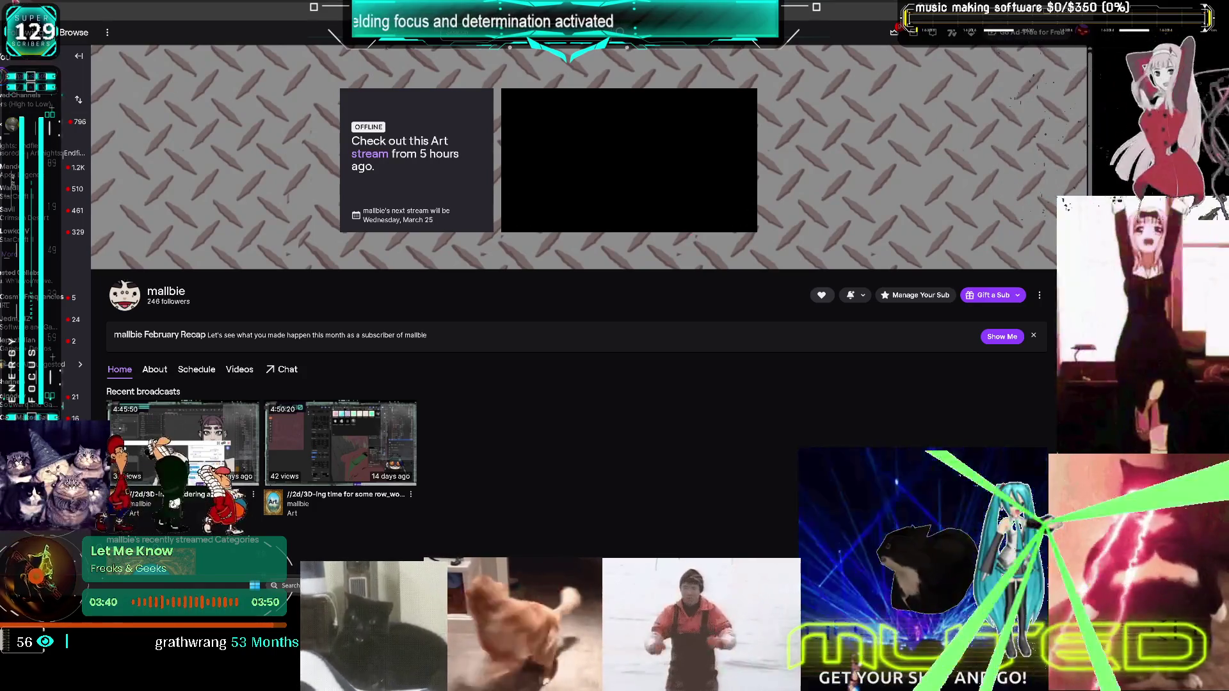
pyautogui.press('F5')
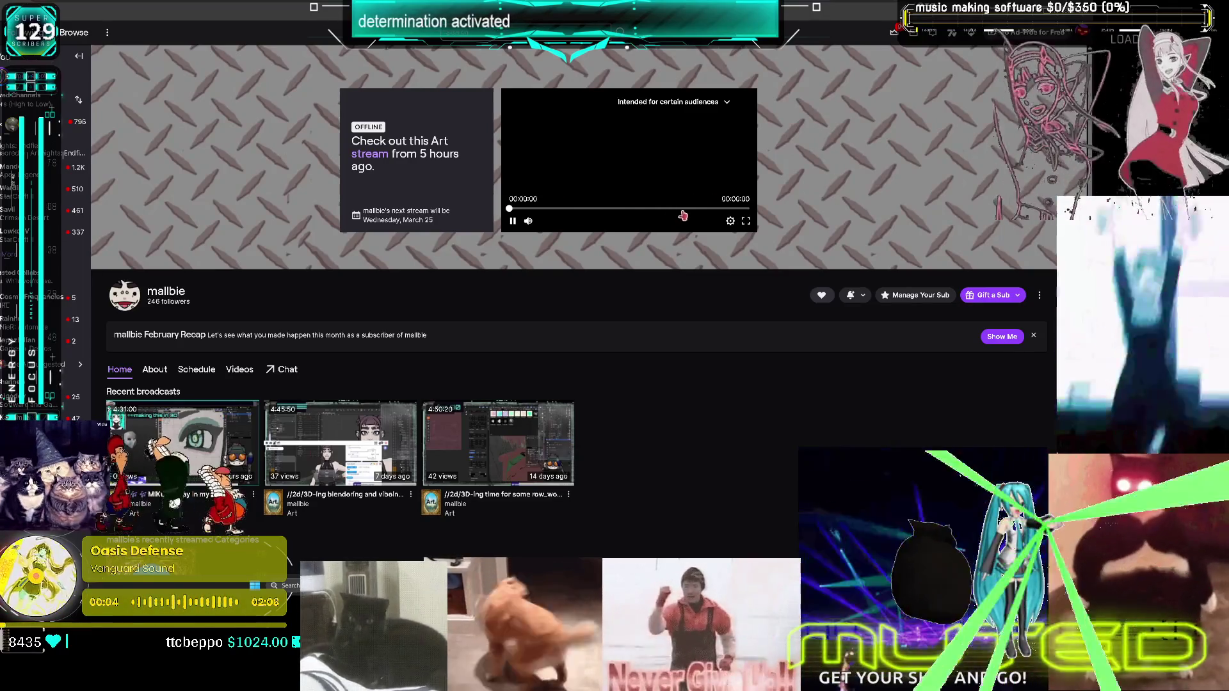
pyautogui.click(444, 192)
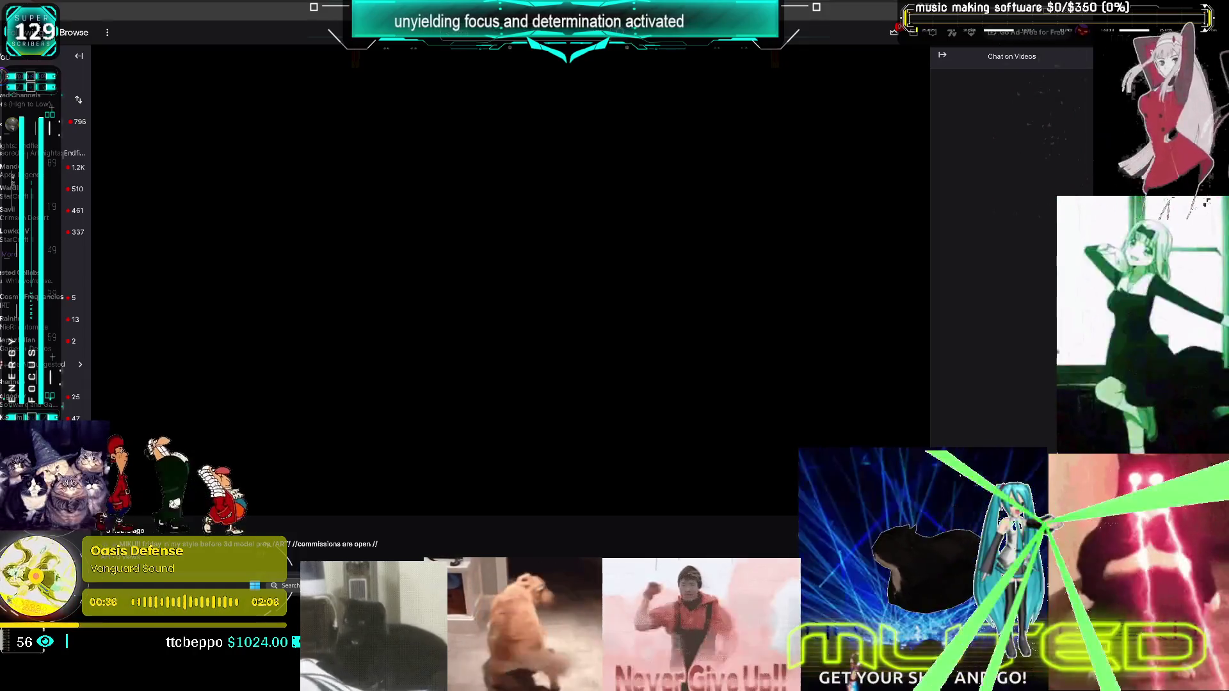
pyautogui.press('F5')
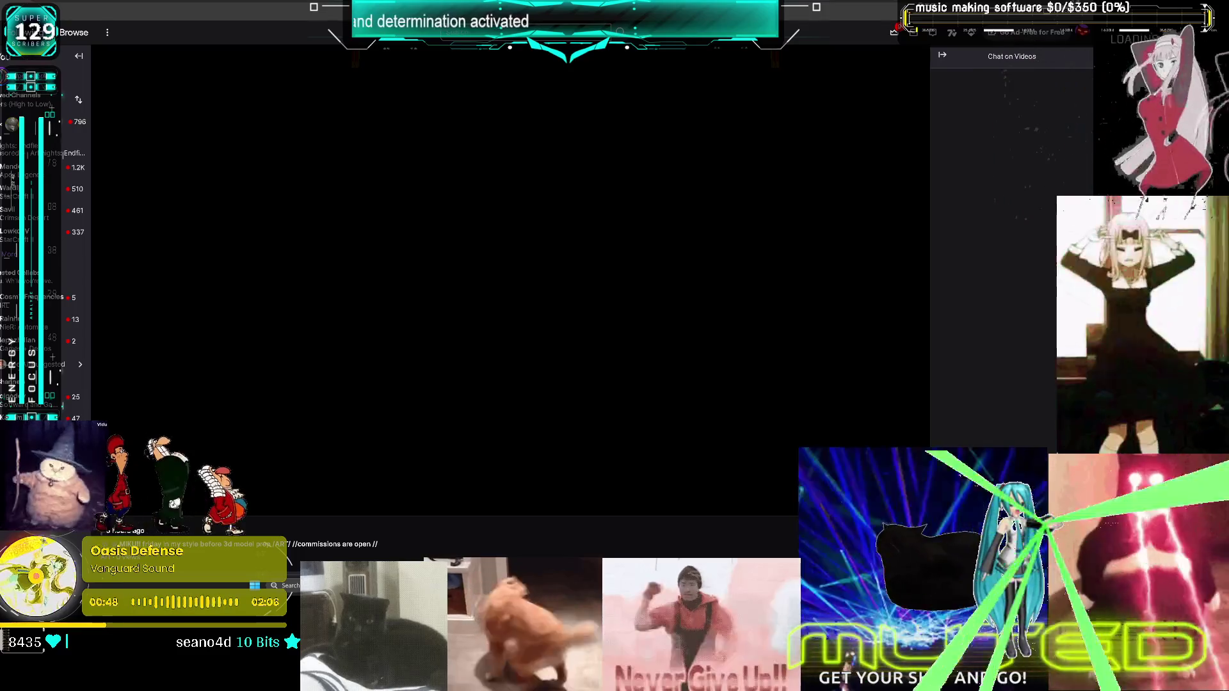
pyautogui.hotkey('alt', 'Tab')
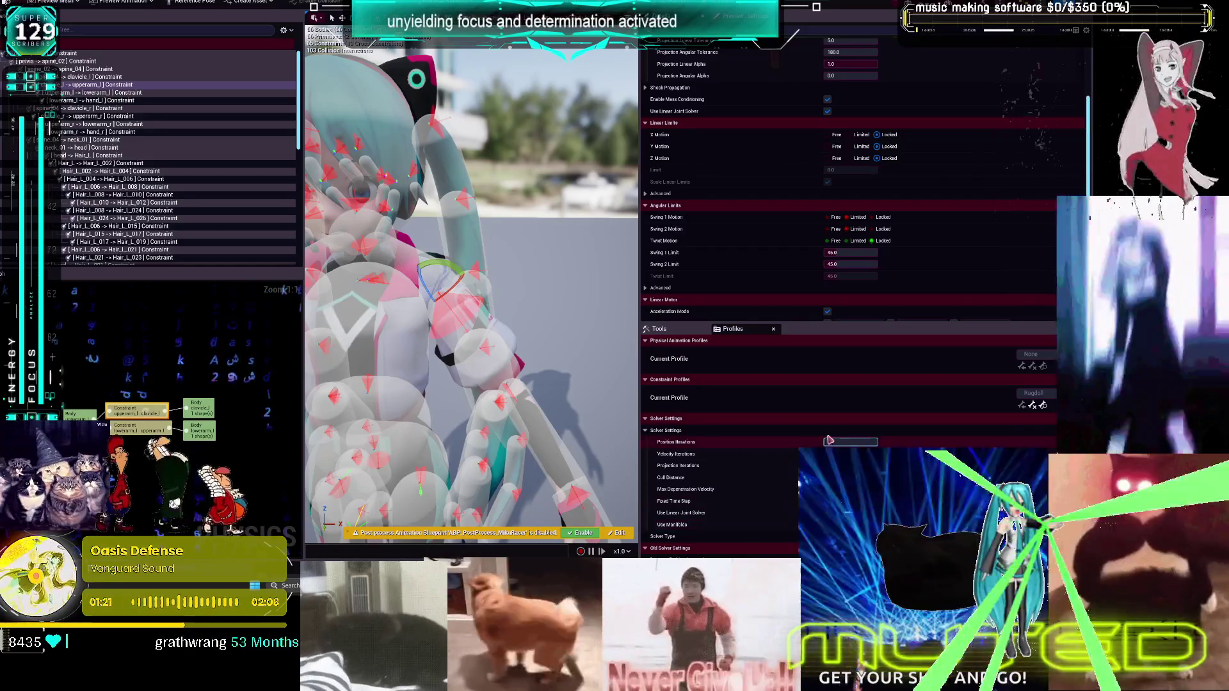
# Set Solver Position Iterations to 6 and bring the other physics asset editor back full screen
pyautogui.write('6')
pyautogui.press('Return')
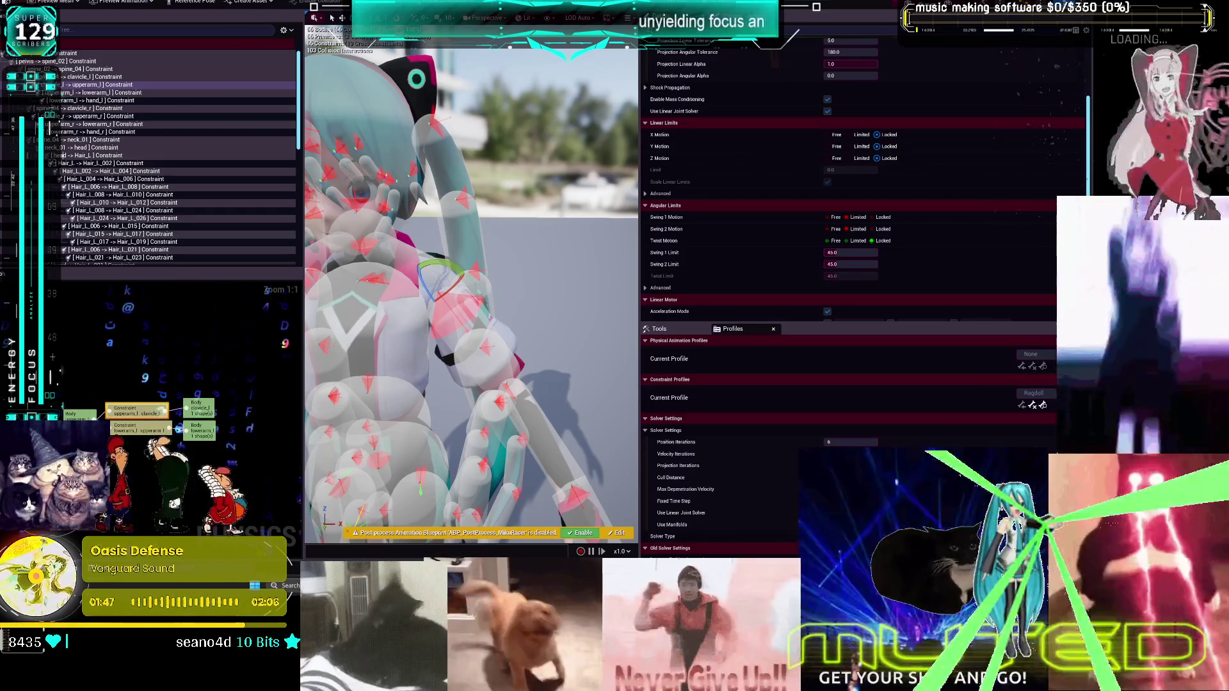
pyautogui.moveTo(736, 566)
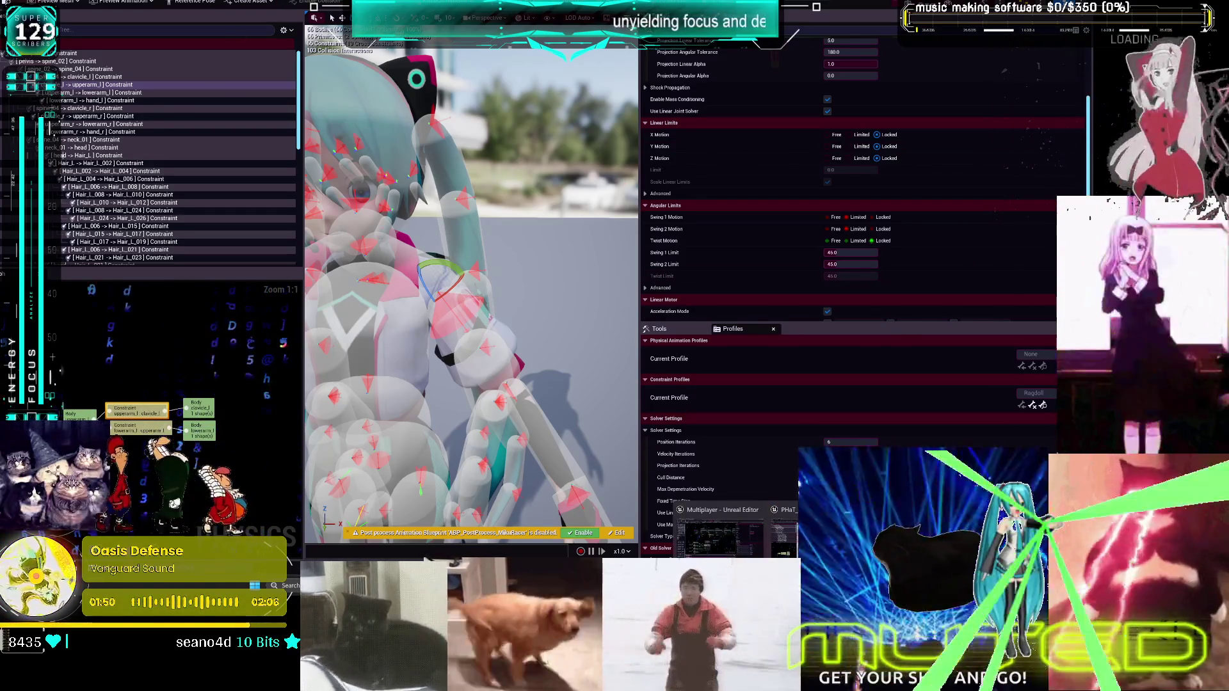
pyautogui.click(784, 534)
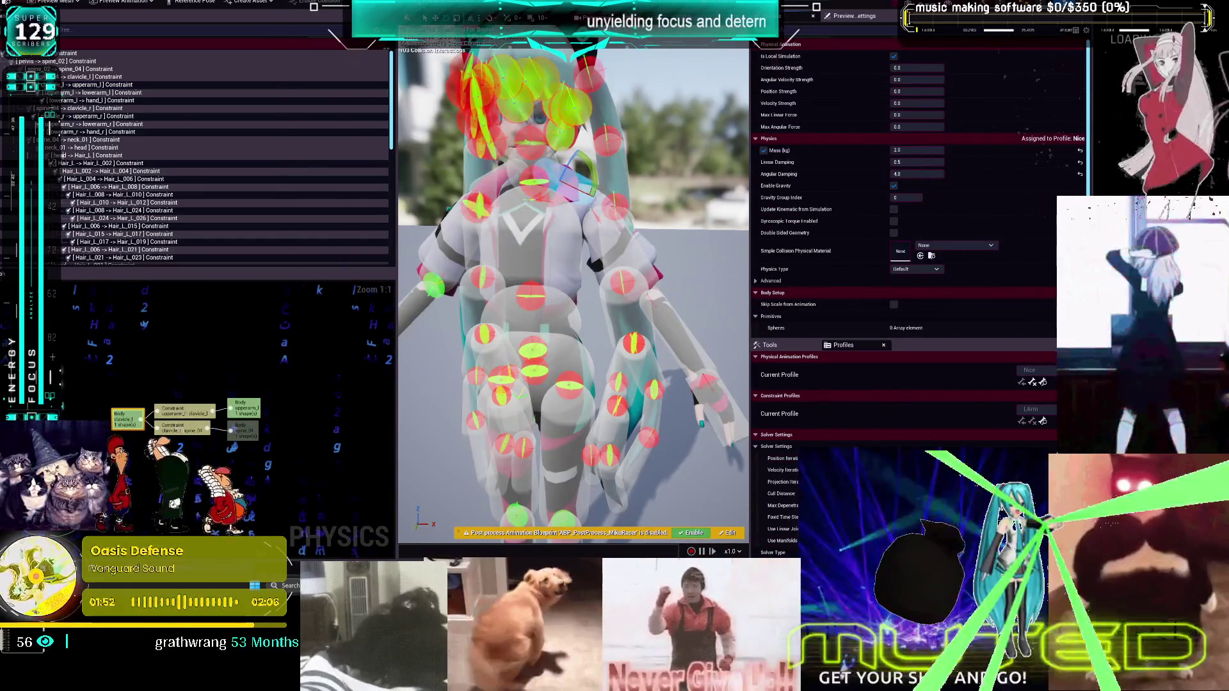
pyautogui.press('super+Down')
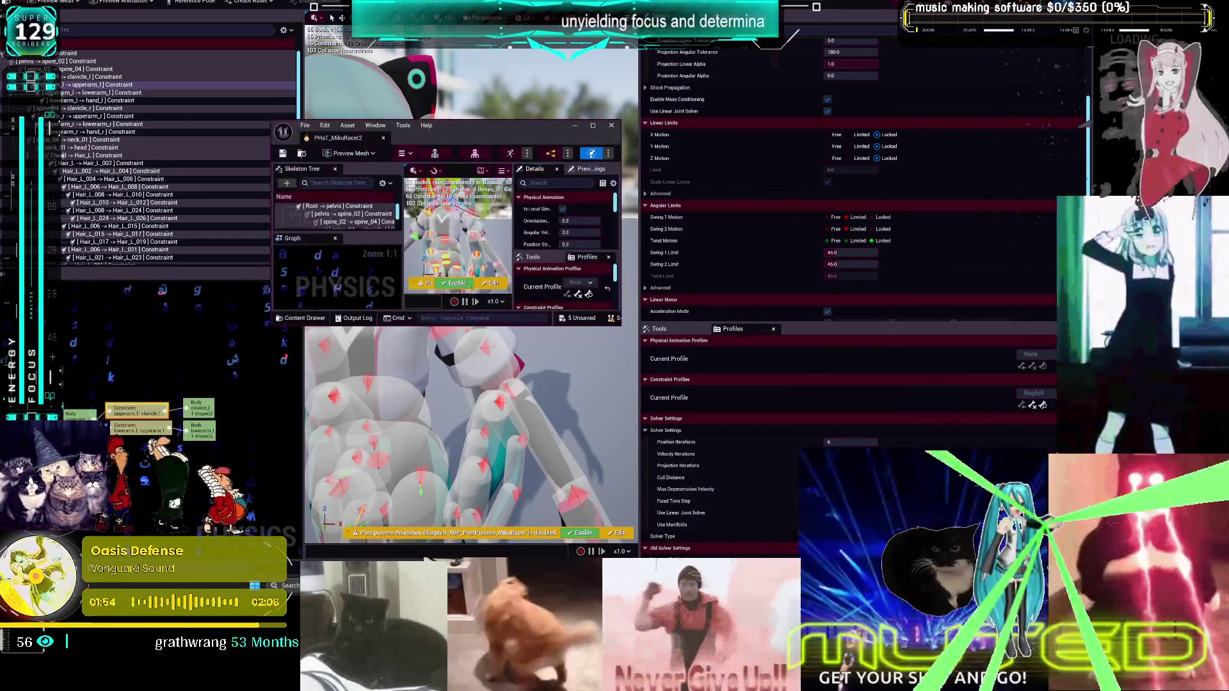
pyautogui.press('super+Up')
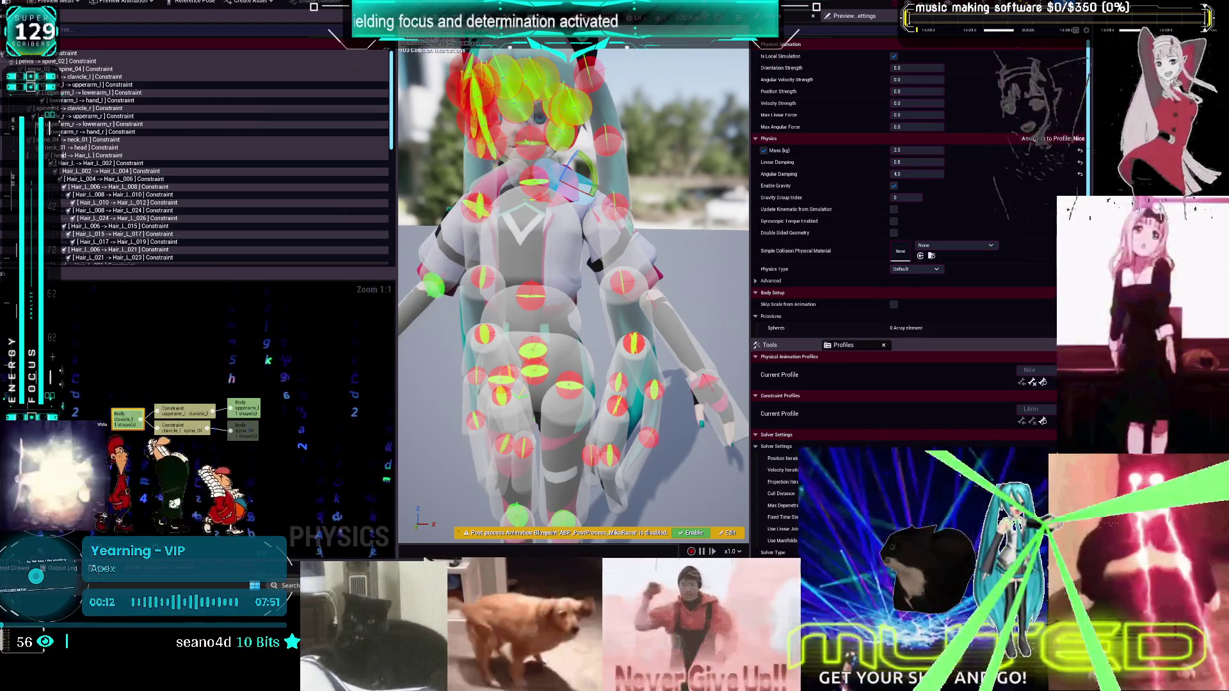
# Test the ragdoll simulation, then inspect the spine_04 to clavicle_l constraint limits before switching to Obsidian
pyautogui.hotkey('alt', 'Return')
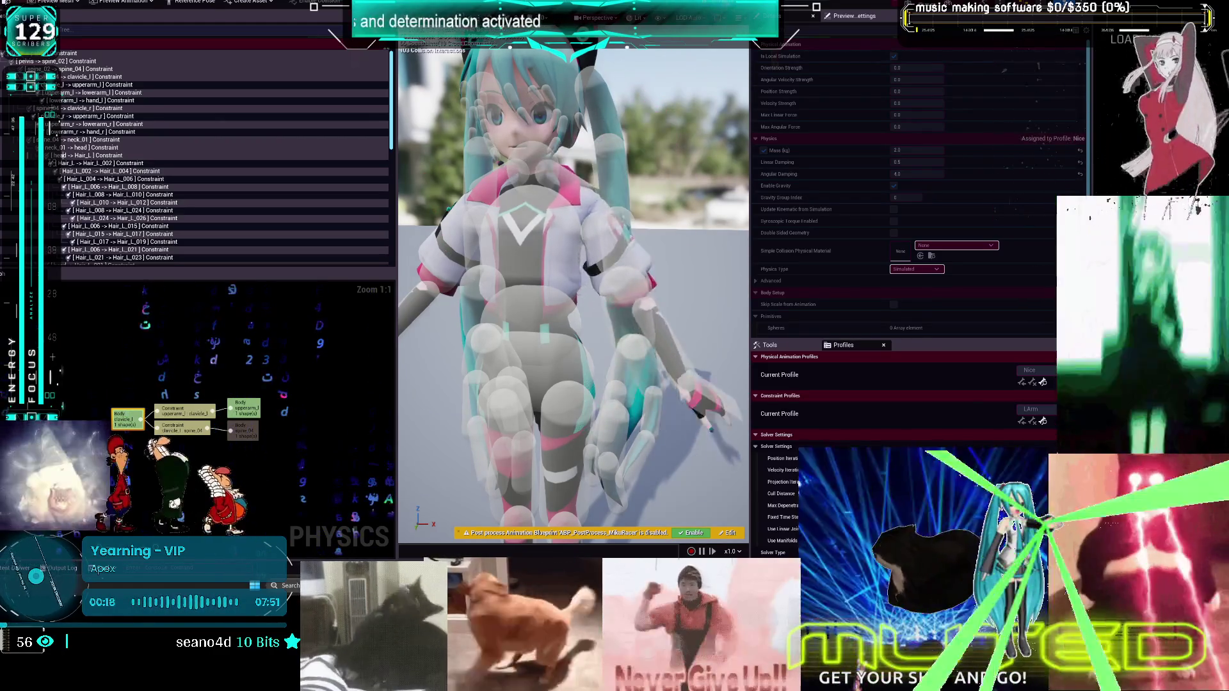
pyautogui.hotkey('alt', 'Return')
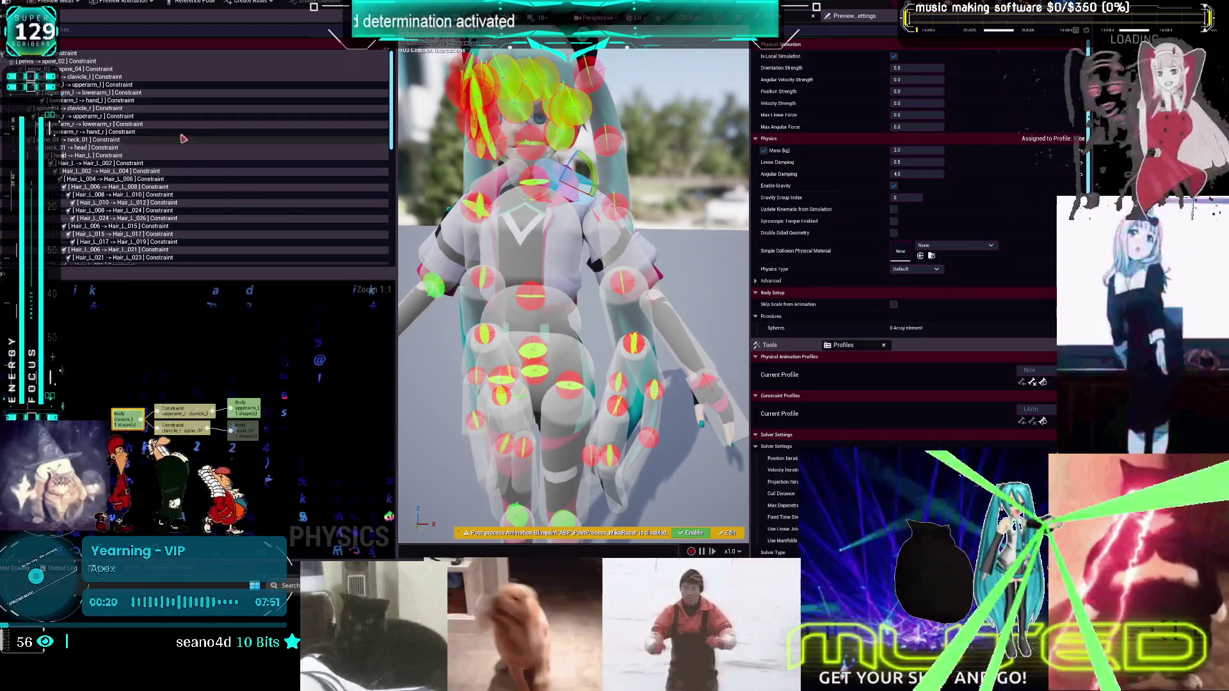
pyautogui.click(97, 77)
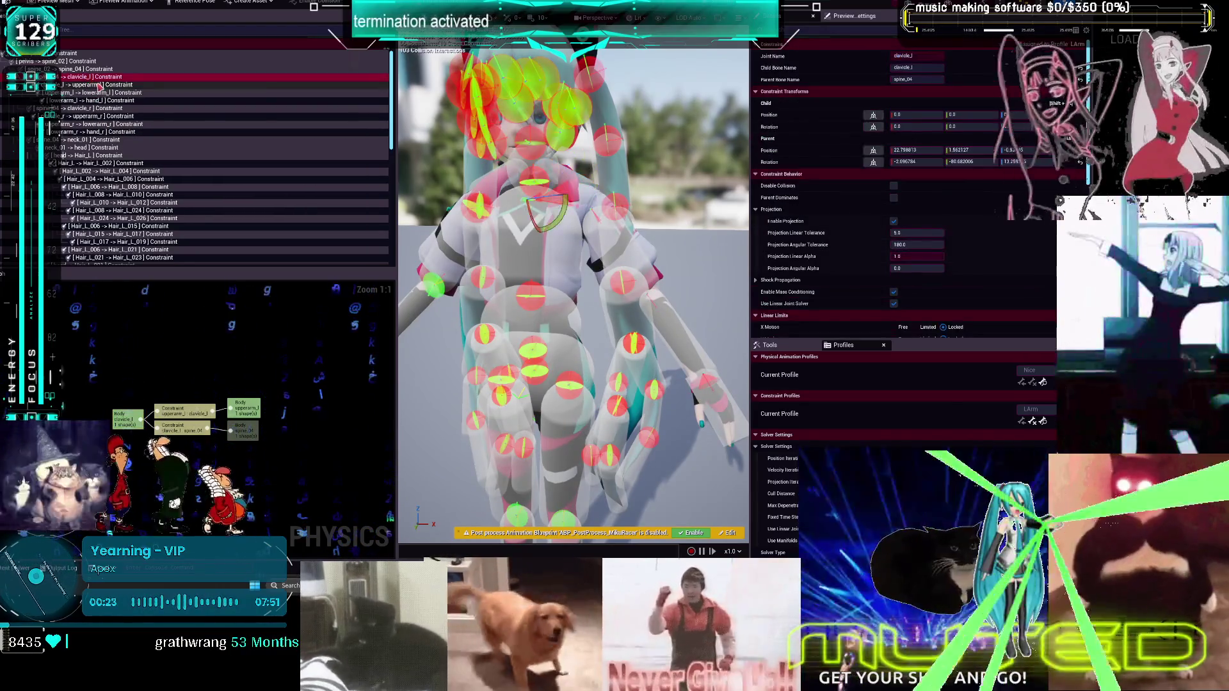
pyautogui.click(784, 92)
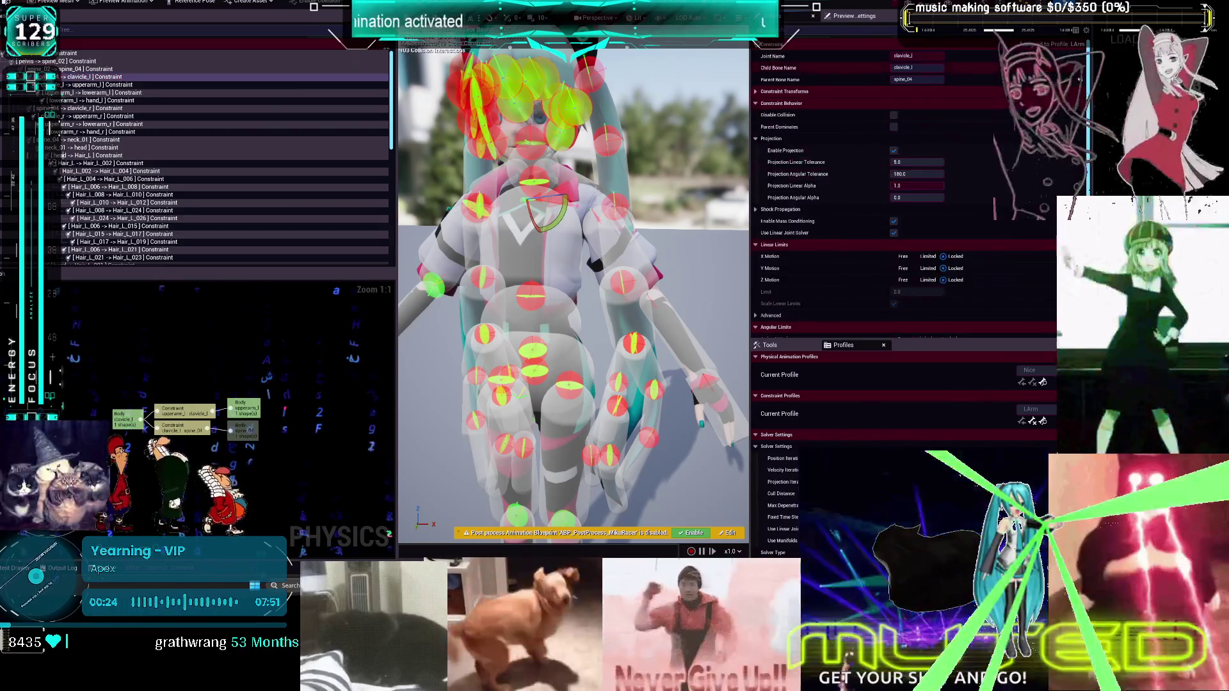
pyautogui.scroll(-2, 784, 91)
pyautogui.click(780, 67)
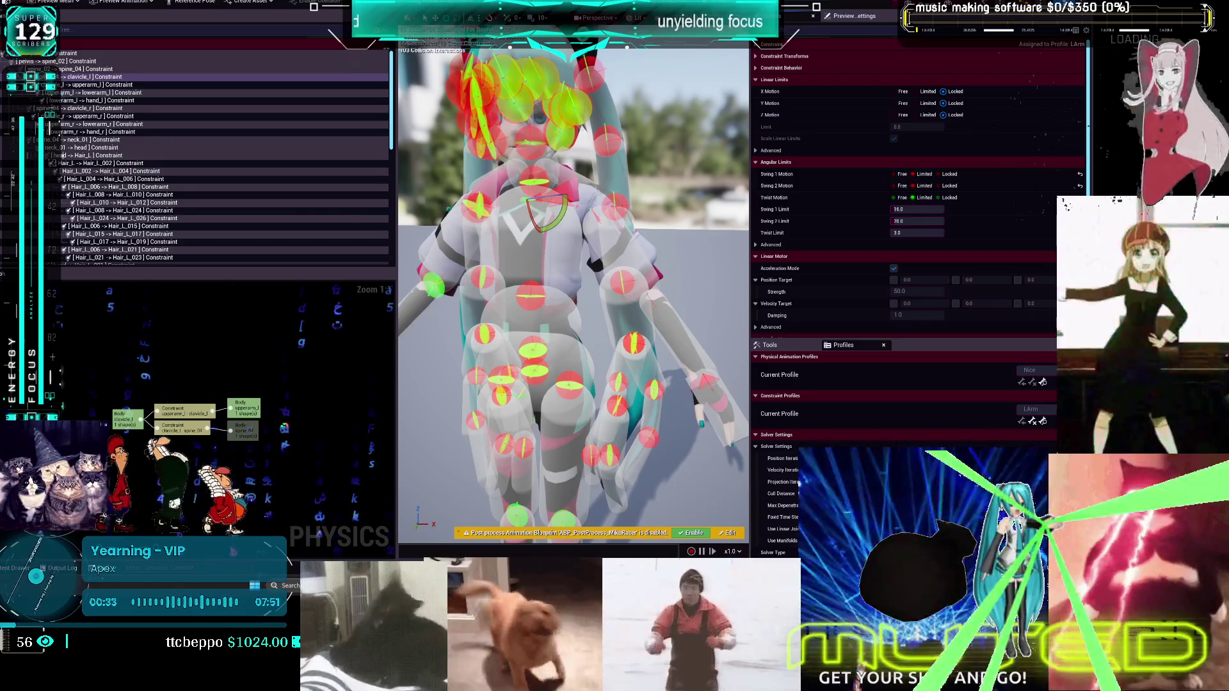
pyautogui.hotkey('alt', 'Tab')
pyautogui.scroll(-5, 388, 344)
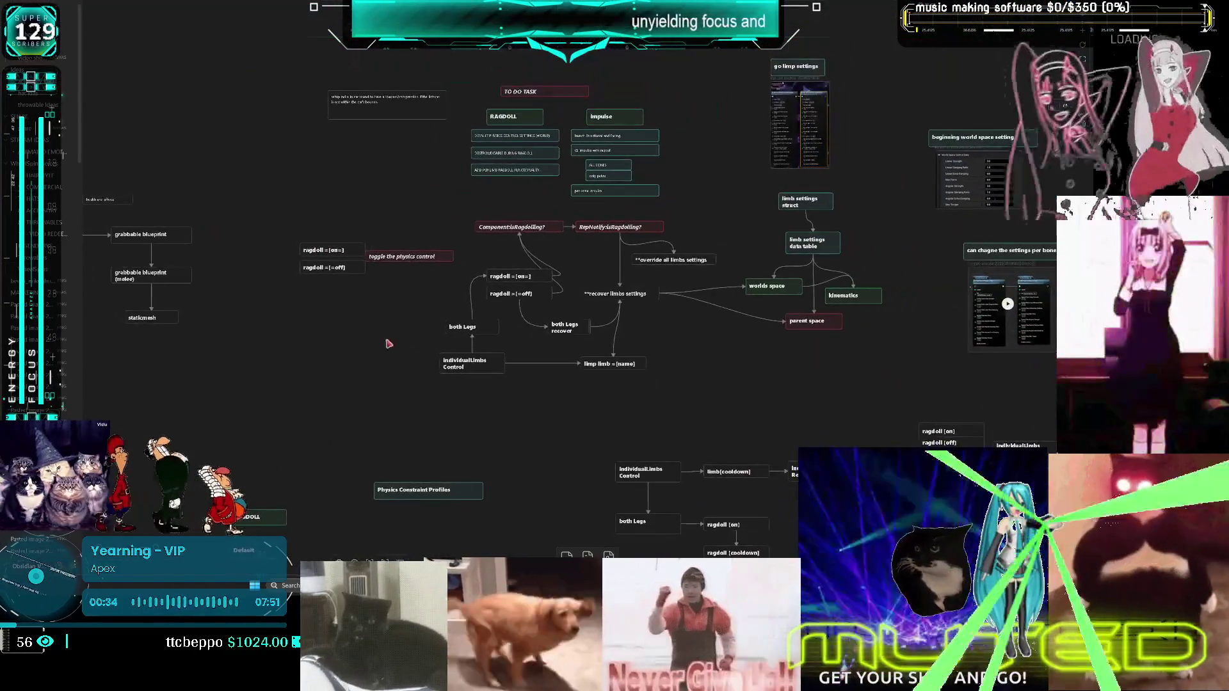
# Copy the Left arm card and rename the copy to 'clavicle'
pyautogui.scroll(-5, 388, 344)
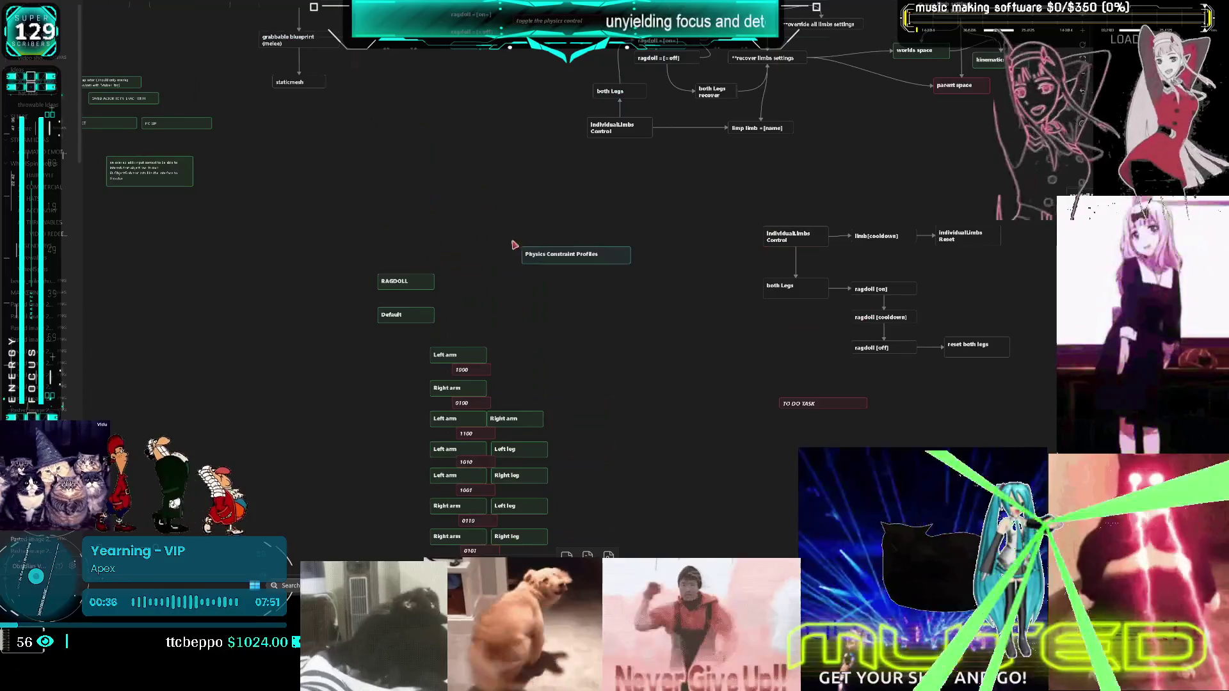
pyautogui.scroll(-3, 516, 239)
pyautogui.scroll(3, 516, 239)
pyautogui.click(357, 250)
pyautogui.hotkey('ctrl', 'c')
pyautogui.hotkey('ctrl', 'v')
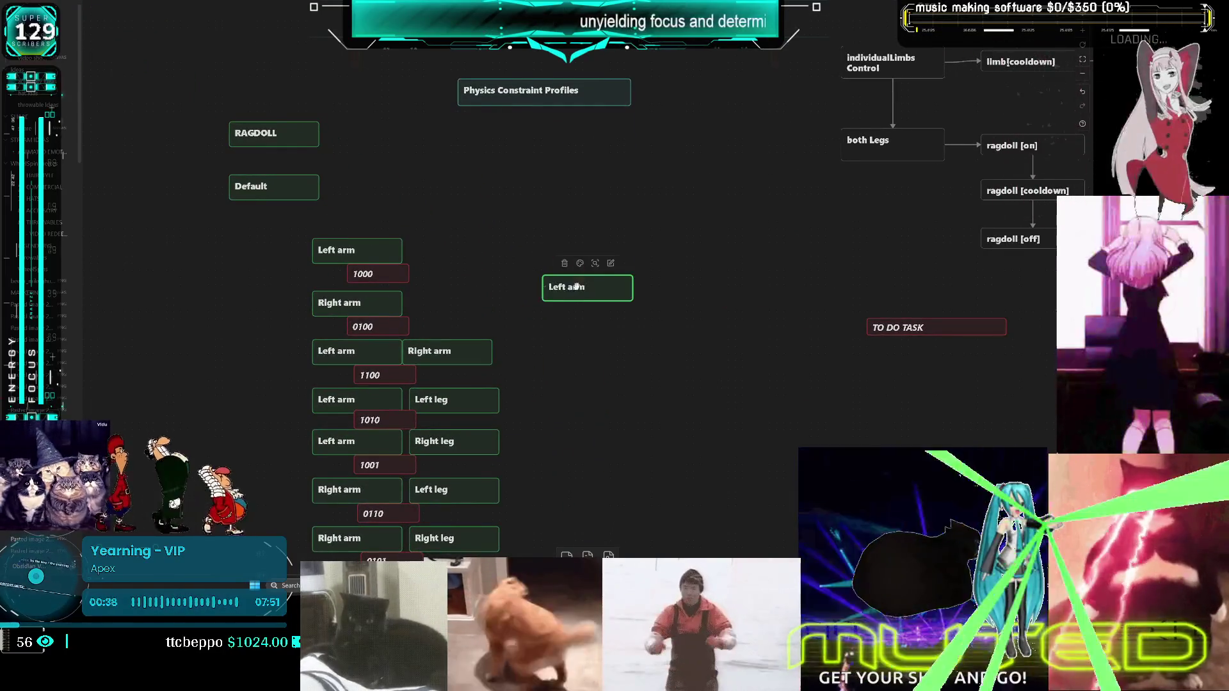
pyautogui.moveTo(576, 288); pyautogui.dragTo(575, 249)
pyautogui.doubleClick(575, 250)
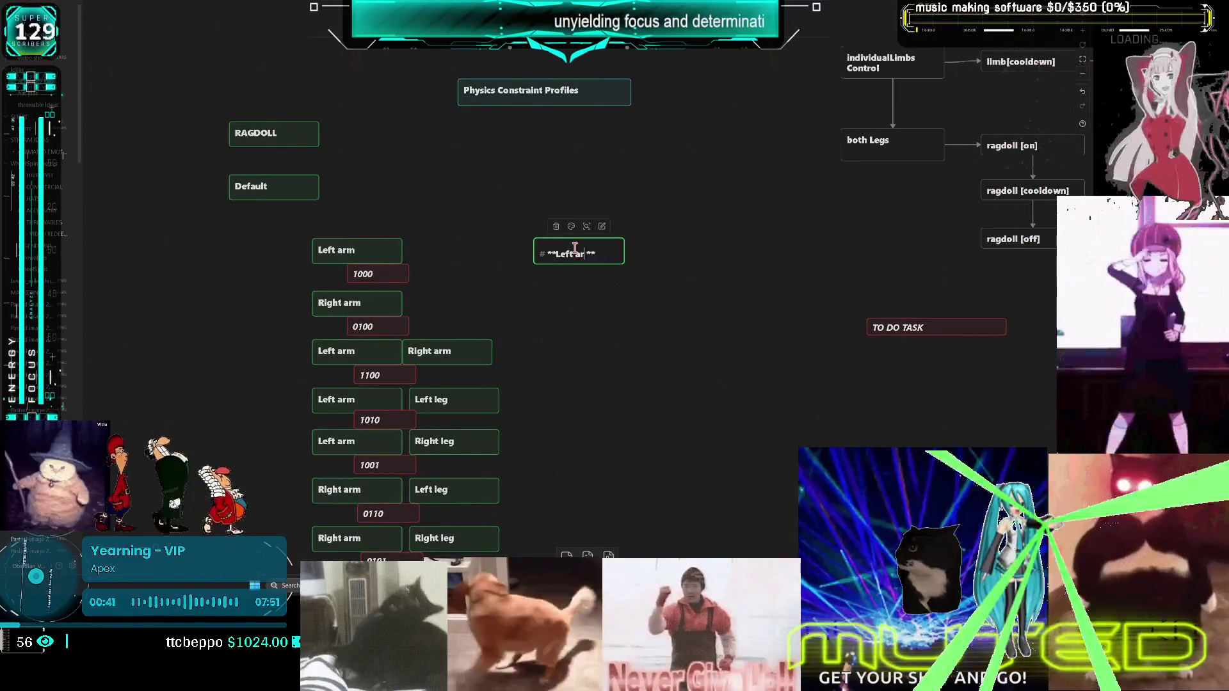
pyautogui.press('BackSpace')
pyautogui.press('BackSpace')
pyautogui.press('BackSpace')
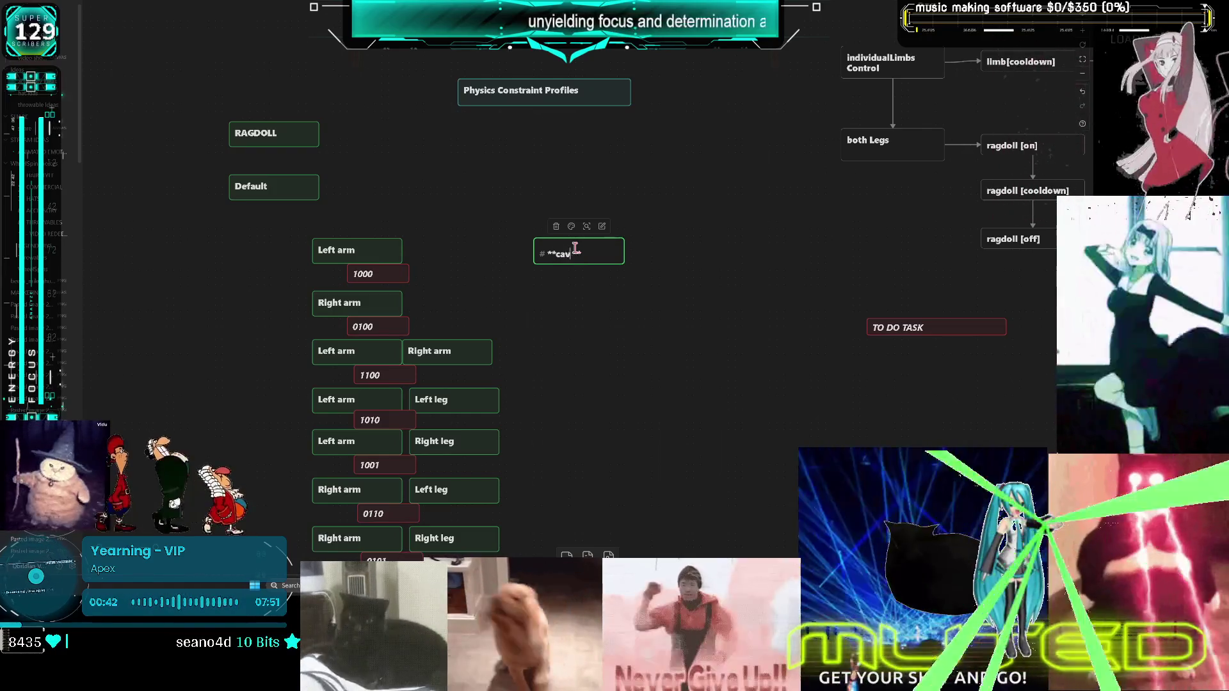
pyautogui.press('BackSpace')
pyautogui.press('BackSpace')
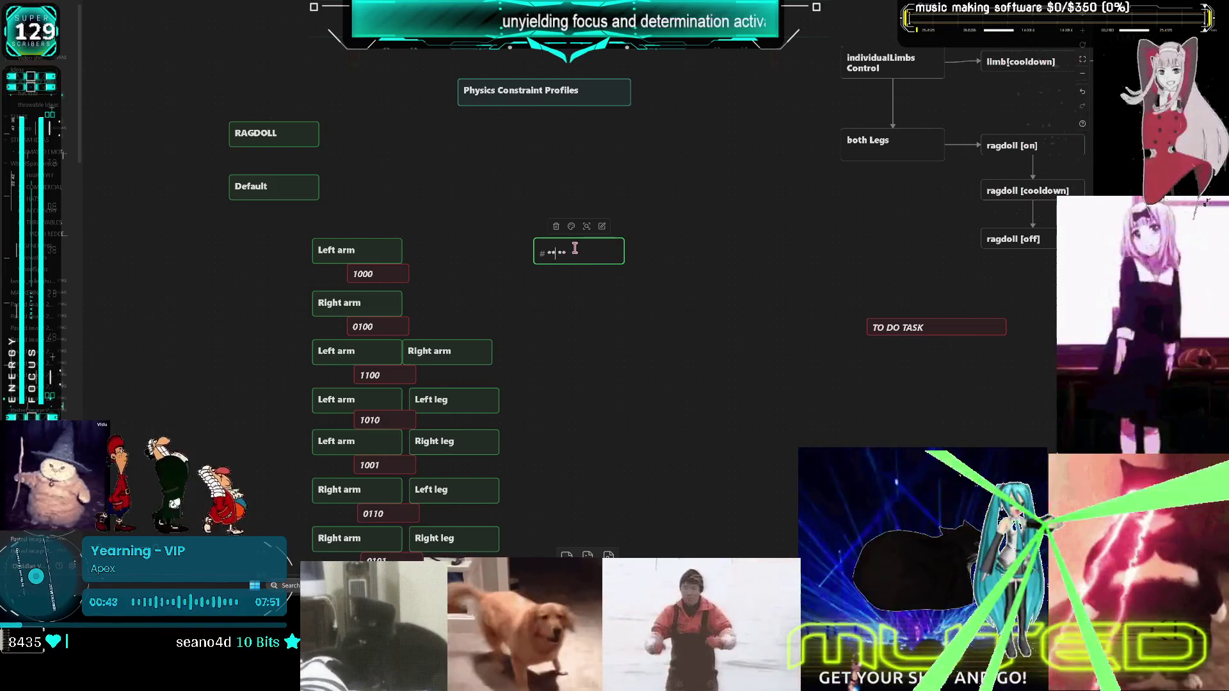
pyautogui.write('clavicle')
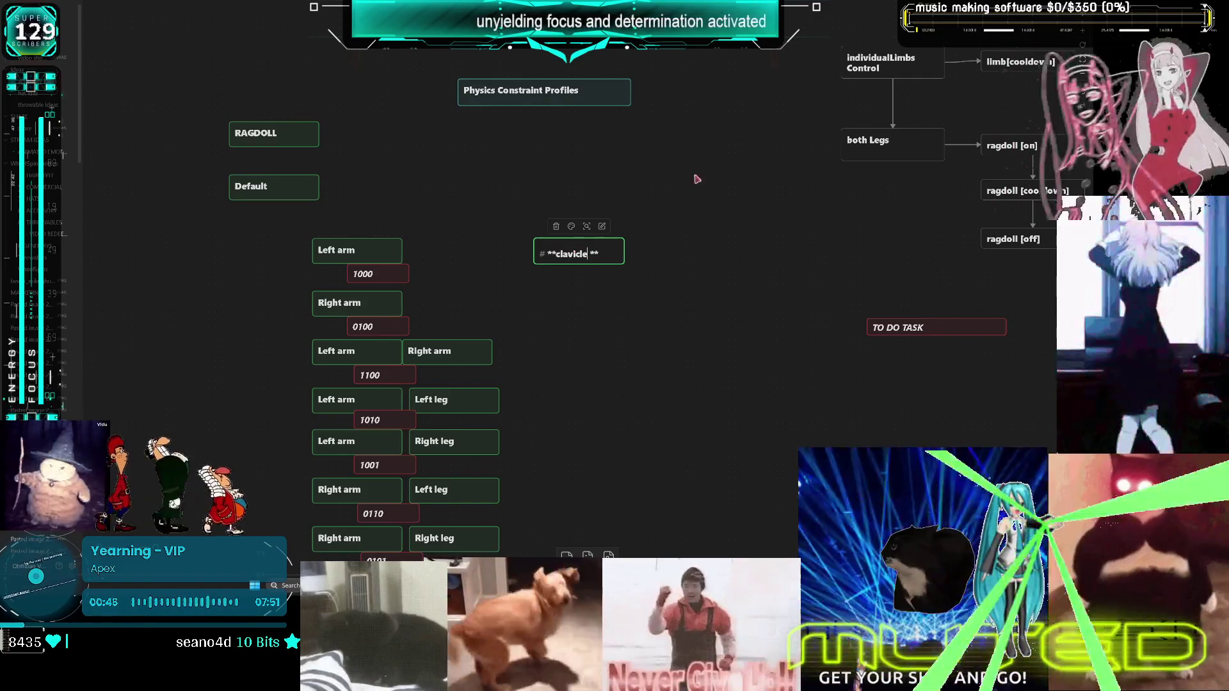
pyautogui.click(682, 239)
# Stack three value cards reading 16, 20 and 3 beside the clavicle card
pyautogui.moveTo(438, 283); pyautogui.dragTo(405, 269)
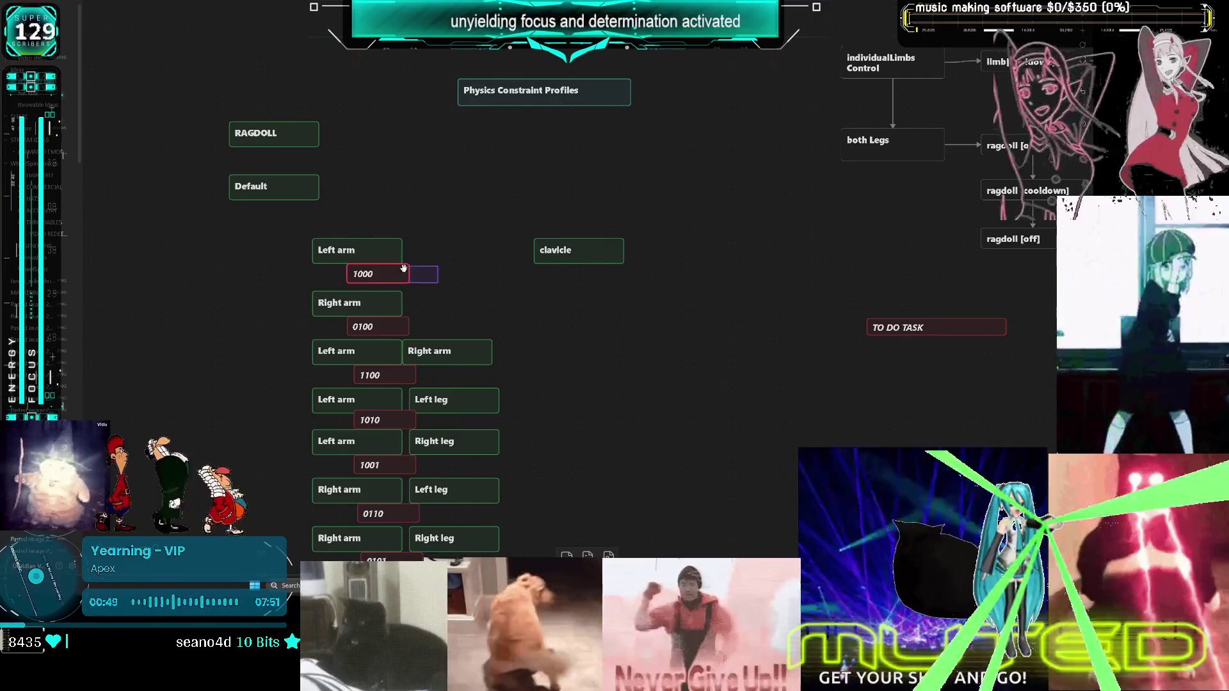
pyautogui.hotkey('ctrl', 'c')
pyautogui.hotkey('ctrl', 'v')
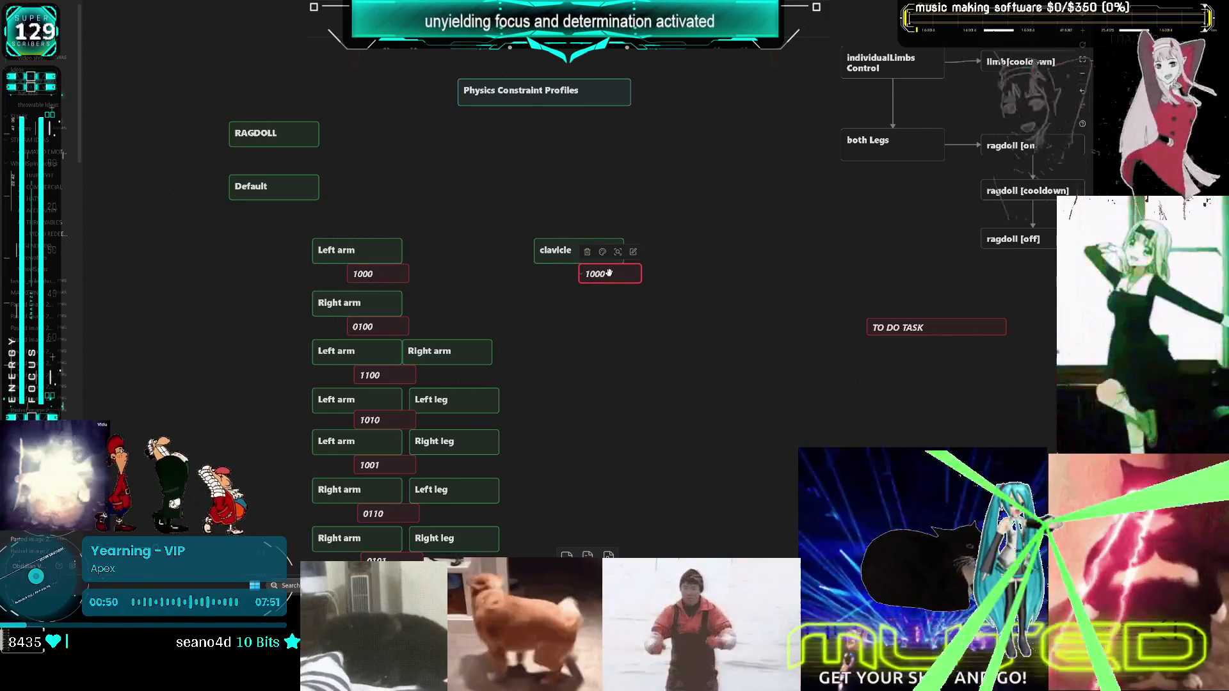
pyautogui.doubleClick(604, 274)
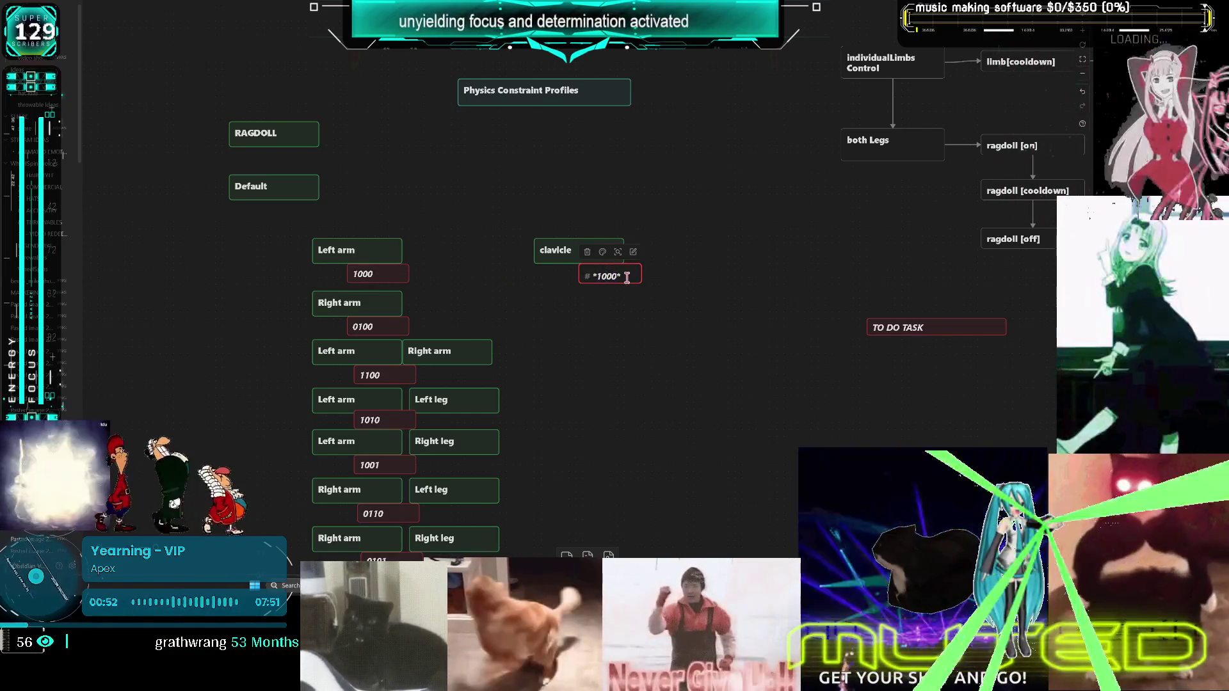
pyautogui.moveTo(678, 313)
pyautogui.mouseDown()
pyautogui.moveTo(619, 272)
pyautogui.moveTo(600, 287)
pyautogui.mouseUp()
pyautogui.hotkey('ctrl', 'c')
pyautogui.hotkey('ctrl', 'v')
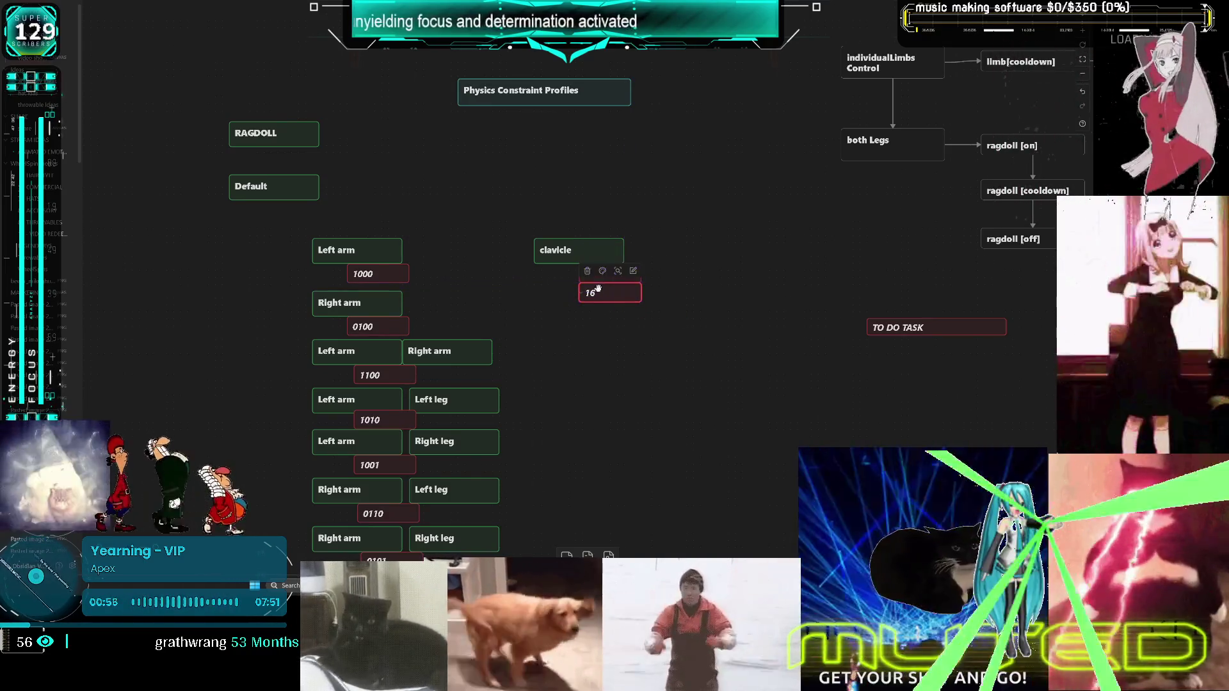
pyautogui.doubleClick(599, 294)
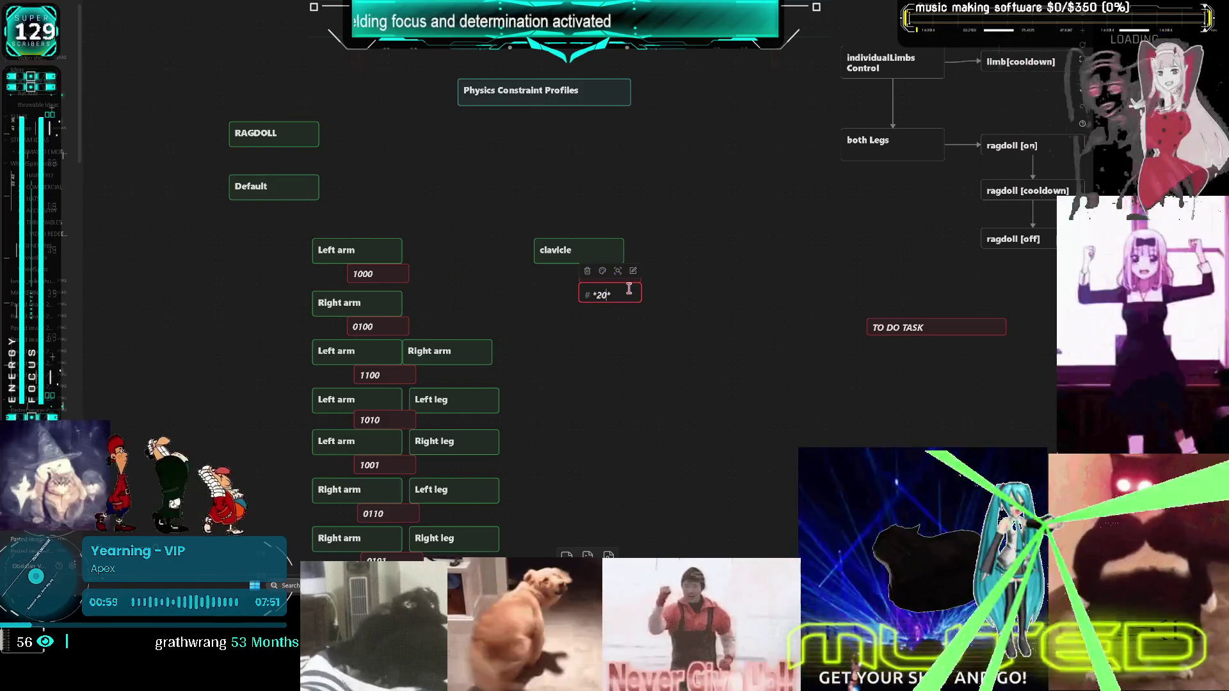
pyautogui.click(730, 265)
pyautogui.moveTo(683, 341)
pyautogui.mouseDown()
pyautogui.moveTo(616, 302)
pyautogui.moveTo(614, 285)
pyautogui.moveTo(589, 288)
pyautogui.moveTo(611, 308)
pyautogui.mouseUp()
pyautogui.doubleClick(602, 310)
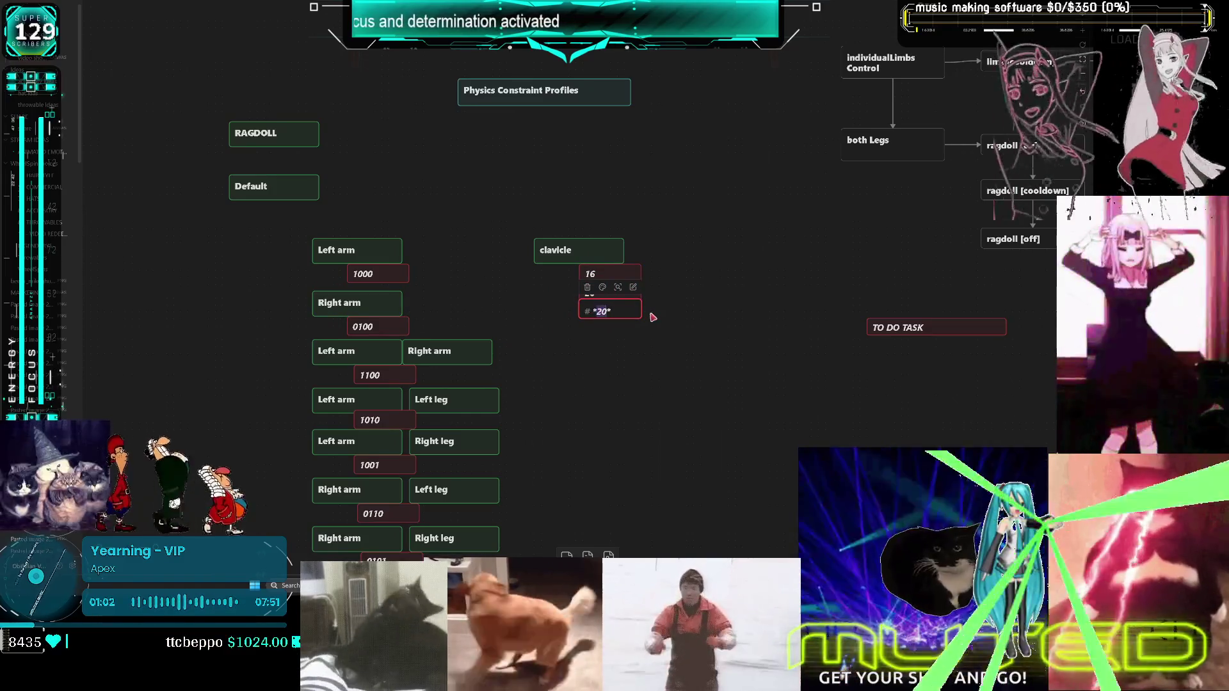
pyautogui.click(689, 351)
# Nudge the clavicle group slightly down and duplicate it
pyautogui.moveTo(643, 214); pyautogui.dragTo(531, 345)
pyautogui.moveTo(608, 310); pyautogui.dragTo(608, 320)
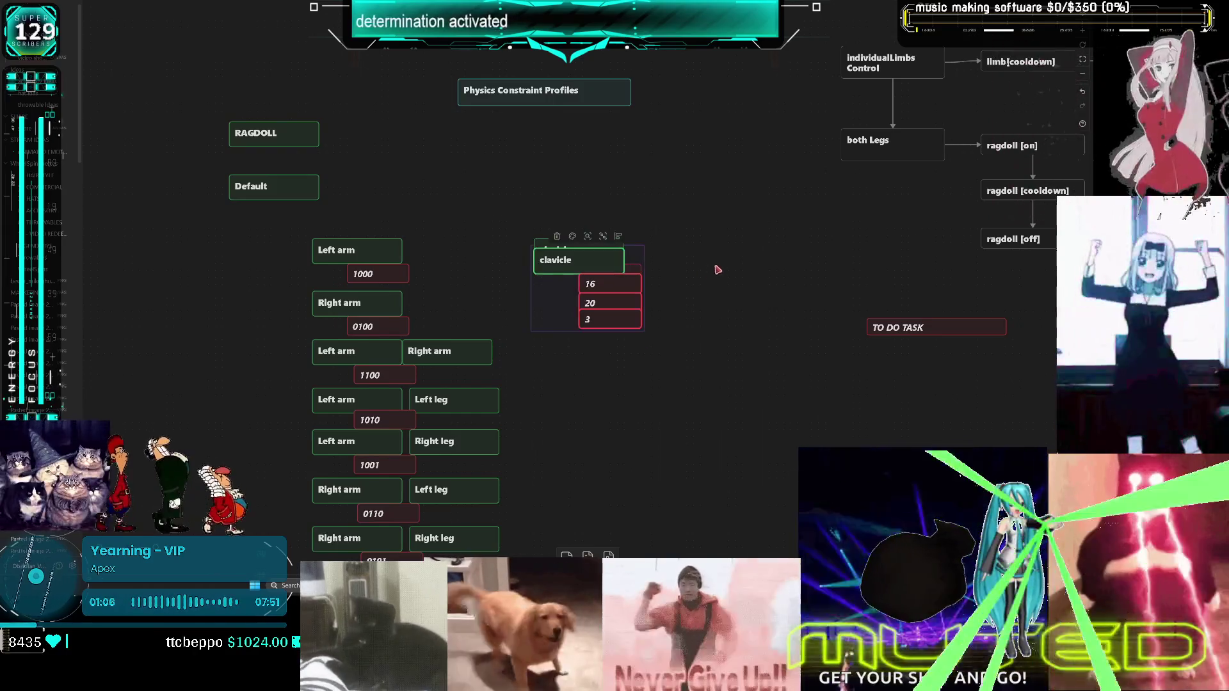
pyautogui.hscroll(2, 717, 270)
pyautogui.hotkey('ctrl', 'd')
# Duplicate the clavicle group into two rows of three groups
pyautogui.moveTo(724, 357)
pyautogui.mouseDown()
pyautogui.moveTo(520, 242)
pyautogui.moveTo(455, 237)
pyautogui.mouseUp()
pyautogui.hotkey('ctrl', 'd')
pyautogui.moveTo(594, 246); pyautogui.dragTo(710, 247)
pyautogui.moveTo(747, 350); pyautogui.dragTo(521, 212)
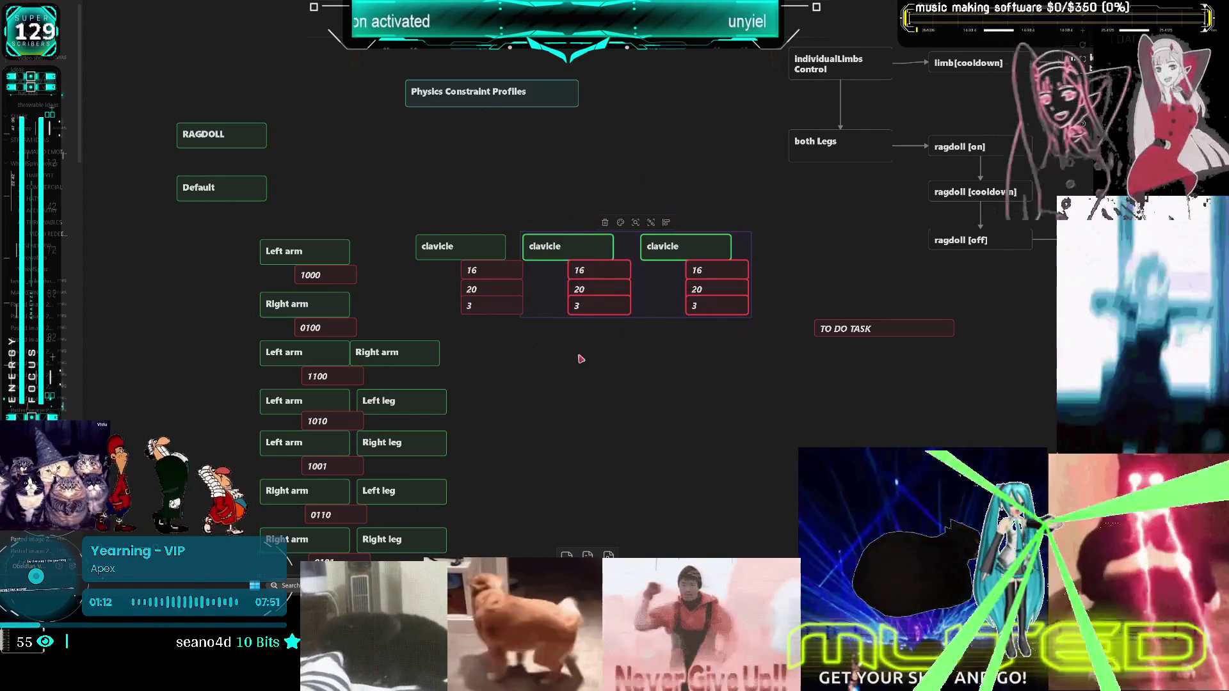
pyautogui.hotkey('ctrl', 'd')
pyautogui.moveTo(549, 276)
pyautogui.mouseDown()
pyautogui.moveTo(560, 355)
pyautogui.moveTo(625, 367)
pyautogui.moveTo(650, 346)
pyautogui.moveTo(634, 337)
pyautogui.moveTo(672, 347)
pyautogui.mouseUp()
pyautogui.rightClick(664, 336)
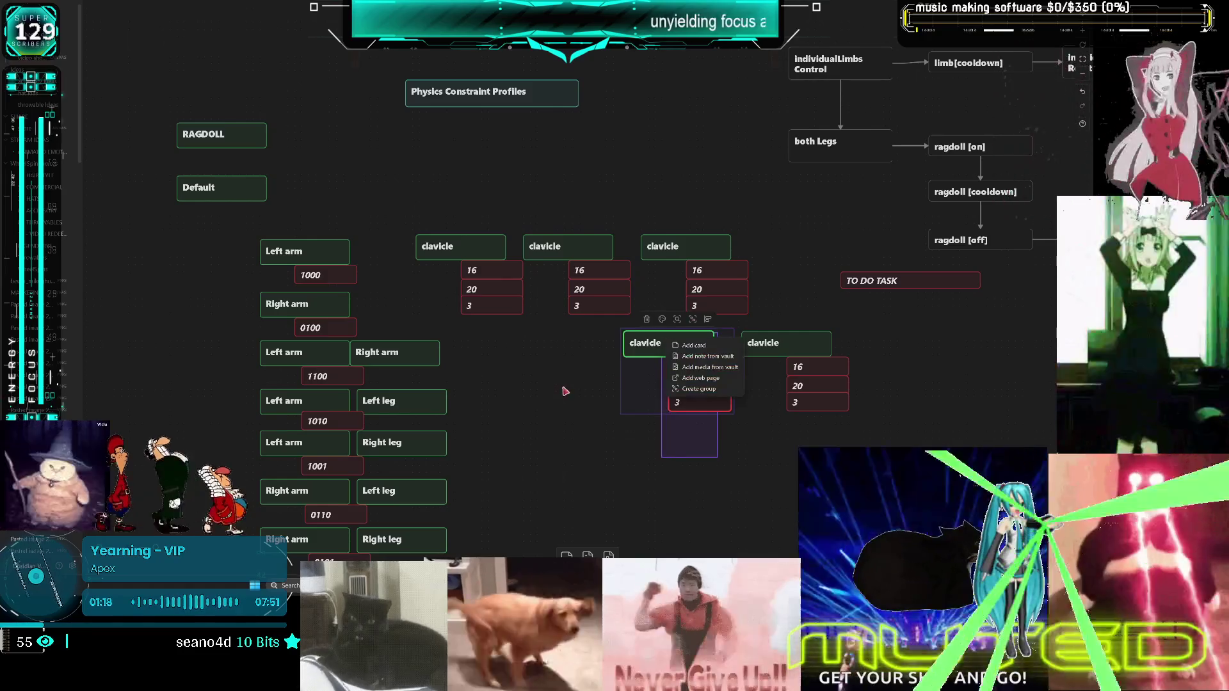
pyautogui.hotkey('ctrl', 'v')
pyautogui.moveTo(566, 262); pyautogui.dragTo(549, 346)
# Rename the second-row headers to 'thigh', 'calf' and 'foot'
pyautogui.doubleClick(548, 347)
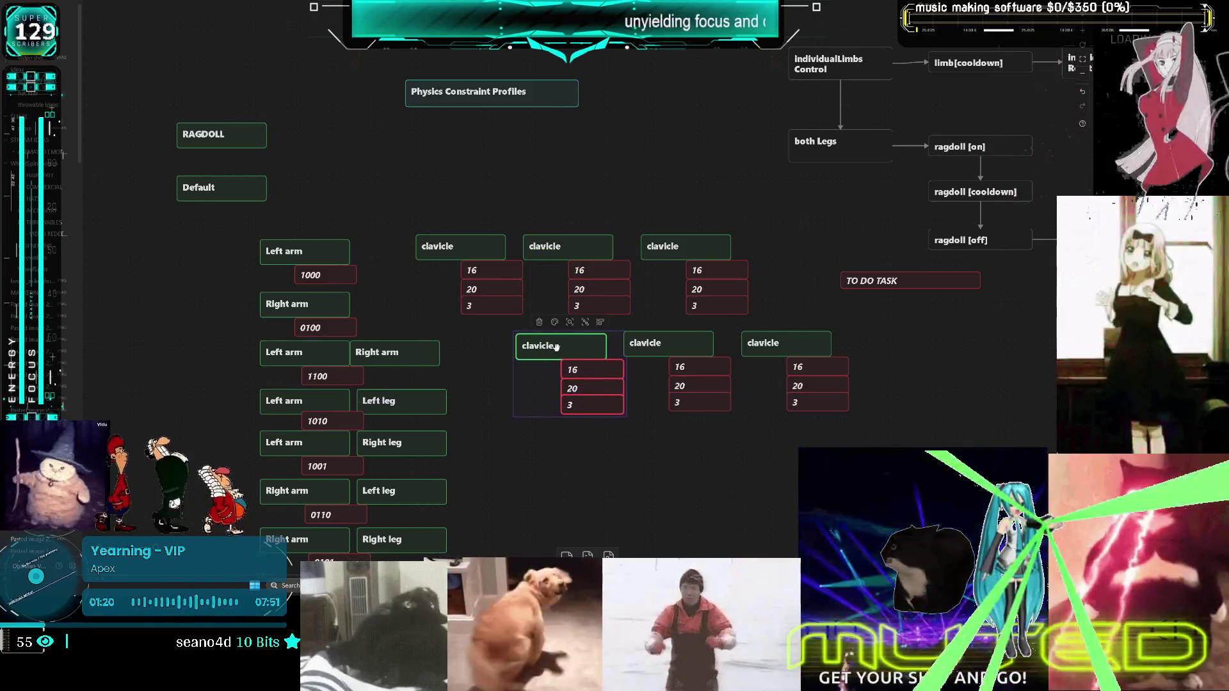
pyautogui.doubleClick(556, 350)
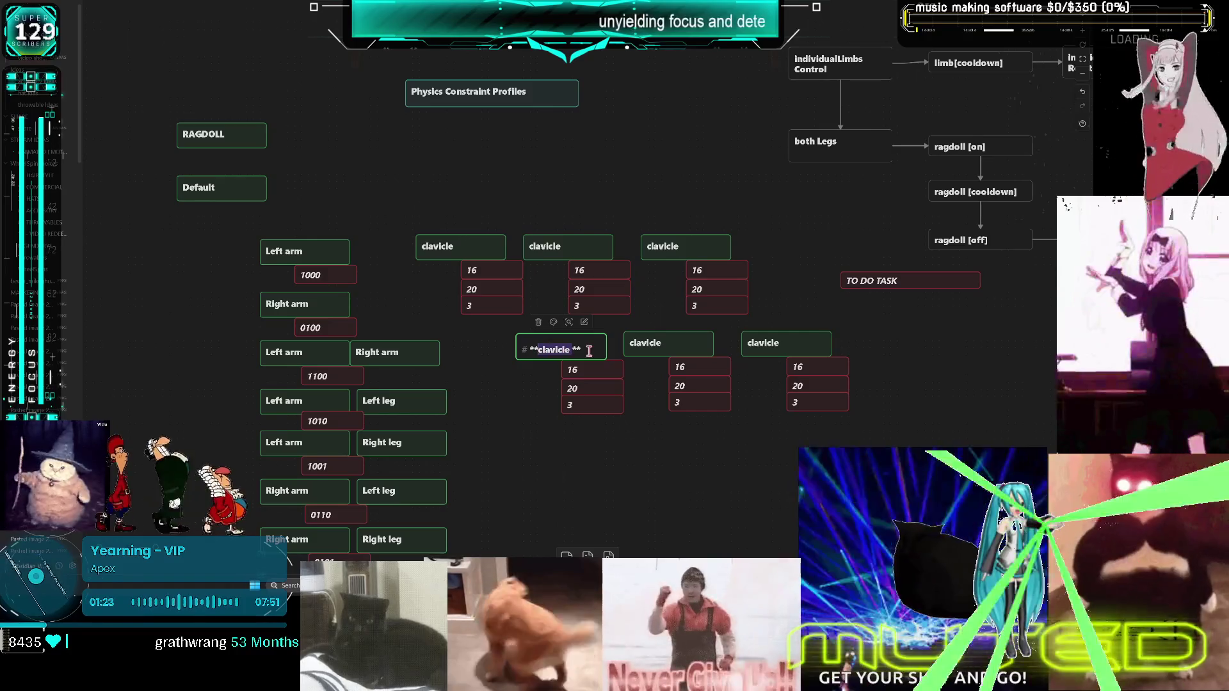
pyautogui.write('thigh')
pyautogui.doubleClick(666, 346)
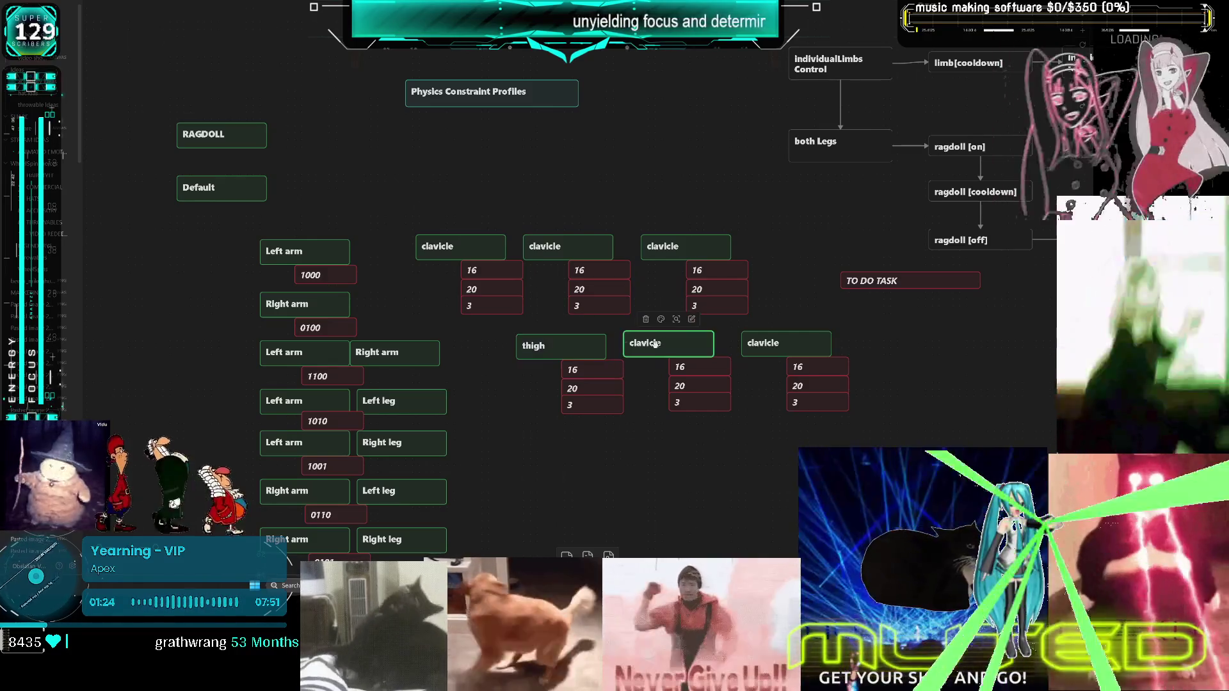
pyautogui.doubleClick(669, 346)
pyautogui.write('calf')
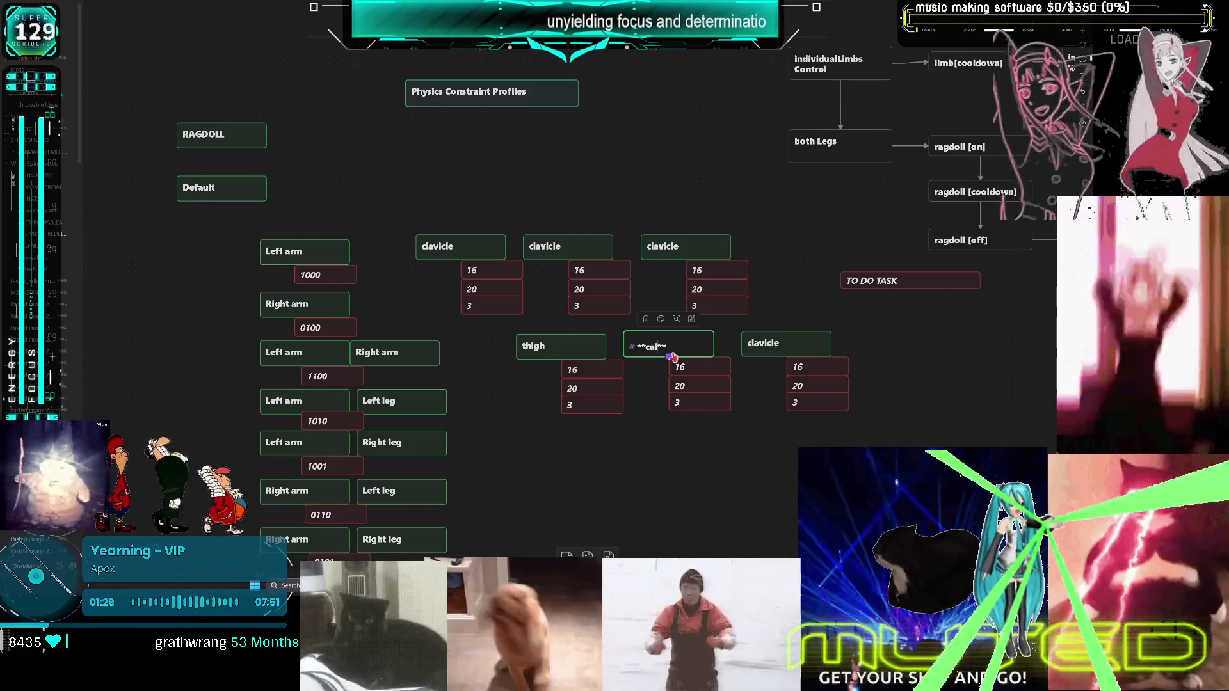
pyautogui.doubleClick(791, 343)
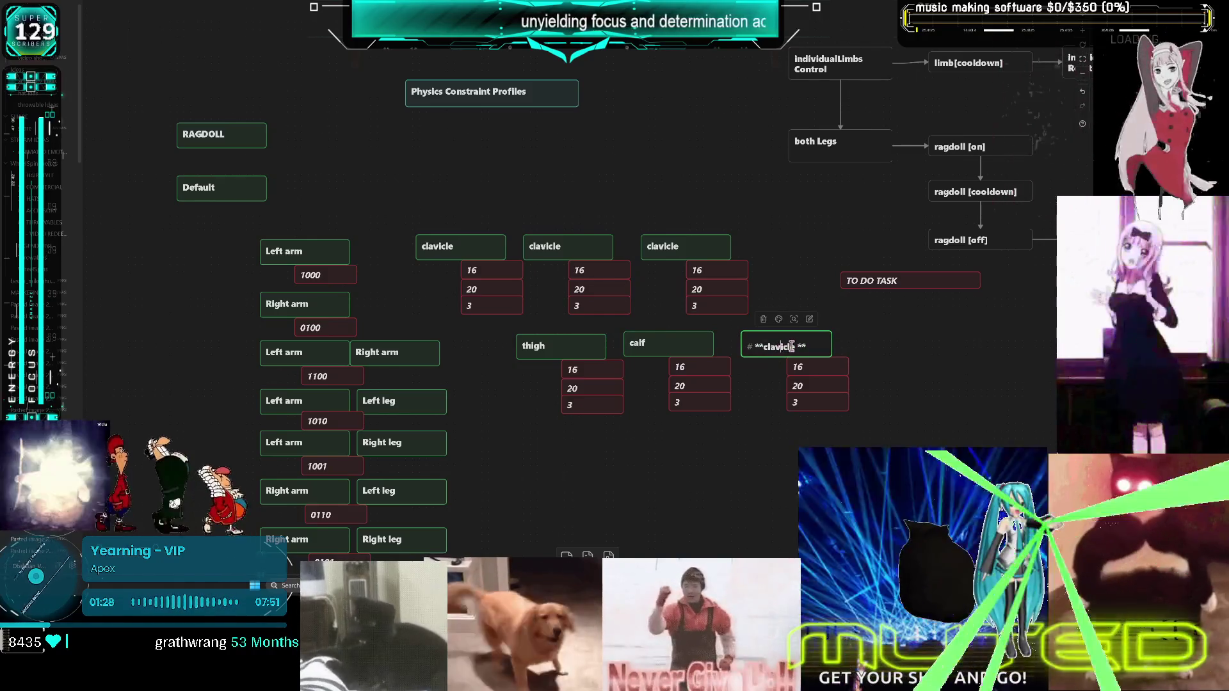
pyautogui.moveTo(795, 346); pyautogui.dragTo(756, 346)
pyautogui.write('foot')
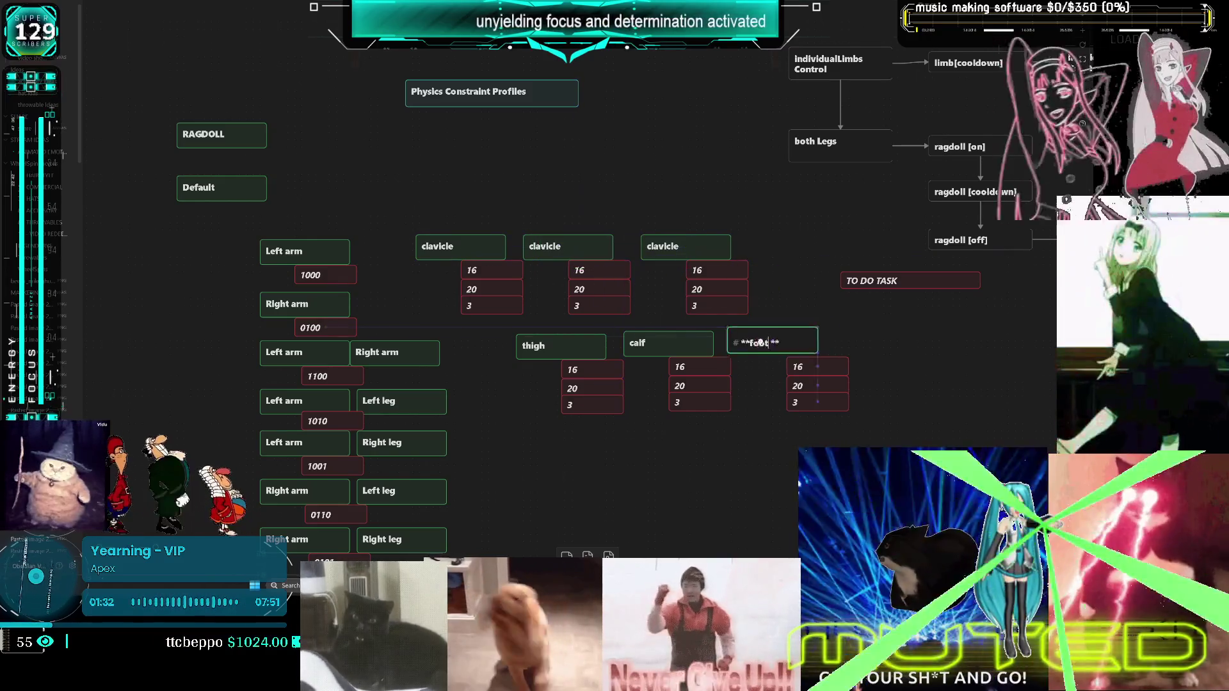
pyautogui.click(598, 276)
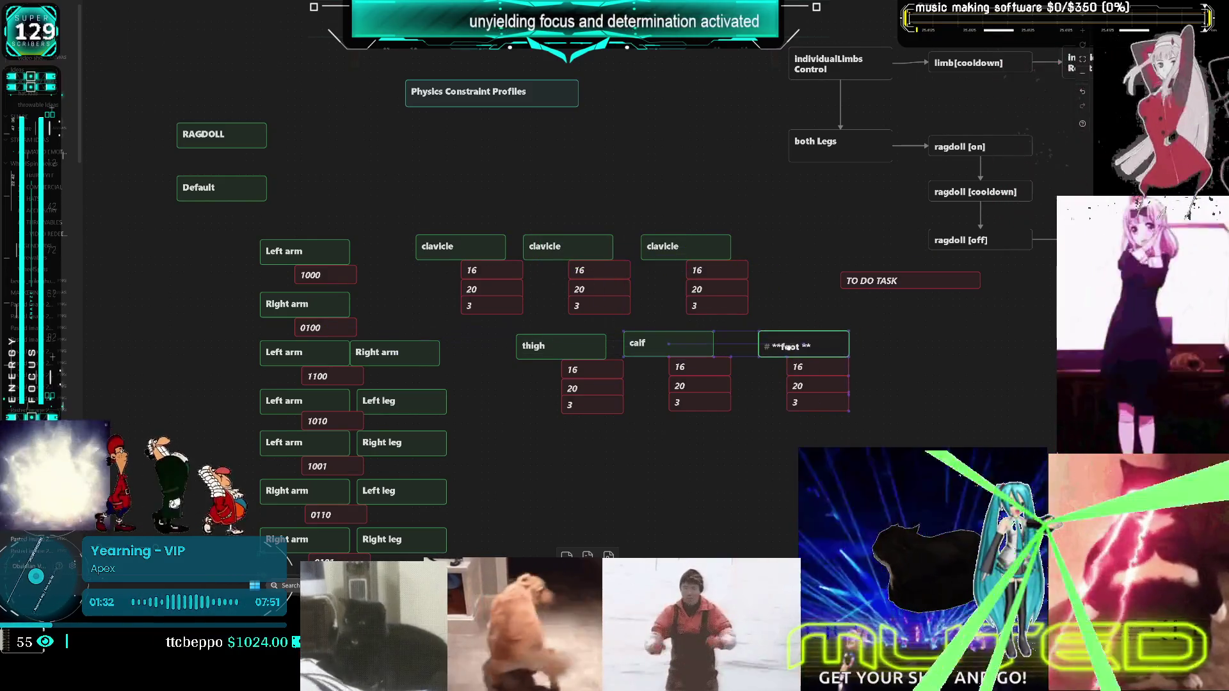
# Rename the top-row copies to 'upperarm' and 'lower arm'
pyautogui.doubleClick(554, 246)
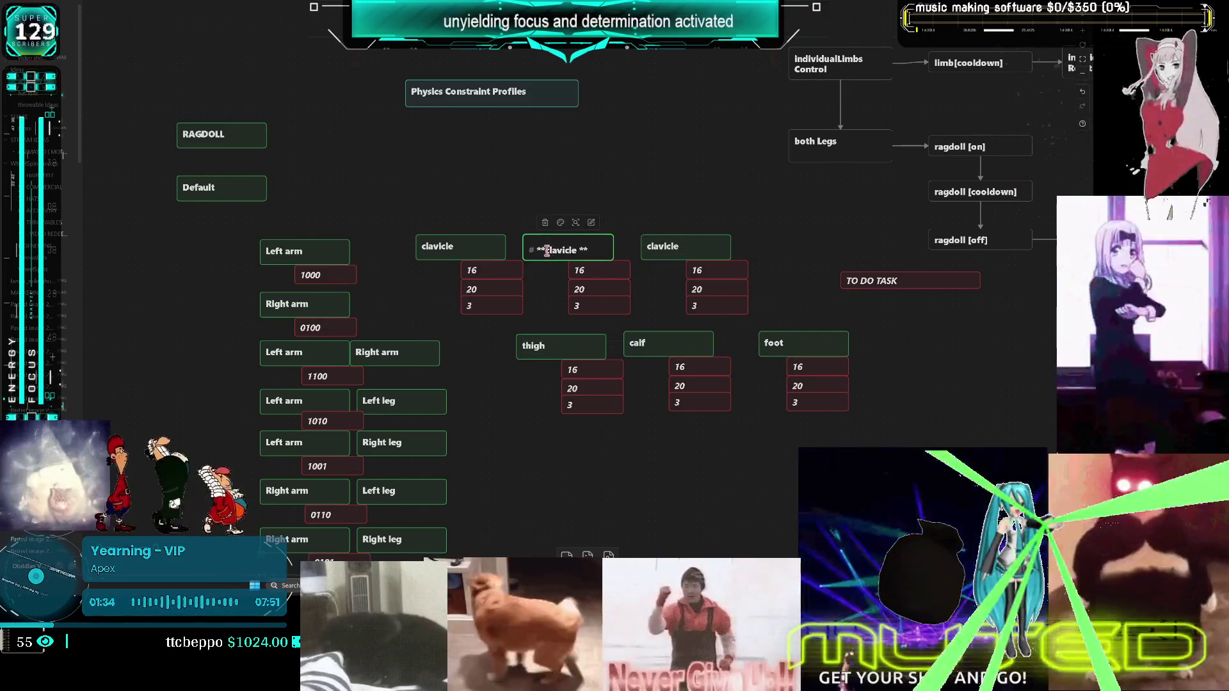
pyautogui.moveTo(545, 250); pyautogui.dragTo(580, 250)
pyautogui.press('BackSpace')
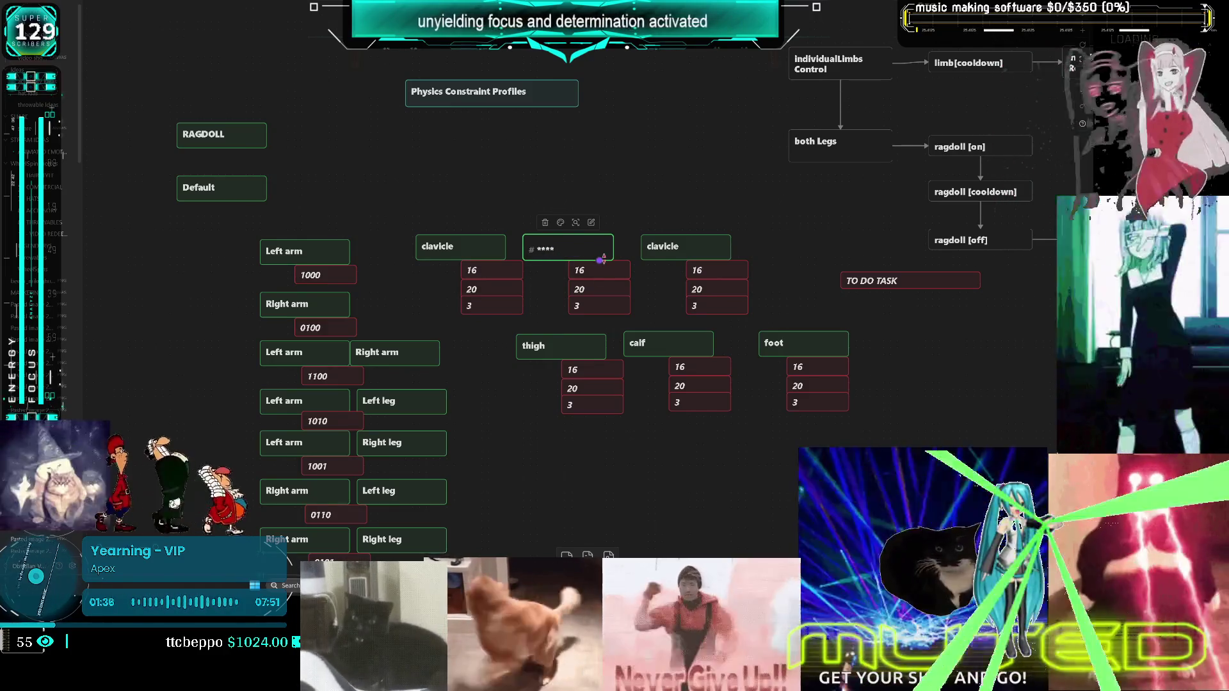
pyautogui.write('ch')
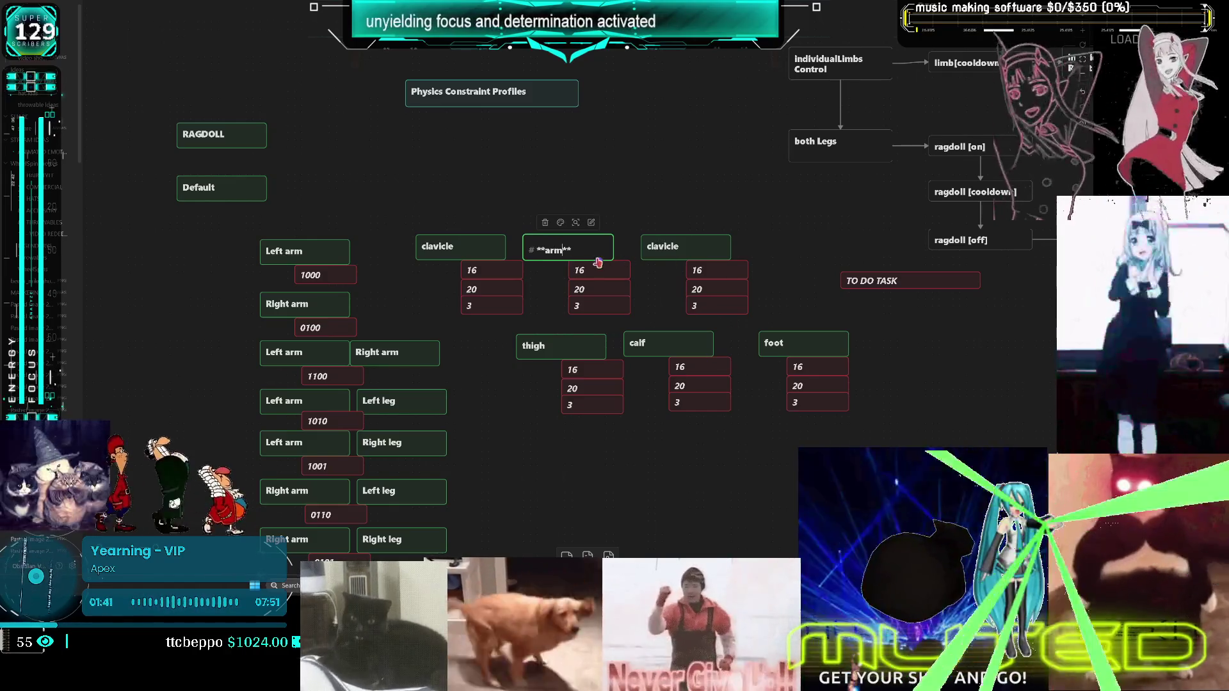
pyautogui.write('upp')
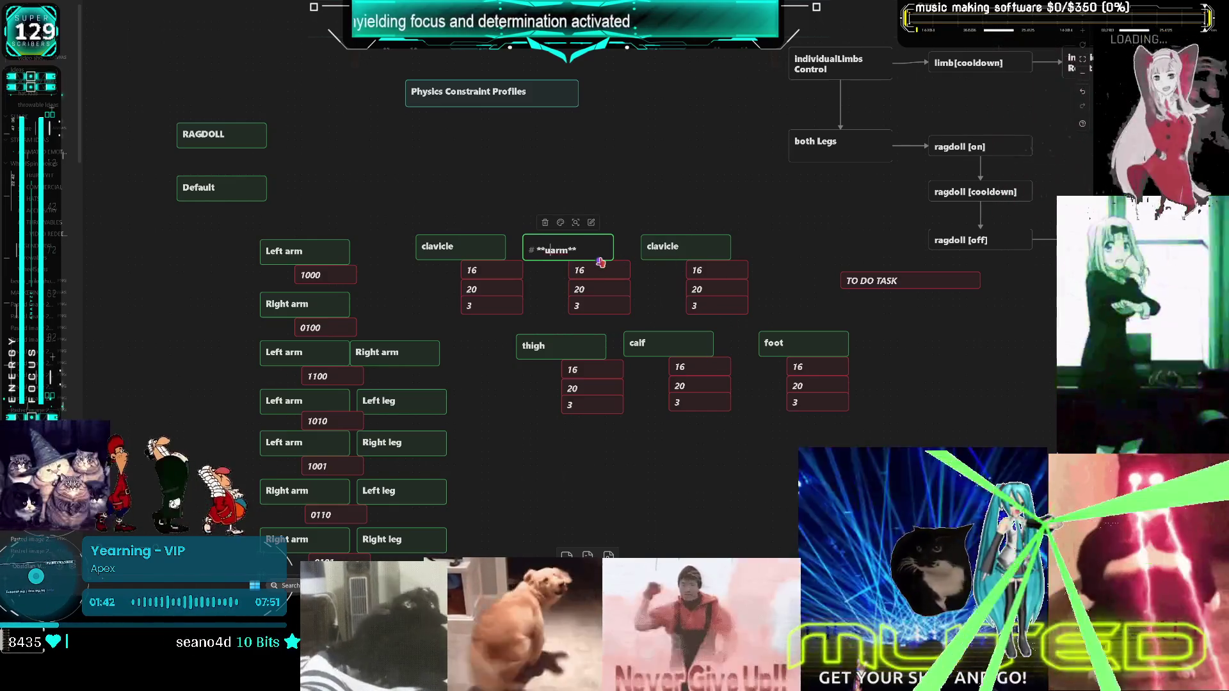
pyautogui.write('erarm')
pyautogui.click(654, 247)
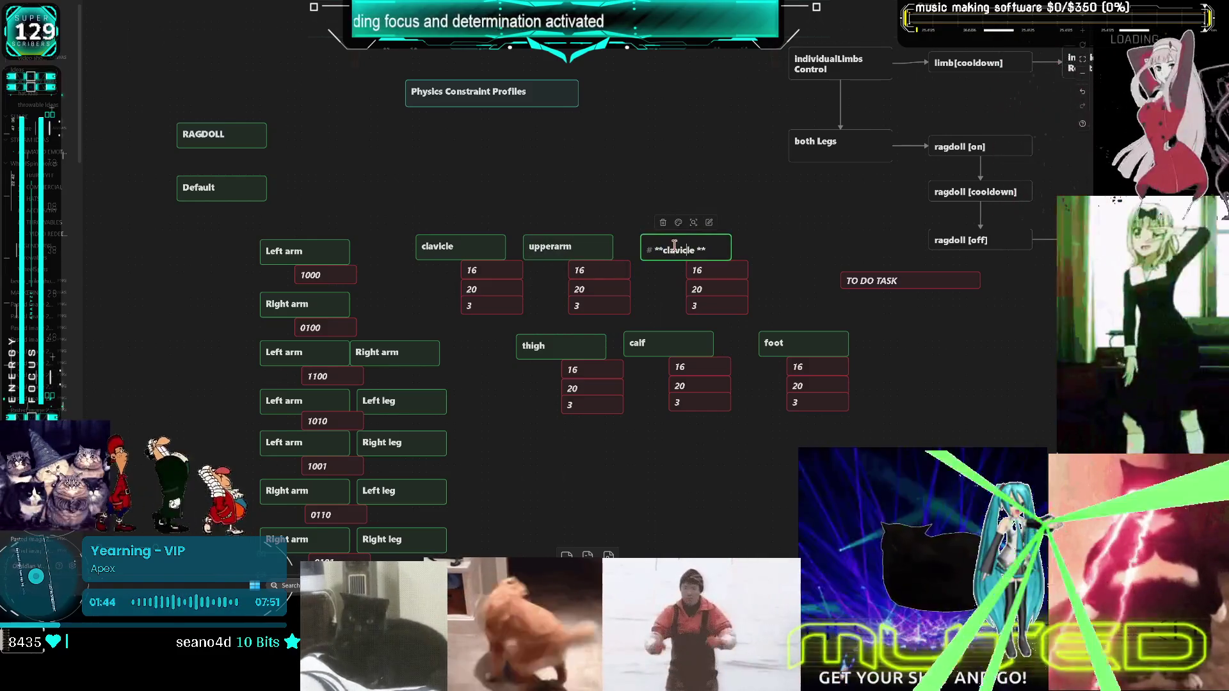
pyautogui.doubleClick(668, 251)
pyautogui.write('lower arm')
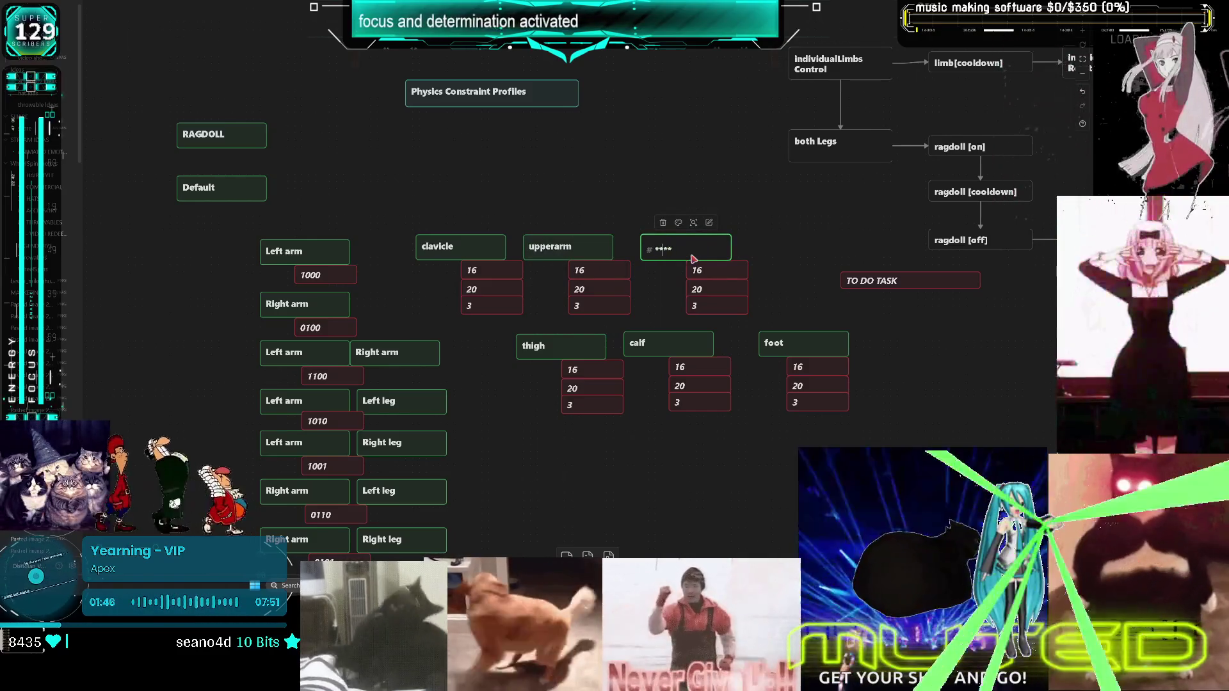
pyautogui.click(774, 215)
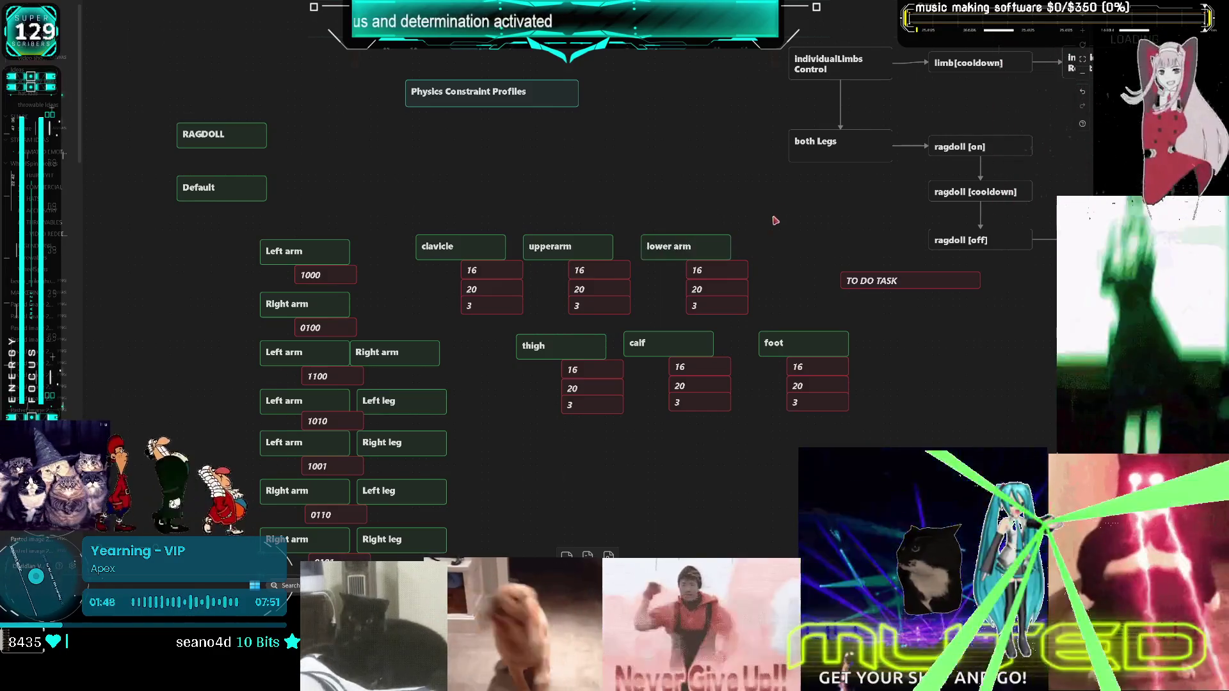
# Shift the RAGDOLL cards left and paste a lower arm copy renamed 'hand' with 16, 20, 3
pyautogui.scroll(-3, 604, 325)
pyautogui.moveTo(307, 522)
pyautogui.mouseDown()
pyautogui.moveTo(453, 424)
pyautogui.moveTo(684, 183)
pyautogui.mouseUp()
pyautogui.moveTo(705, 251)
pyautogui.mouseDown()
pyautogui.moveTo(513, 253)
pyautogui.moveTo(477, 270)
pyautogui.moveTo(530, 269)
pyautogui.mouseUp()
pyautogui.hotkey('ctrl', 'v')
pyautogui.doubleClick(548, 272)
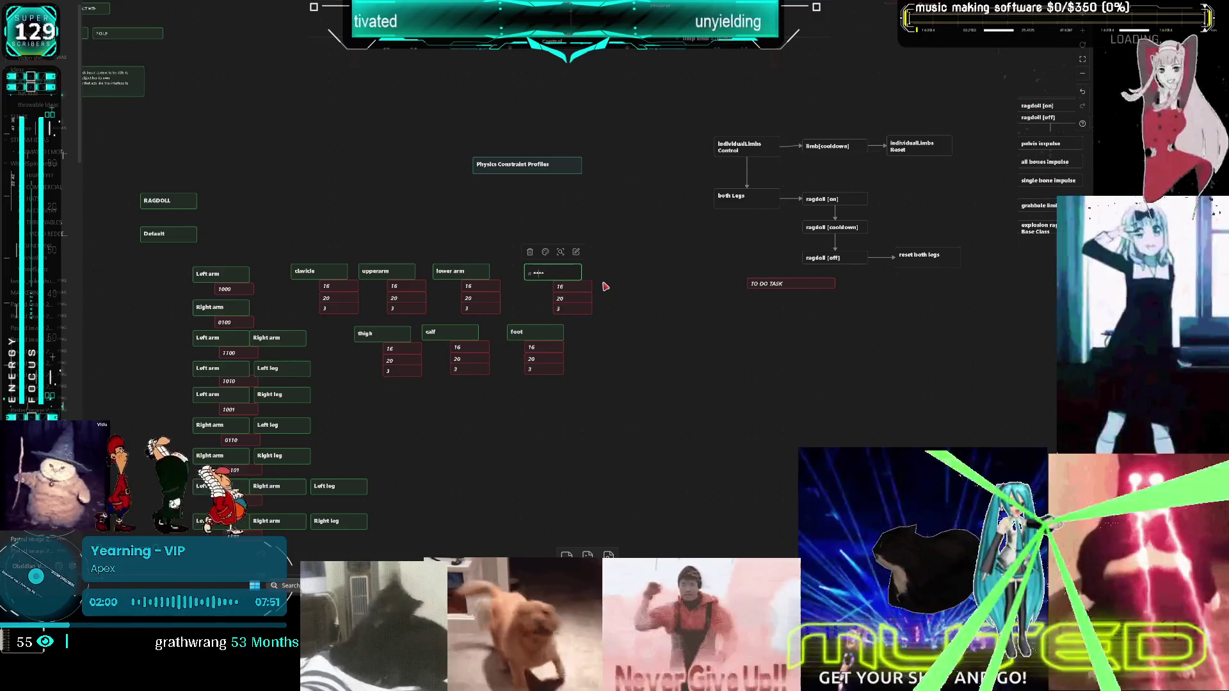
pyautogui.write('hand')
pyautogui.click(761, 315)
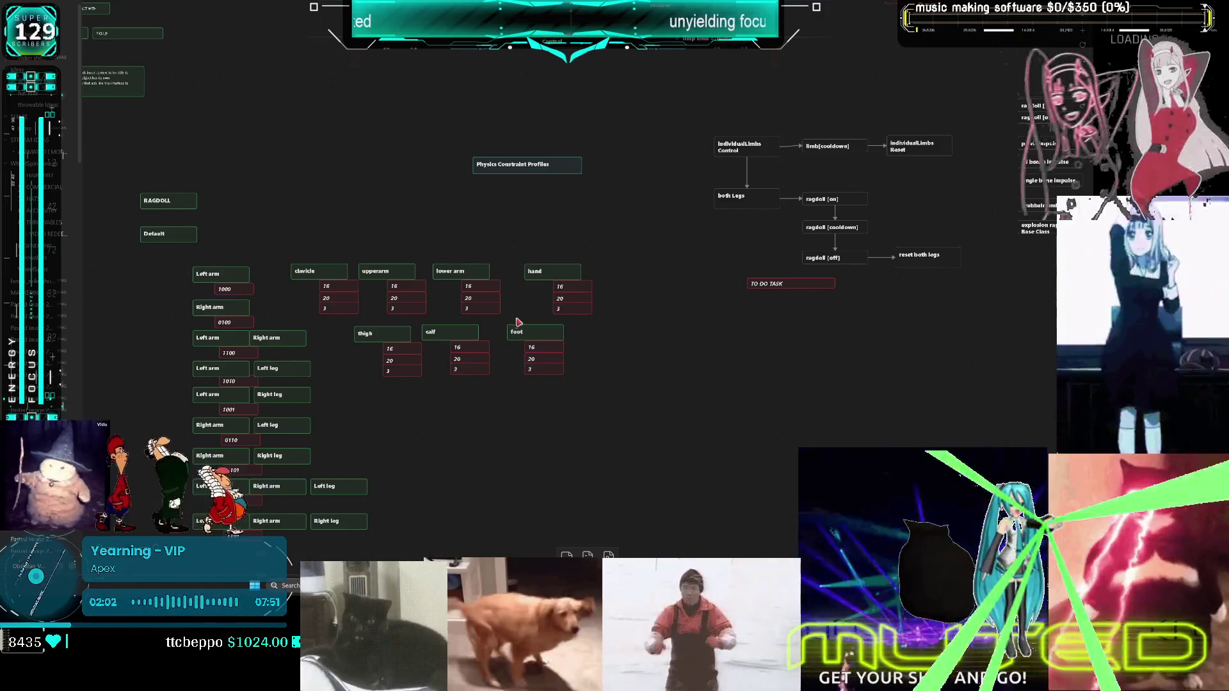
pyautogui.scroll(3, 519, 331)
pyautogui.scroll(2, 461, 268)
pyautogui.scroll(-3, 508, 274)
pyautogui.scroll(3, 576, 265)
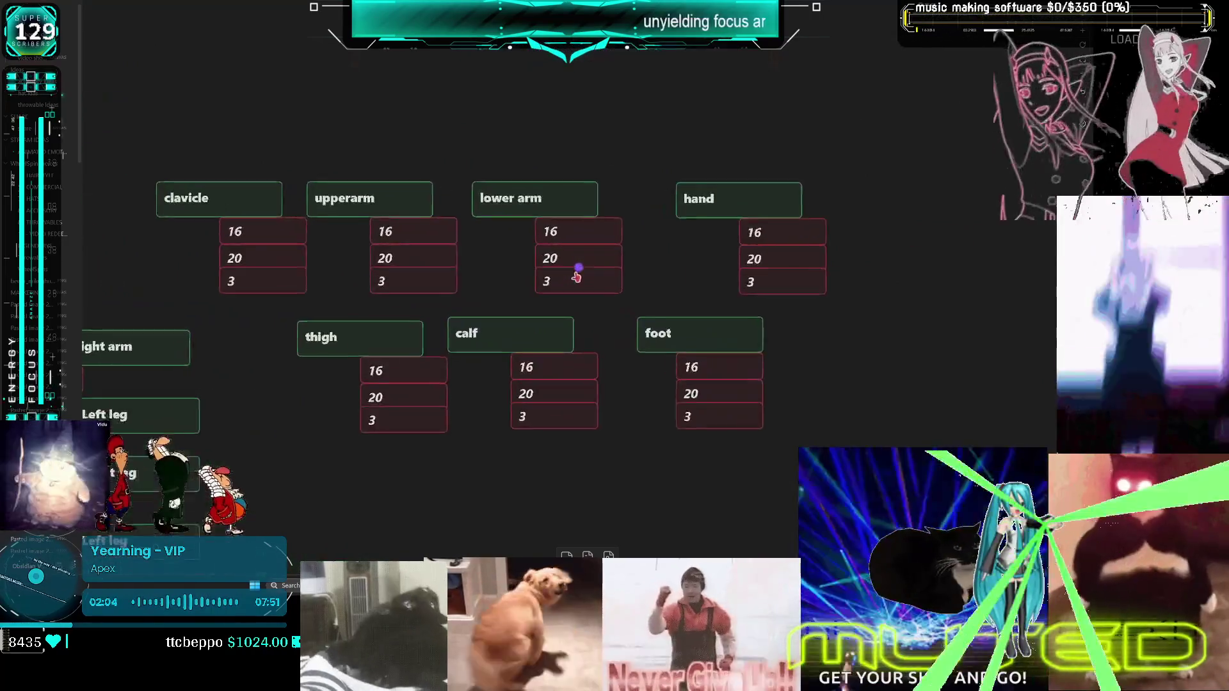
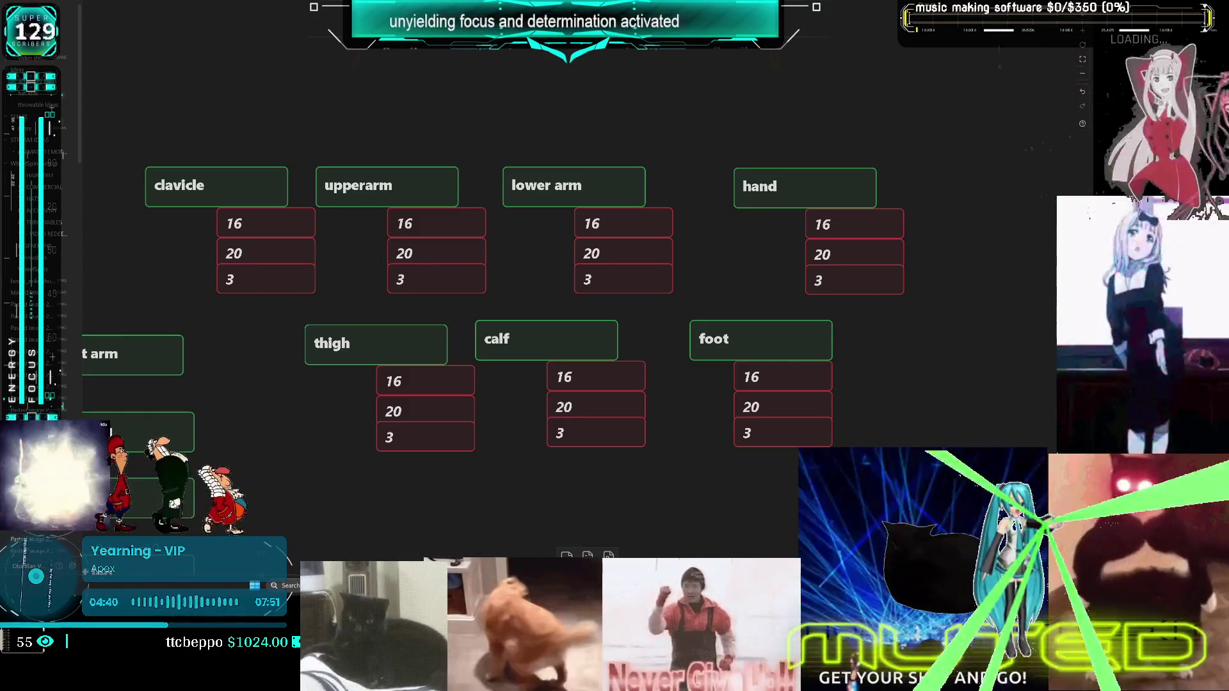
# Rewrite the upperarm's three value cards as 45, 45 and 0
pyautogui.click(459, 221)
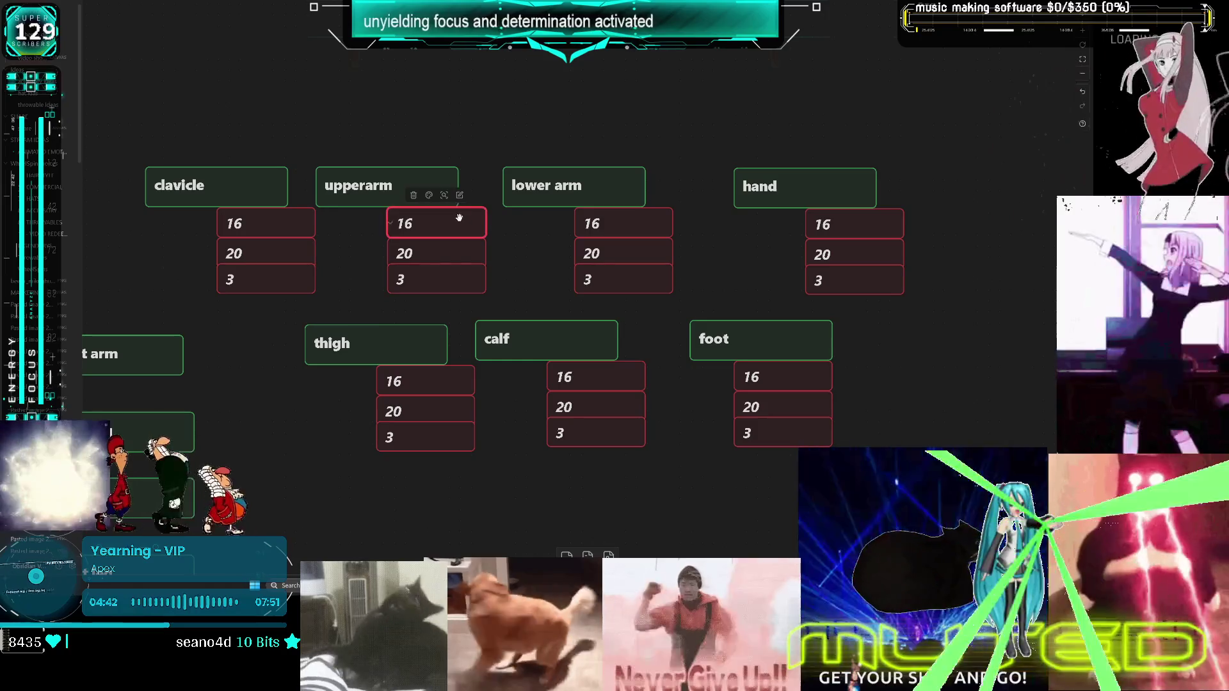
pyautogui.doubleClick(448, 228)
pyautogui.press('BackSpace')
pyautogui.press('BackSpace')
pyautogui.write('45*')
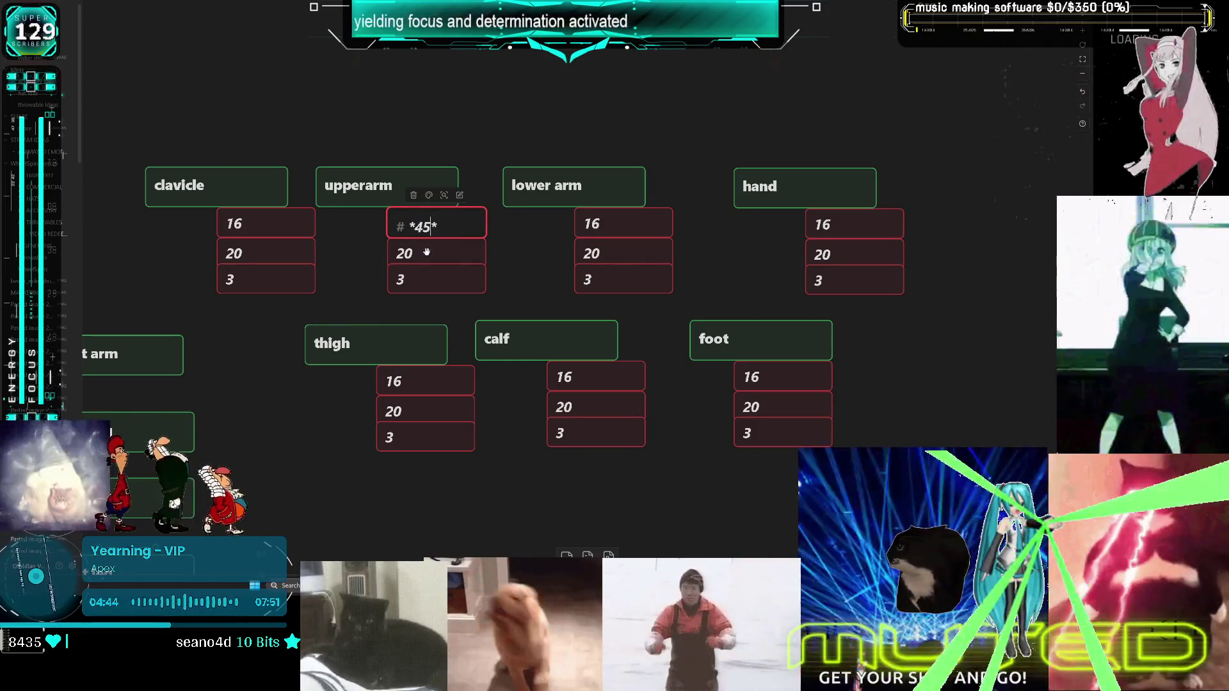
pyautogui.doubleClick(423, 254)
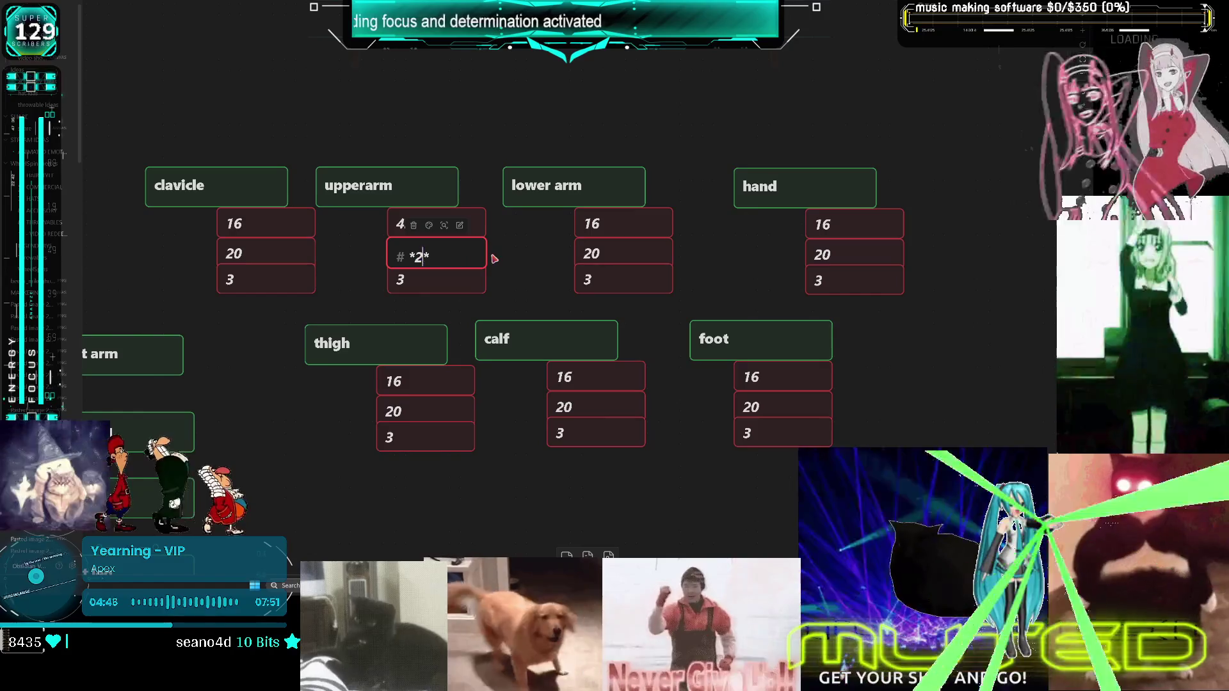
pyautogui.press('BackSpace')
pyautogui.press('BackSpace')
pyautogui.write('4')
pyautogui.click(423, 281)
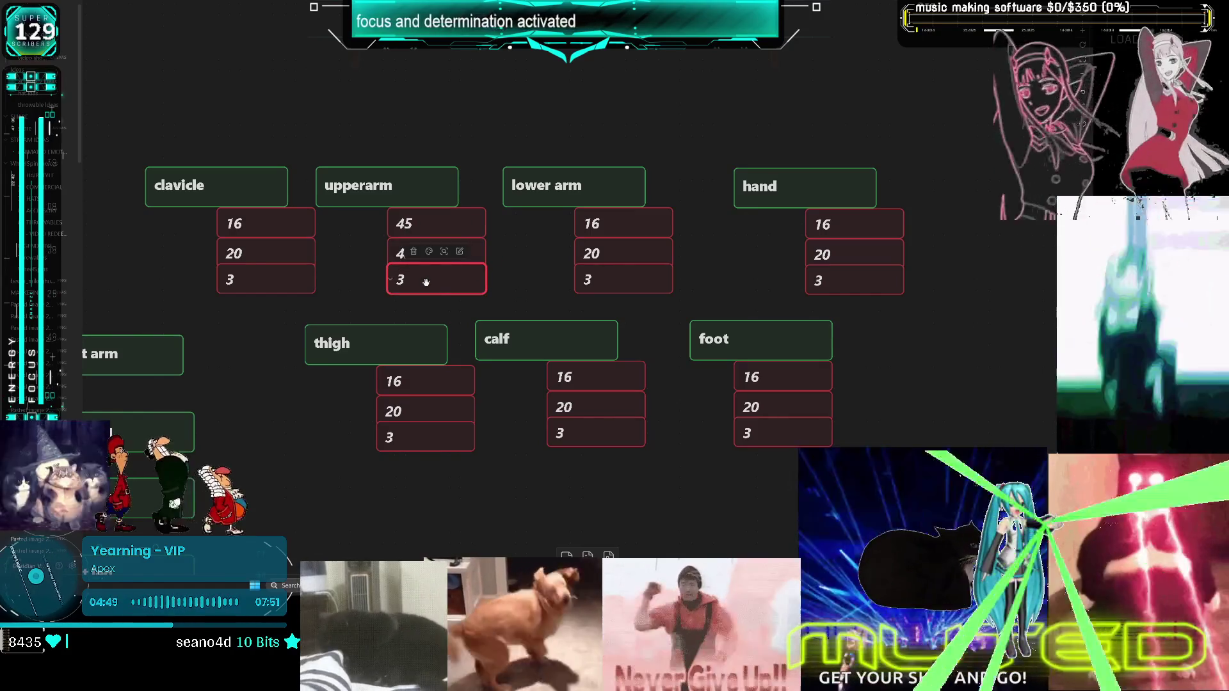
pyautogui.doubleClick(424, 280)
pyautogui.write('0*')
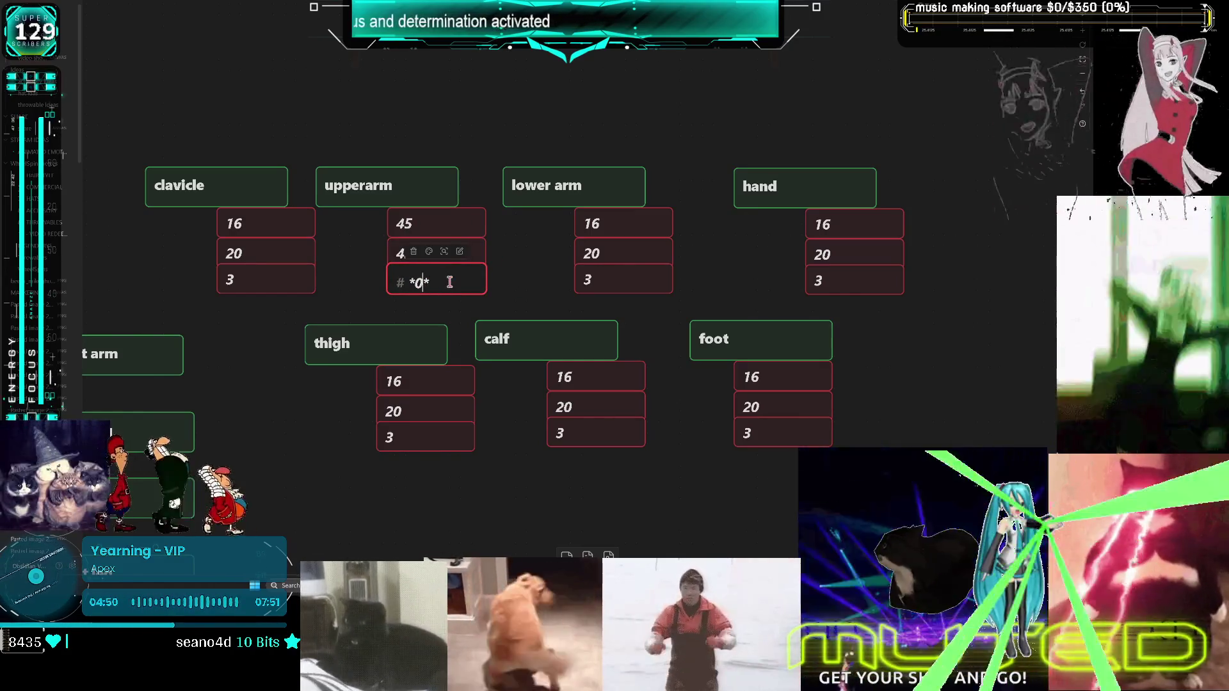
pyautogui.click(495, 268)
# In Unreal, select the upperarm_l → lowerarm_l constraint to view its limits, then return to the canvas
pyautogui.hotkey('alt', 'Tab')
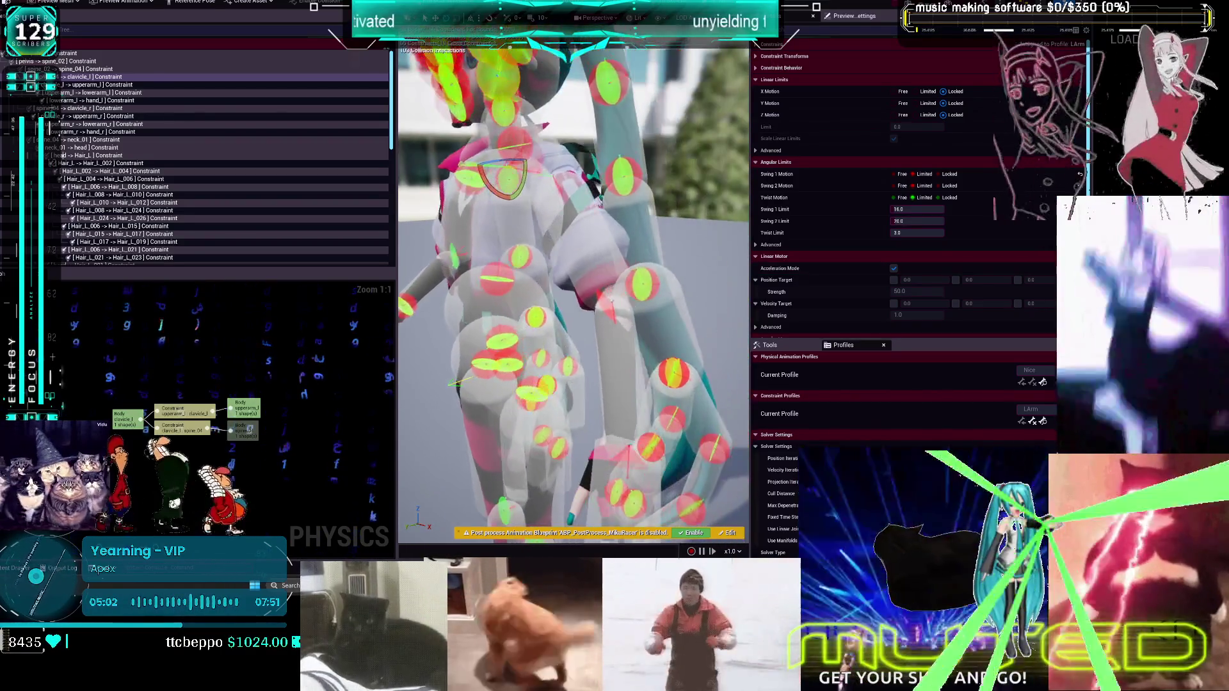
pyautogui.click(103, 92)
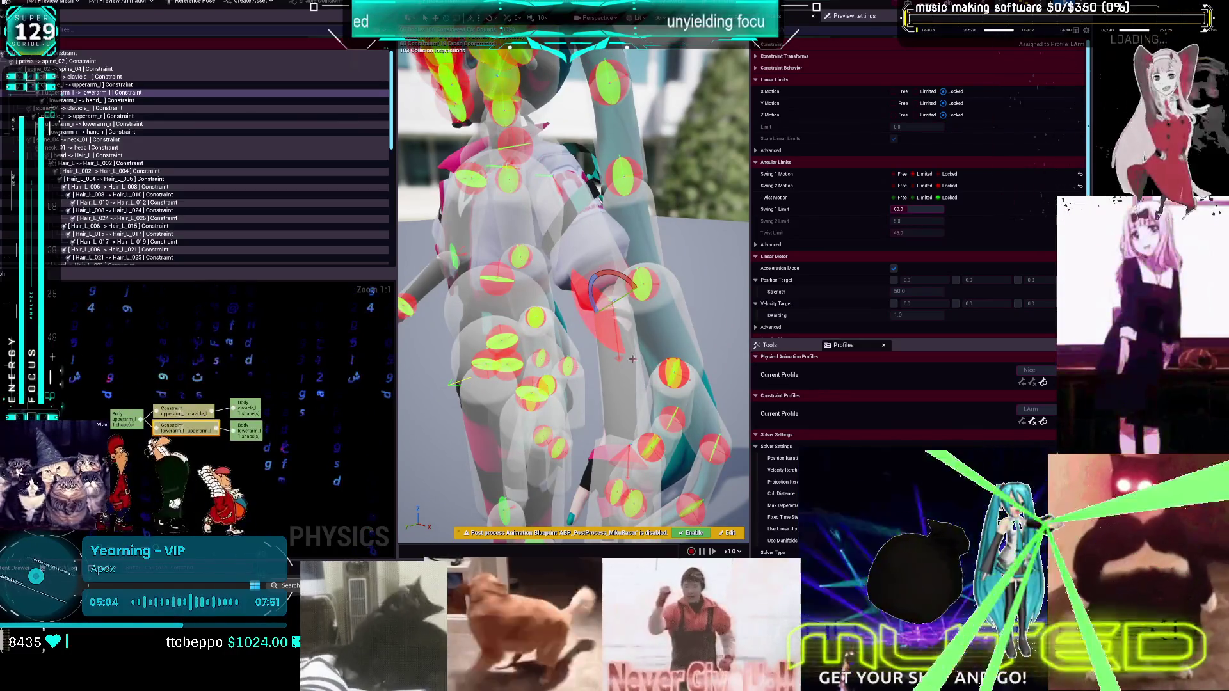
pyautogui.hotkey('alt', 'Tab')
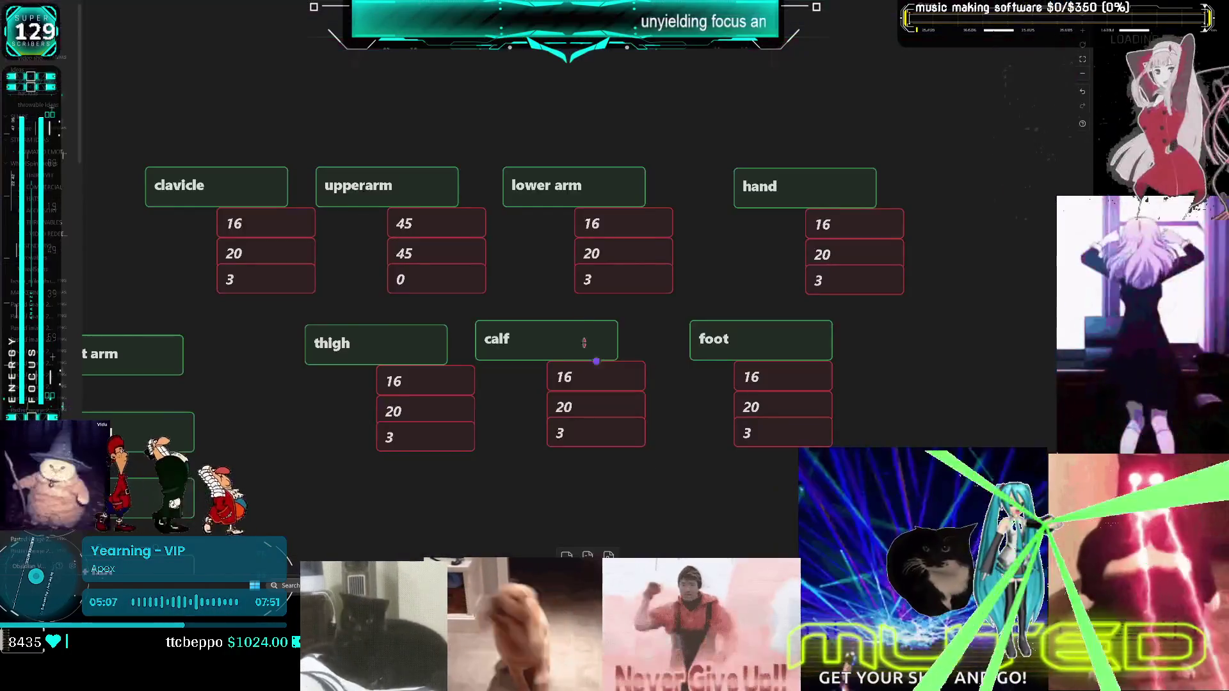
# Rewrite the lower arm's value cards as 0, 60 and 0, then switch back to Unreal
pyautogui.doubleClick(611, 225)
pyautogui.doubleClick(612, 226)
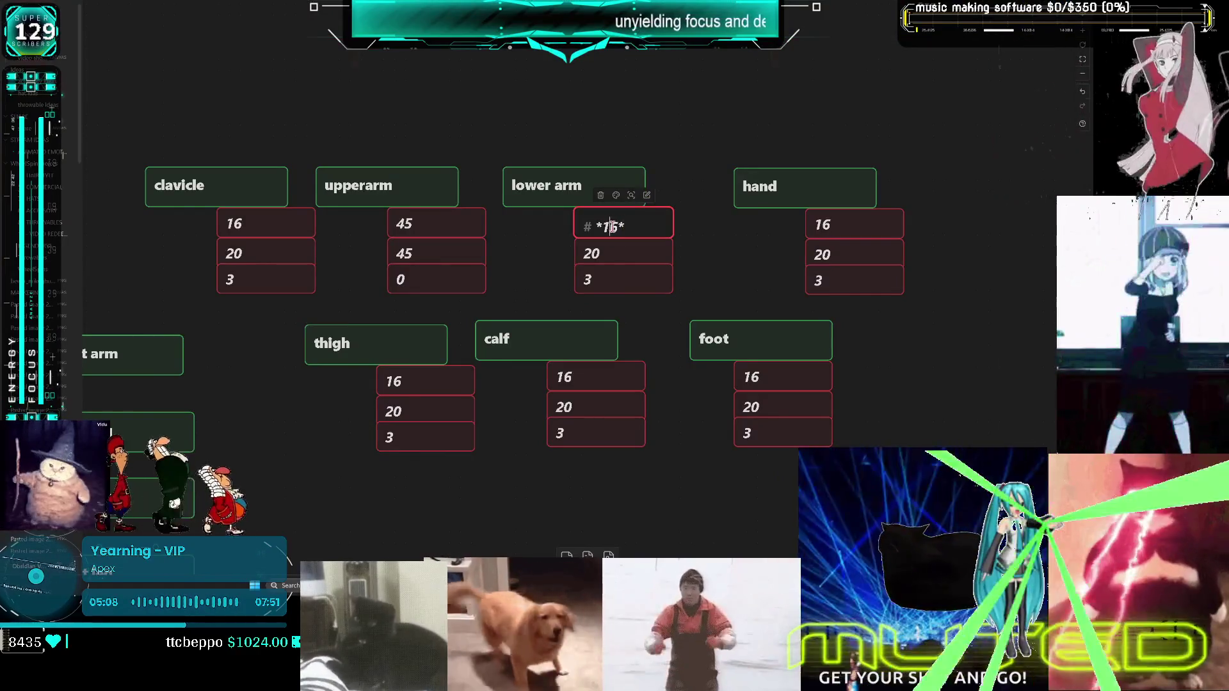
pyautogui.press('BackSpace')
pyautogui.write('0')
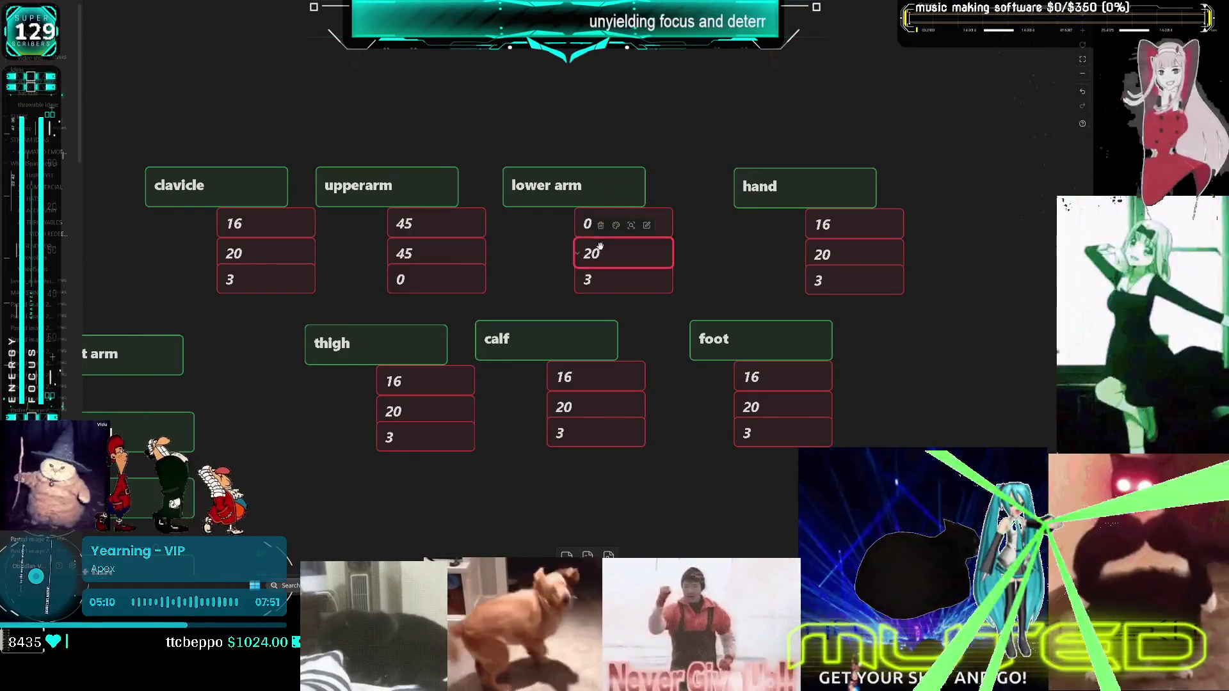
pyautogui.doubleClick(613, 255)
pyautogui.doubleClick(613, 255)
pyautogui.write('6')
pyautogui.doubleClick(614, 279)
pyautogui.press('BackSpace')
pyautogui.write('0')
pyautogui.click(685, 266)
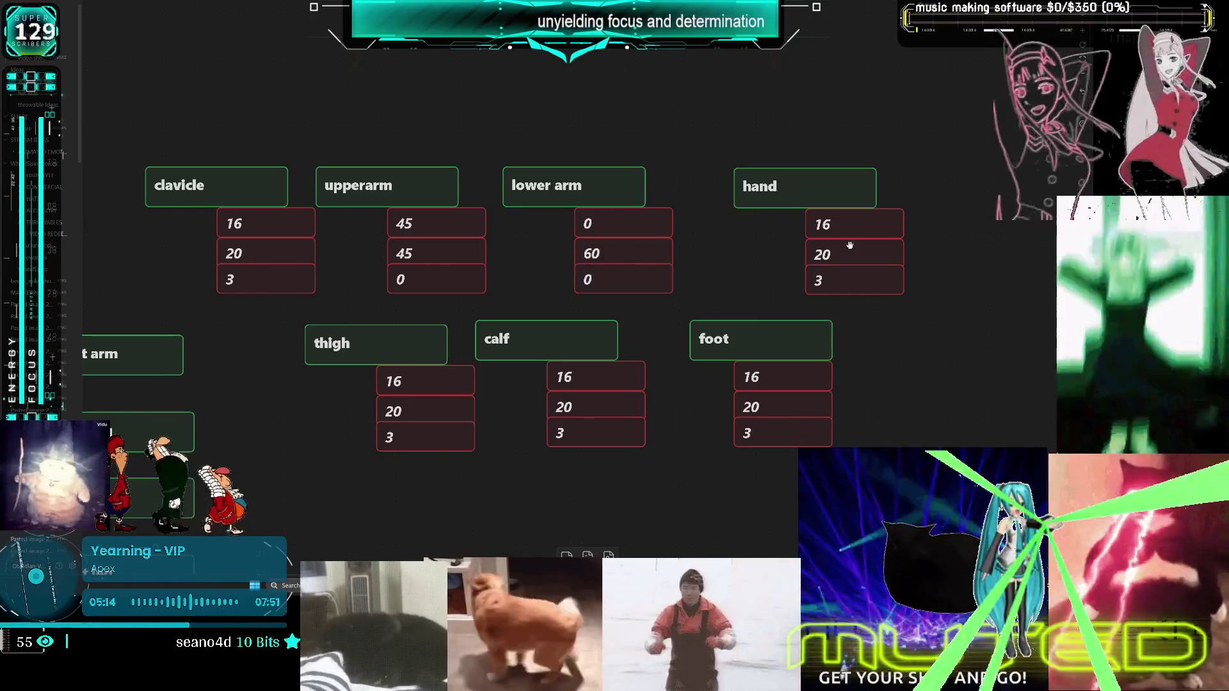
pyautogui.hotkey('alt', 'Tab')
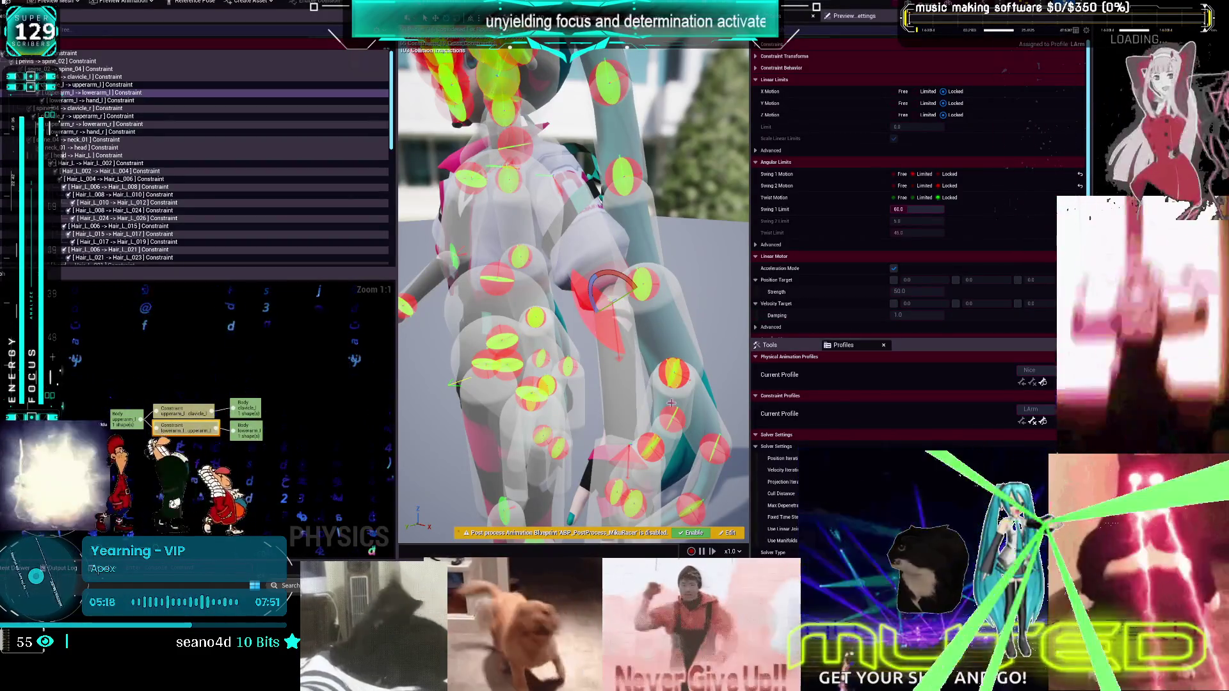
# Select the lowerarm_l → hand_l constraint in the Skeleton Tree to show its Angular Limits
pyautogui.click(109, 101)
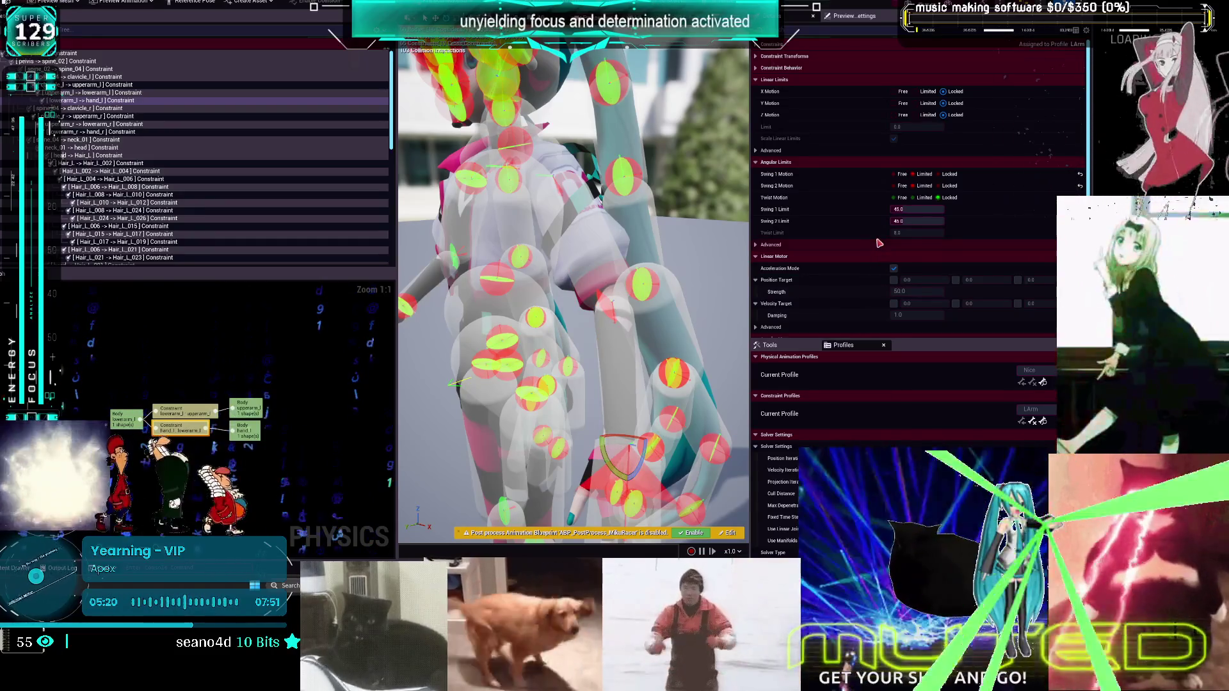
pyautogui.moveTo(768, 586)
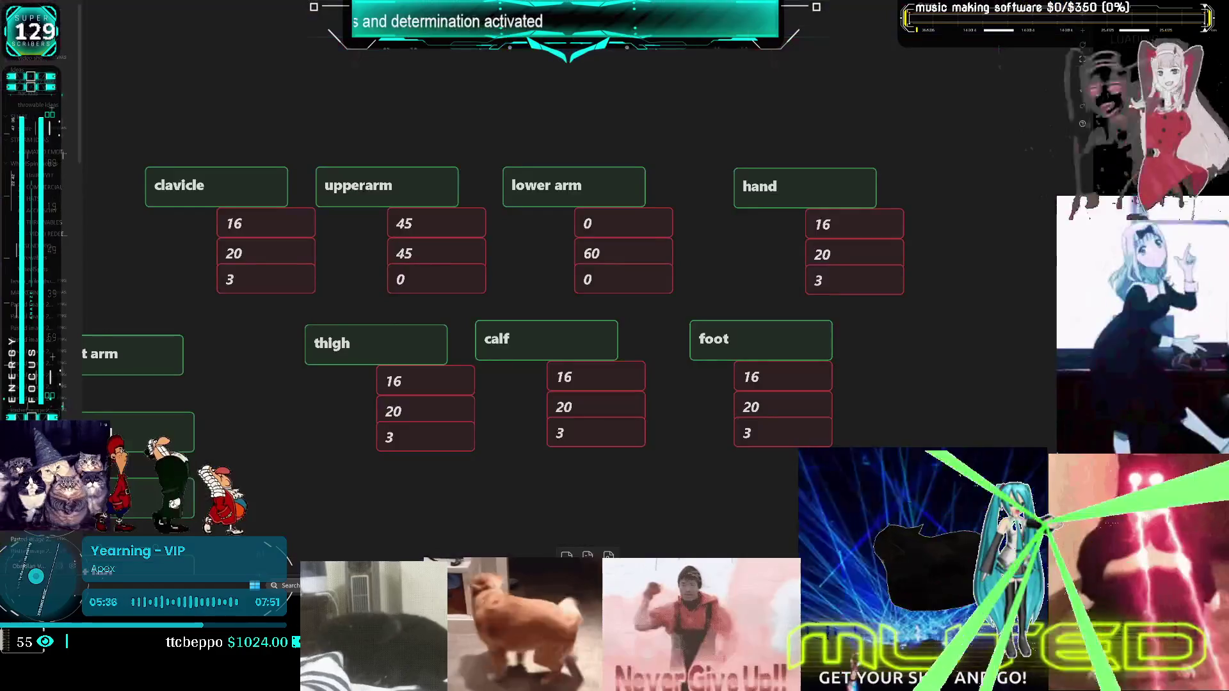
# Back on the canvas, set the hand's value cards to 45, 45 and 0
pyautogui.hotkey('alt', 'Tab')
pyautogui.doubleClick(839, 228)
pyautogui.press('Delete')
pyautogui.press('Delete')
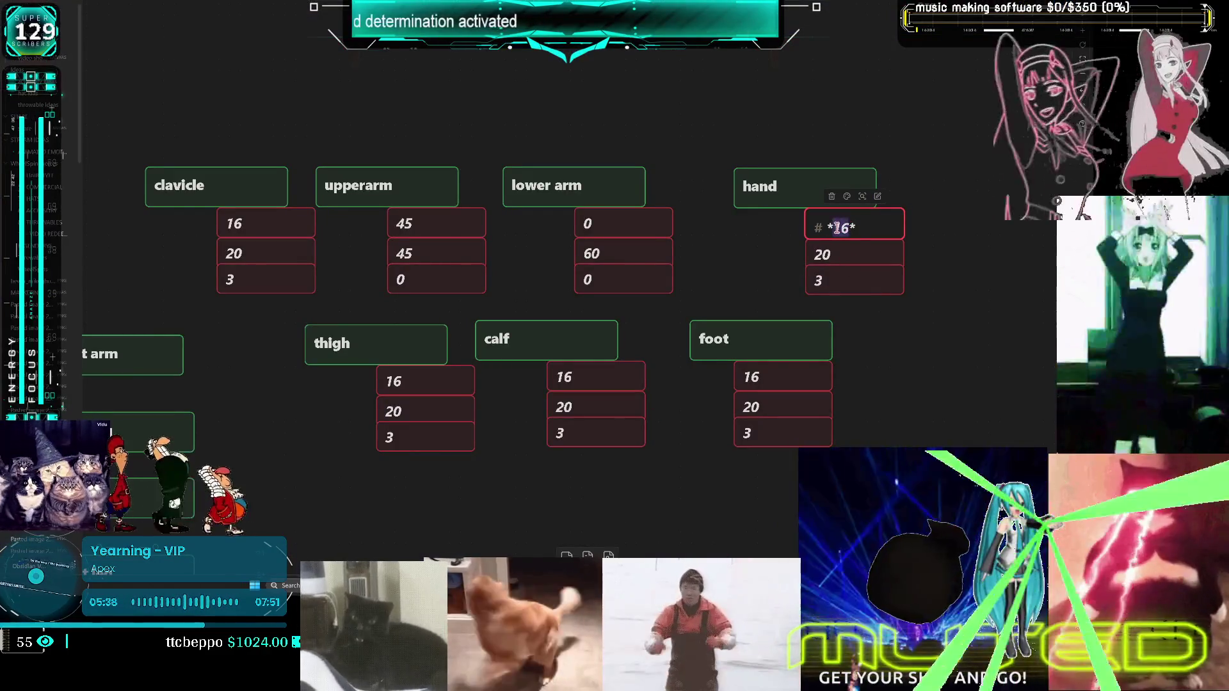
pyautogui.write('4')
pyautogui.doubleClick(836, 255)
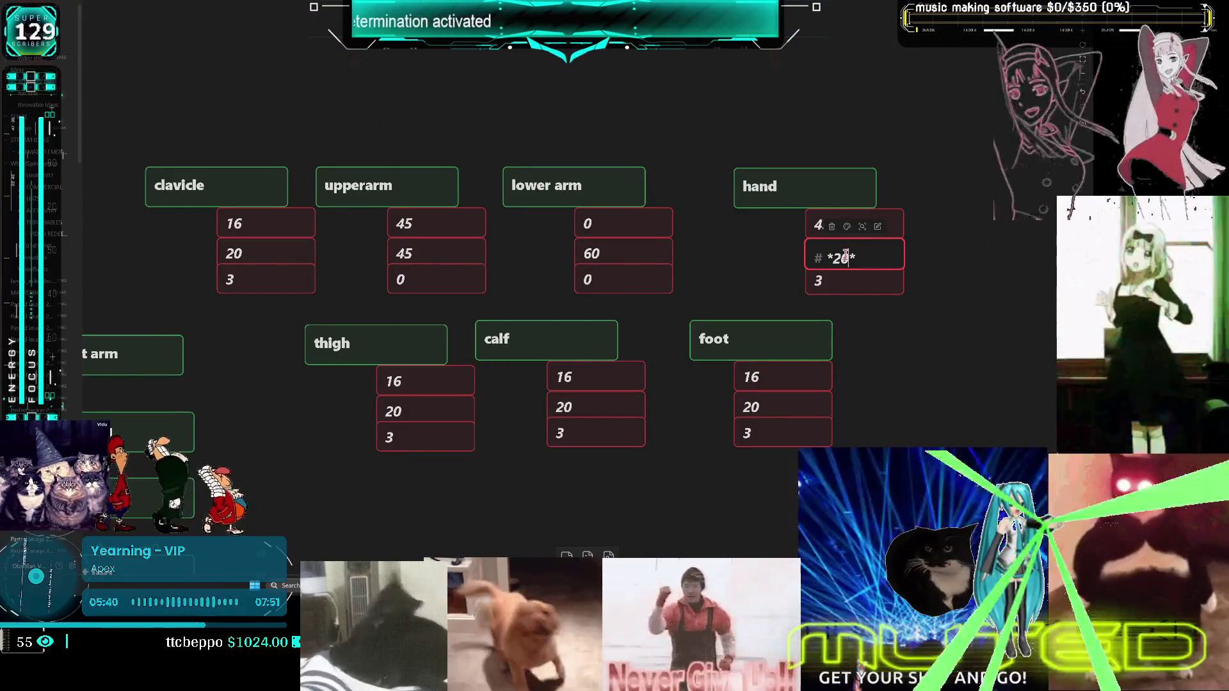
pyautogui.write('45')
pyautogui.doubleClick(835, 282)
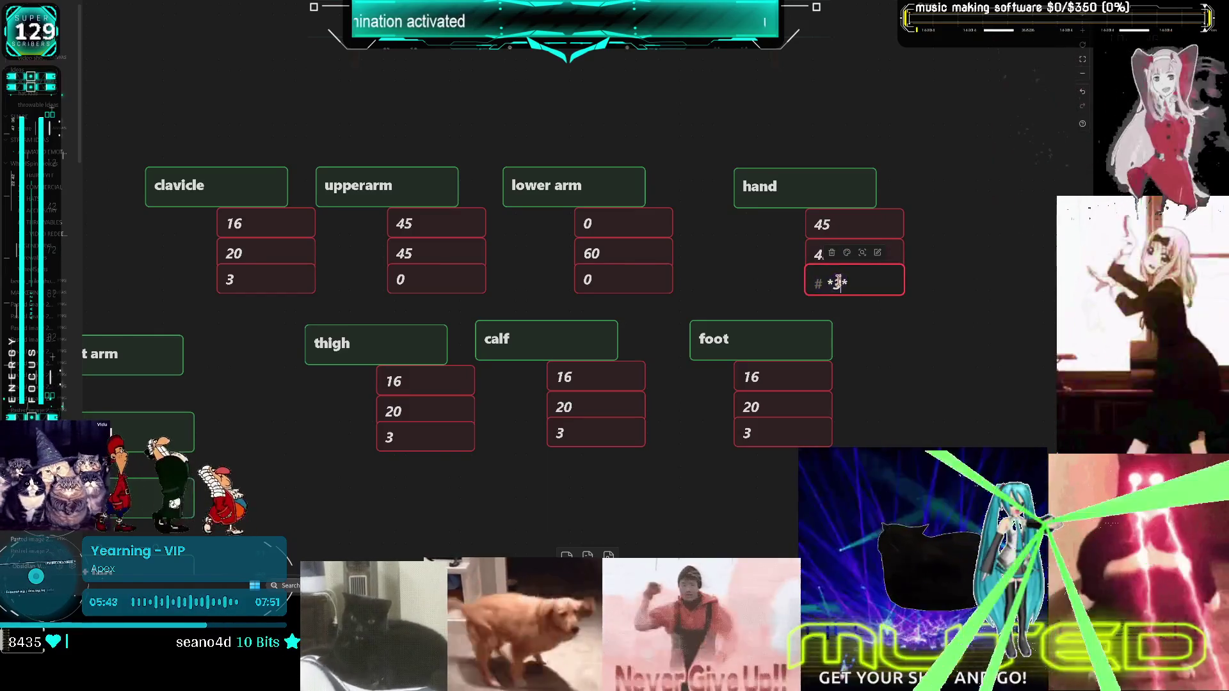
pyautogui.click(949, 285)
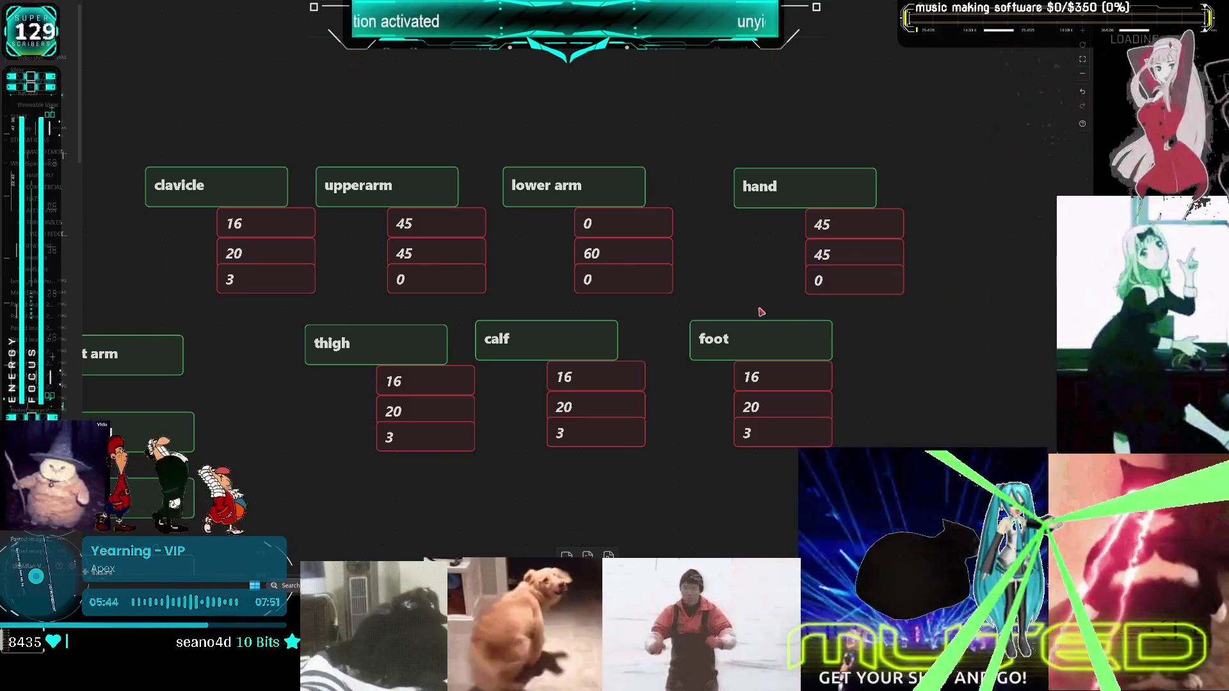
# Check Unreal, then start rewriting the thigh's first value as 70
pyautogui.scroll(-2, 694, 282)
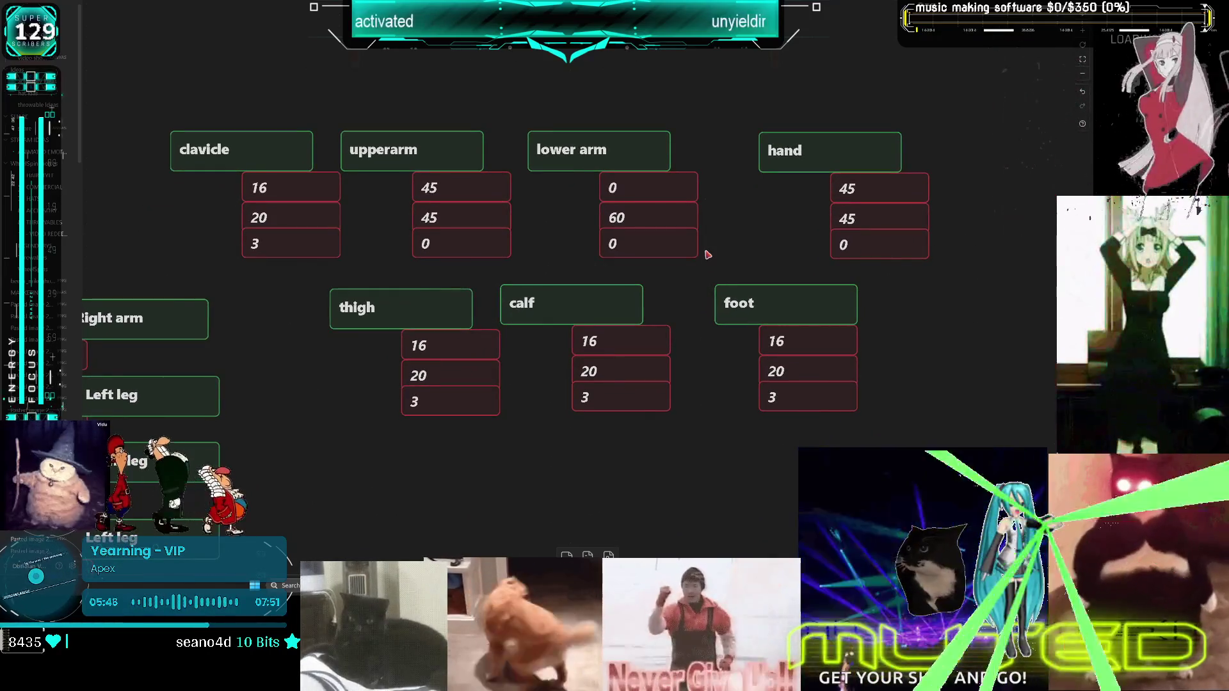
pyautogui.hotkey('alt', 'Tab')
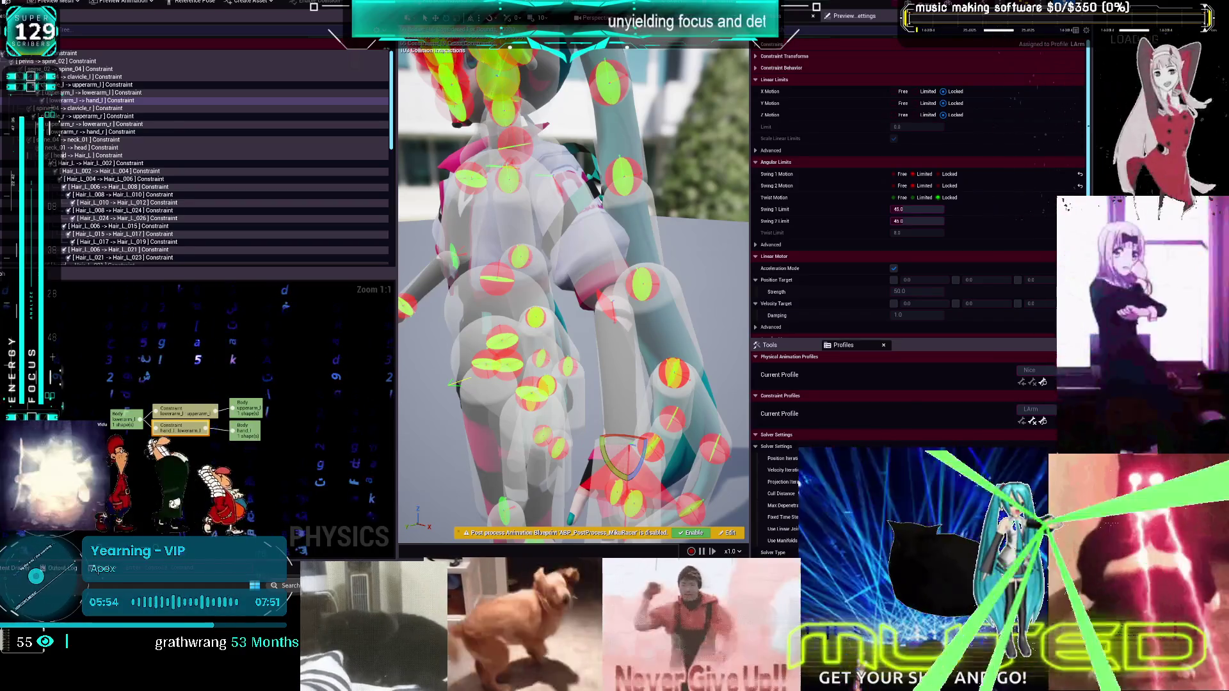
pyautogui.hotkey('alt', 'Tab')
pyautogui.doubleClick(442, 348)
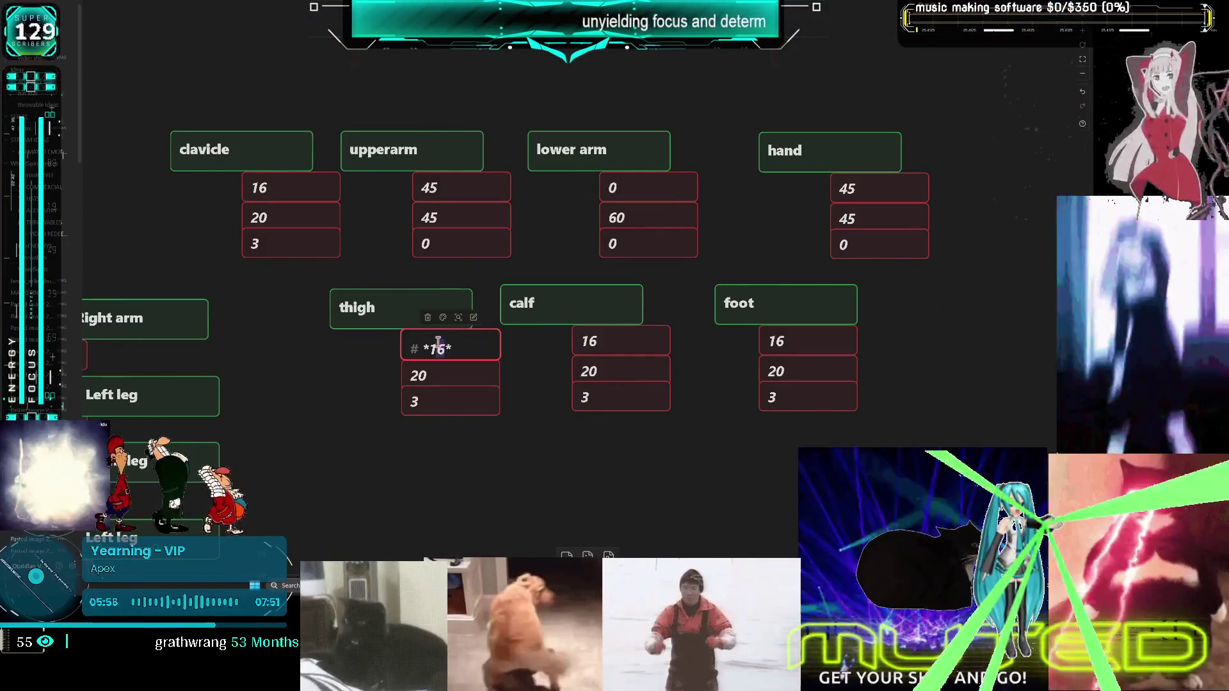
# Set the thigh's third value to 5, keeping 20 as its second value
pyautogui.doubleClick(419, 378)
pyautogui.click(416, 399)
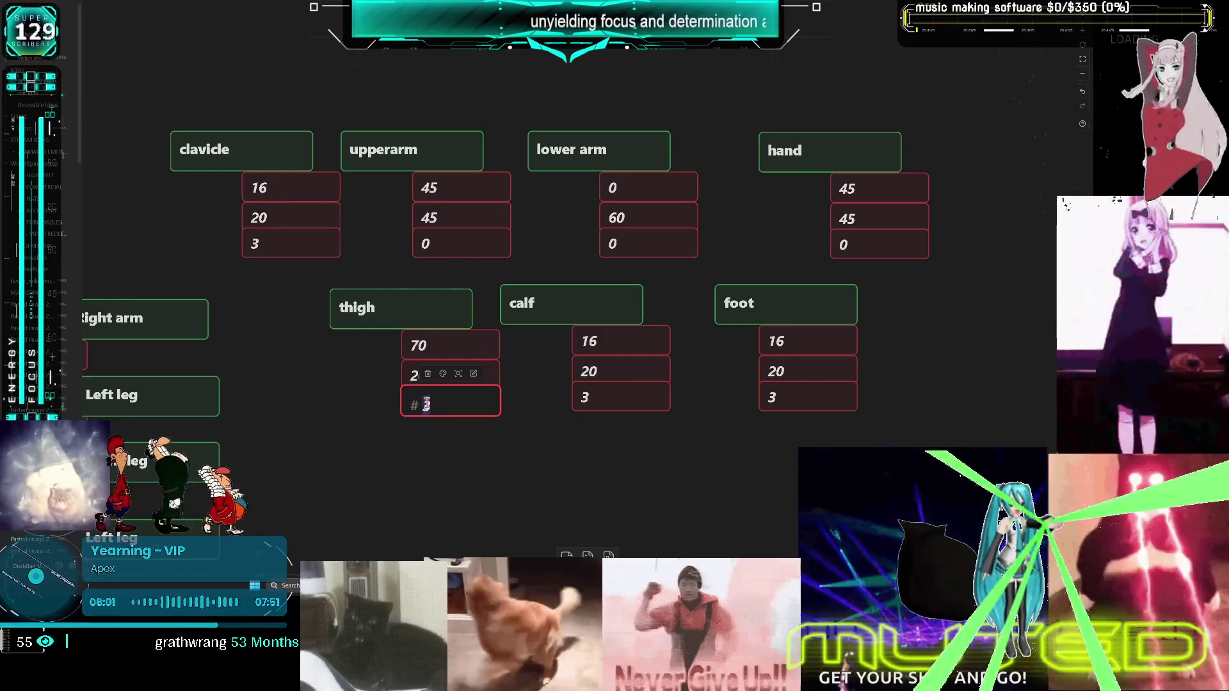
pyautogui.write('5')
pyautogui.click(589, 407)
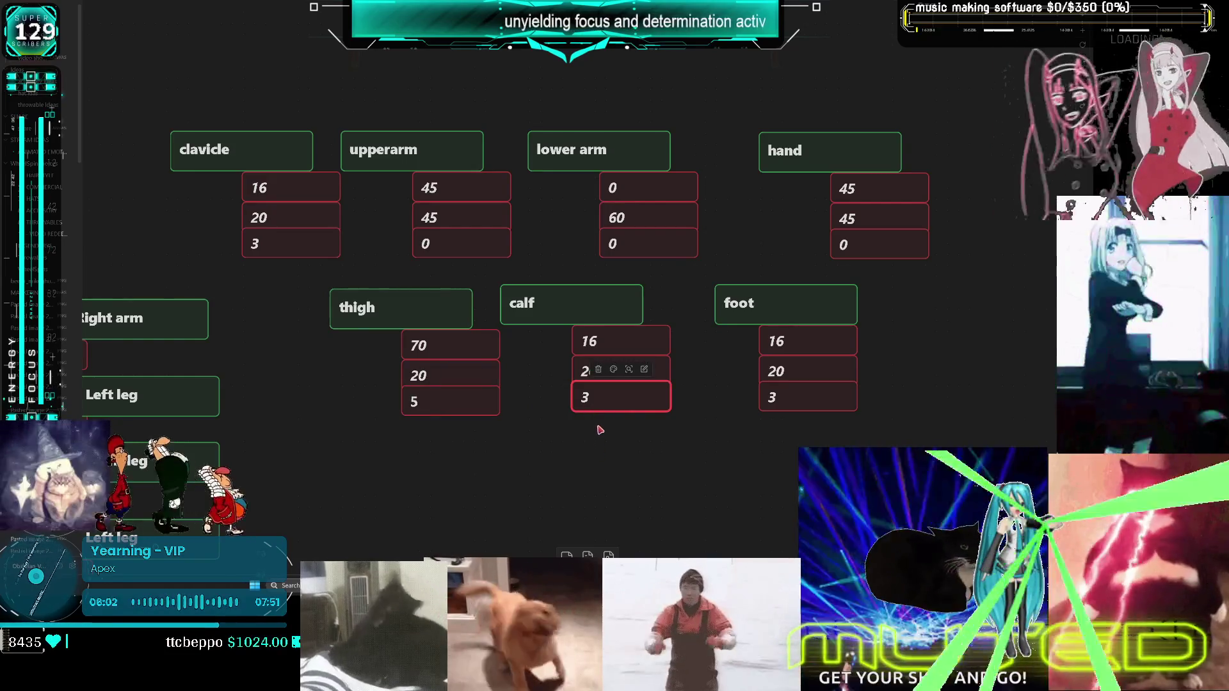
# Glance at Unreal, then select the calf's first value to rewrite it as 8
pyautogui.hotkey('alt', 'Tab')
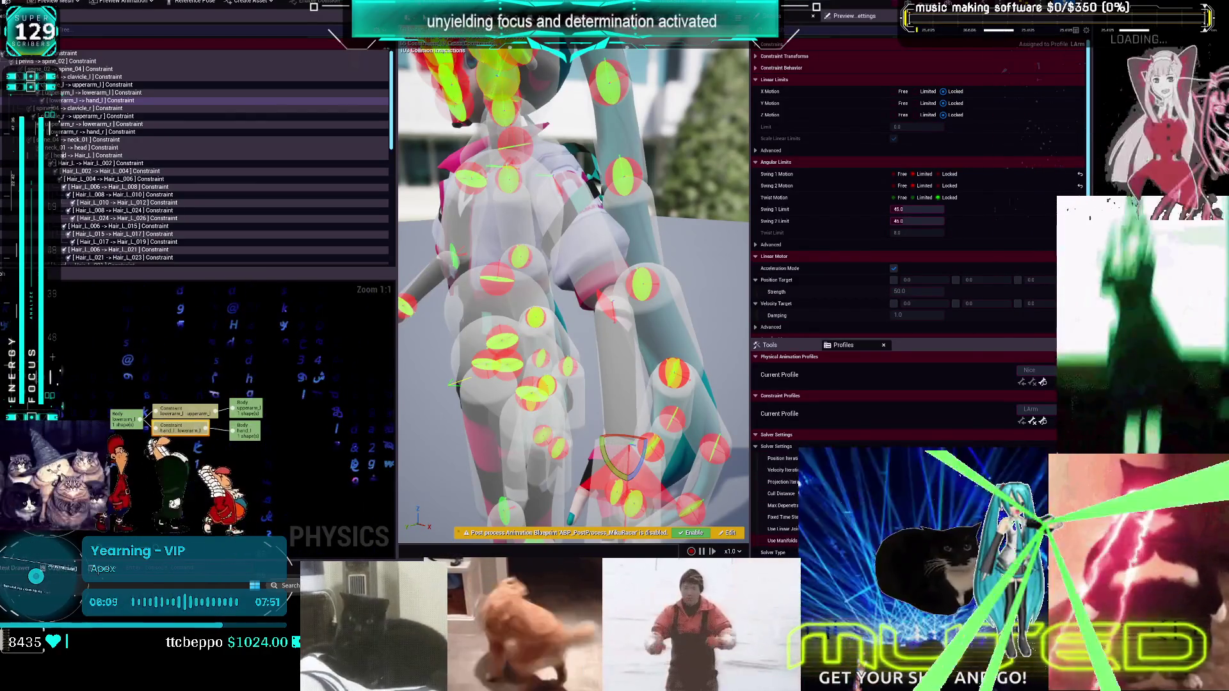
pyautogui.hotkey('alt', 'Tab')
pyautogui.click(595, 339)
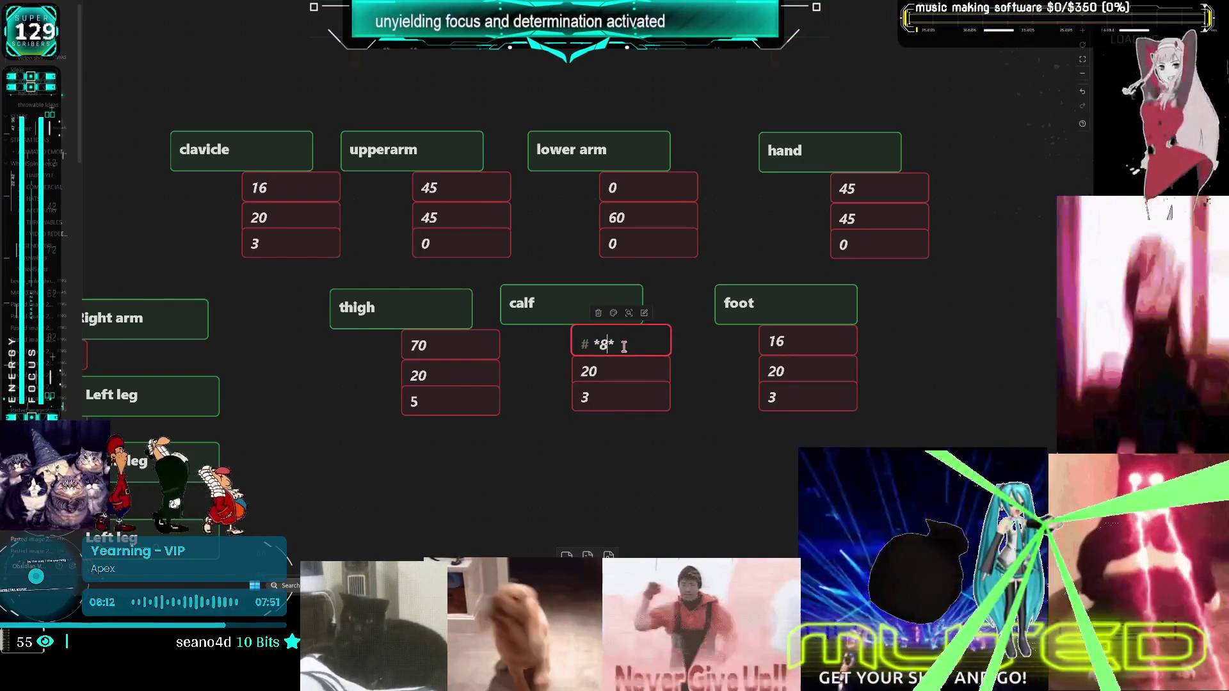
# Finish the calf's value cards as 80, 0 and 0
pyautogui.click(612, 368)
pyautogui.click(609, 366)
pyautogui.doubleClick(589, 399)
pyautogui.write('*0')
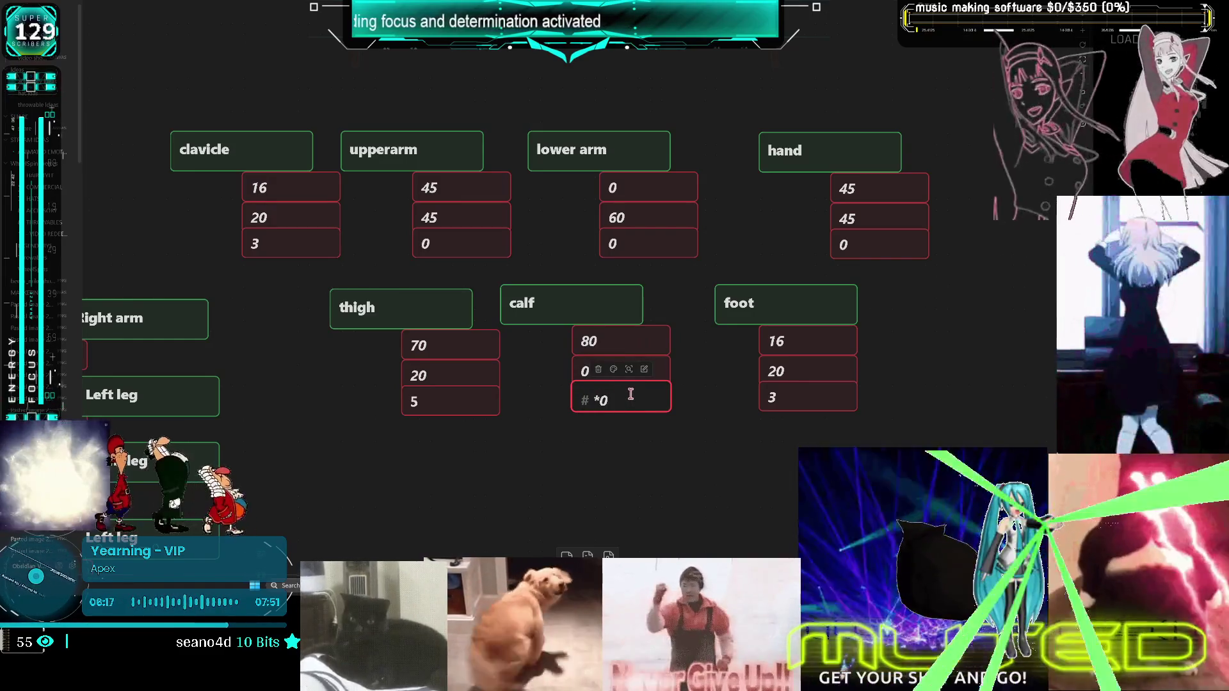
pyautogui.click(671, 462)
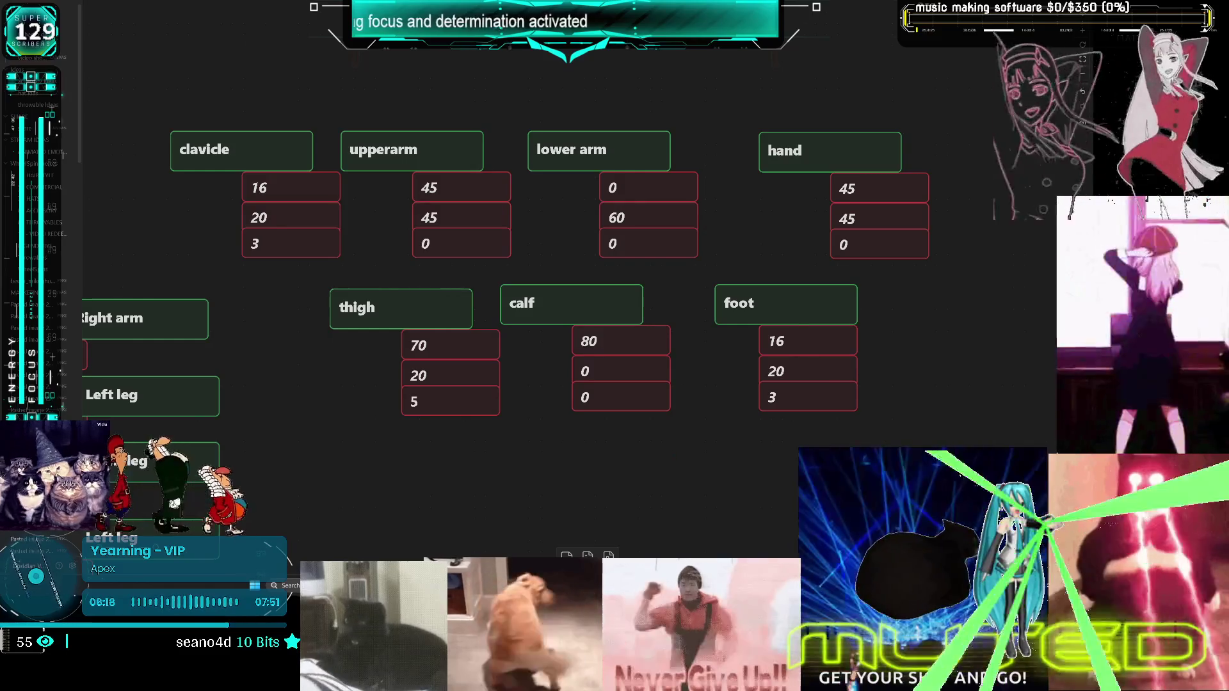
# After checking Unreal, set the foot's value cards to 45, 45 and 0
pyautogui.hotkey('alt', 'Tab')
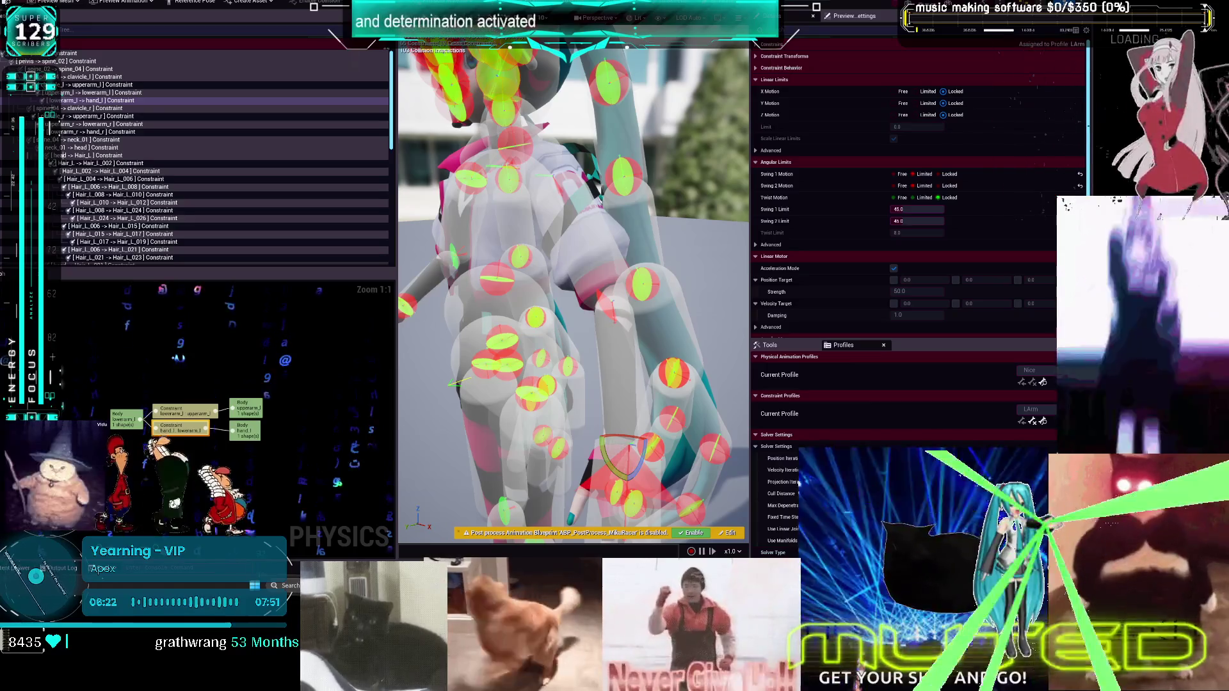
pyautogui.hotkey('alt', 'Tab')
pyautogui.doubleClick(786, 343)
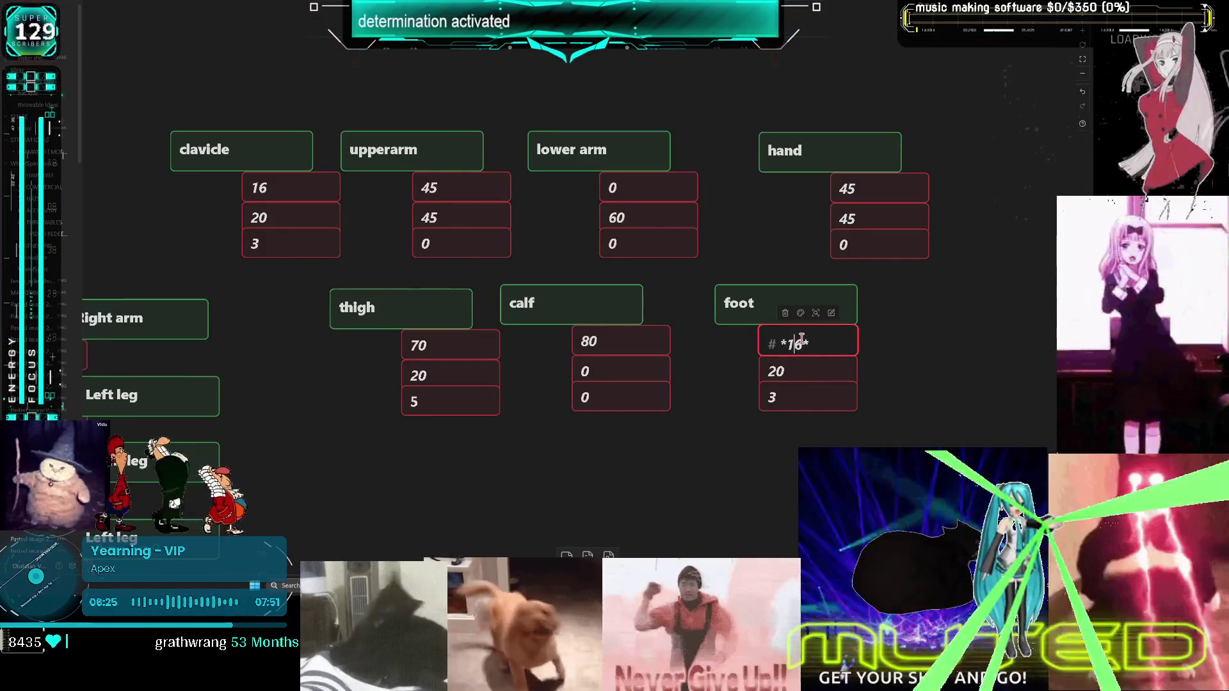
pyautogui.doubleClick(788, 366)
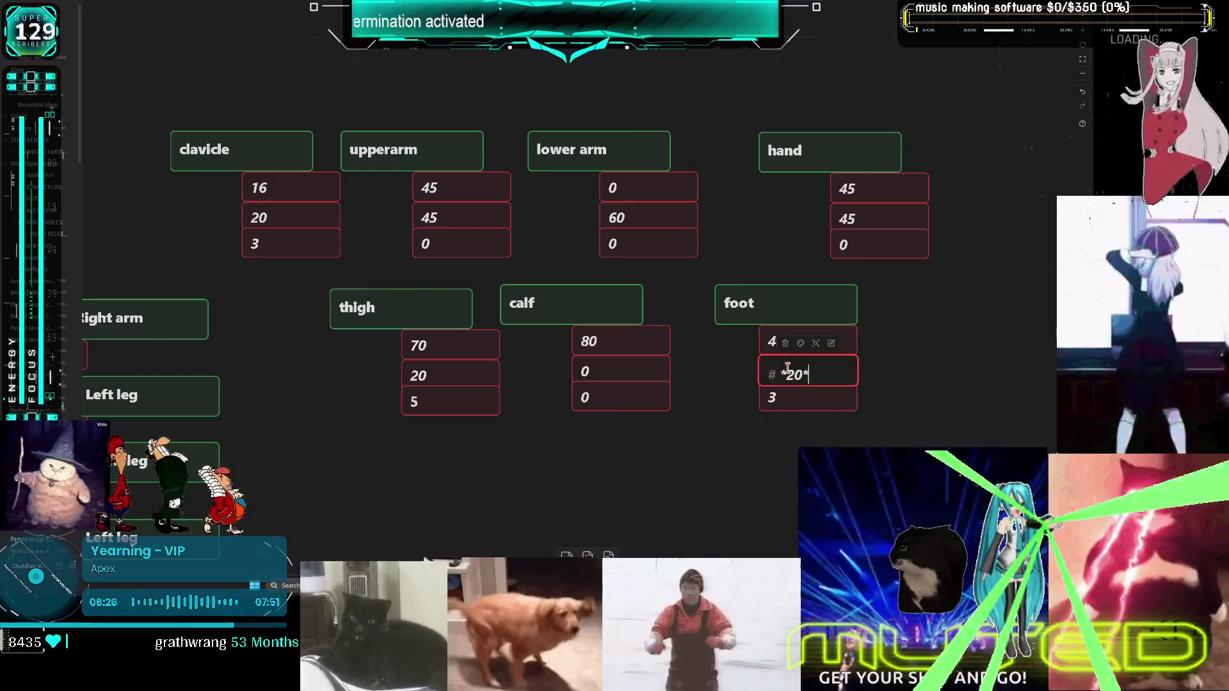
pyautogui.doubleClick(774, 396)
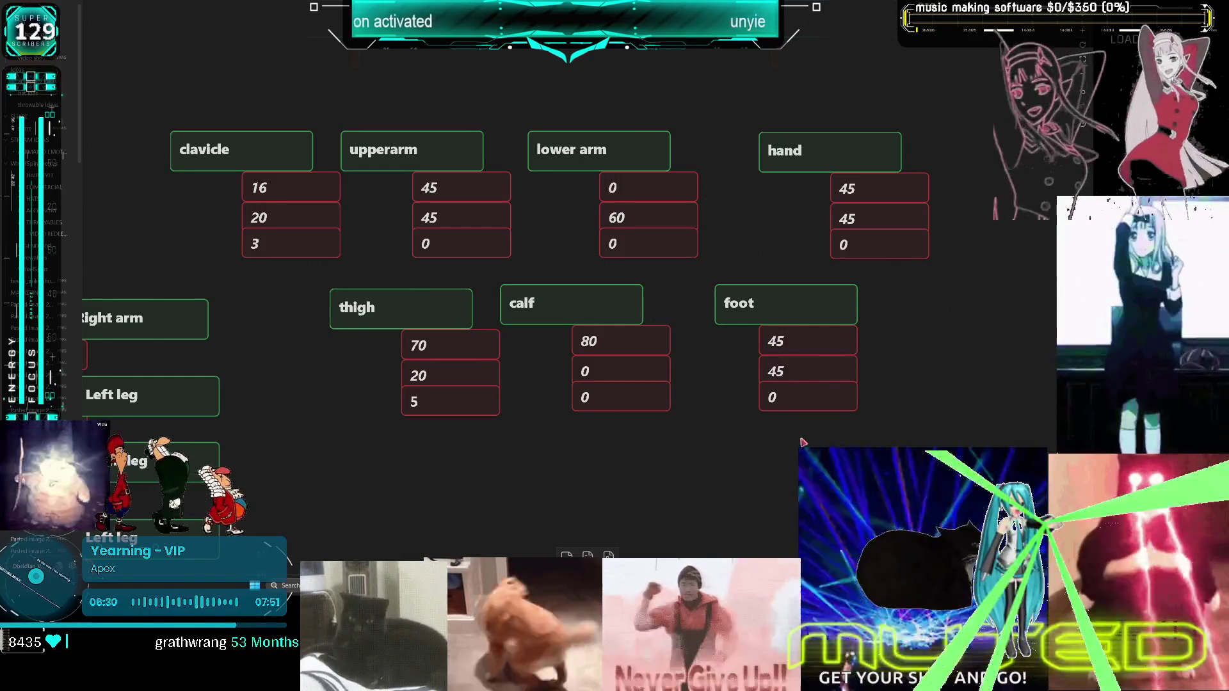
# Pan the canvas to centre the limb cards and select the lower arm card
pyautogui.moveTo(639, 418); pyautogui.dragTo(660, 420)
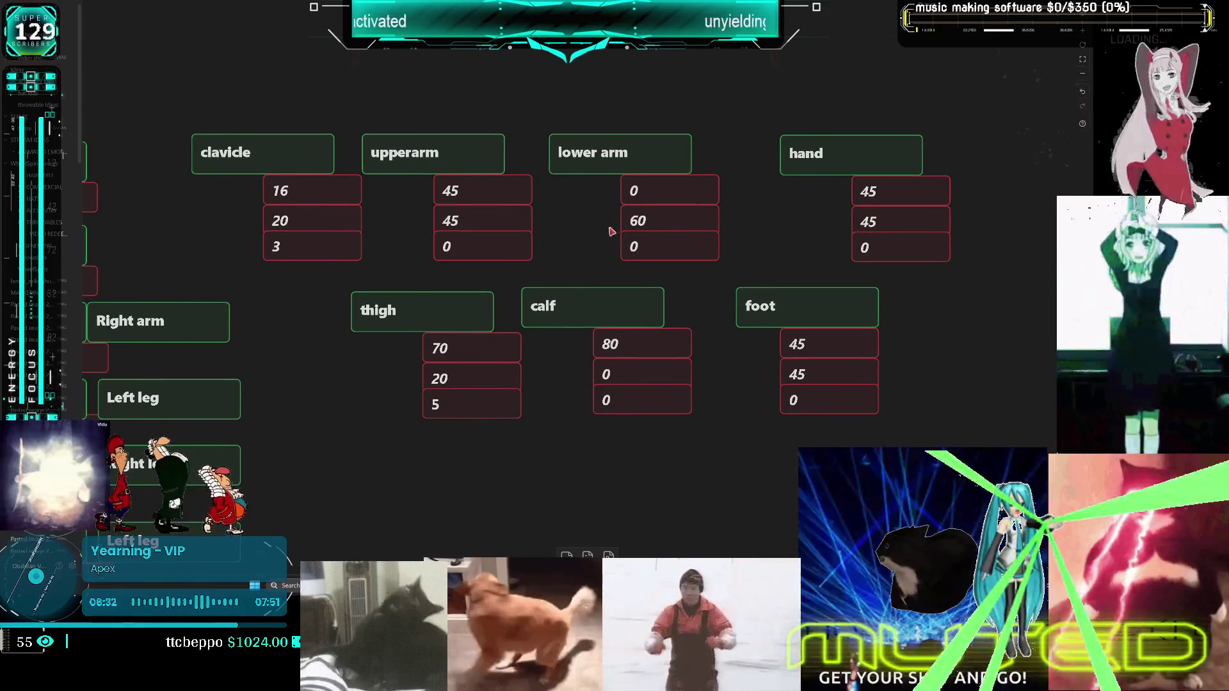
pyautogui.moveTo(615, 229); pyautogui.dragTo(704, 276)
pyautogui.moveTo(739, 142); pyautogui.dragTo(698, 183)
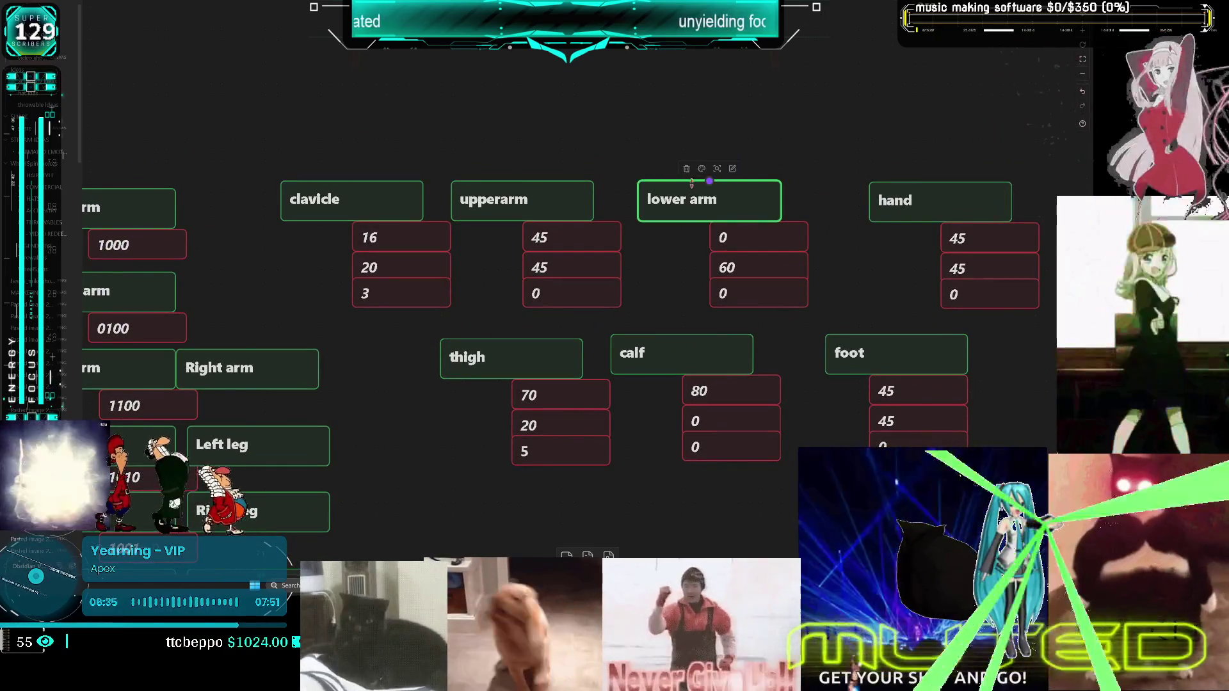
# Duplicate the lower arm card into a 'per limb default settings' heading placed above the limbs
pyautogui.hotkey('ctrl', 'c')
pyautogui.hotkey('ctrl', 'v')
pyautogui.moveTo(583, 297)
pyautogui.mouseDown()
pyautogui.moveTo(574, 98)
pyautogui.moveTo(537, 93)
pyautogui.mouseUp()
pyautogui.doubleClick(584, 96)
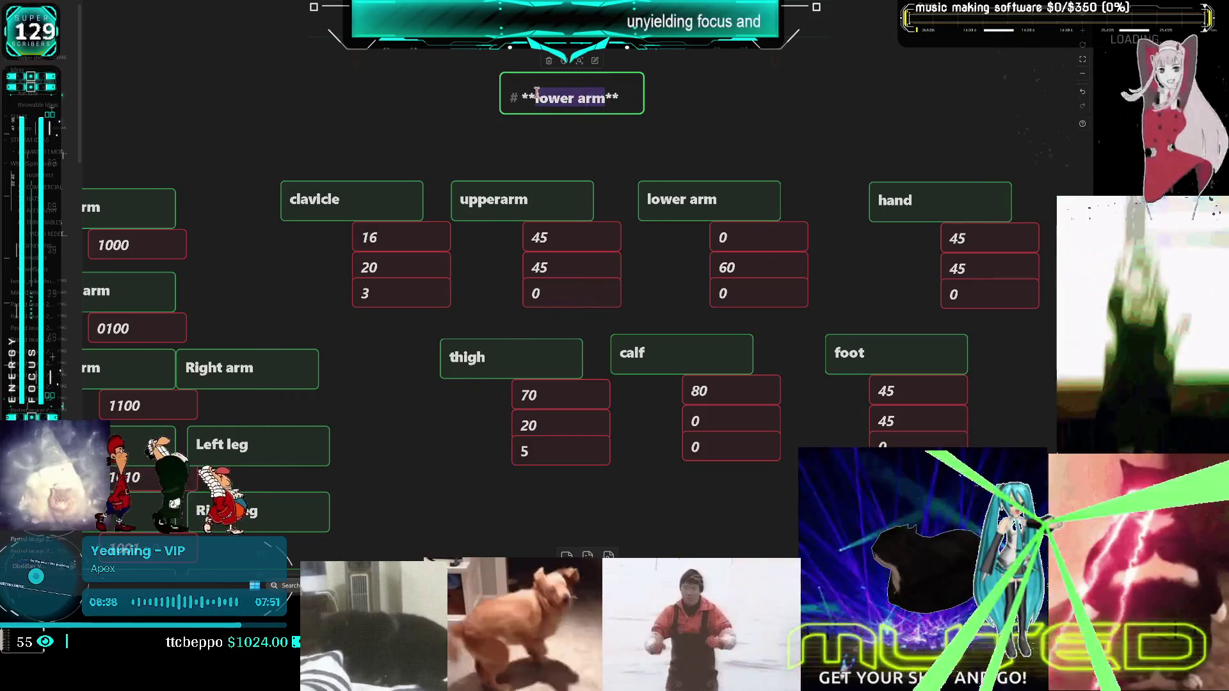
pyautogui.write('per limb default settings')
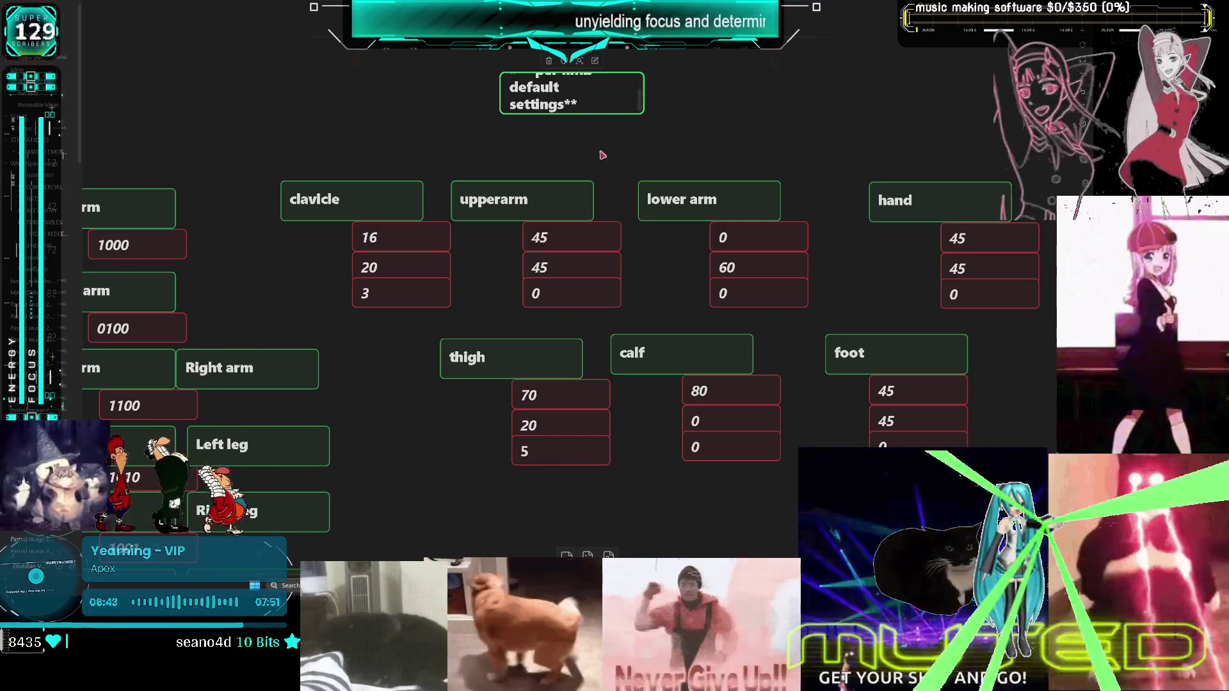
pyautogui.click(656, 150)
pyautogui.moveTo(640, 110); pyautogui.dragTo(823, 110)
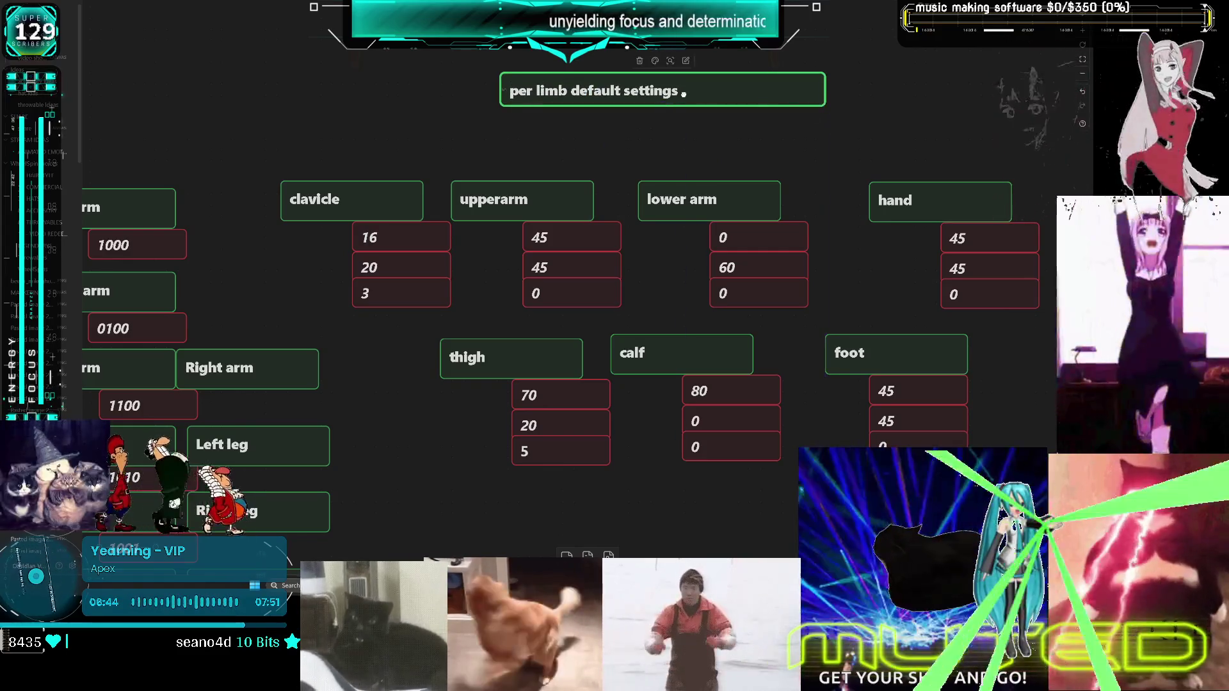
pyautogui.moveTo(683, 91); pyautogui.dragTo(672, 143)
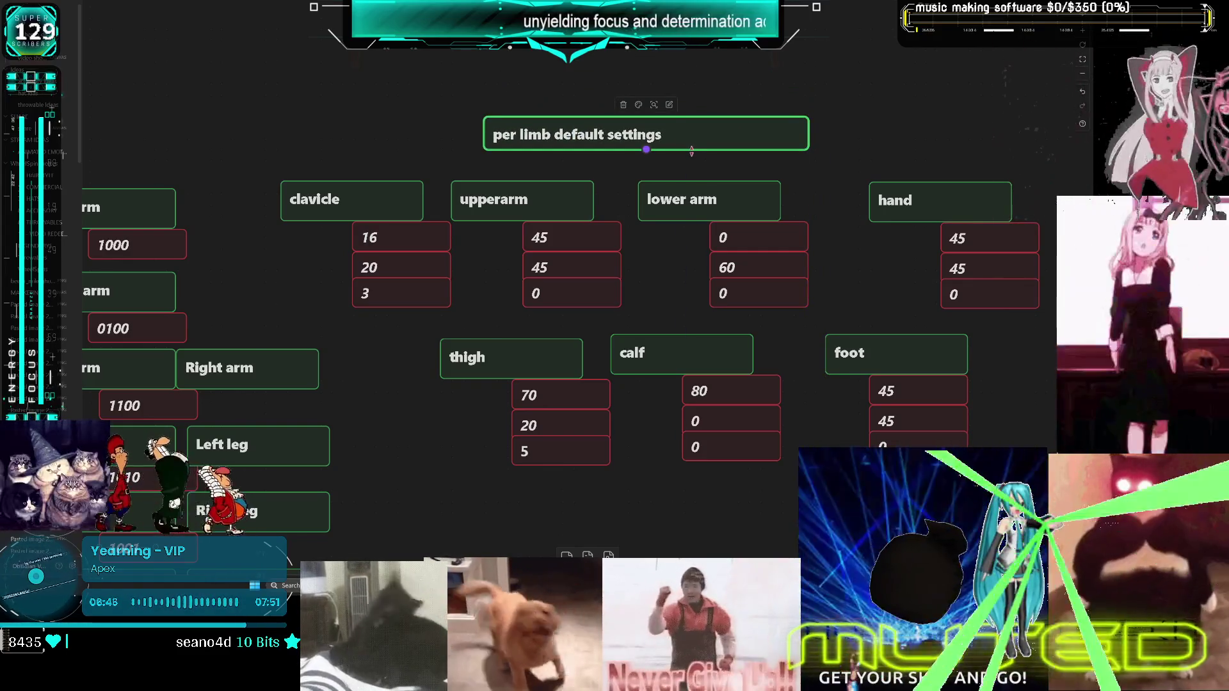
# Stack the calf and foot cards under the thigh and move that leg column right
pyautogui.scroll(-2, 674, 174)
pyautogui.moveTo(634, 229)
pyautogui.mouseDown()
pyautogui.moveTo(463, 369)
pyautogui.moveTo(471, 361)
pyautogui.mouseUp()
pyautogui.click(826, 227)
pyautogui.moveTo(826, 228)
pyautogui.mouseDown()
pyautogui.moveTo(497, 453)
pyautogui.moveTo(448, 471)
pyautogui.mouseUp()
pyautogui.scroll(-1, 497, 453)
pyautogui.scroll(1, 644, 282)
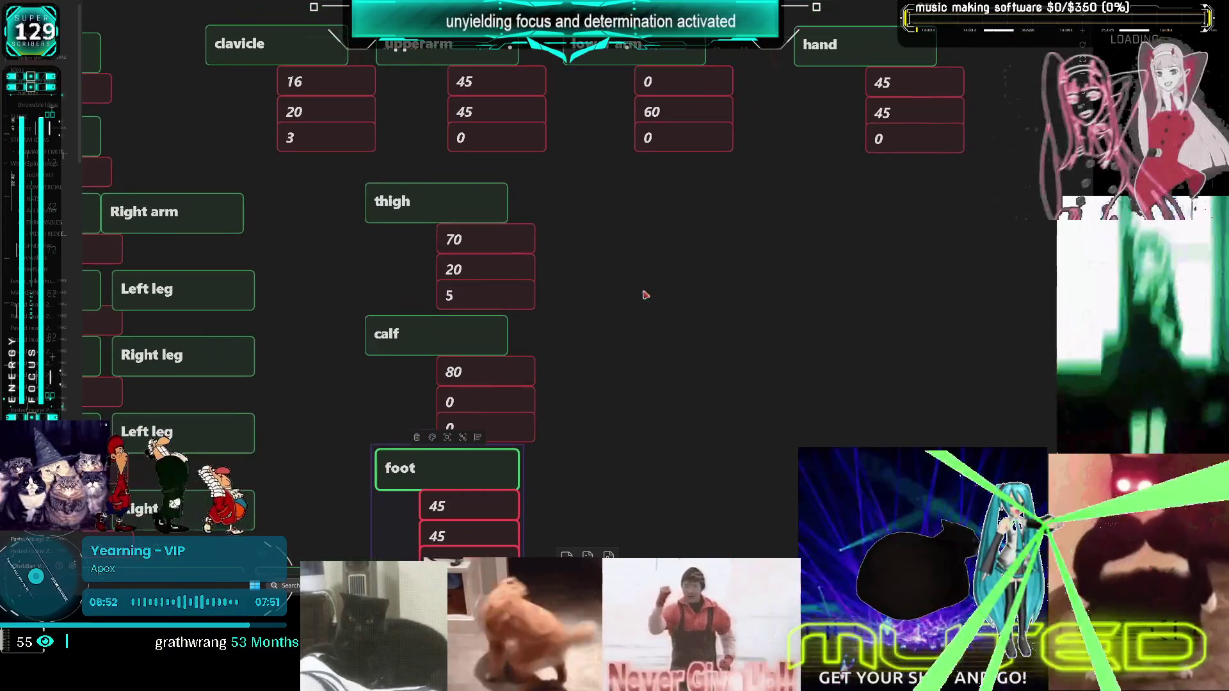
pyautogui.moveTo(565, 533); pyautogui.dragTo(365, 255)
pyautogui.moveTo(419, 209)
pyautogui.mouseDown()
pyautogui.moveTo(806, 211)
pyautogui.moveTo(788, 212)
pyautogui.mouseUp()
pyautogui.scroll(-2, 484, 515)
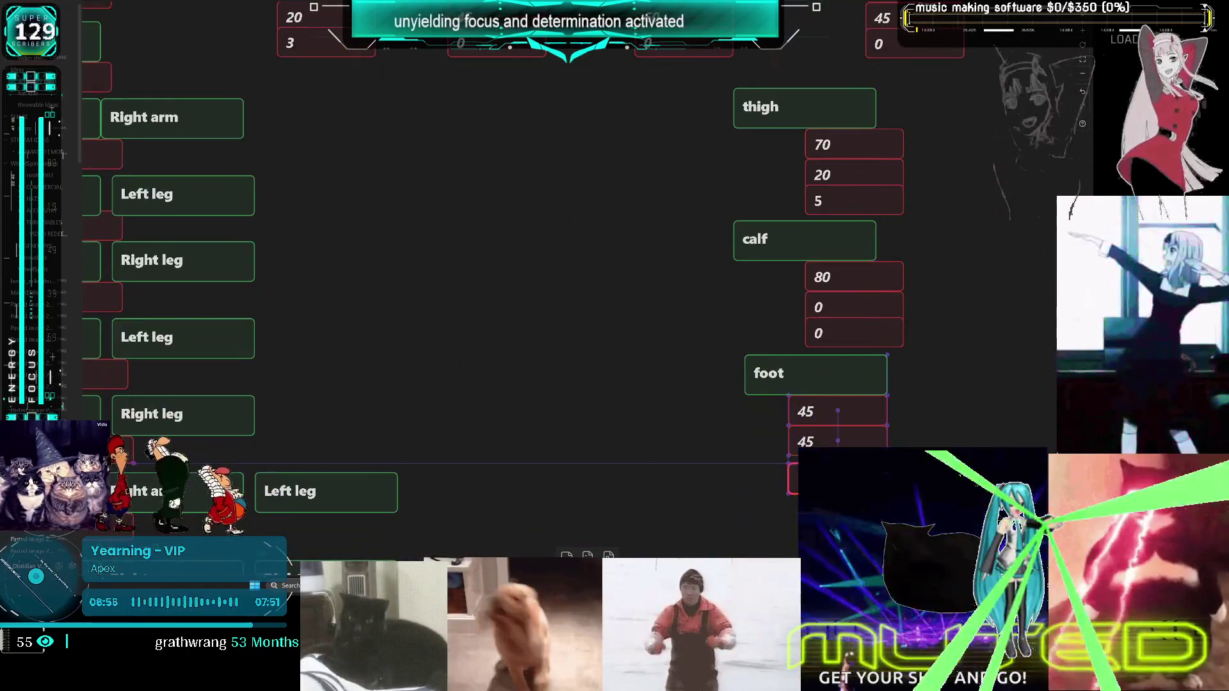
pyautogui.scroll(4, 747, 400)
pyautogui.hscroll(-1, 652, 305)
# Stack upperarm, lower arm and hand groups into an arm column and shift the leg column left
pyautogui.moveTo(514, 144)
pyautogui.mouseDown()
pyautogui.moveTo(514, 247)
pyautogui.moveTo(416, 275)
pyautogui.mouseUp()
pyautogui.moveTo(740, 306); pyautogui.dragTo(700, 205)
pyautogui.moveTo(684, 156)
pyautogui.mouseDown()
pyautogui.moveTo(589, 352)
pyautogui.moveTo(425, 402)
pyautogui.moveTo(426, 415)
pyautogui.mouseUp()
pyautogui.moveTo(930, 127)
pyautogui.mouseDown()
pyautogui.moveTo(797, 464)
pyautogui.moveTo(512, 318)
pyautogui.mouseUp()
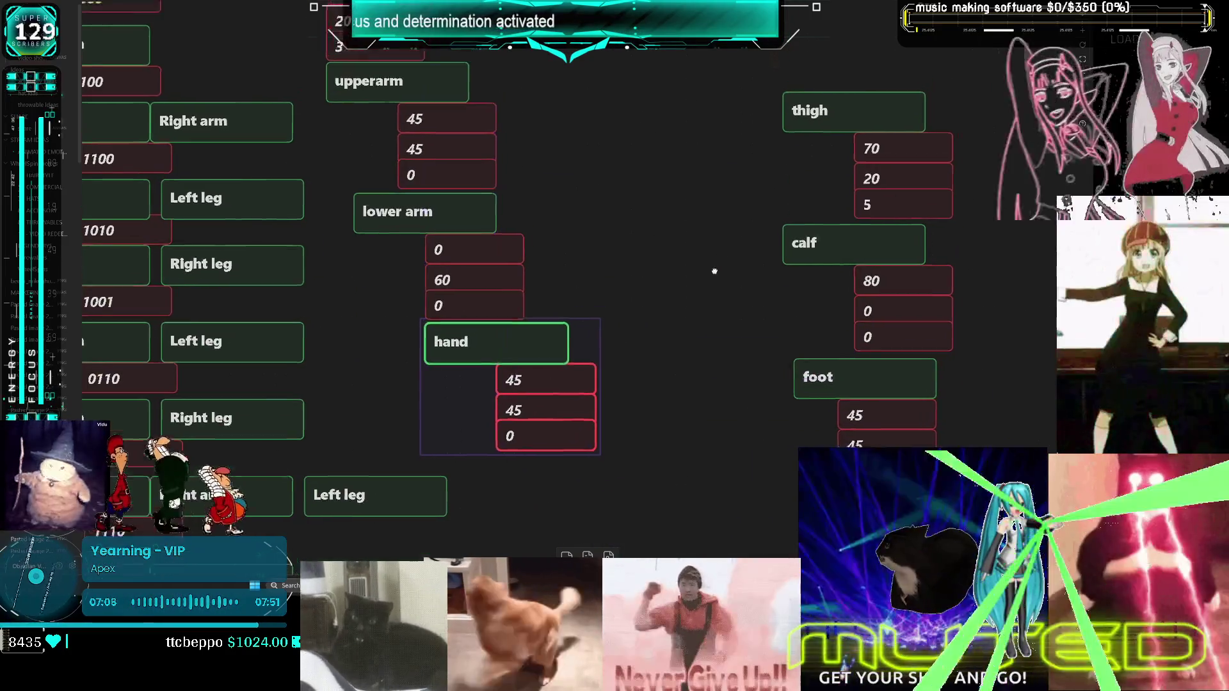
pyautogui.scroll(2, 719, 258)
pyautogui.scroll(-2, 725, 117)
pyautogui.moveTo(833, 225)
pyautogui.mouseDown()
pyautogui.moveTo(665, 162)
pyautogui.moveTo(646, 181)
pyautogui.mouseUp()
# Move the arm groups up and right and place the lower arm's 0 and 60 values beneath it
pyautogui.scroll(1, 619, 194)
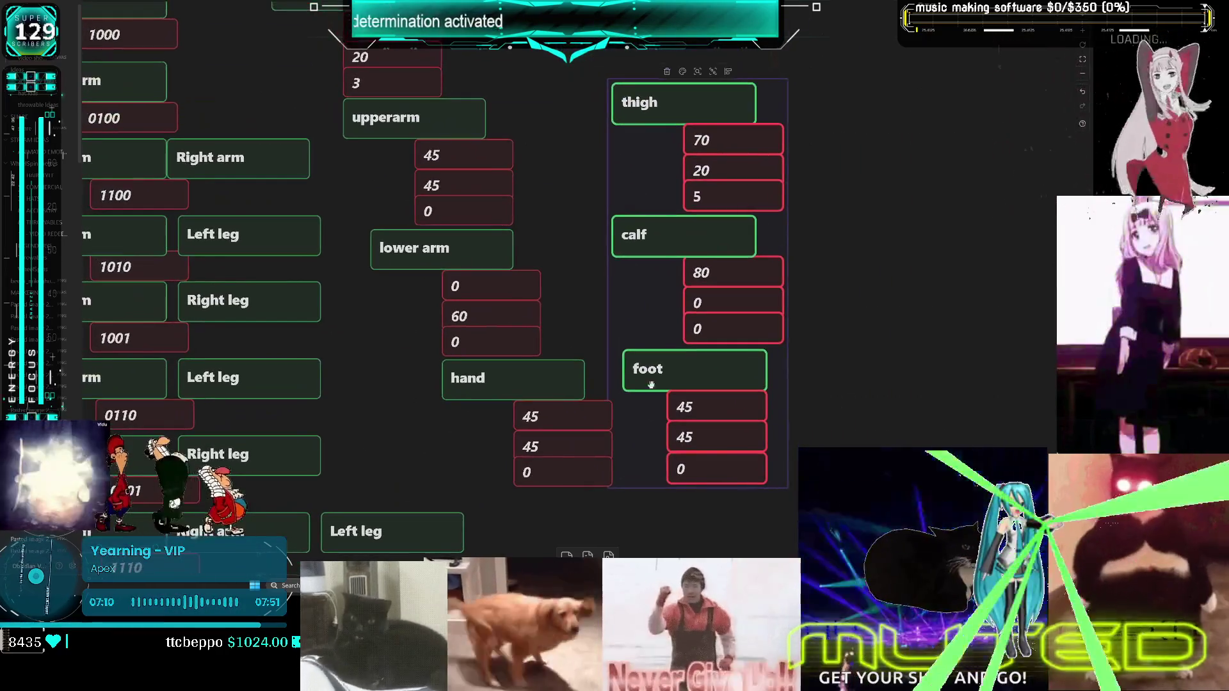
pyautogui.keyDown('shift'); pyautogui.click(512, 377); pyautogui.keyUp('shift')
pyautogui.keyDown('shift'); pyautogui.click(404, 263); pyautogui.keyUp('shift')
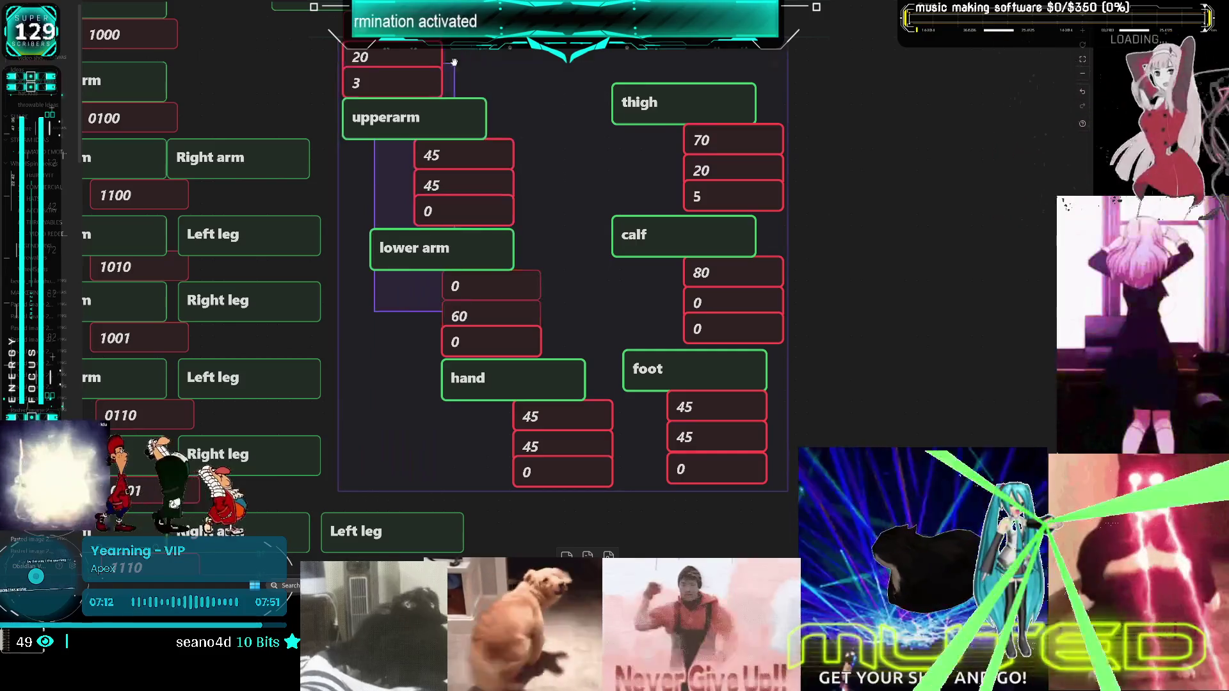
pyautogui.scroll(5, 526, 164)
pyautogui.moveTo(584, 185); pyautogui.dragTo(729, 148)
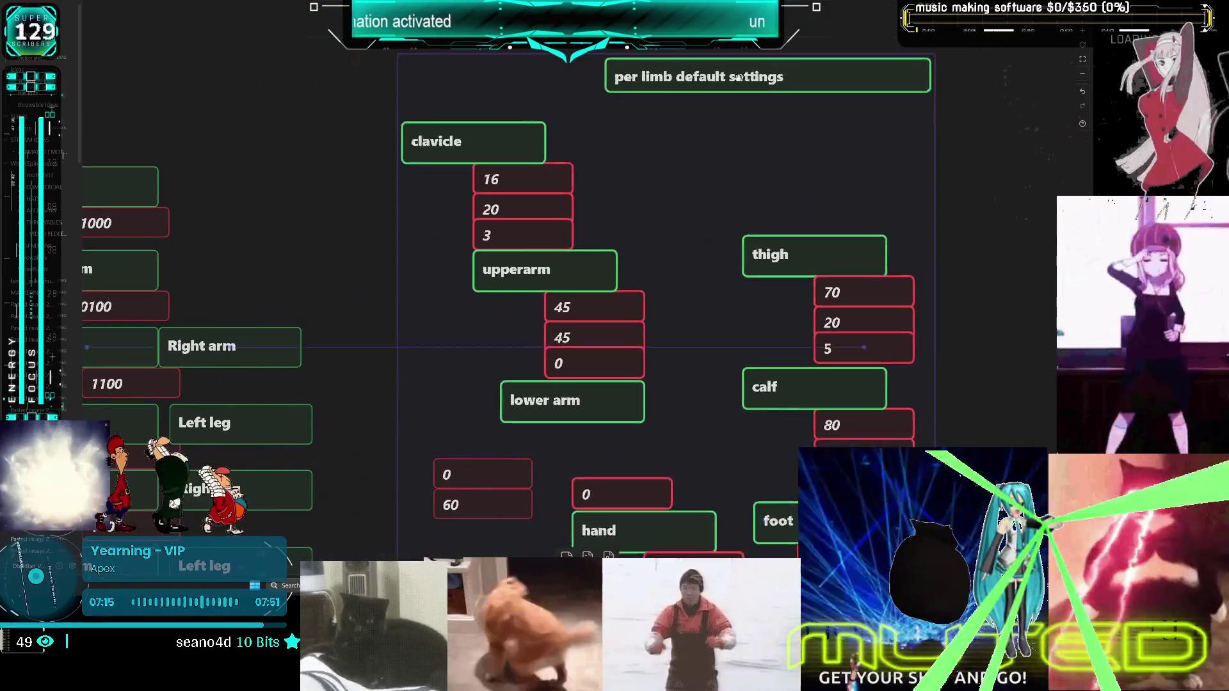
pyautogui.scroll(-2, 729, 148)
pyautogui.moveTo(344, 495); pyautogui.dragTo(416, 435)
pyautogui.moveTo(441, 431)
pyautogui.mouseDown()
pyautogui.moveTo(582, 402)
pyautogui.moveTo(578, 392)
pyautogui.mouseUp()
pyautogui.press('Escape')
# Nudge the whole thigh, calf and foot column down slightly
pyautogui.scroll(-2, 564, 371)
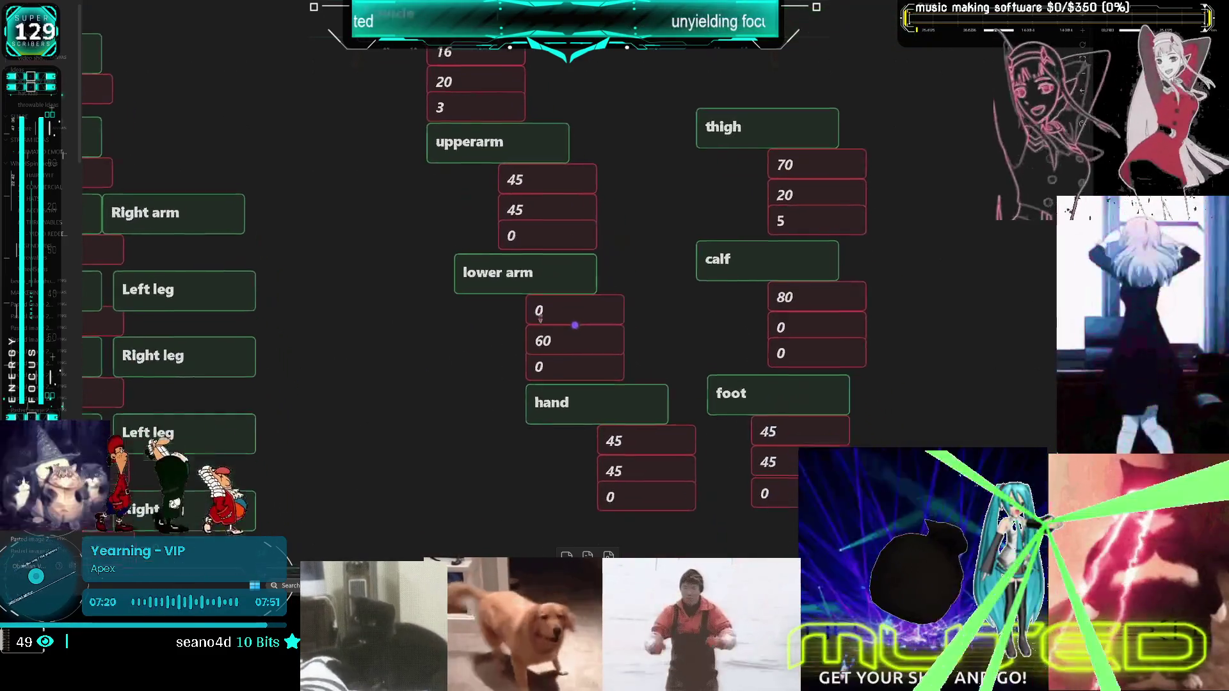
pyautogui.scroll(2, 537, 343)
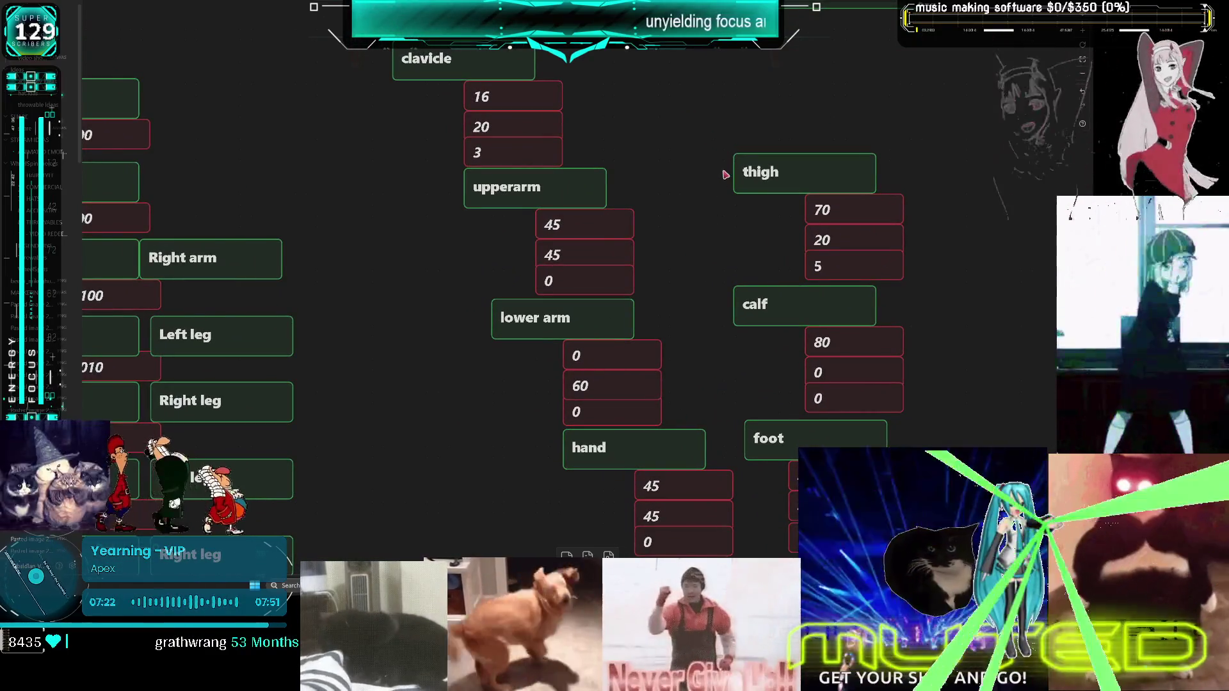
pyautogui.moveTo(808, 100); pyautogui.dragTo(851, 461)
pyautogui.scroll(-2, 820, 117)
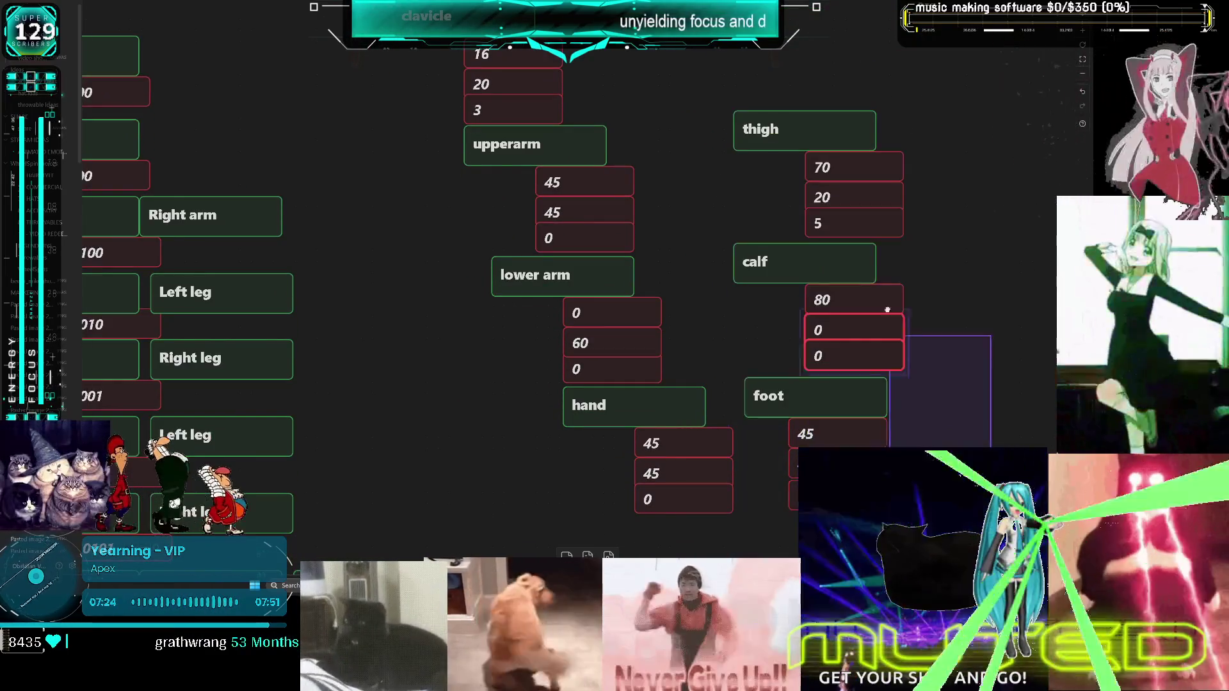
pyautogui.scroll(1, 820, 117)
pyautogui.moveTo(802, 425); pyautogui.dragTo(802, 432)
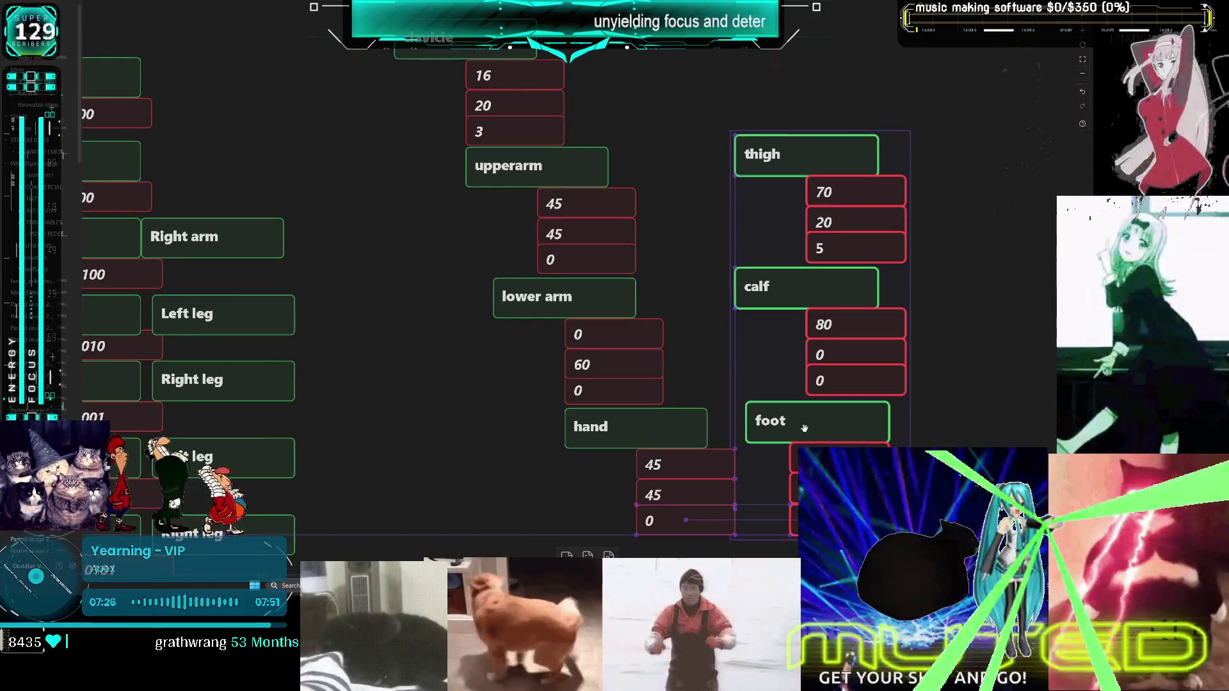
pyautogui.click(983, 368)
# Align the calf and thigh columns individually, then clear the selection
pyautogui.scroll(1, 984, 368)
pyautogui.moveTo(957, 423)
pyautogui.mouseDown()
pyautogui.moveTo(796, 343)
pyautogui.moveTo(722, 286)
pyautogui.mouseUp()
pyautogui.moveTo(823, 332); pyautogui.dragTo(825, 335)
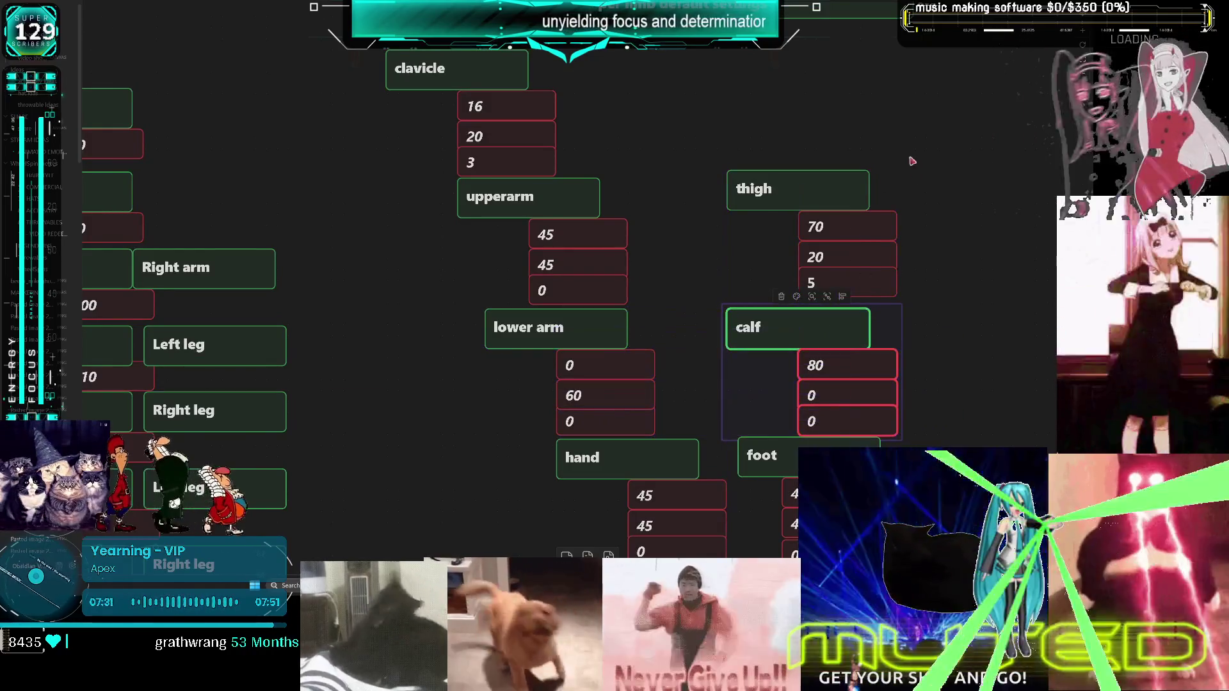
pyautogui.moveTo(911, 165); pyautogui.dragTo(724, 301)
pyautogui.moveTo(816, 187); pyautogui.dragTo(816, 194)
pyautogui.click(873, 133)
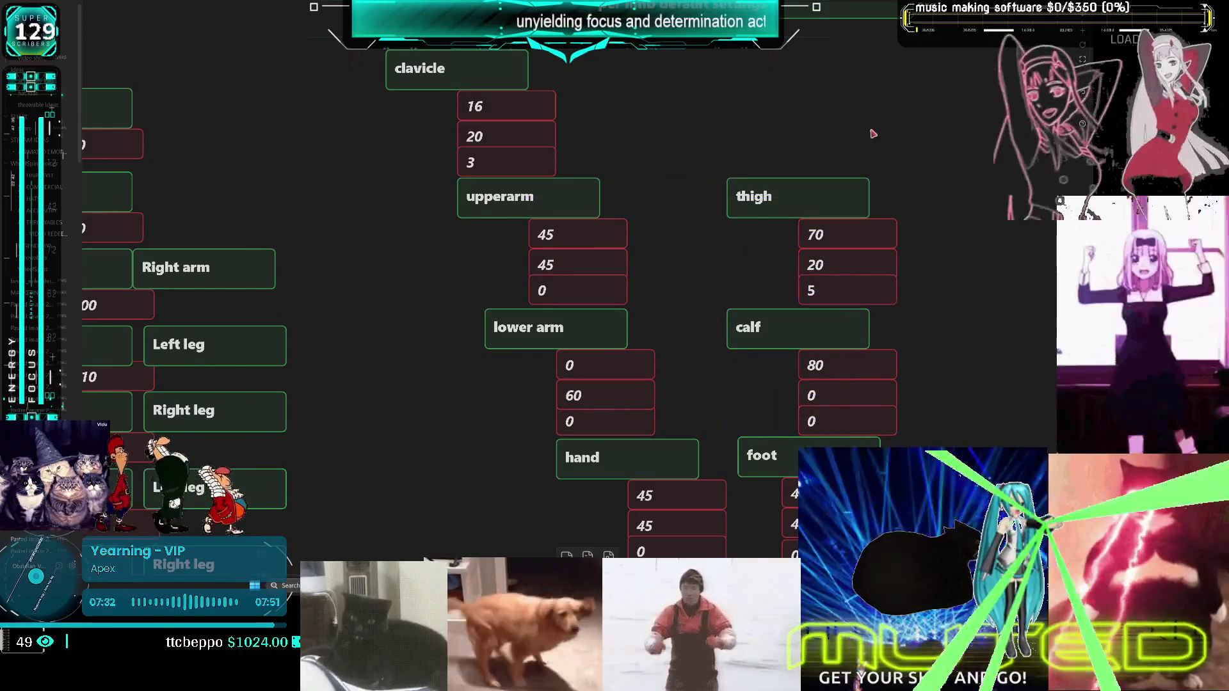
pyautogui.rightClick(676, 125)
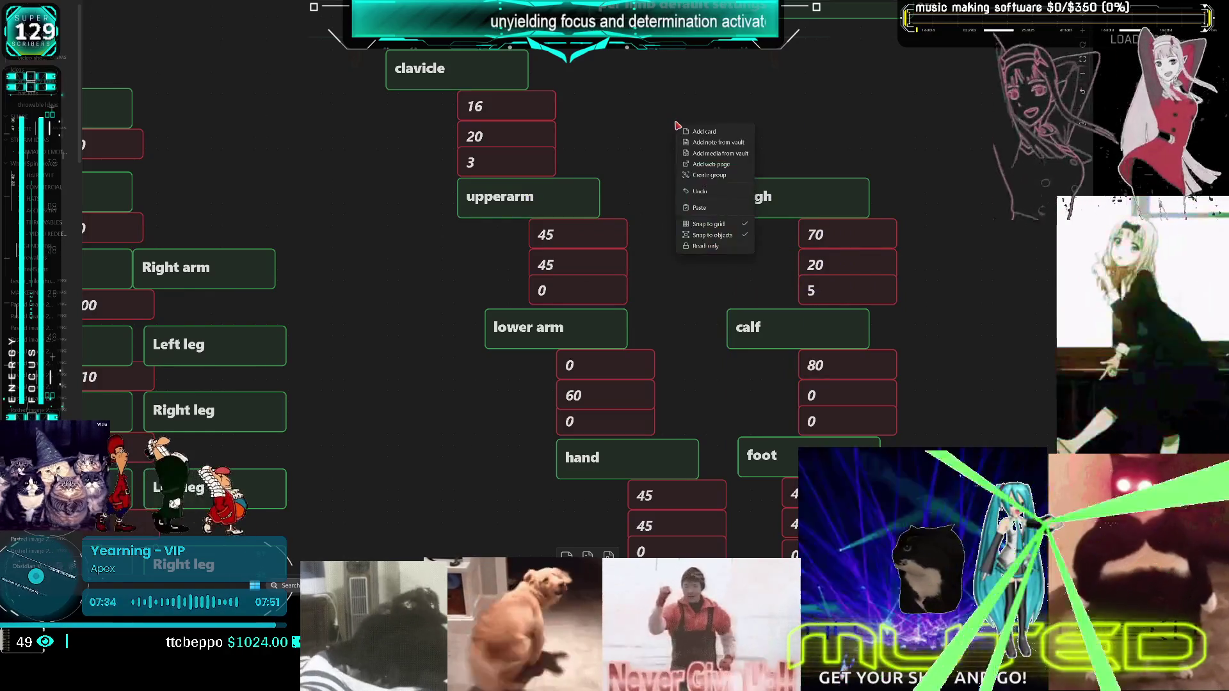
# Shift the clavicle and upperarm cards right and close up the upperarm's 45 and 0 values
pyautogui.click(660, 95)
pyautogui.rightClick(512, 85)
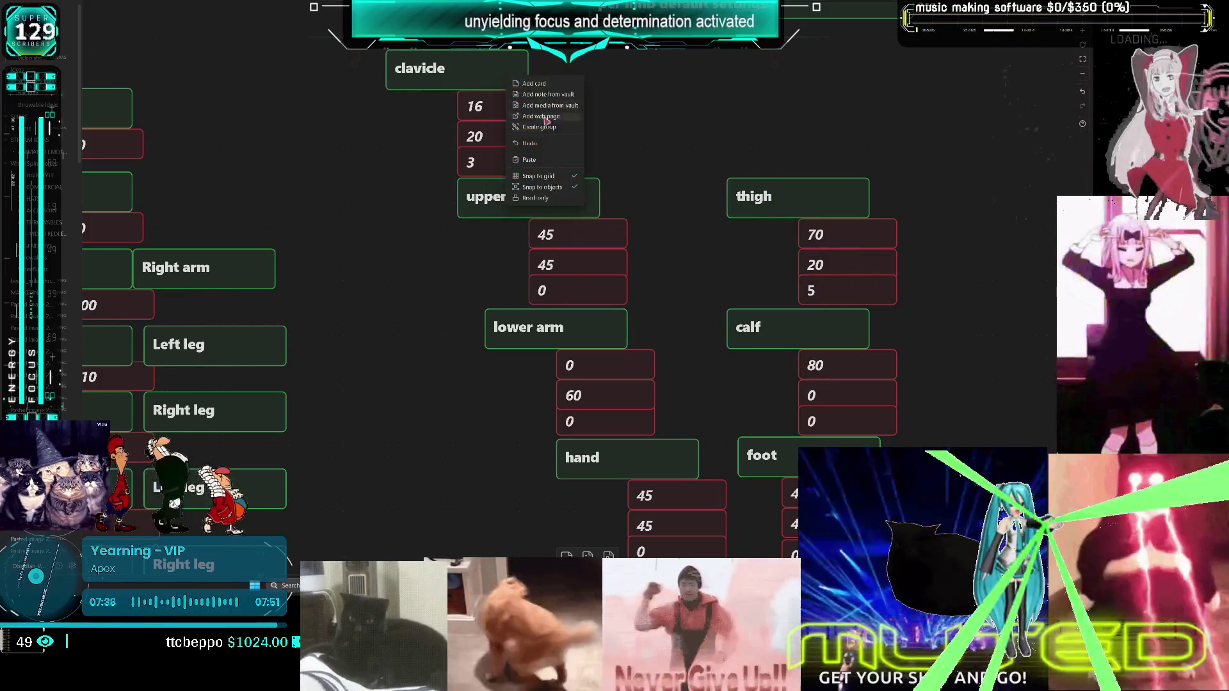
pyautogui.click(652, 162)
pyautogui.moveTo(518, 77); pyautogui.dragTo(563, 77)
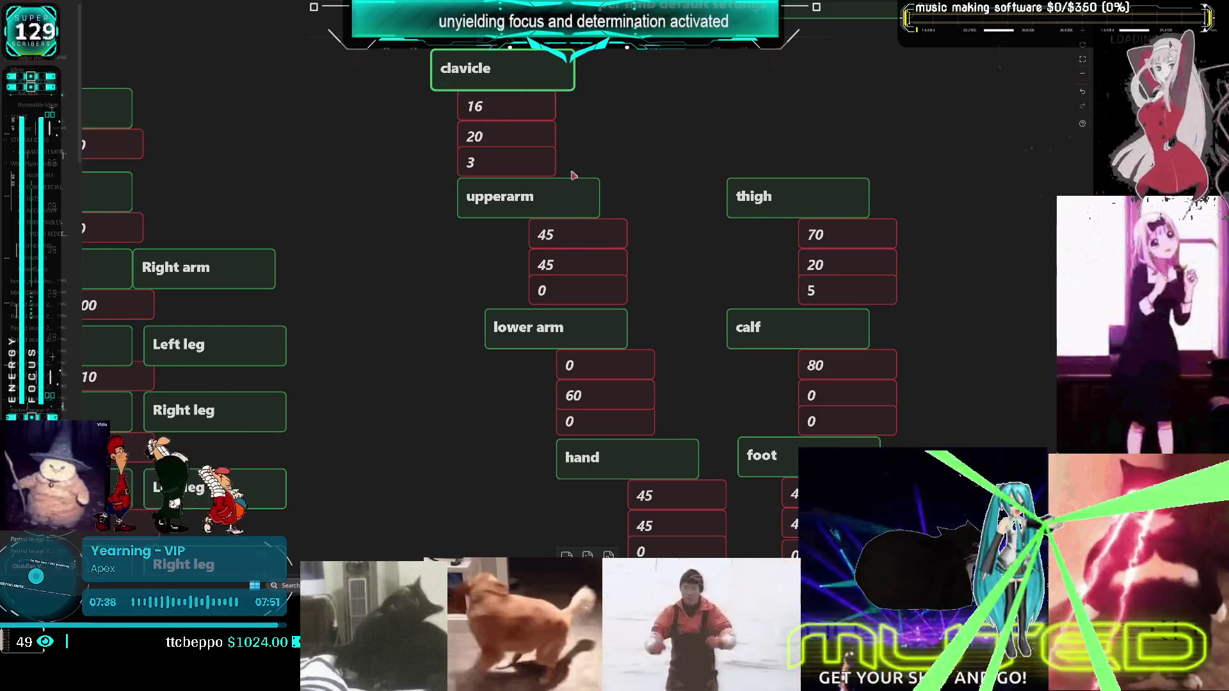
pyautogui.click(557, 201)
pyautogui.moveTo(557, 201); pyautogui.dragTo(603, 210)
pyautogui.moveTo(576, 267); pyautogui.dragTo(572, 277)
pyautogui.click(466, 280)
# Move the thigh and calf cards right and nudge the thigh's 20 and 5 values up
pyautogui.moveTo(840, 200); pyautogui.dragTo(866, 206)
pyautogui.moveTo(855, 255); pyautogui.dragTo(850, 285)
pyautogui.moveTo(757, 329); pyautogui.dragTo(807, 334)
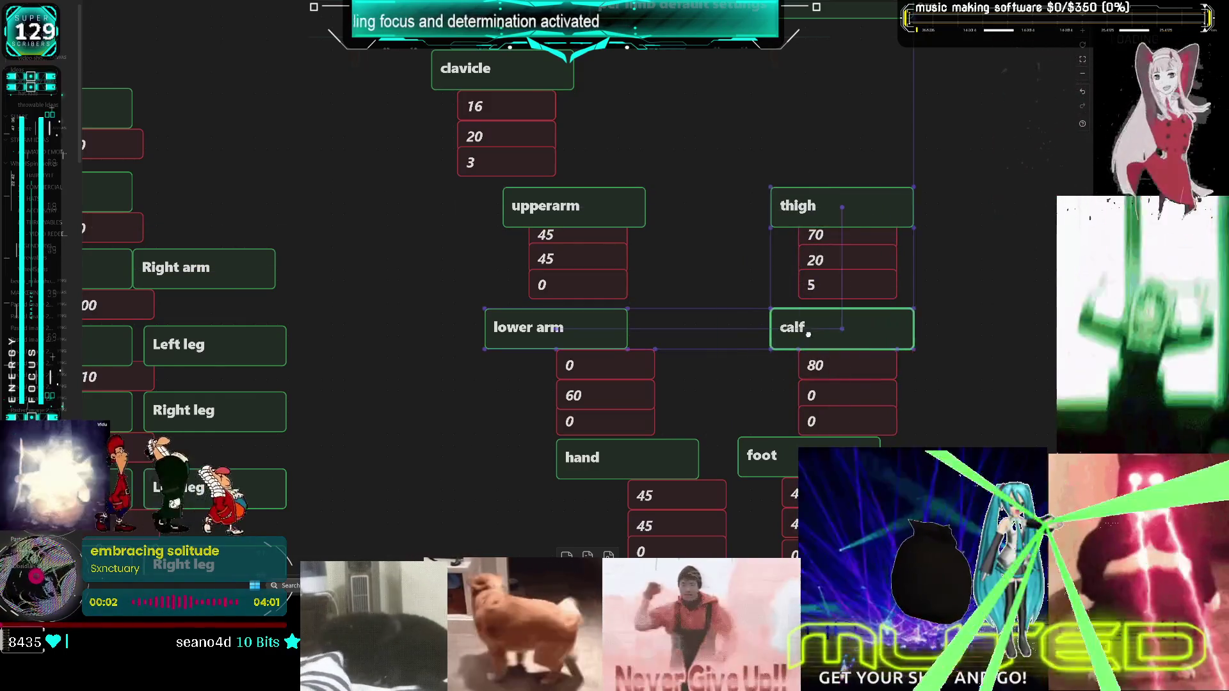
pyautogui.click(843, 362)
pyautogui.scroll(-2, 892, 324)
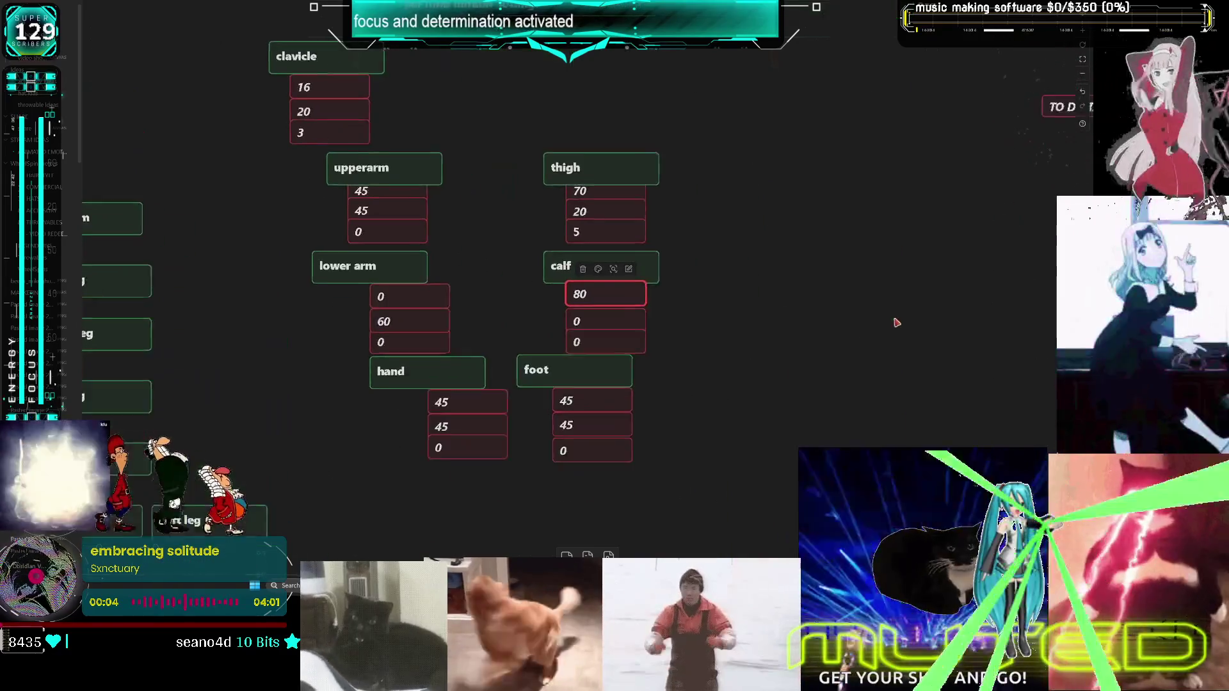
# Align the calf's middle 0 value and move the lower arm card down and right
pyautogui.click(625, 271)
pyautogui.moveTo(615, 314)
pyautogui.mouseDown()
pyautogui.moveTo(616, 303)
pyautogui.moveTo(601, 331)
pyautogui.mouseUp()
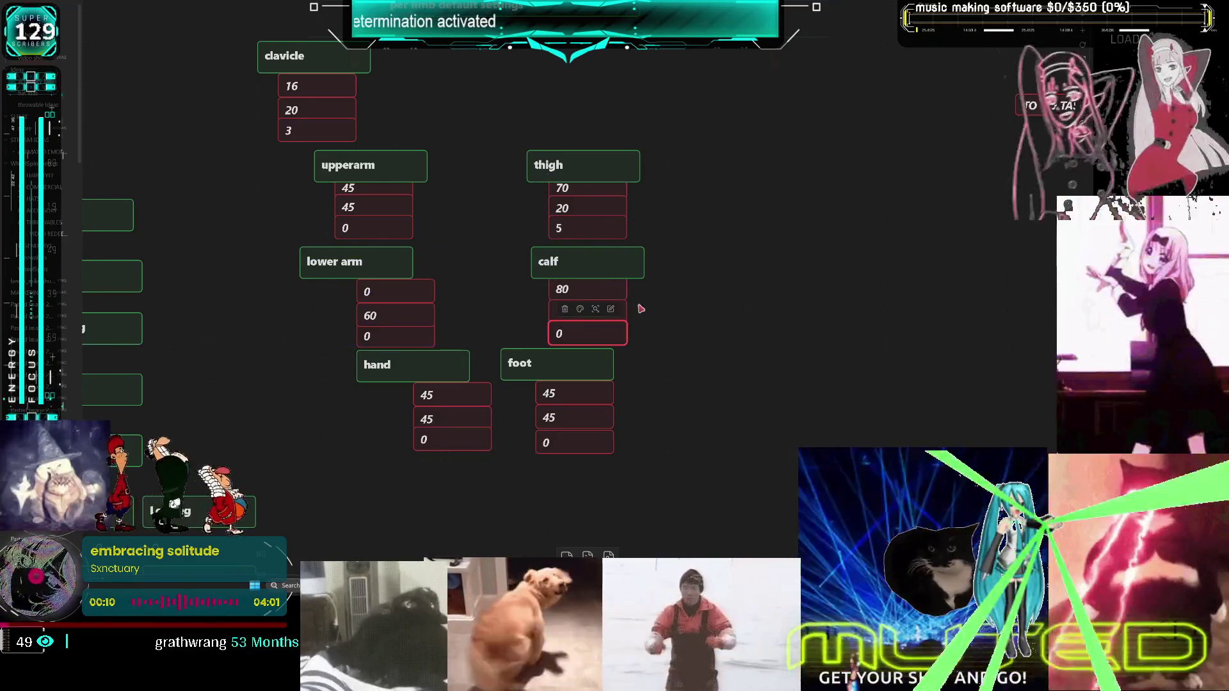
pyautogui.hscroll(-3, 653, 311)
pyautogui.moveTo(453, 257); pyautogui.dragTo(491, 266)
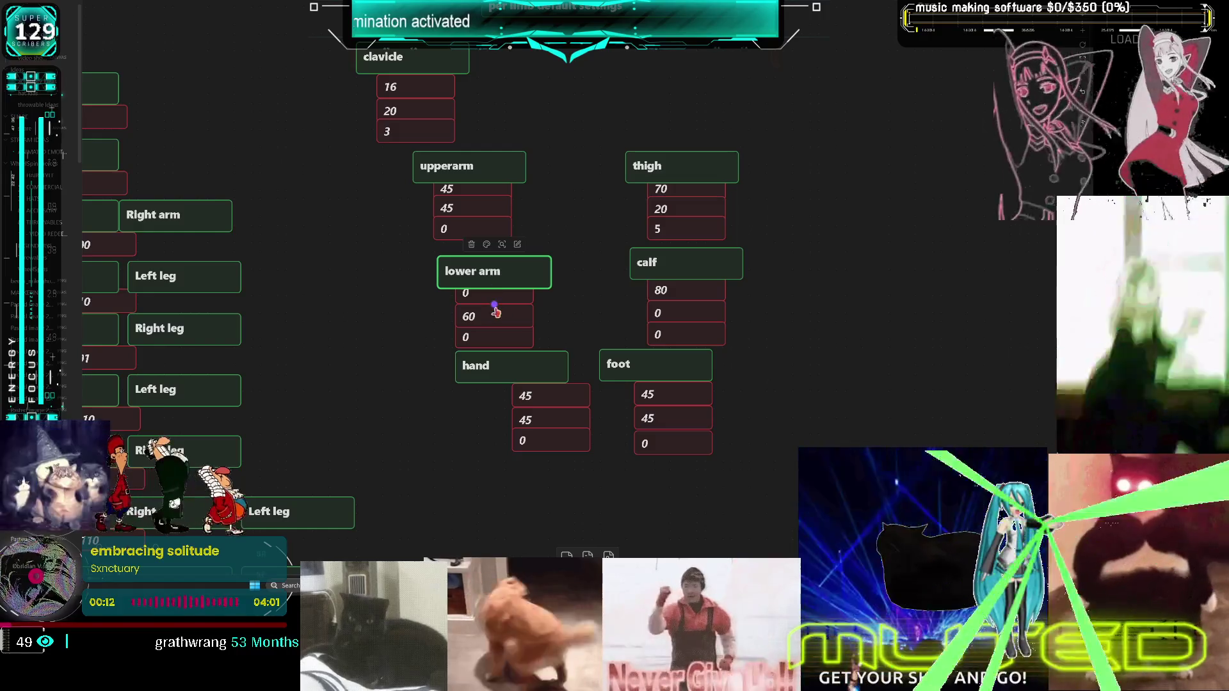
pyautogui.click(496, 312)
# Stack the hand's 45, 45 and 0 values under the hand card
pyautogui.hscroll(-1, 576, 288)
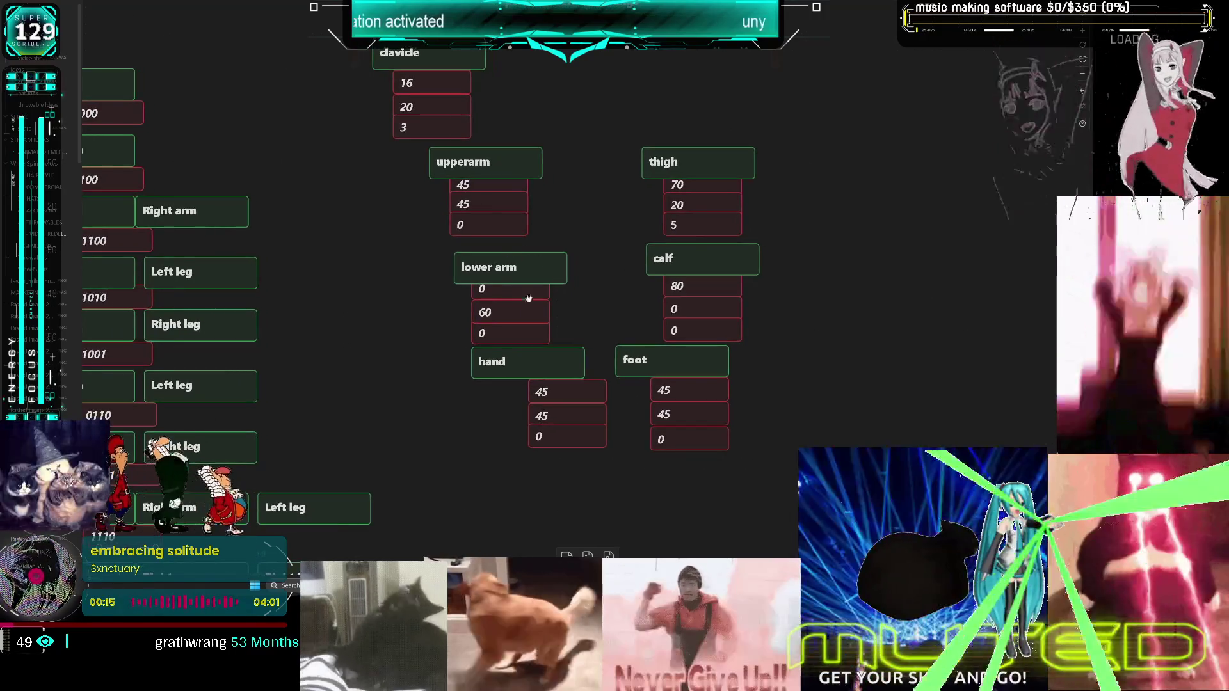
pyautogui.moveTo(529, 365)
pyautogui.mouseDown()
pyautogui.moveTo(512, 365)
pyautogui.moveTo(500, 387)
pyautogui.mouseUp()
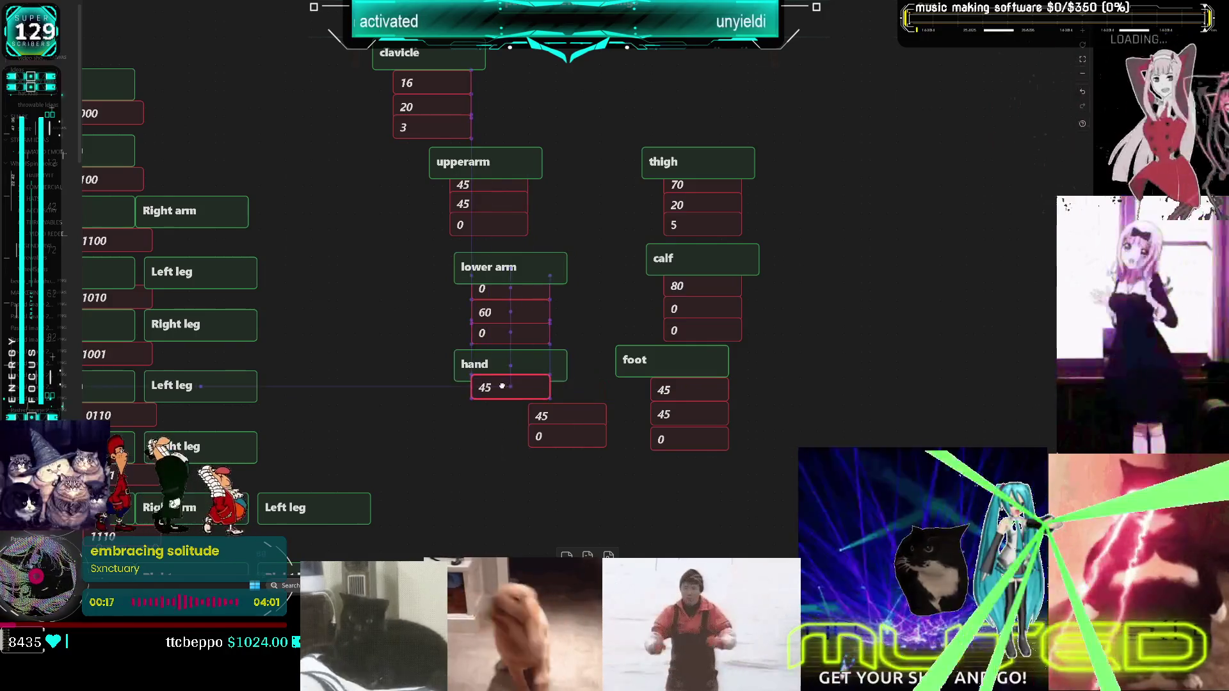
pyautogui.click(551, 363)
pyautogui.moveTo(570, 410)
pyautogui.mouseDown()
pyautogui.moveTo(517, 412)
pyautogui.moveTo(510, 431)
pyautogui.moveTo(533, 429)
pyautogui.mouseUp()
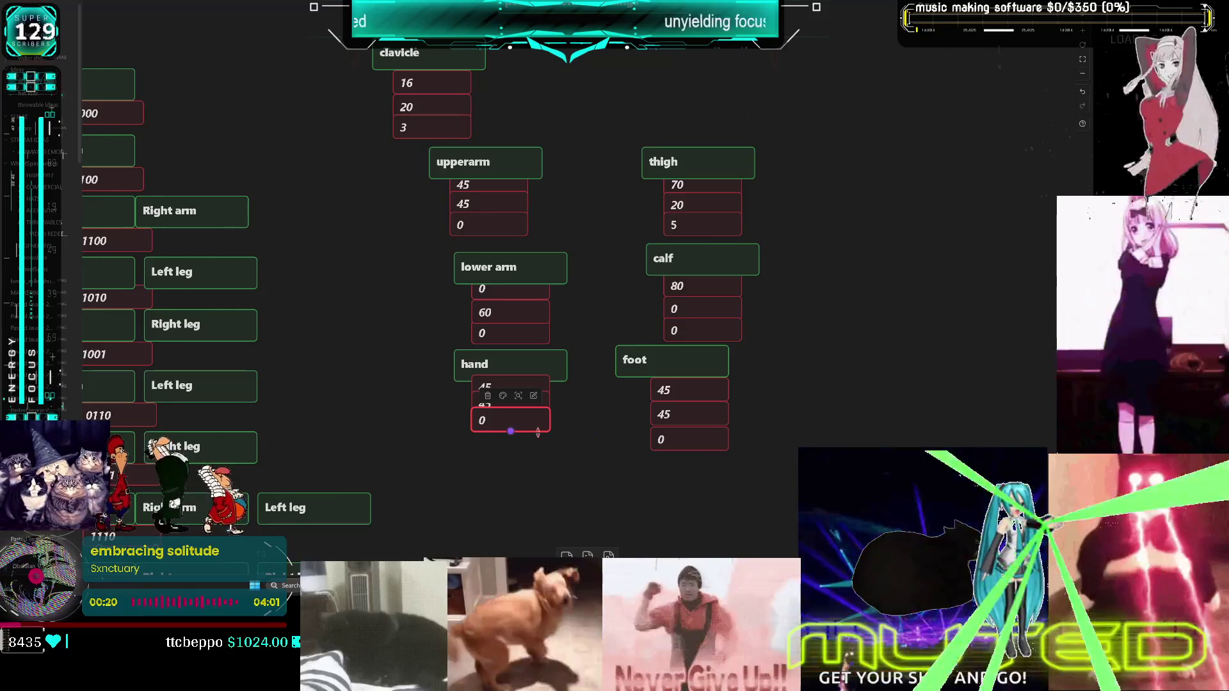
pyautogui.press('Right')
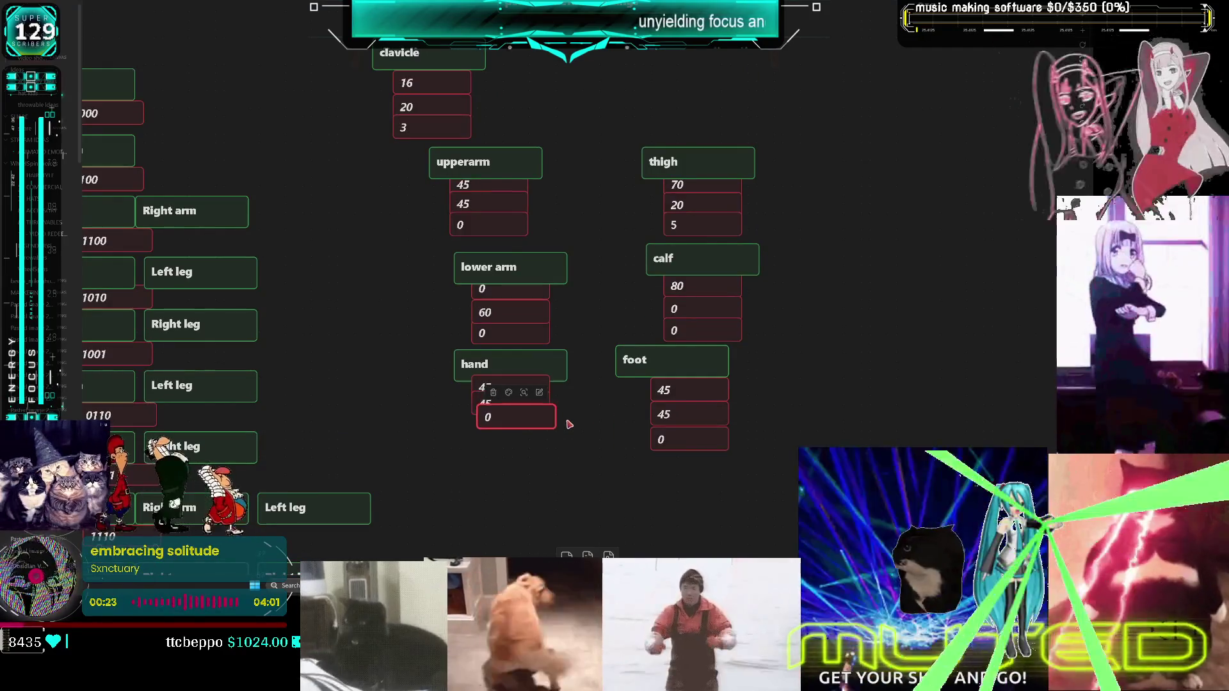
pyautogui.press('Up')
pyautogui.press('Left')
pyautogui.press('Down')
# Nudge the hand's lower two values down into alignment
pyautogui.scroll(1, 566, 443)
pyautogui.scroll(-1, 567, 445)
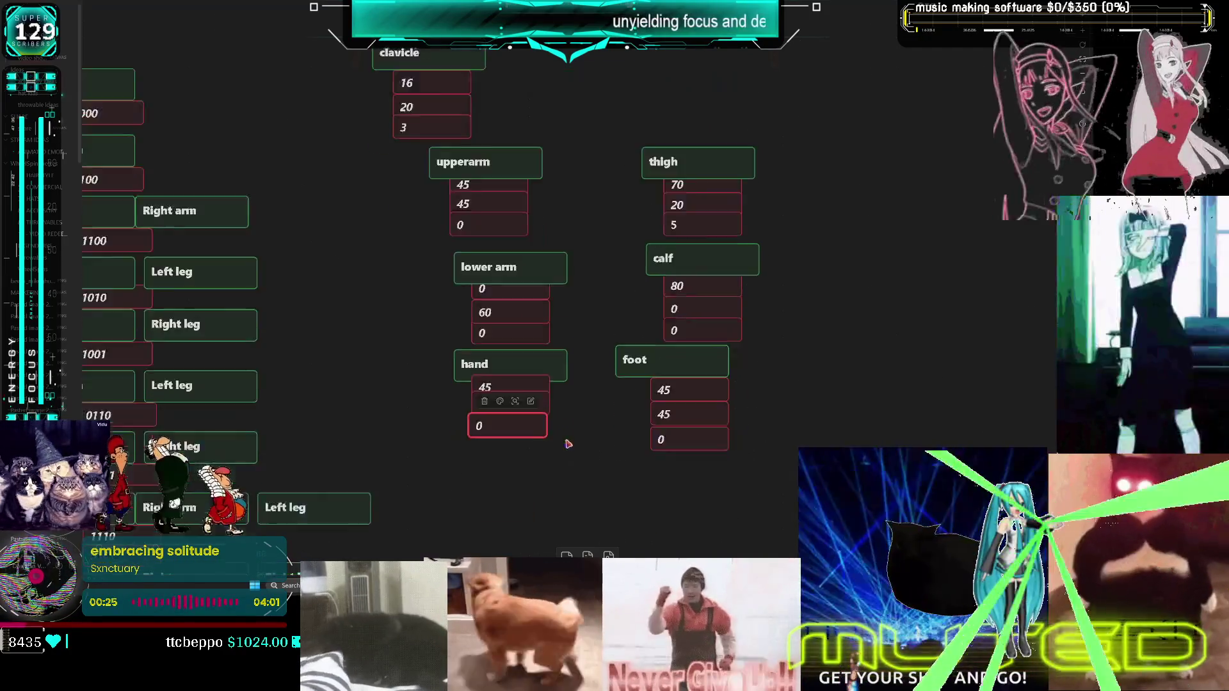
pyautogui.keyDown('ctrl'); pyautogui.scroll(2, 563, 442); pyautogui.keyUp('ctrl')
pyautogui.moveTo(555, 453); pyautogui.dragTo(410, 366)
pyautogui.press('Down')
pyautogui.click(602, 395)
# Shift the foot's three values (45/45/0) left under the foot card
pyautogui.moveTo(763, 459)
pyautogui.mouseDown()
pyautogui.moveTo(768, 365)
pyautogui.moveTo(754, 365)
pyautogui.mouseUp()
pyautogui.moveTo(782, 324); pyautogui.dragTo(777, 321)
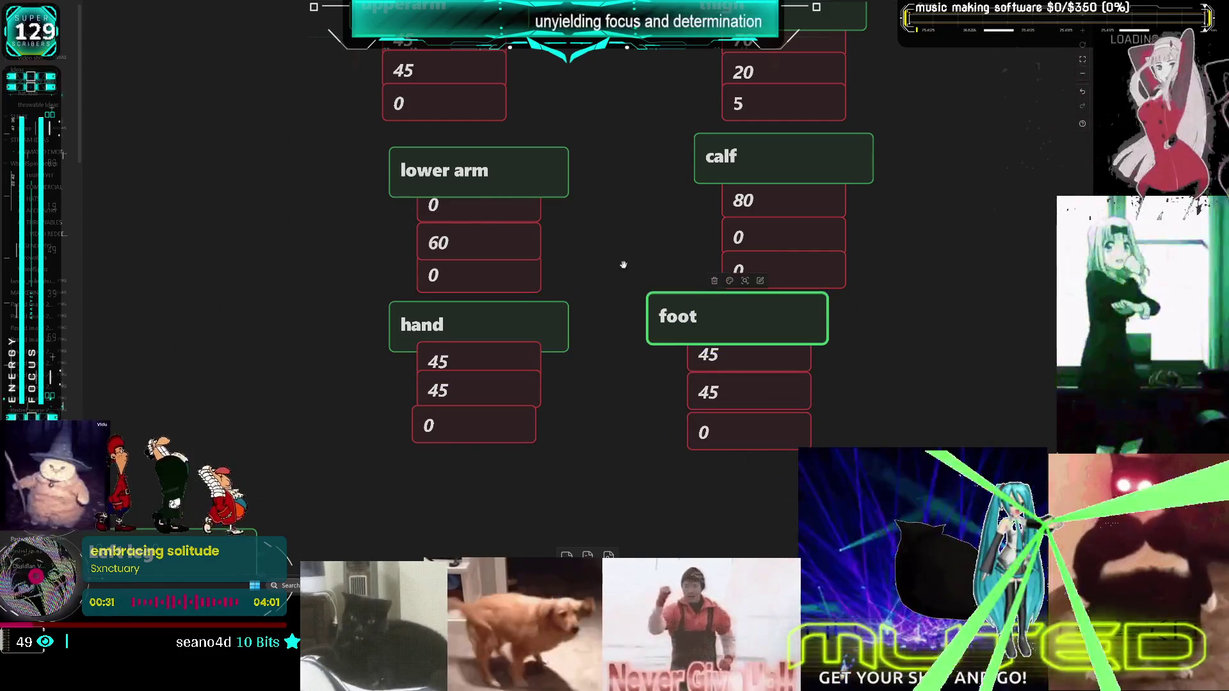
pyautogui.scroll(-3, 614, 237)
pyautogui.scroll(4, 849, 240)
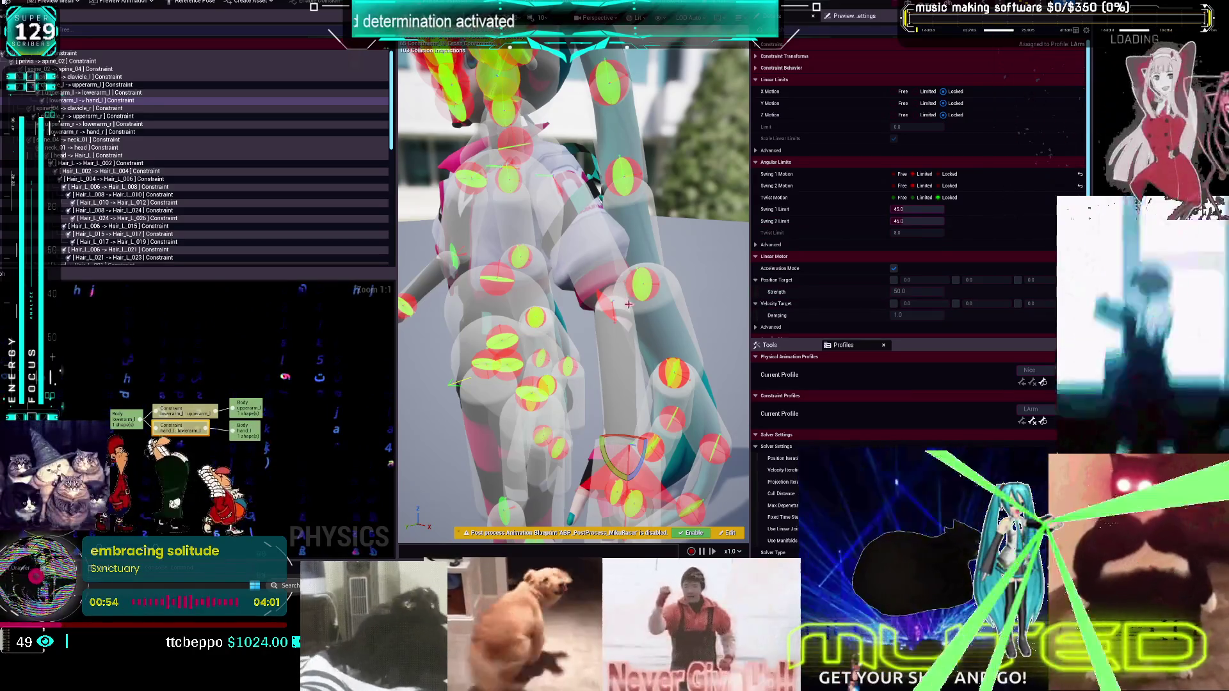
# Orbit the Physics Asset viewport to bring the character closer
pyautogui.moveTo(627, 269)
pyautogui.mouseDown()
pyautogui.moveTo(592, 243)
pyautogui.moveTo(448, 240)
pyautogui.mouseUp()
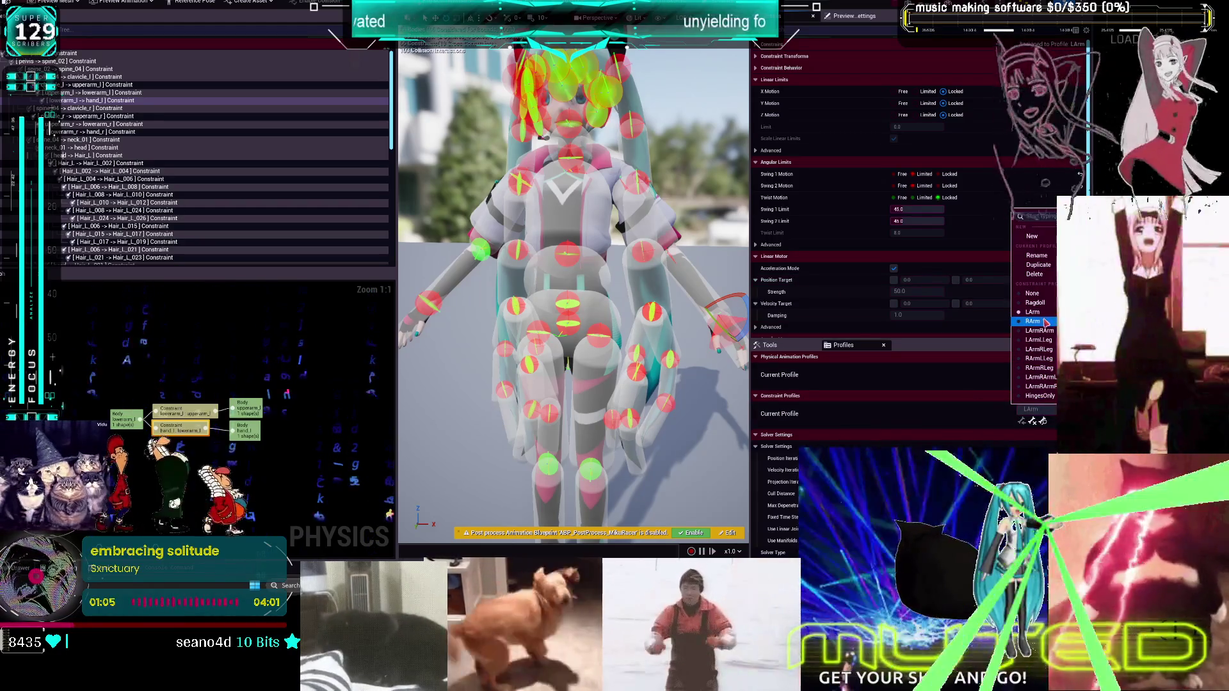
# Make RArm the current profile and limit spine_04→clavicle_r Swing 1 and Twist, editing Swing 2
pyautogui.click(1045, 322)
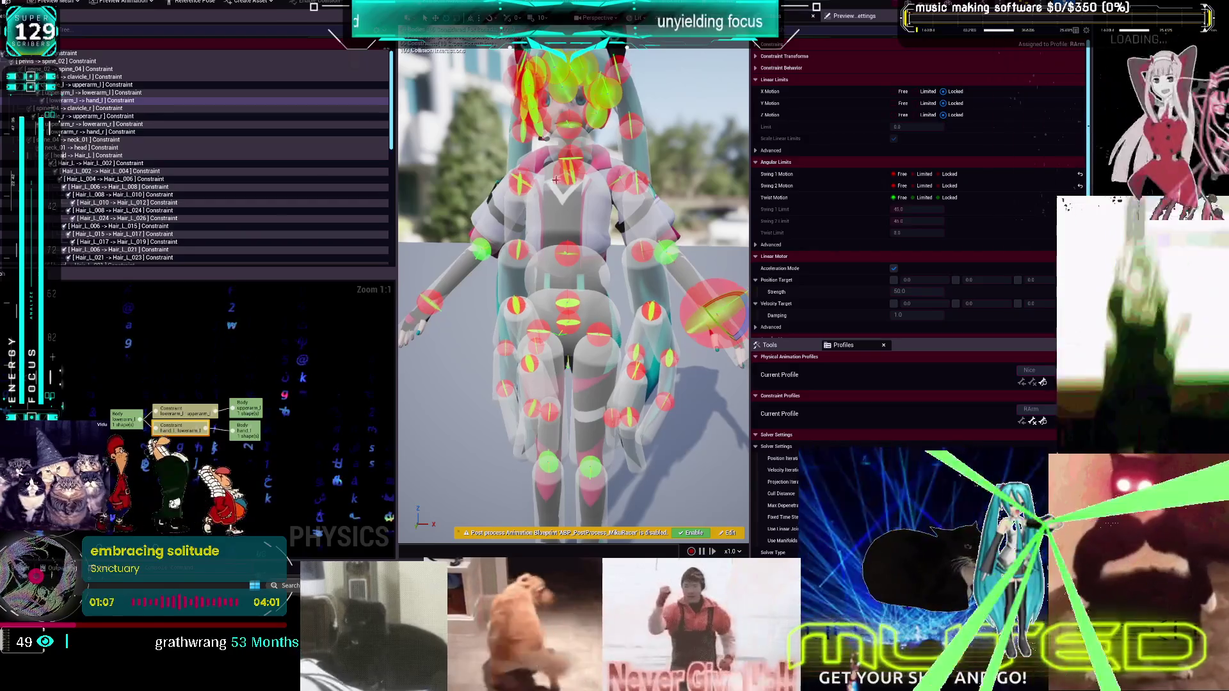
pyautogui.click(100, 109)
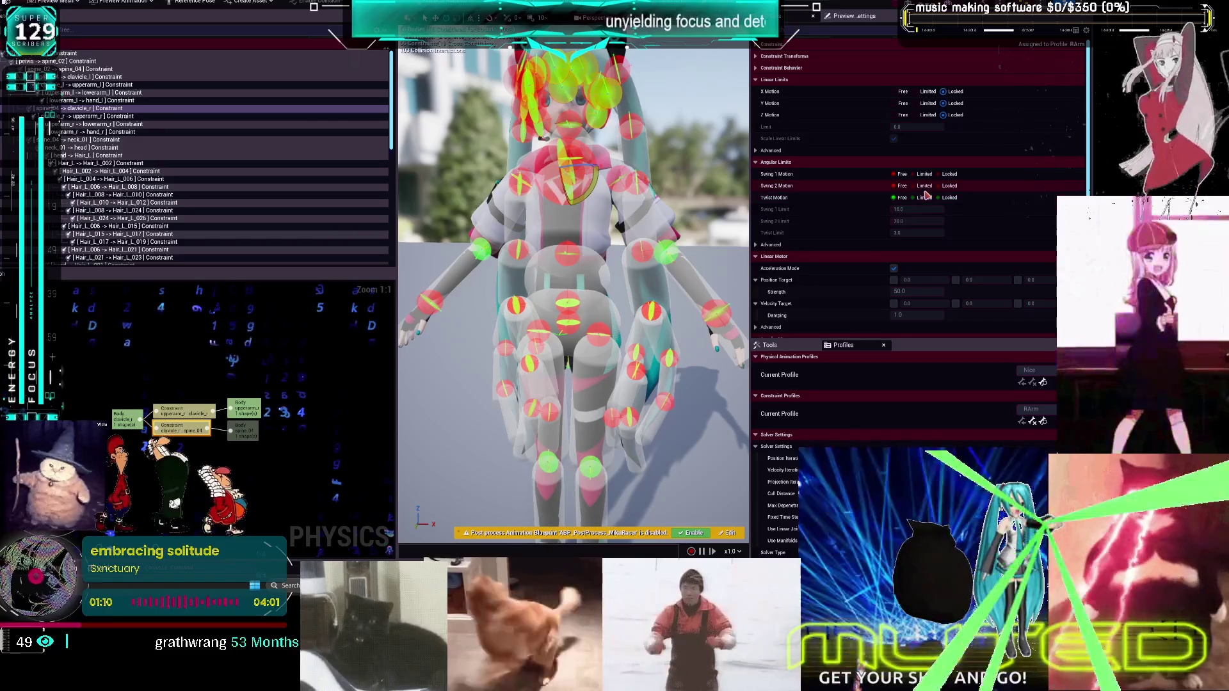
pyautogui.click(925, 174)
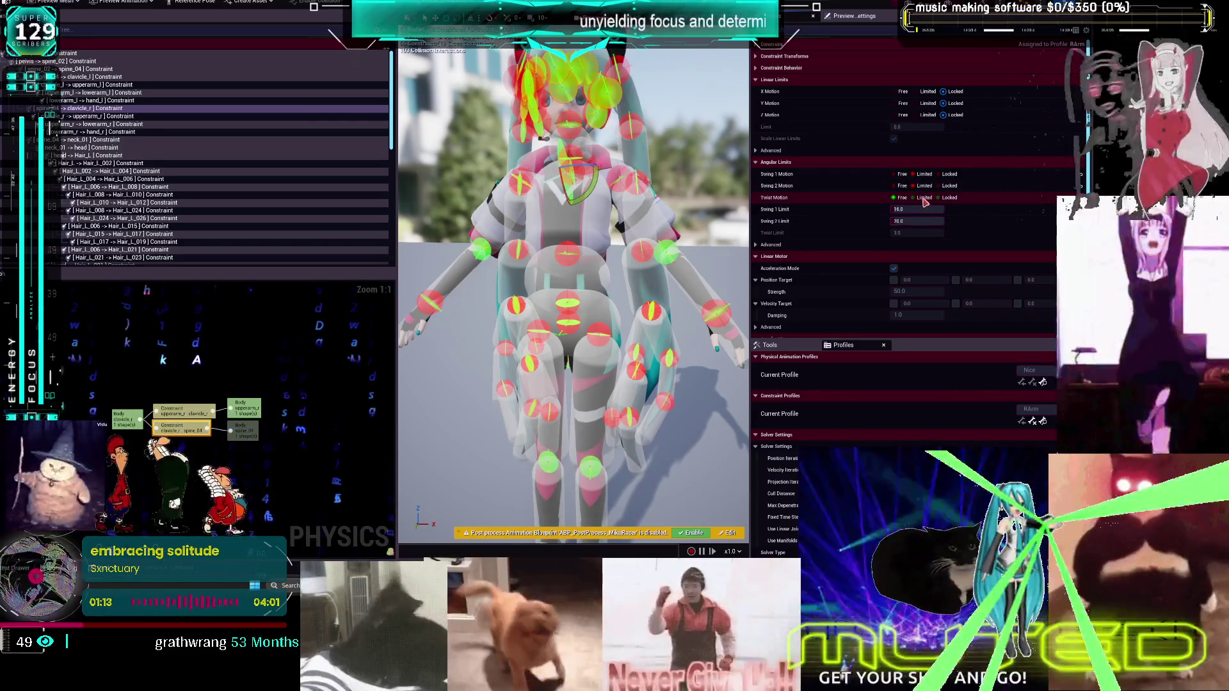
pyautogui.click(924, 197)
pyautogui.click(919, 221)
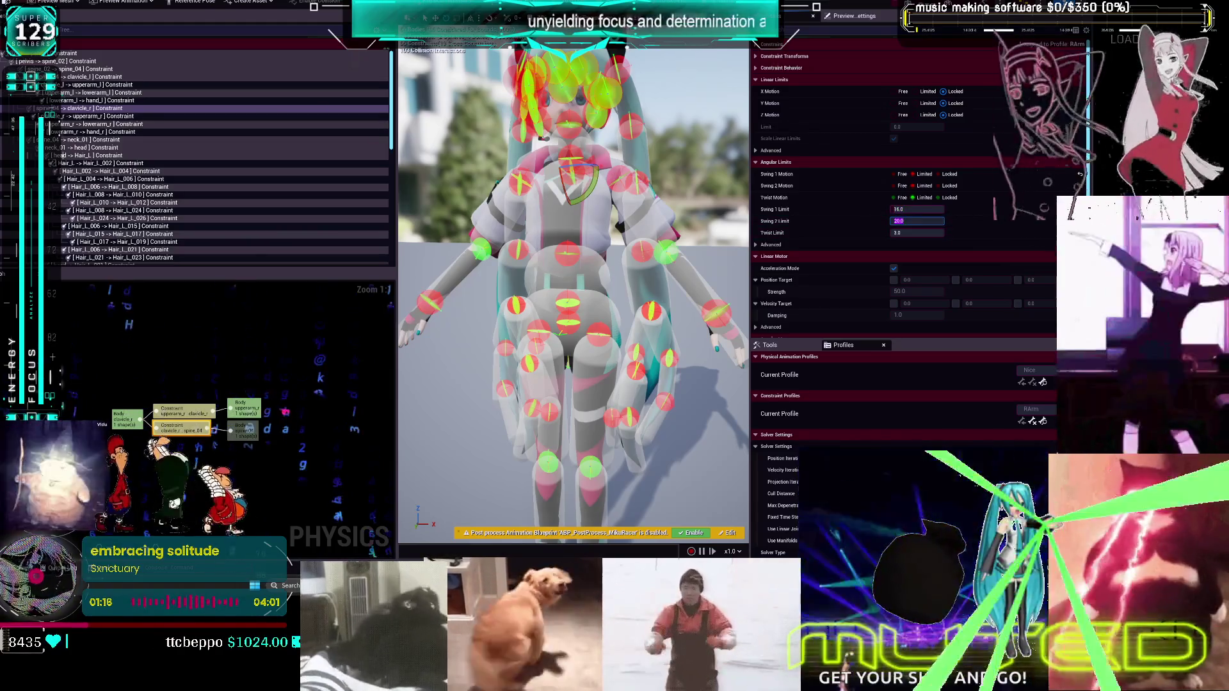
# Test-simulate the ragdoll from the clavicle_r body, then reselect the clavicle_r constraint
pyautogui.click(537, 155)
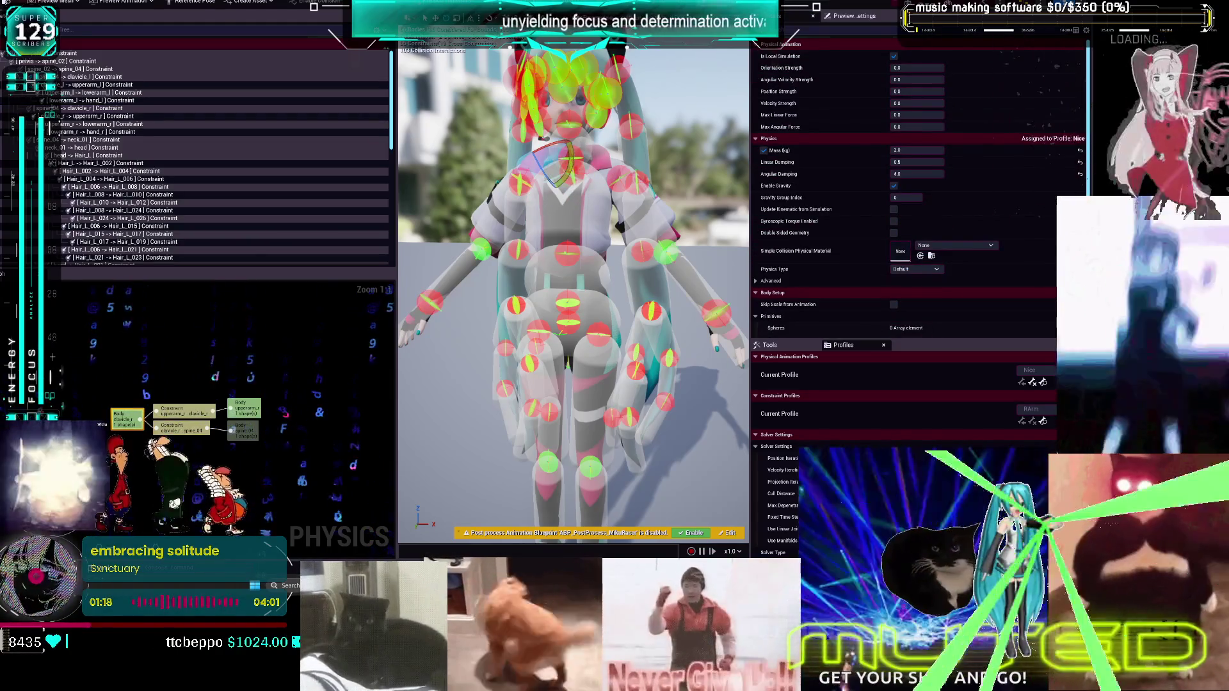
pyautogui.hotkey('alt', 's')
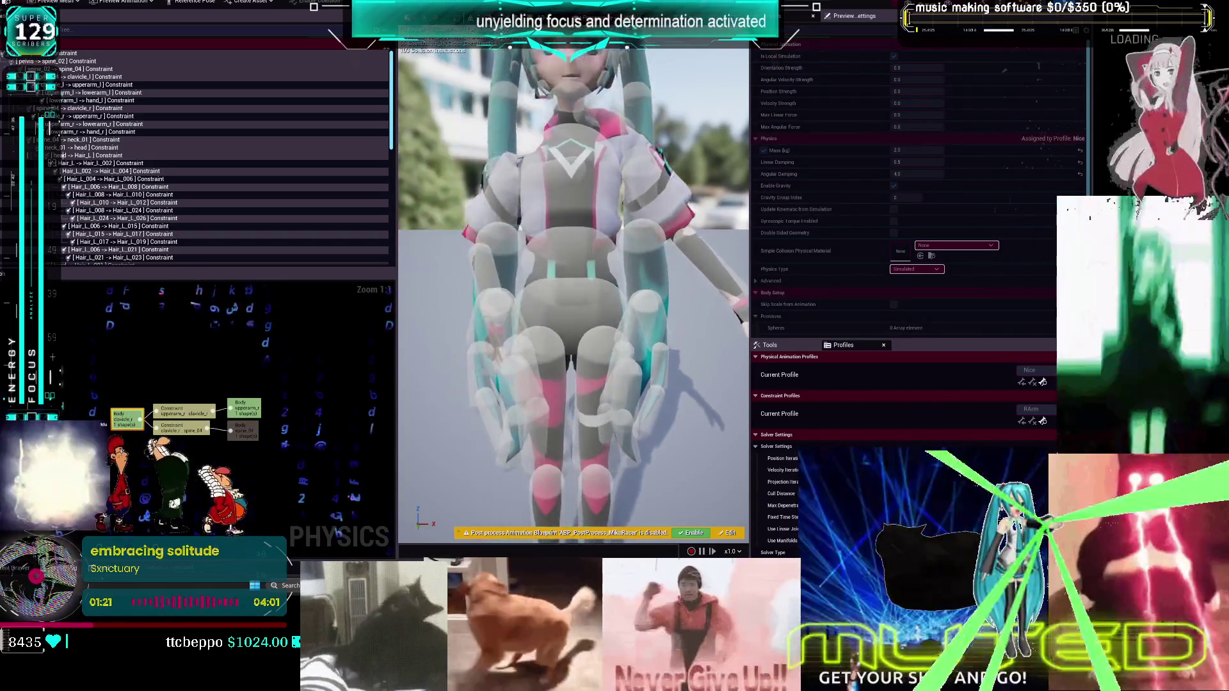
pyautogui.hotkey('alt', 's')
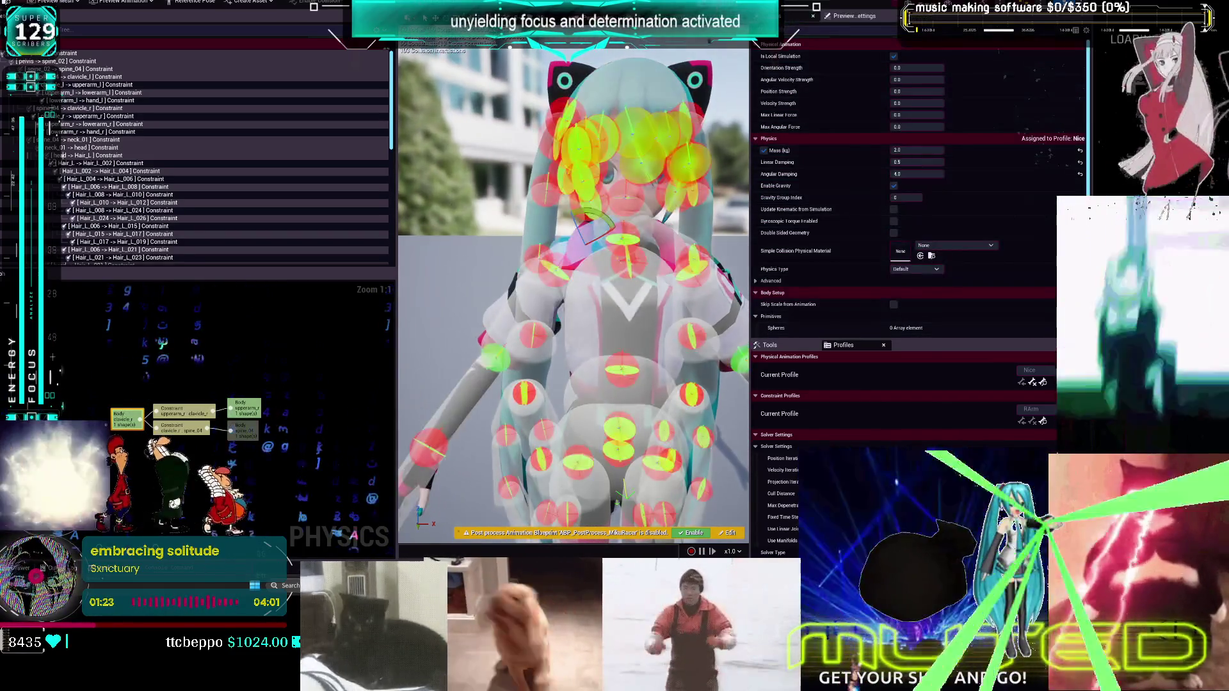
pyautogui.scroll(6, 573, 294)
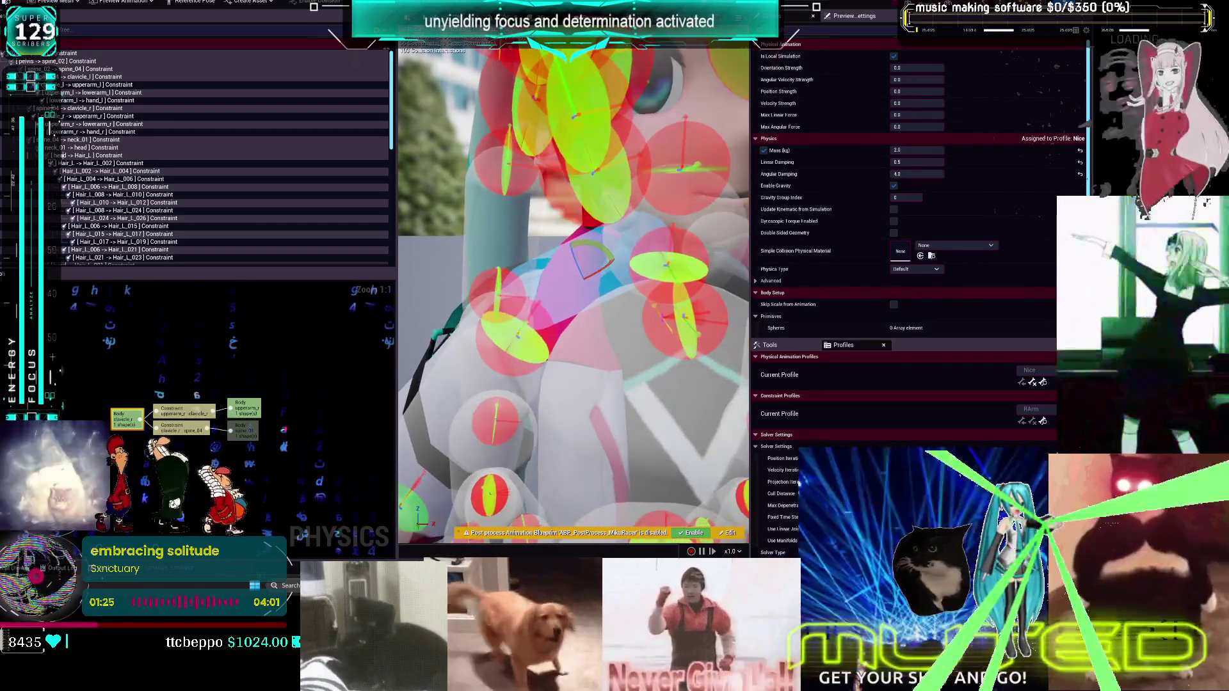
pyautogui.click(610, 251)
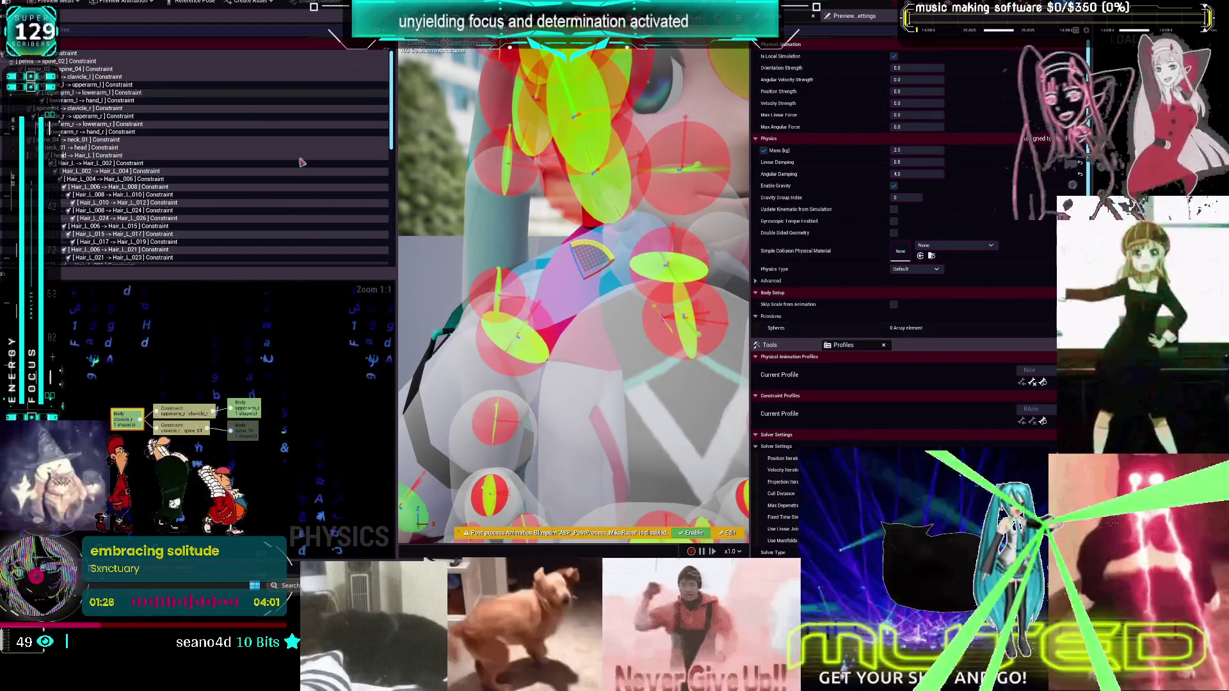
pyautogui.click(573, 289)
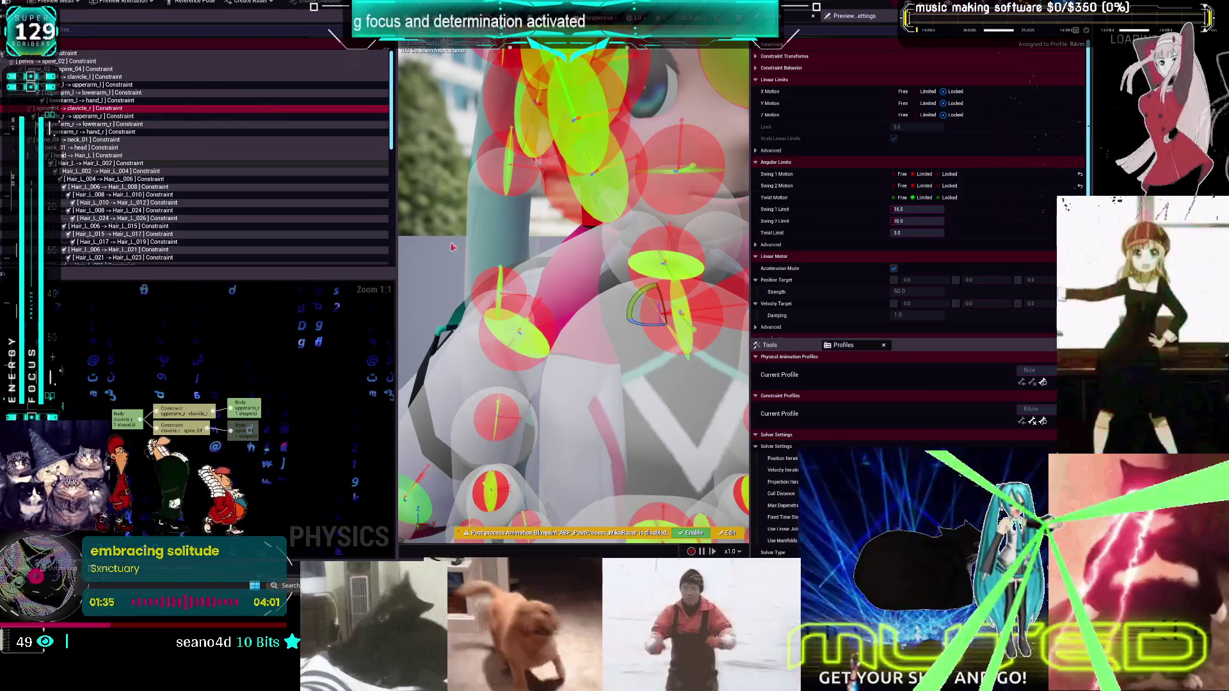
# Frame the clavicle_r area and rotate the spine_04→clavicle_r constraint's limit cone
pyautogui.press('f')
pyautogui.scroll(3, 573, 288)
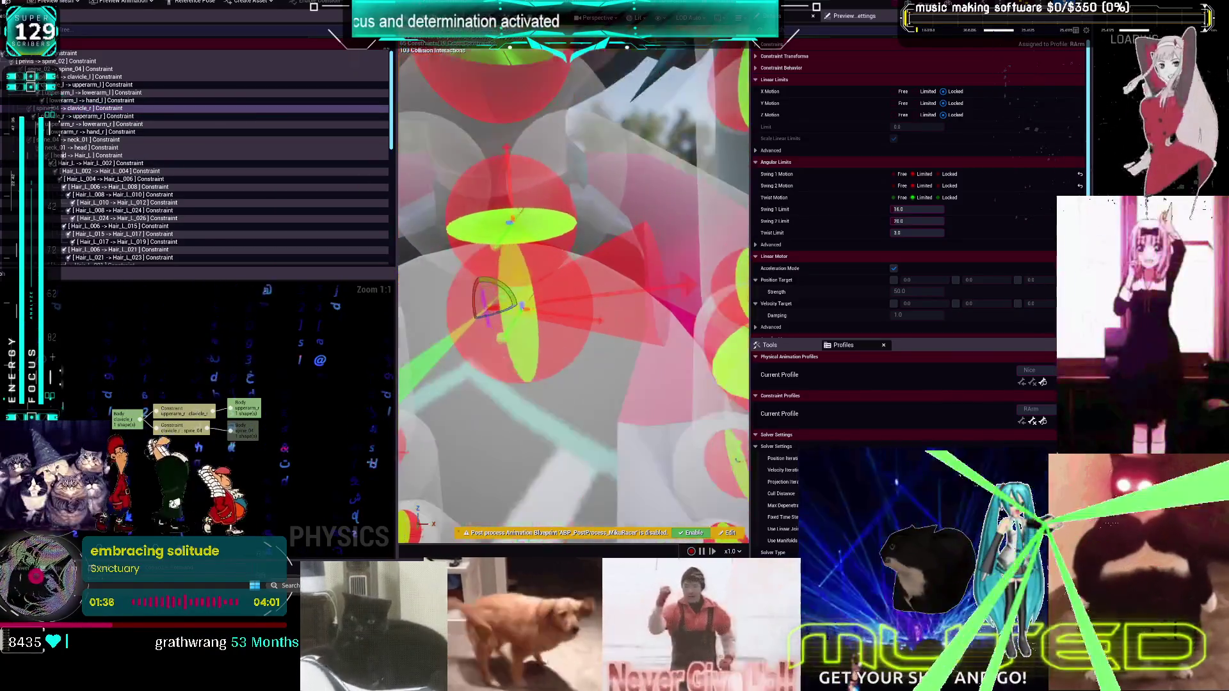
pyautogui.scroll(2, 572, 288)
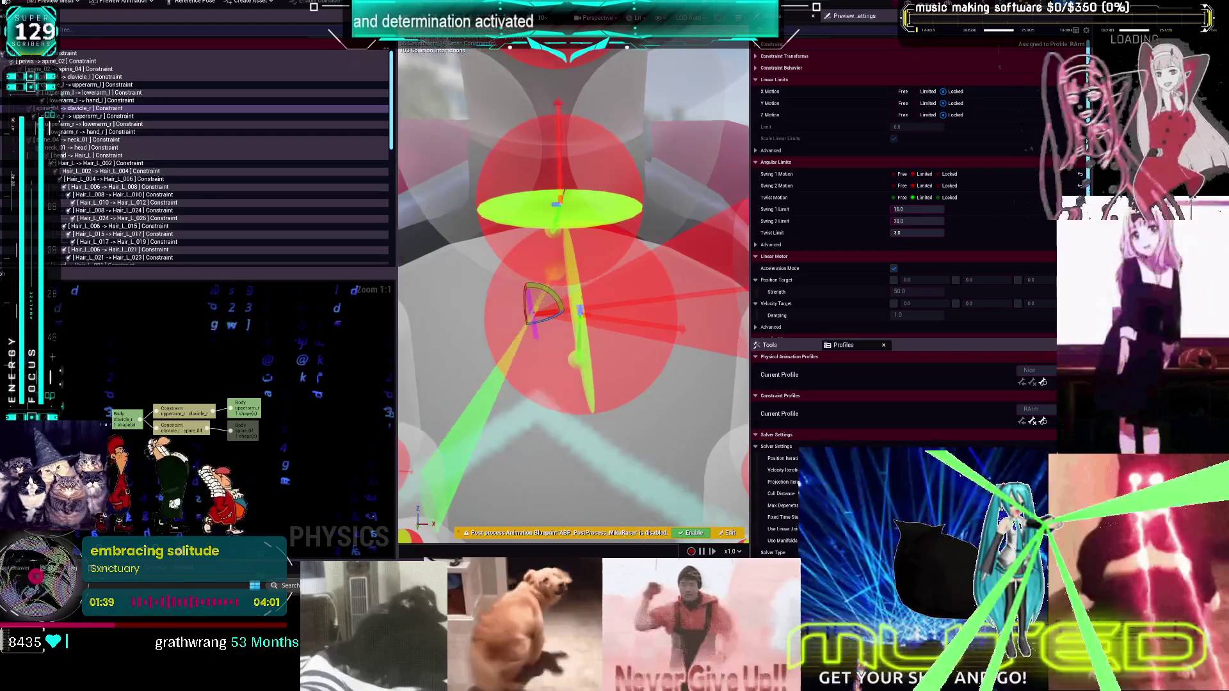
pyautogui.click(548, 302)
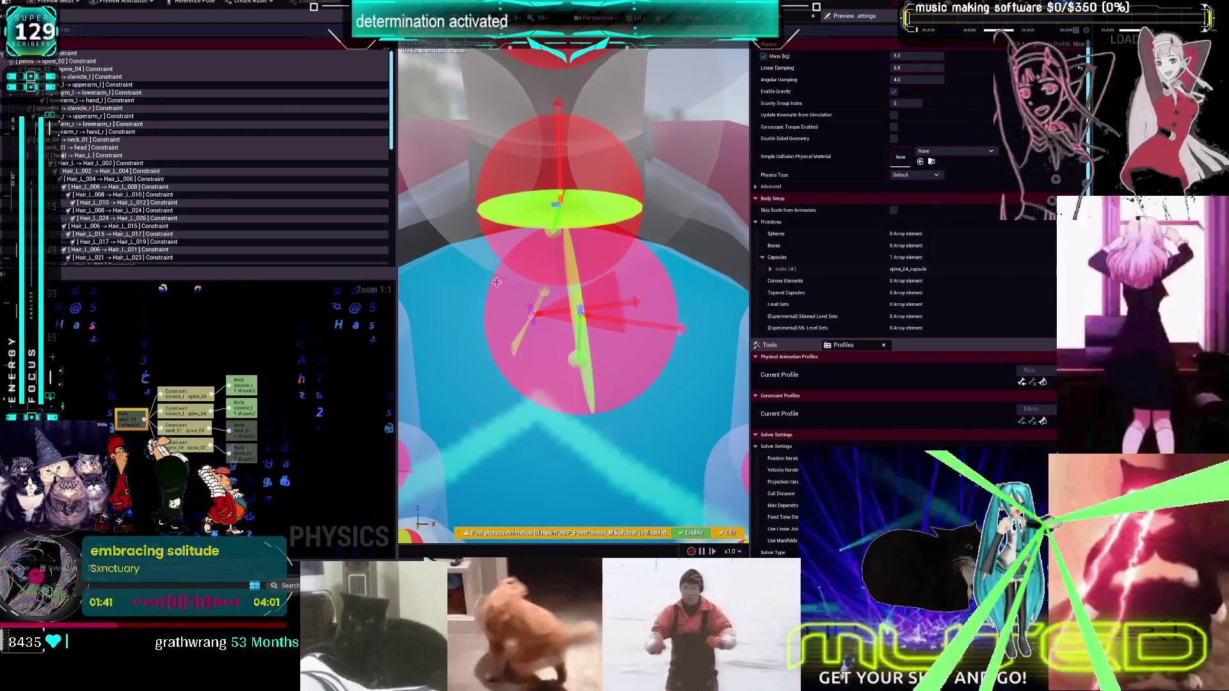
pyautogui.click(102, 110)
pyautogui.moveTo(527, 307); pyautogui.dragTo(532, 351)
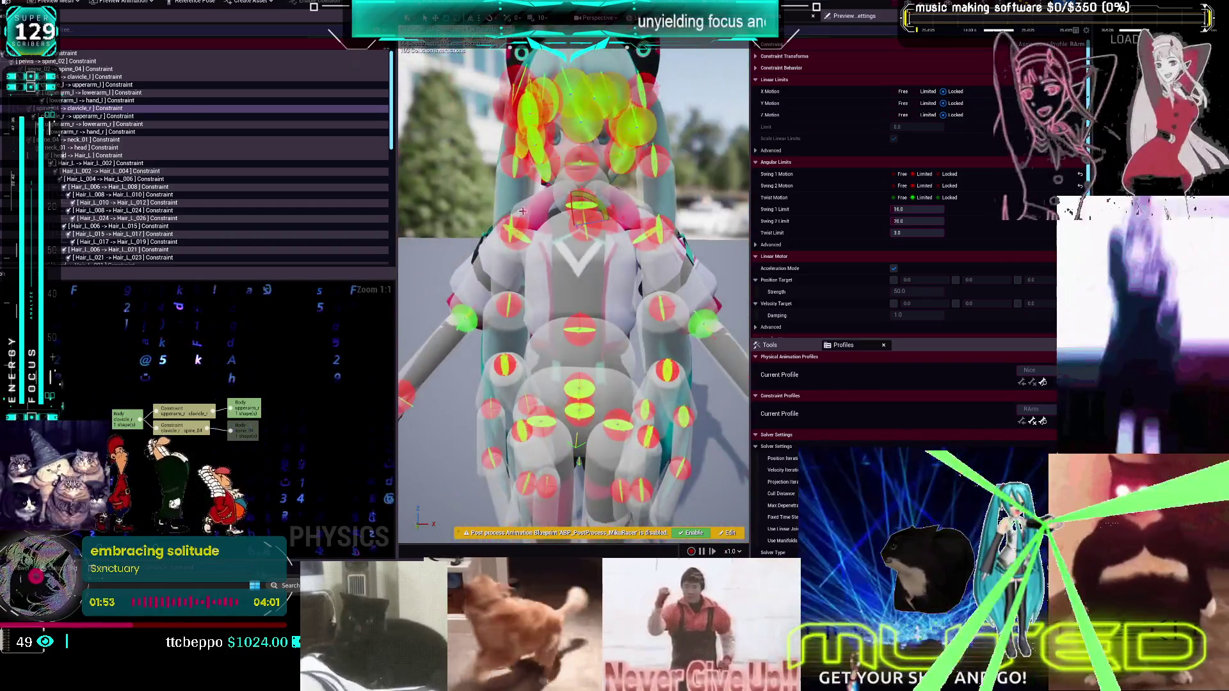
# Run a quick ragdoll simulation to test the rotated constraint
pyautogui.click(604, 146)
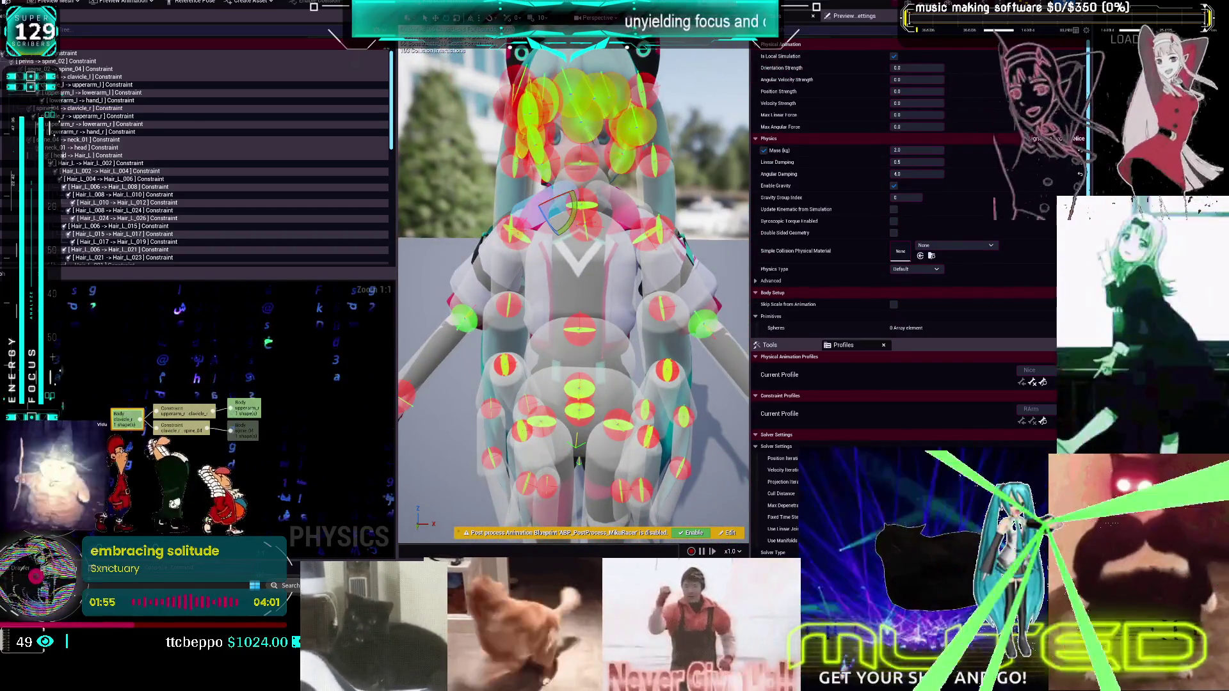
pyautogui.hotkey('alt', 's')
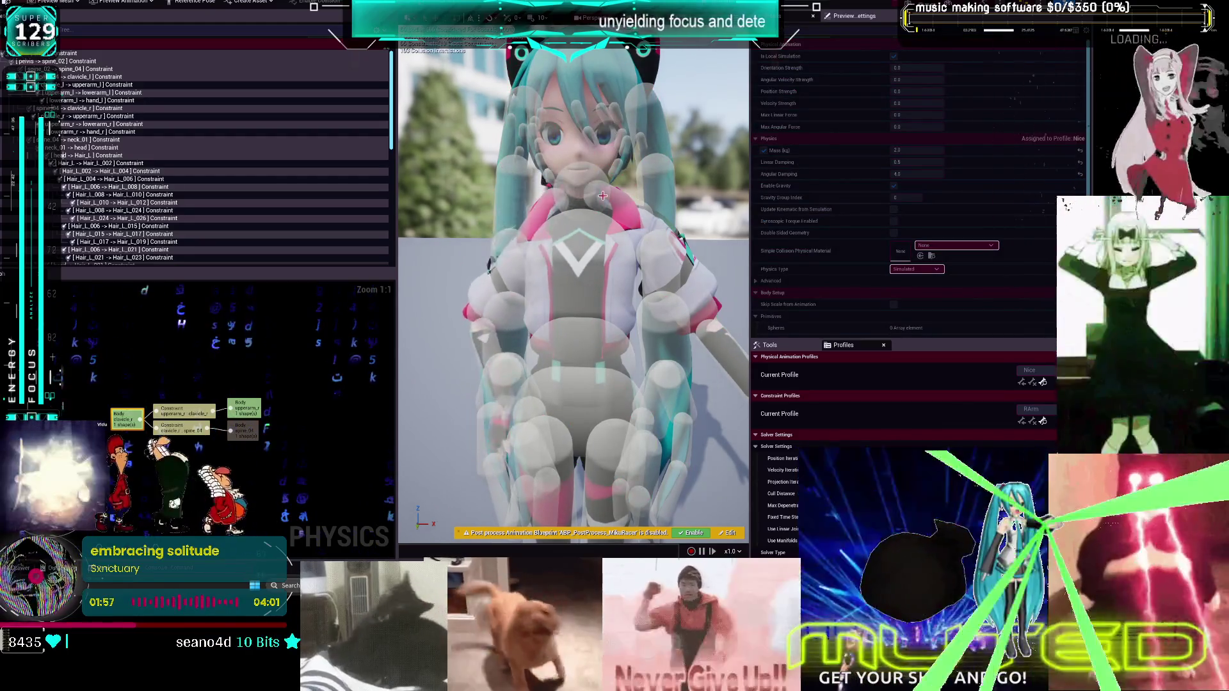
pyautogui.hotkey('alt', 's')
pyautogui.scroll(3, 603, 195)
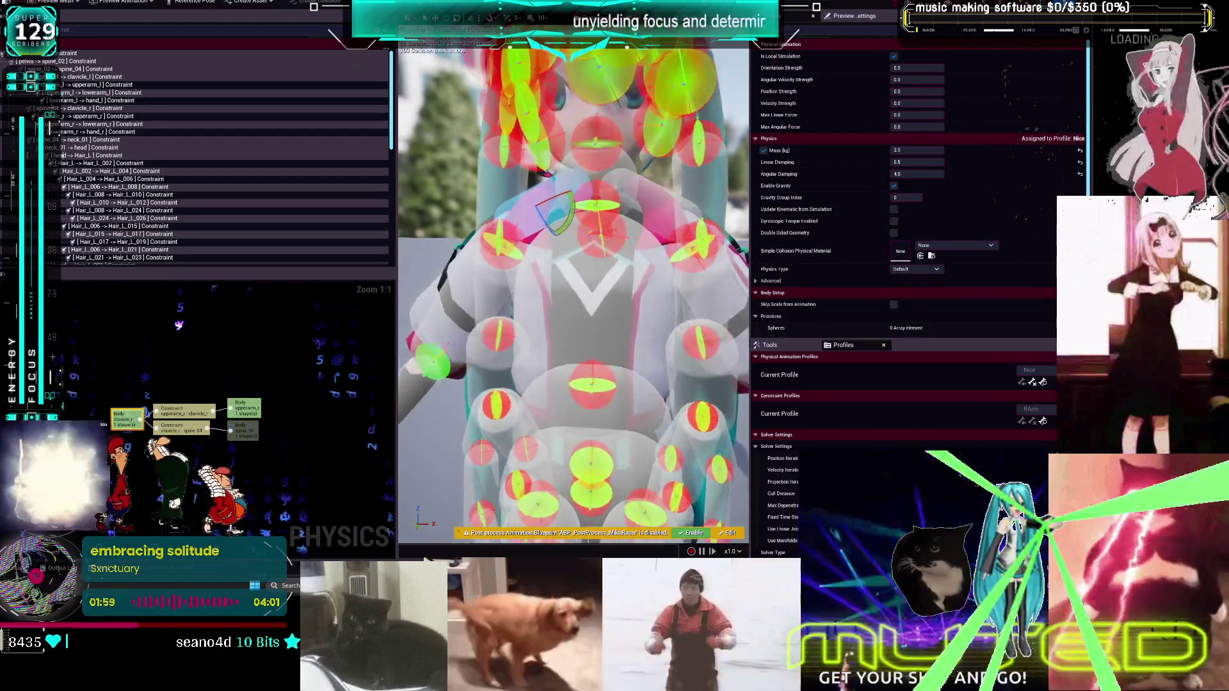
pyautogui.scroll(3, 581, 305)
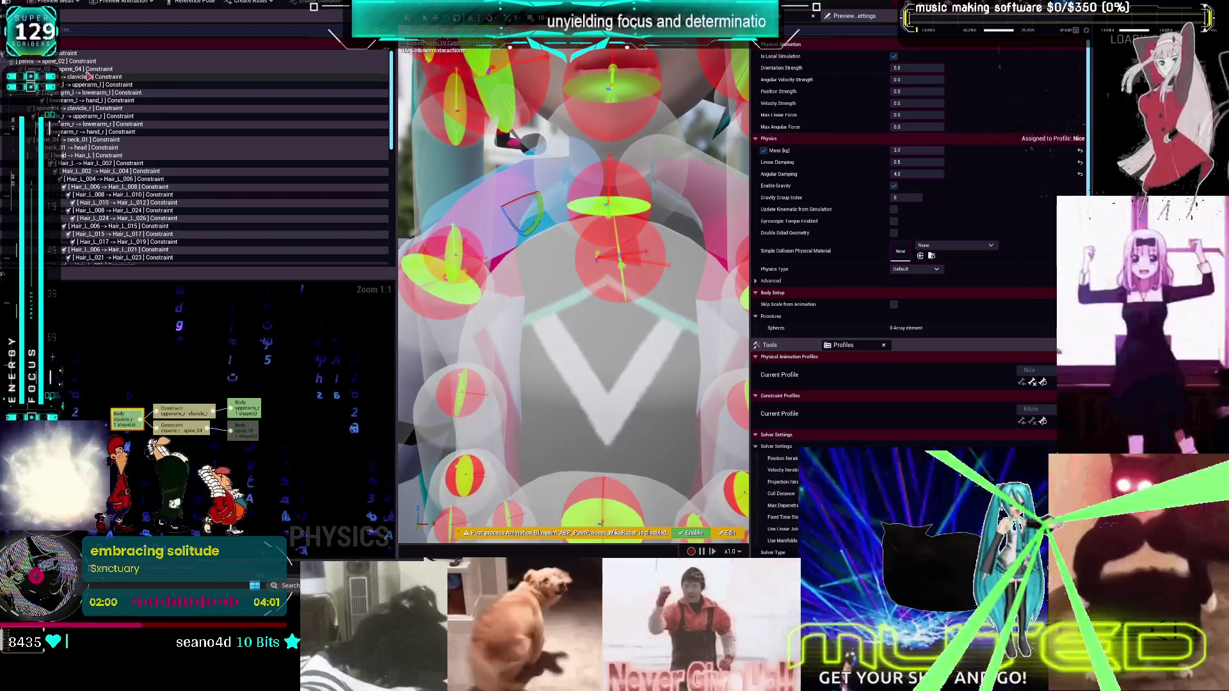
# Adjust the spine_04→clavicle_r constraint again, re-simulate, then pick clavicle_r→upperarm_r
pyautogui.click(118, 78)
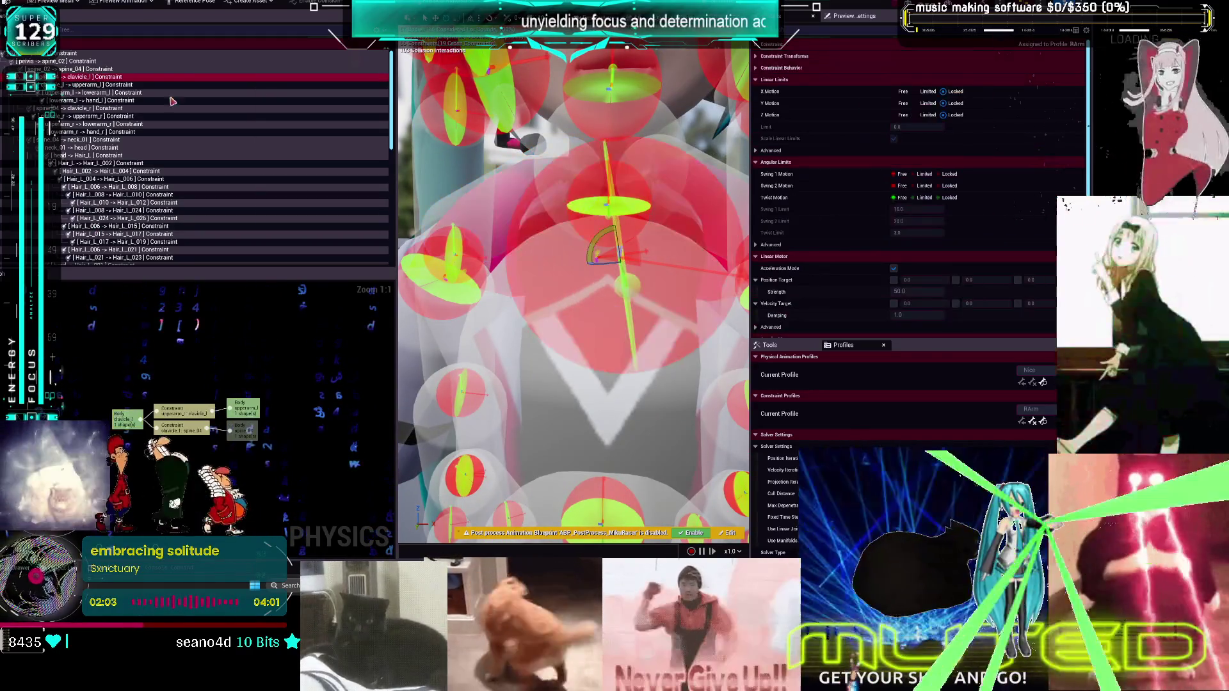
pyautogui.click(96, 69)
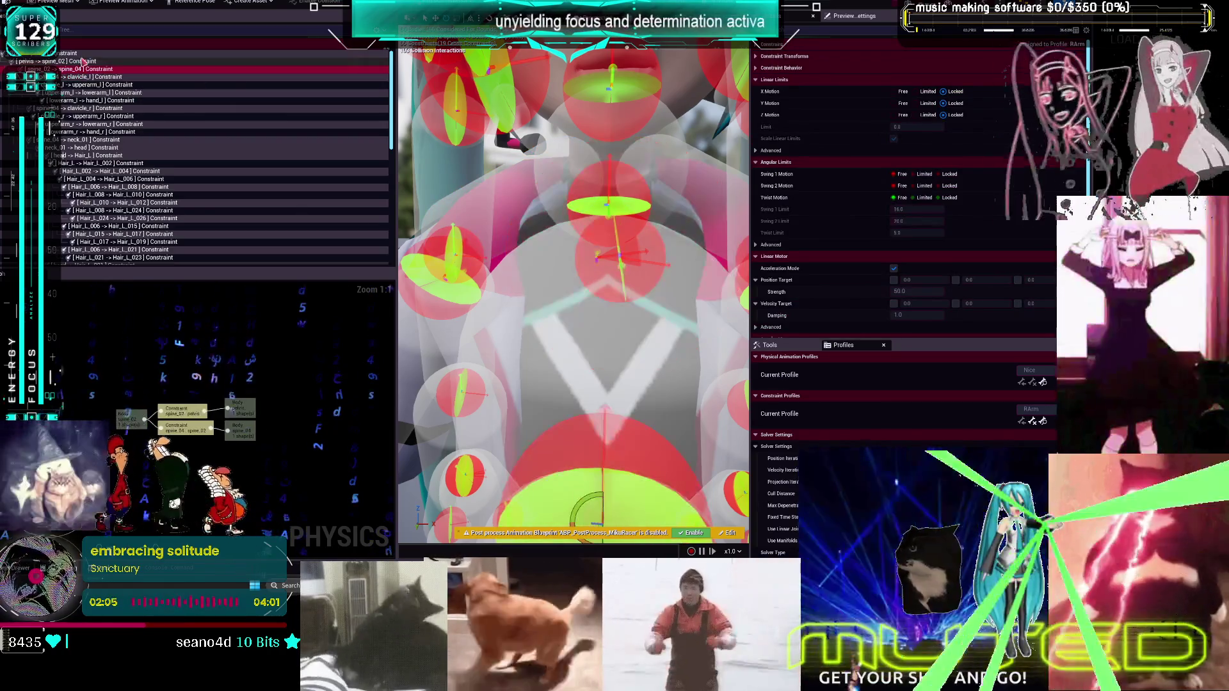
pyautogui.click(104, 109)
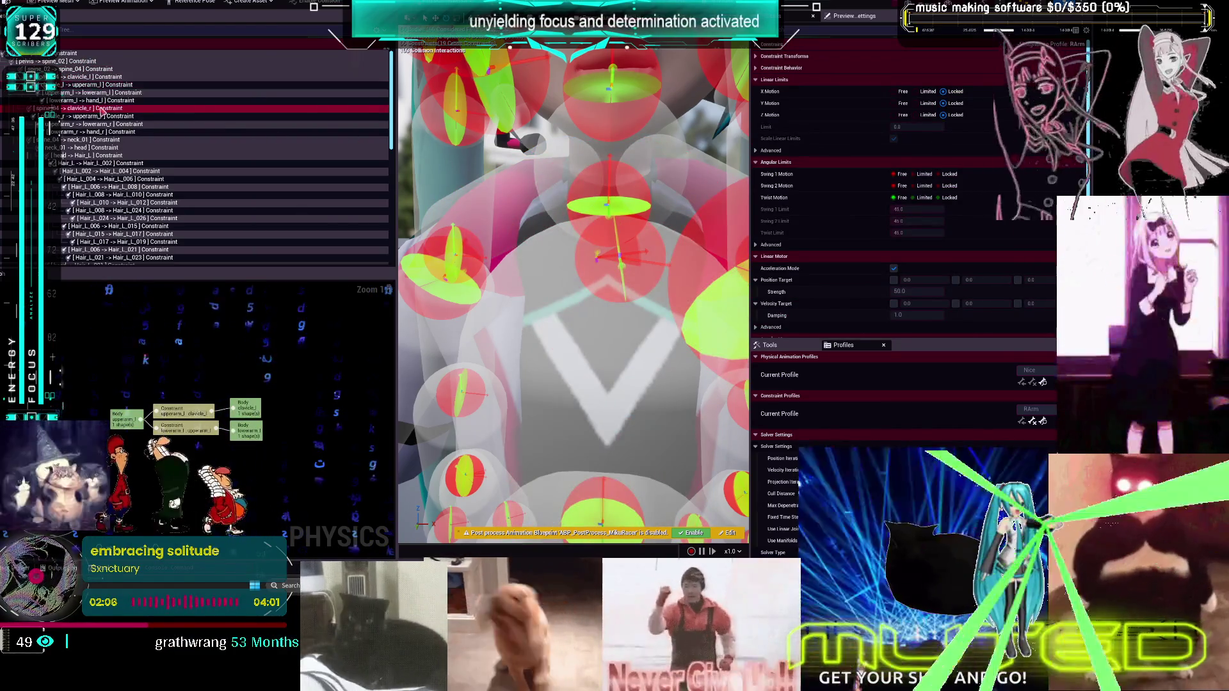
pyautogui.click(613, 237)
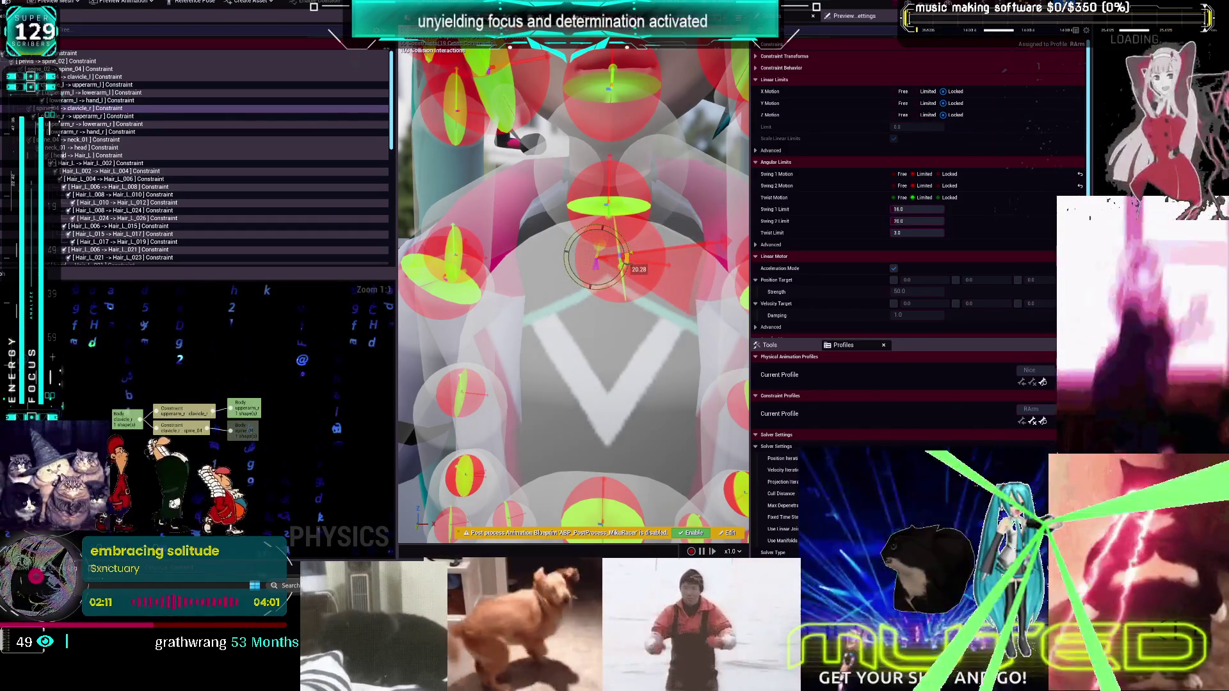
pyautogui.hotkey('alt', 's')
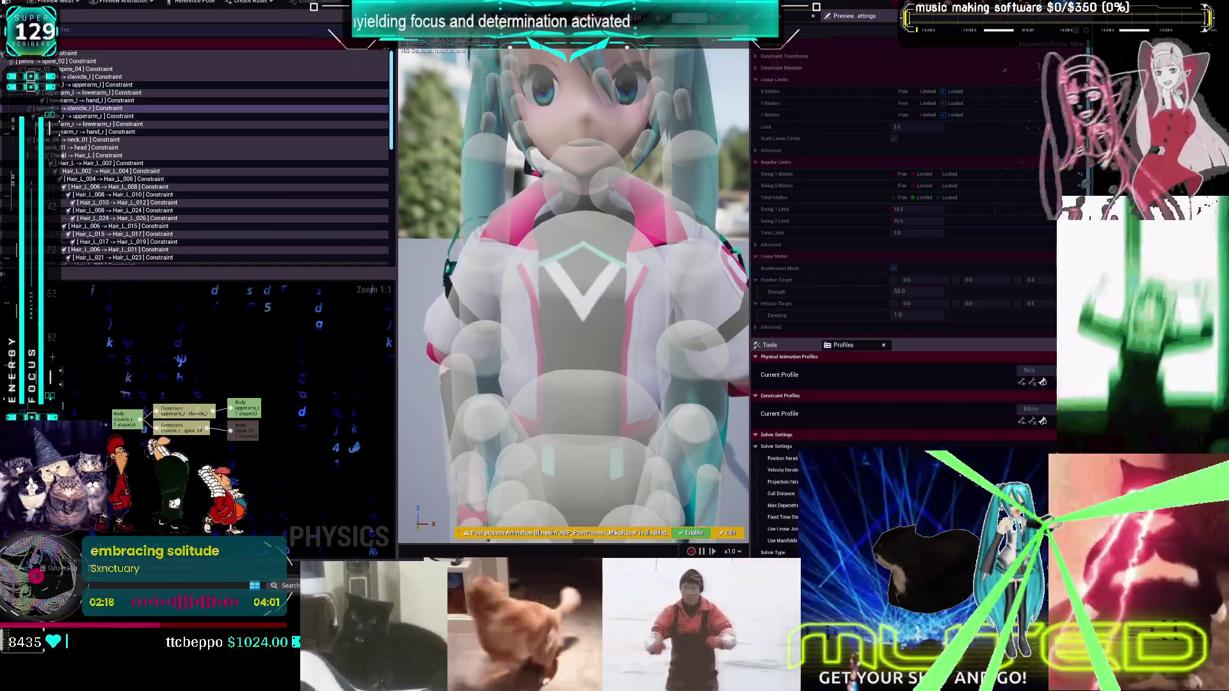
pyautogui.hotkey('alt', 's')
pyautogui.click(102, 116)
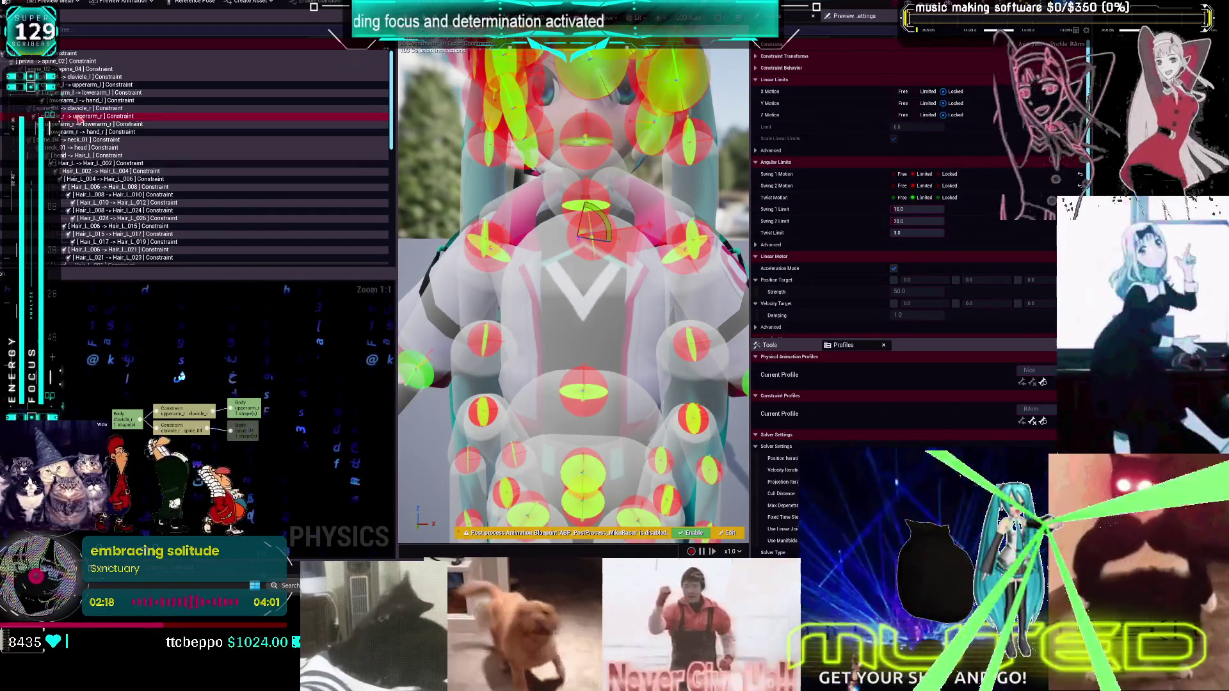
# Limit the clavicle_r→upperarm_r Swing 1 and Swing 2 to 45 and lock its twist
pyautogui.click(924, 175)
pyautogui.click(925, 186)
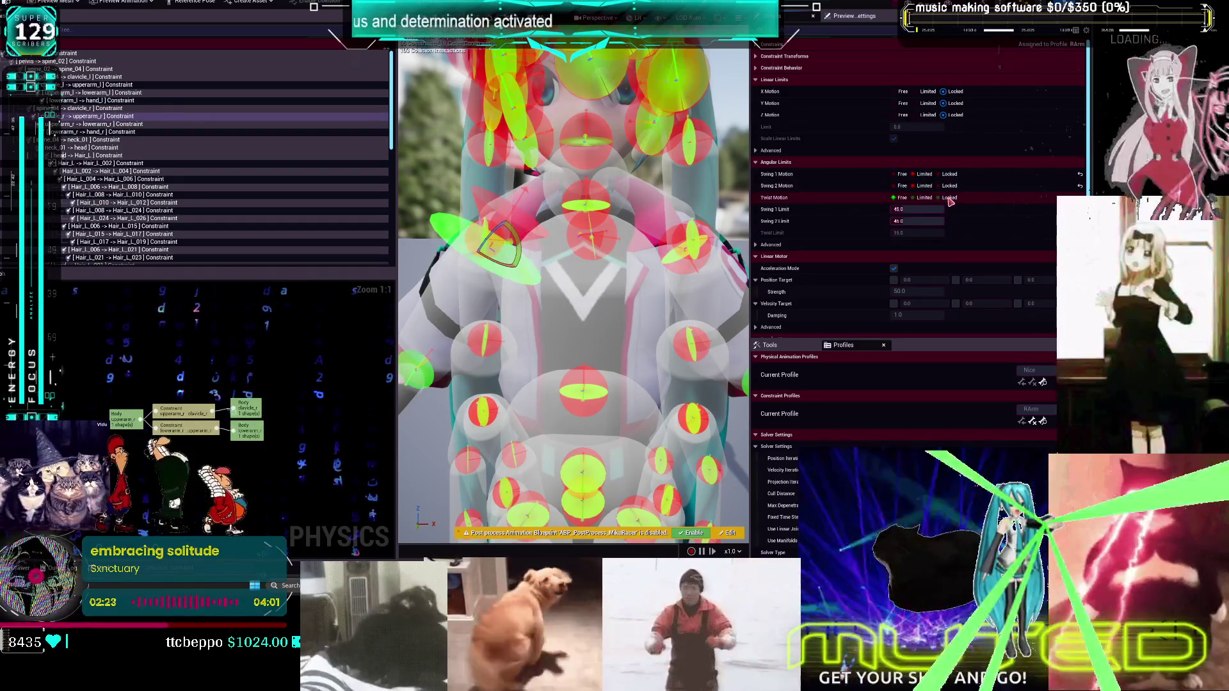
pyautogui.click(947, 197)
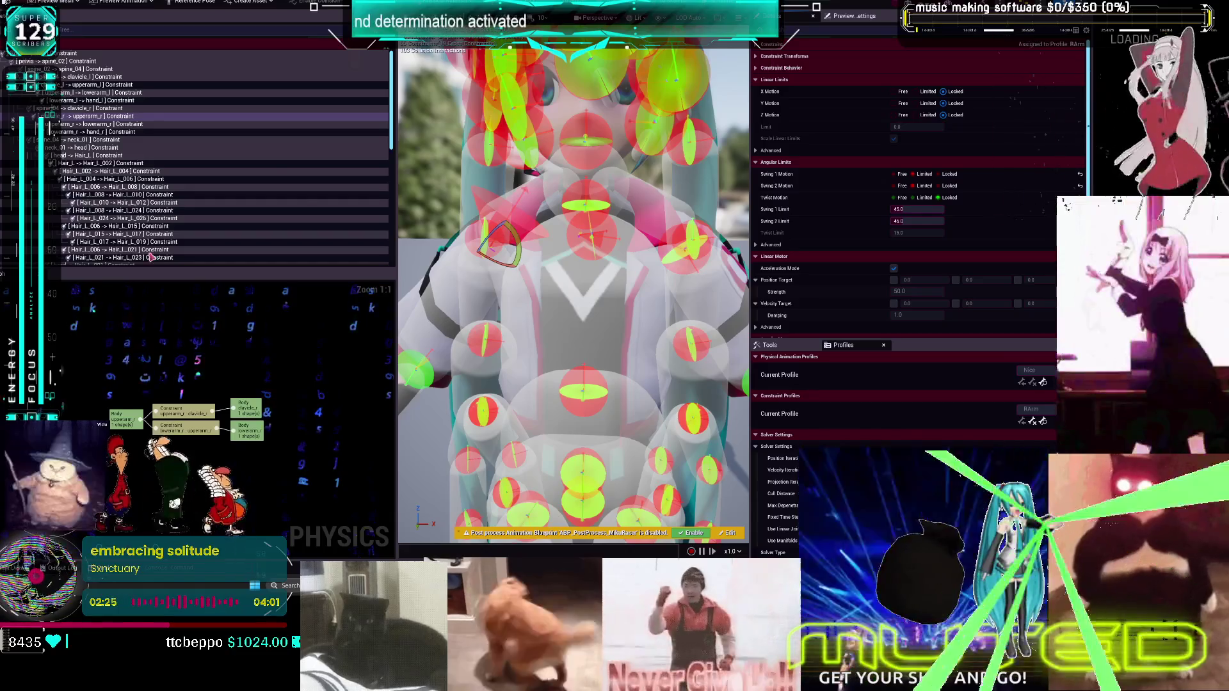
# On the upperarm_r→lowerarm_r elbow, lock Swing 1 and twist and set Swing 2 to 60
pyautogui.click(105, 124)
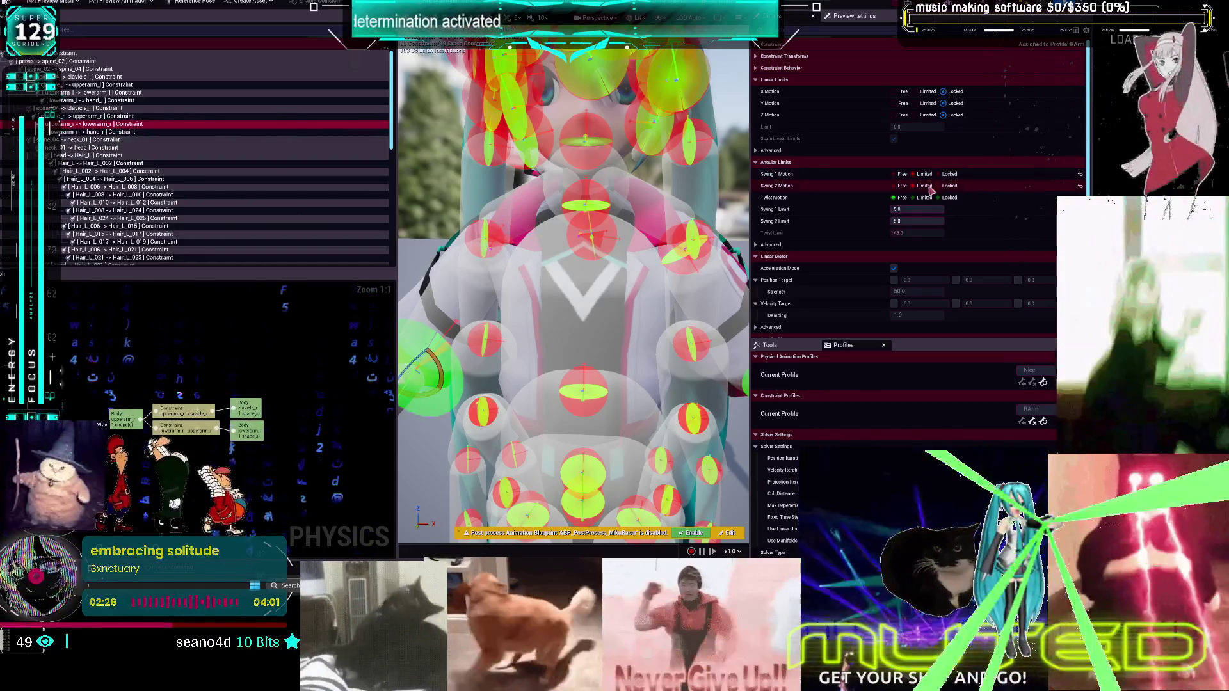
pyautogui.click(949, 174)
pyautogui.click(950, 198)
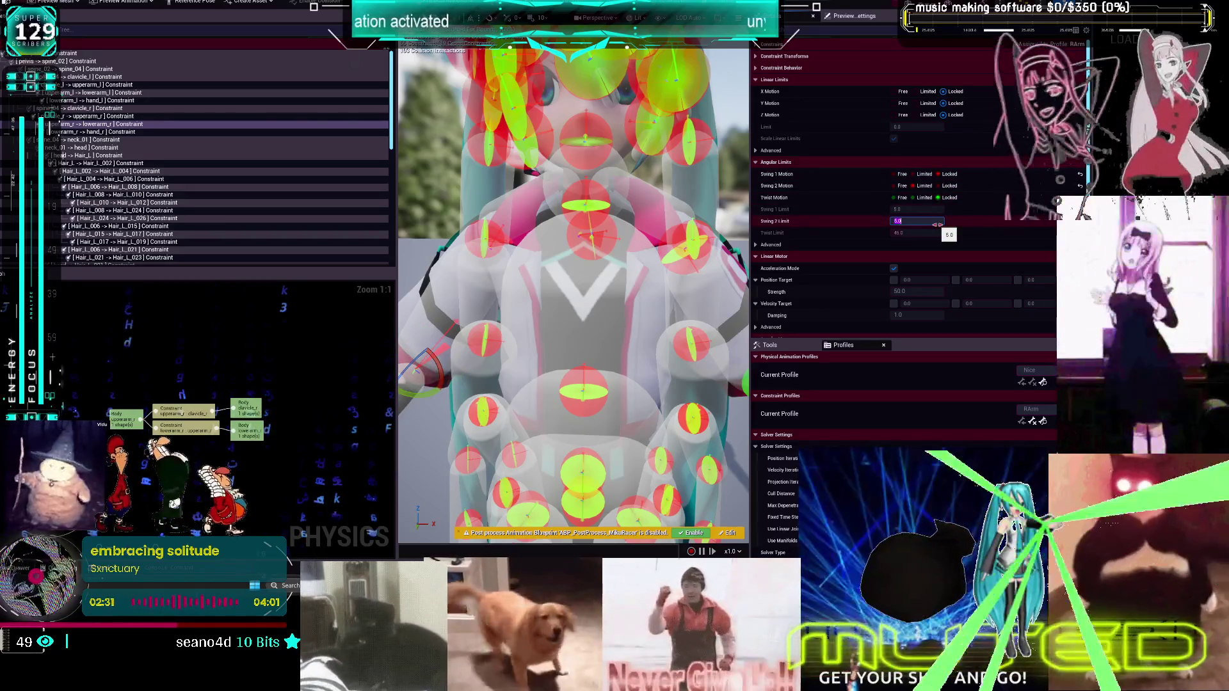
pyautogui.press('Return')
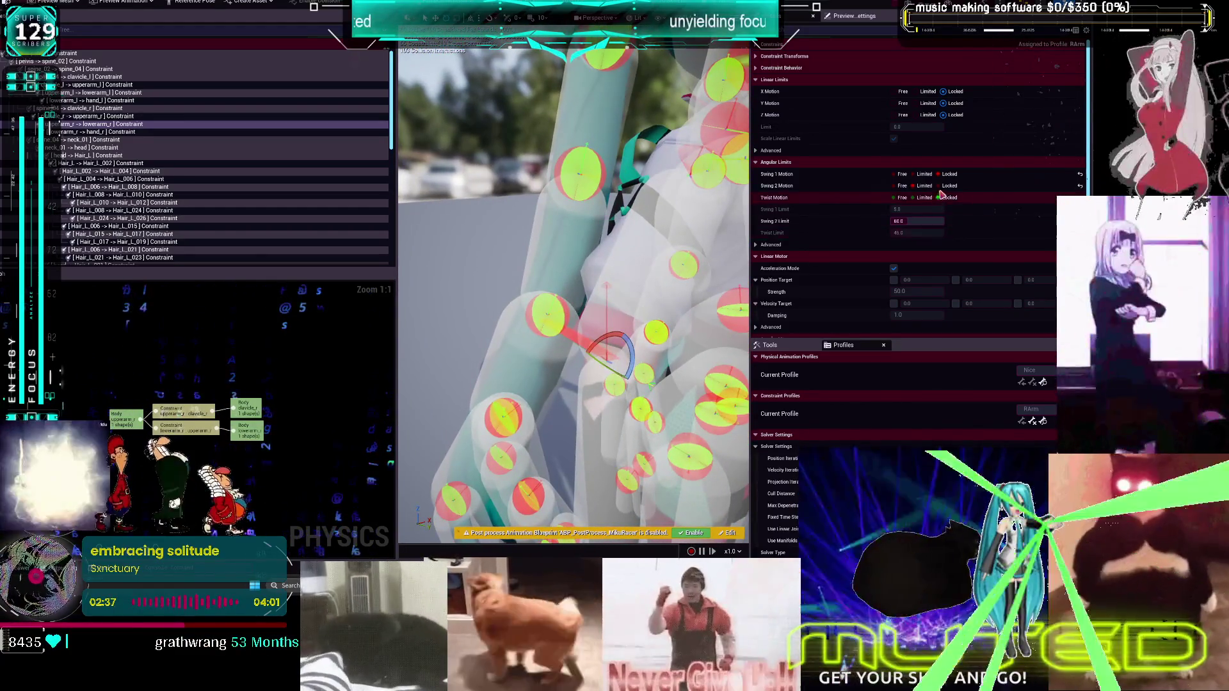
# Lock the elbow's Swing 2 and give Swing 1 a 60-degree limit
pyautogui.click(938, 185)
pyautogui.click(914, 174)
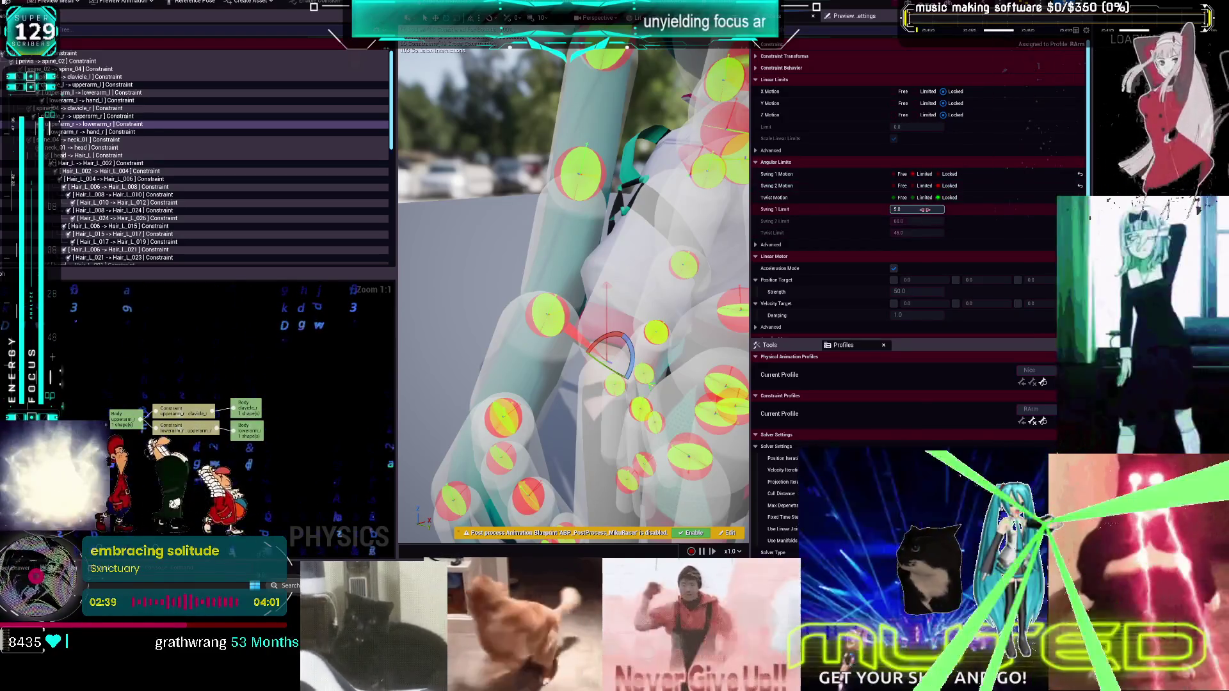
pyautogui.write('0')
pyautogui.press('Return')
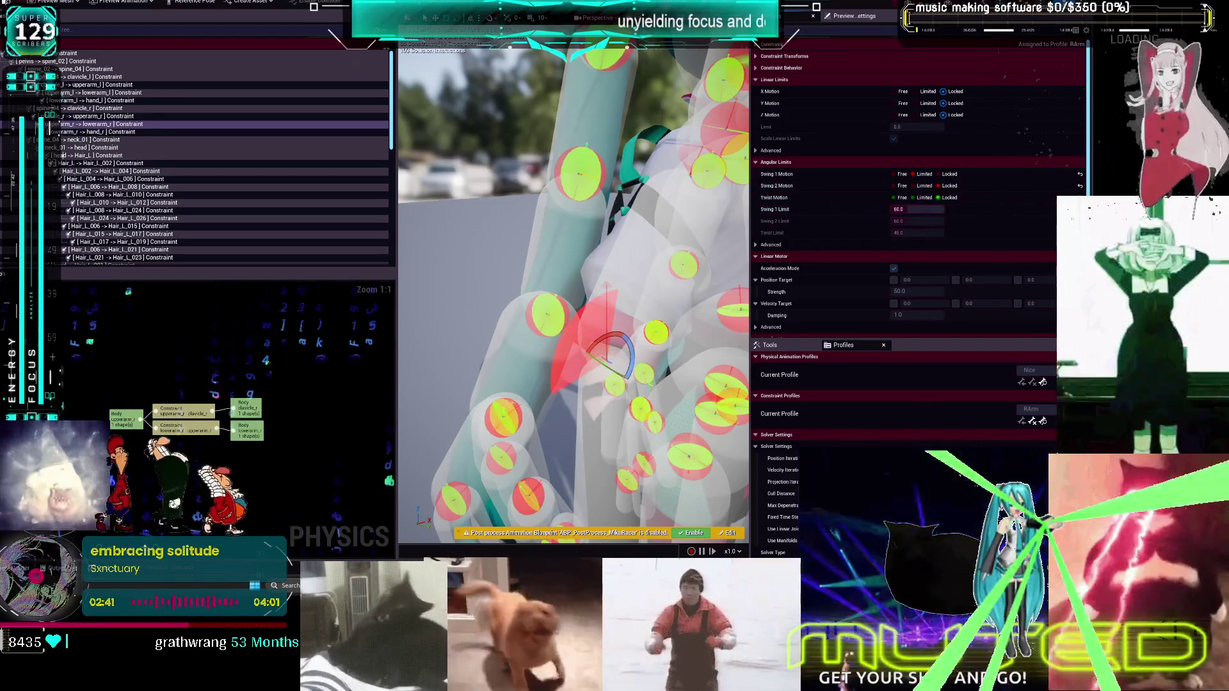
# Test-simulate the ragdoll from the right forearm, then orbit to the character's back
pyautogui.click(669, 140)
pyautogui.hotkey('alt', 's')
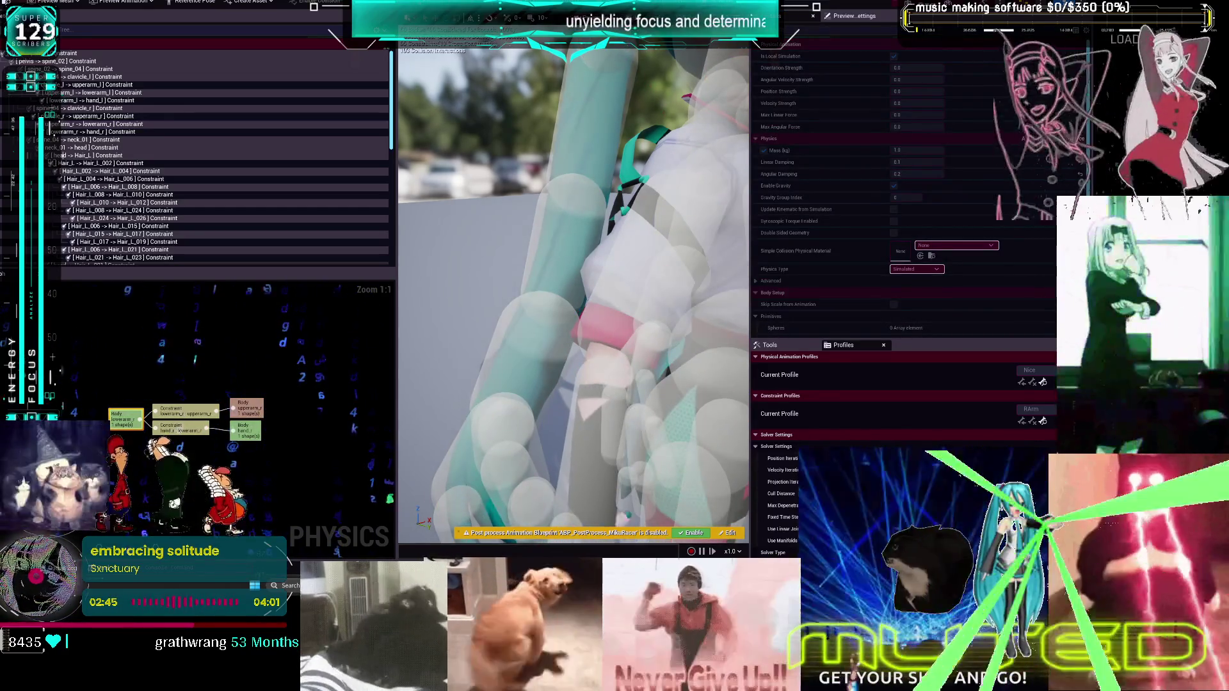
pyautogui.hotkey('alt', 's')
pyautogui.moveTo(576, 288); pyautogui.dragTo(691, 293)
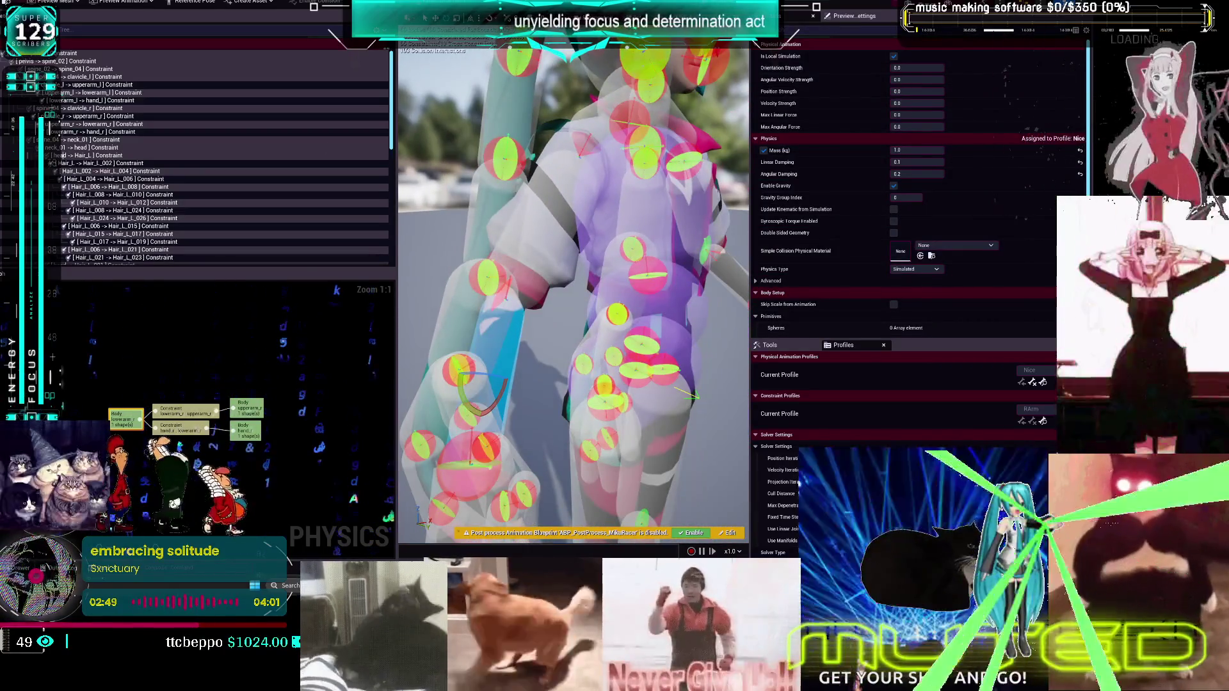
# Limit the lowerarm_r→hand_r wrist's Swing 1 and Swing 2 to 45 and save the physics asset
pyautogui.click(102, 132)
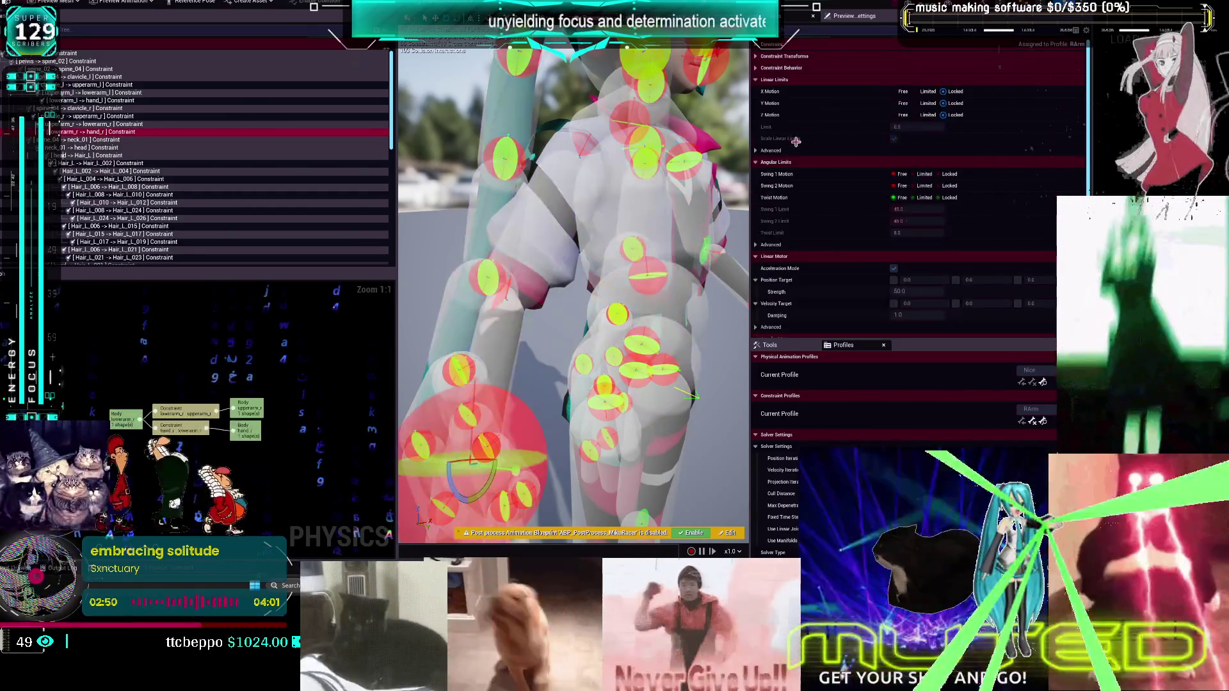
pyautogui.click(924, 174)
pyautogui.click(924, 186)
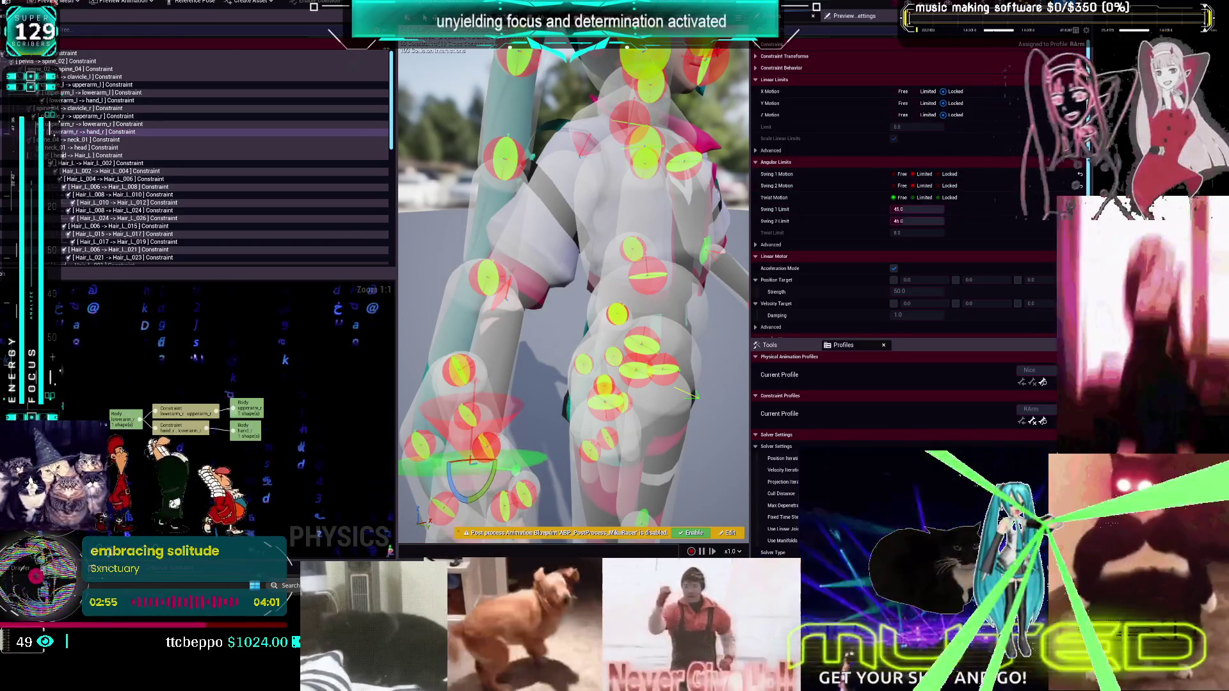
pyautogui.hotkey('ctrl', 's')
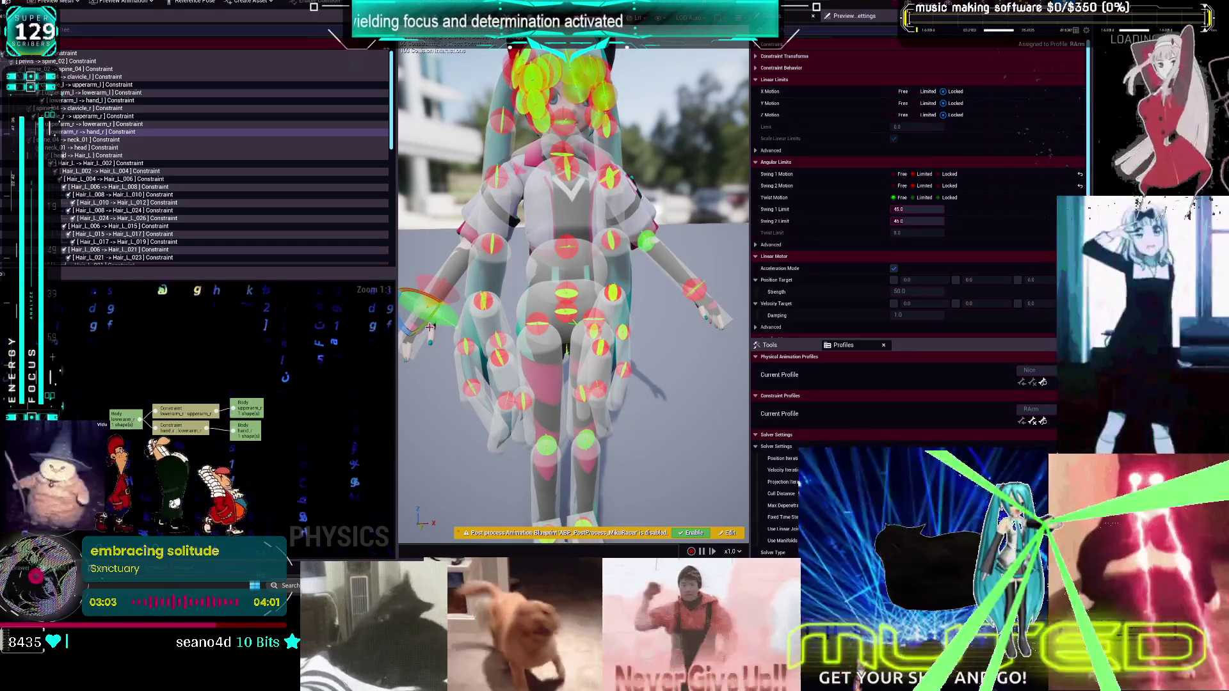
pyautogui.click(564, 141)
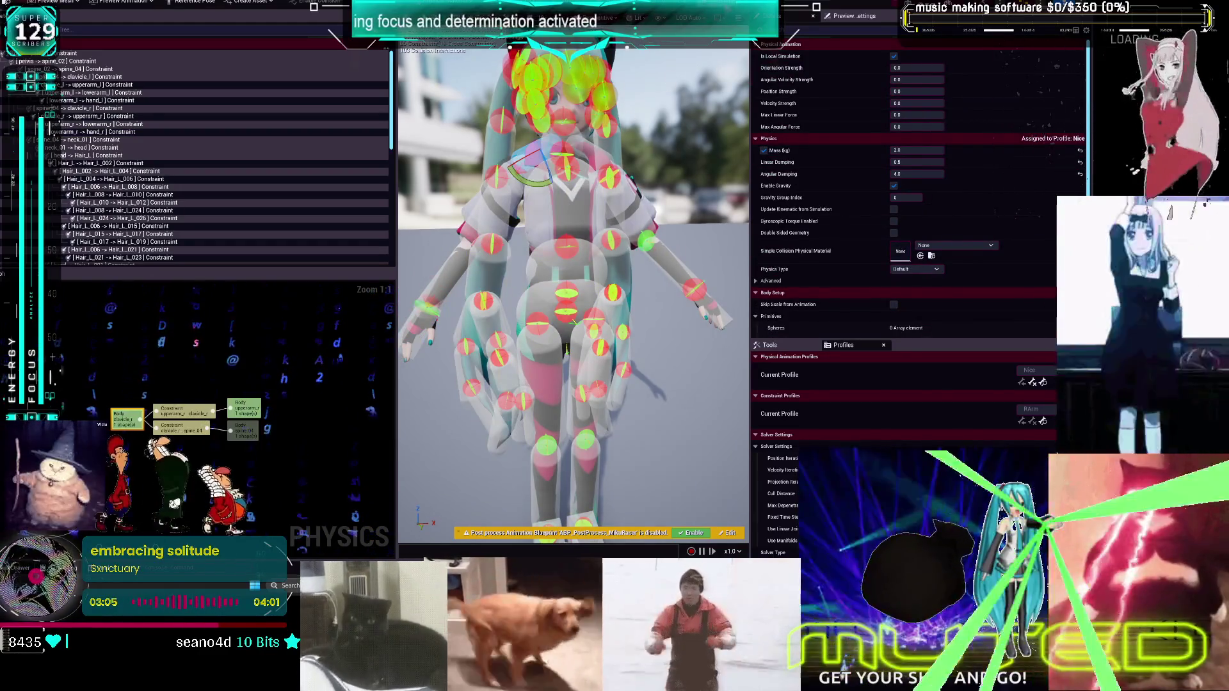
# Run a ragdoll simulation test, review the body's Details, then select the clavicle_l constraint
pyautogui.hotkey('alt', 'Return')
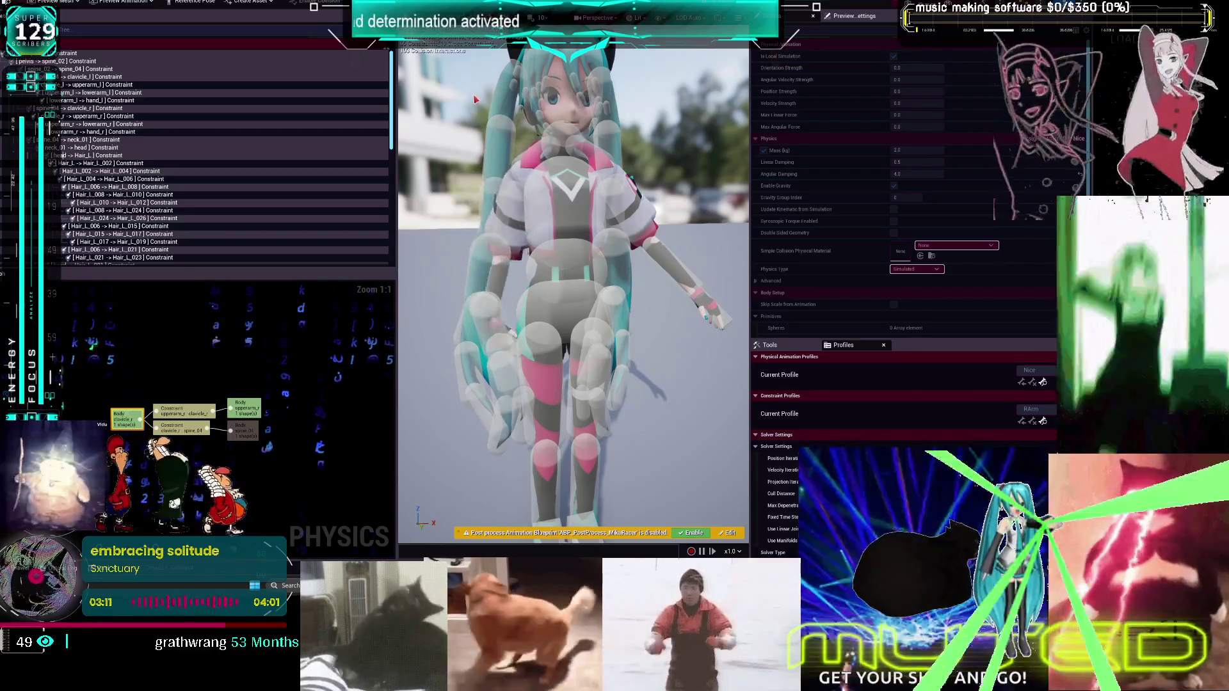
pyautogui.hotkey('alt', 'Return')
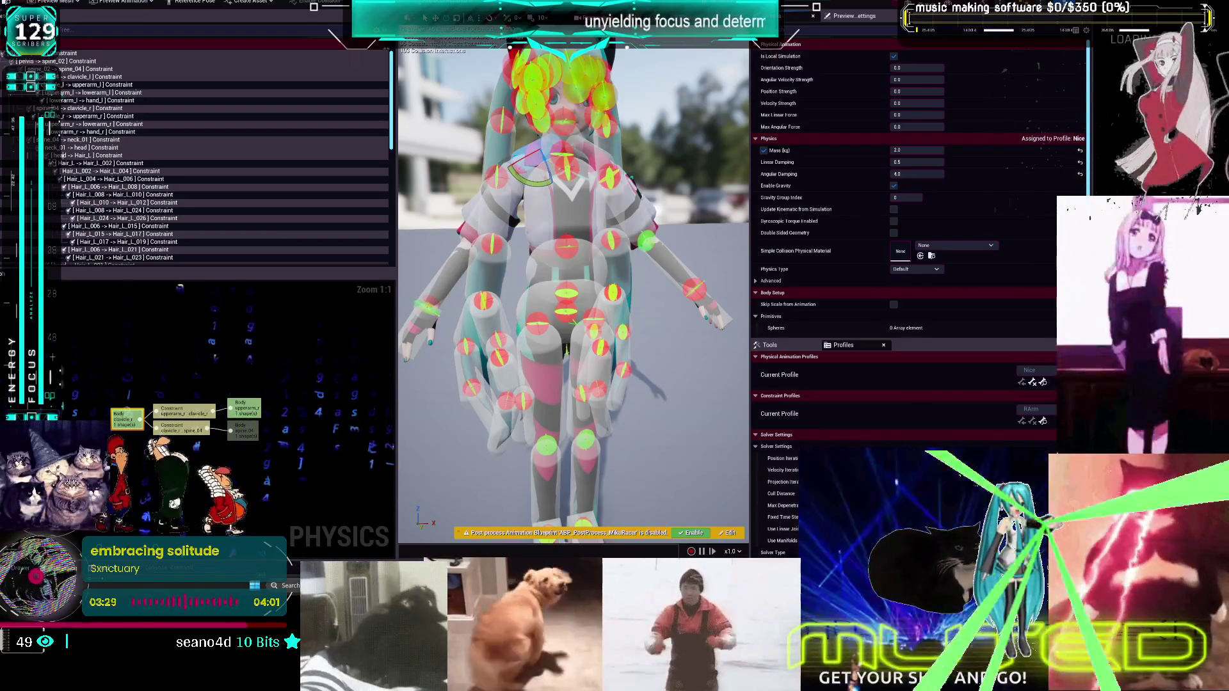
pyautogui.scroll(-1, 998, 271)
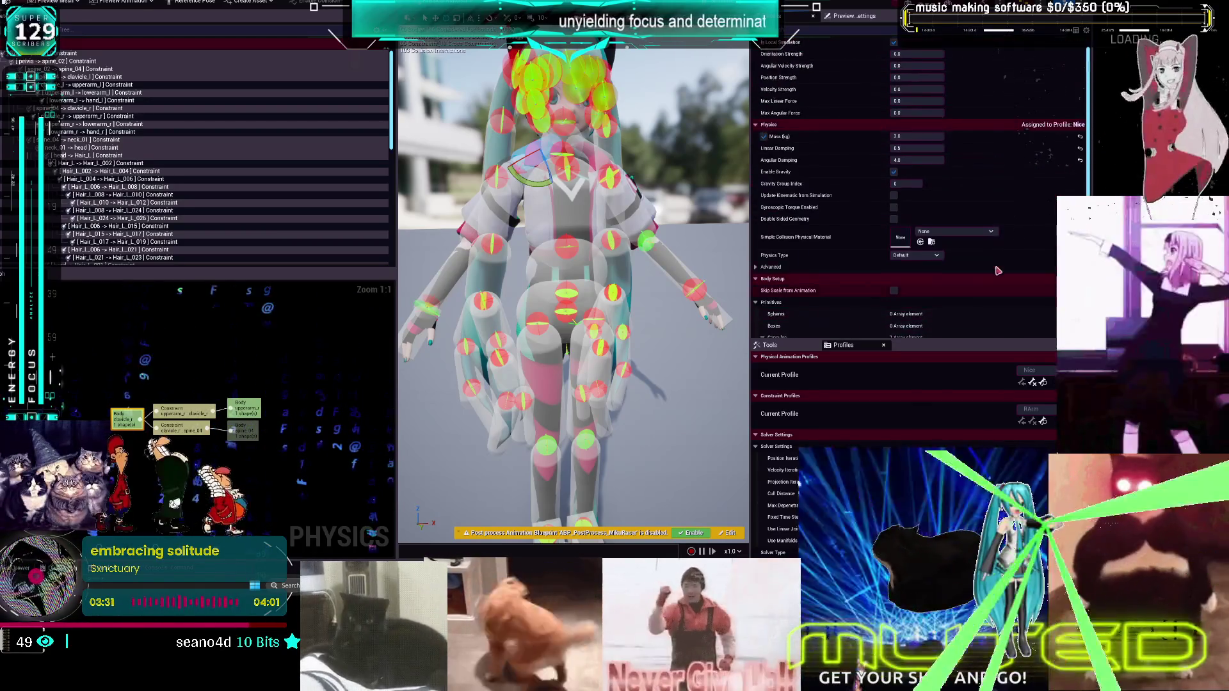
pyautogui.scroll(-5, 1017, 282)
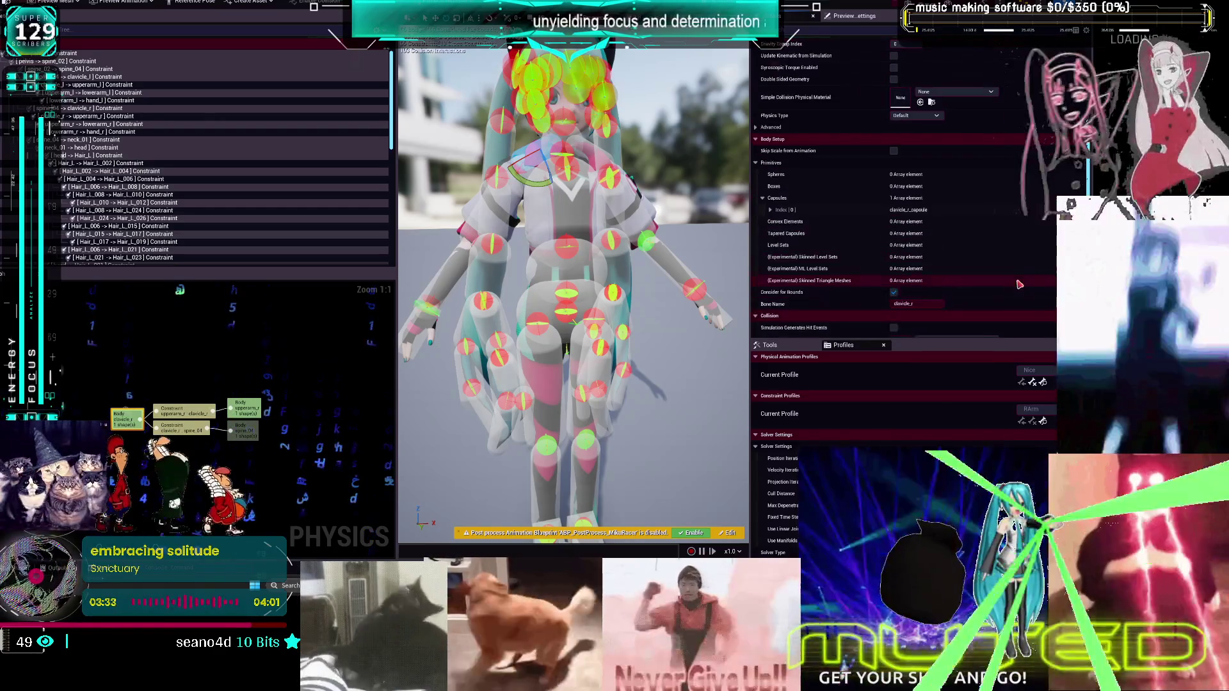
pyautogui.scroll(-2, 1019, 284)
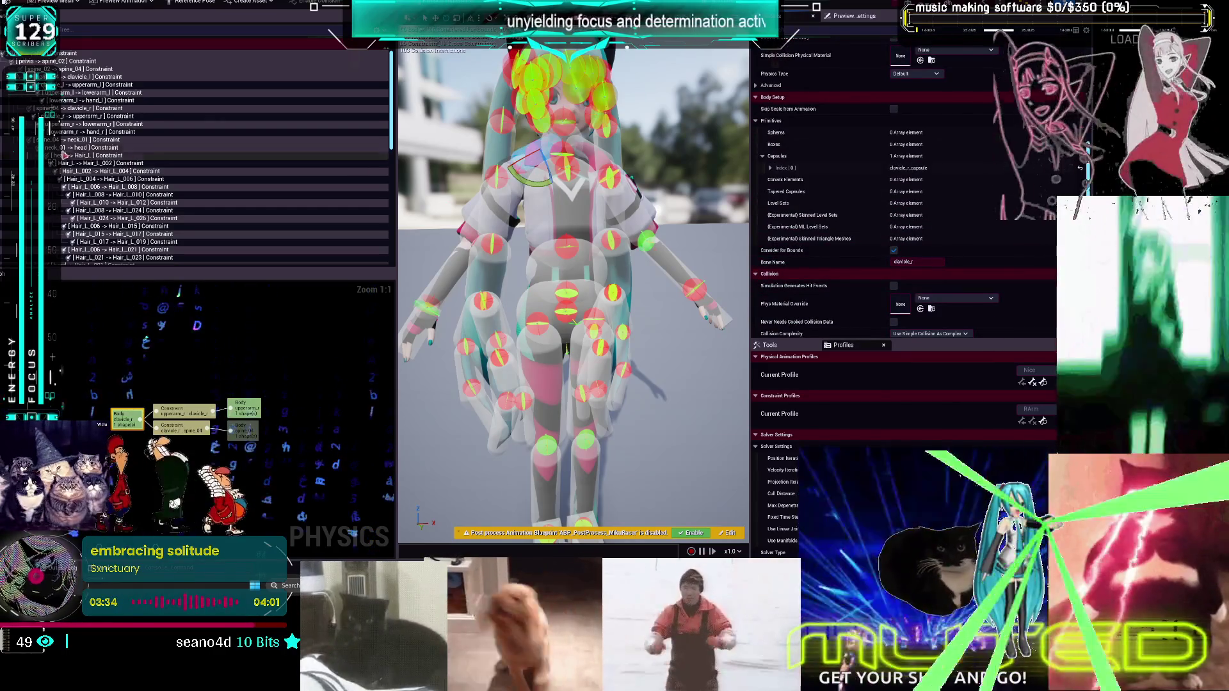
pyautogui.scroll(-3, 836, 201)
pyautogui.scroll(8, 836, 201)
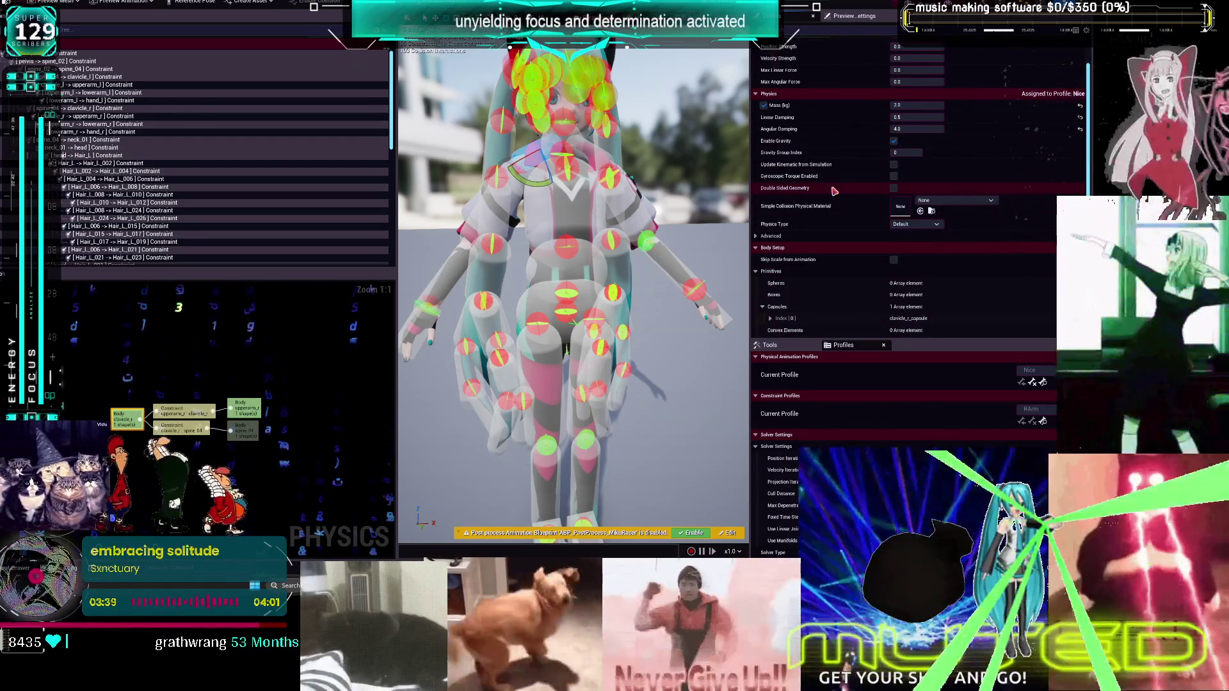
pyautogui.click(119, 78)
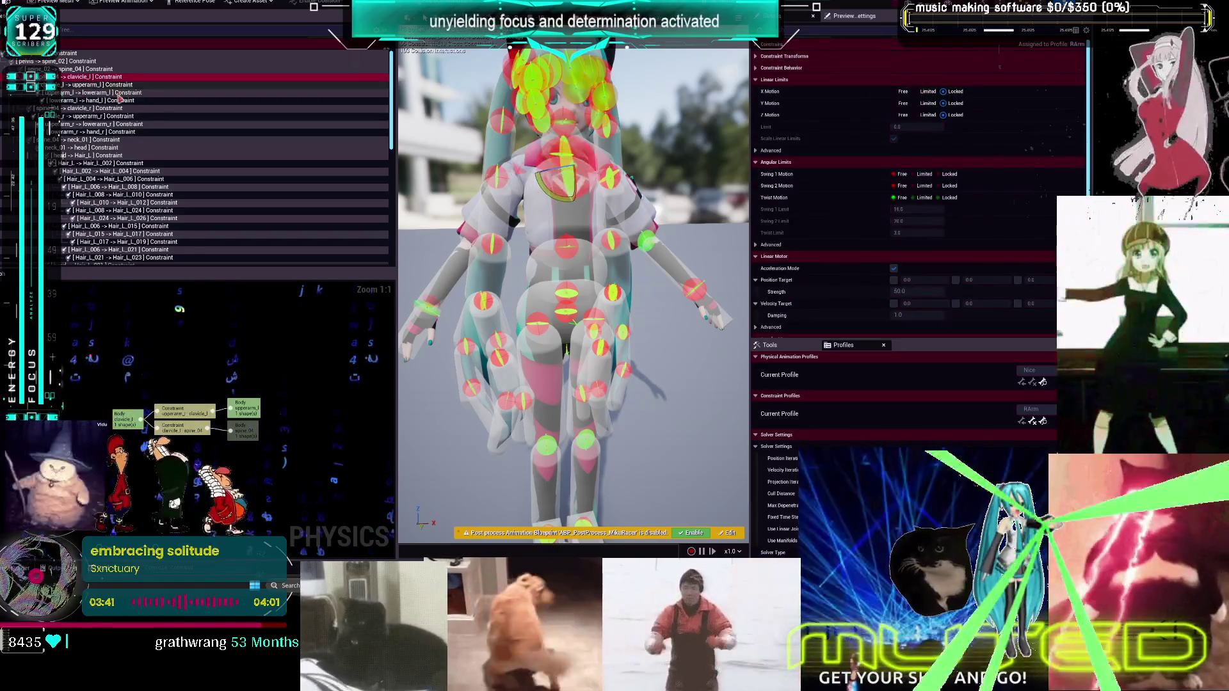
# With spine_04→clavicle_r selected, make LArm the current constraint profile
pyautogui.scroll(-4, 809, 227)
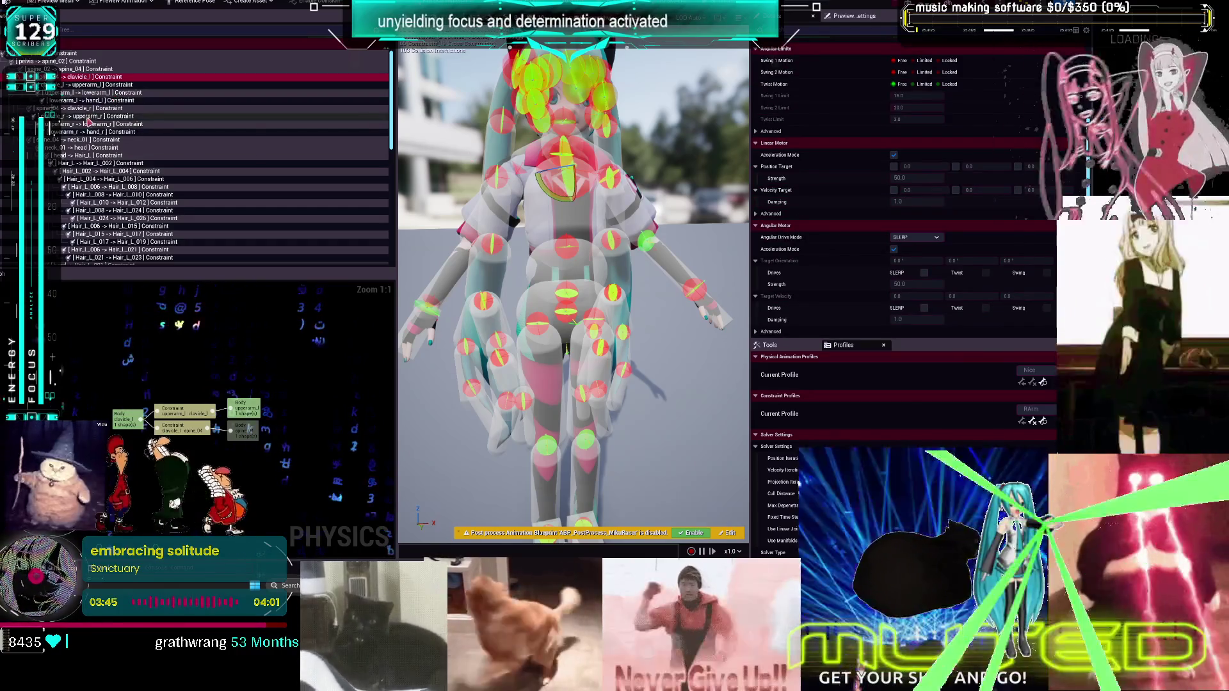
pyautogui.click(87, 109)
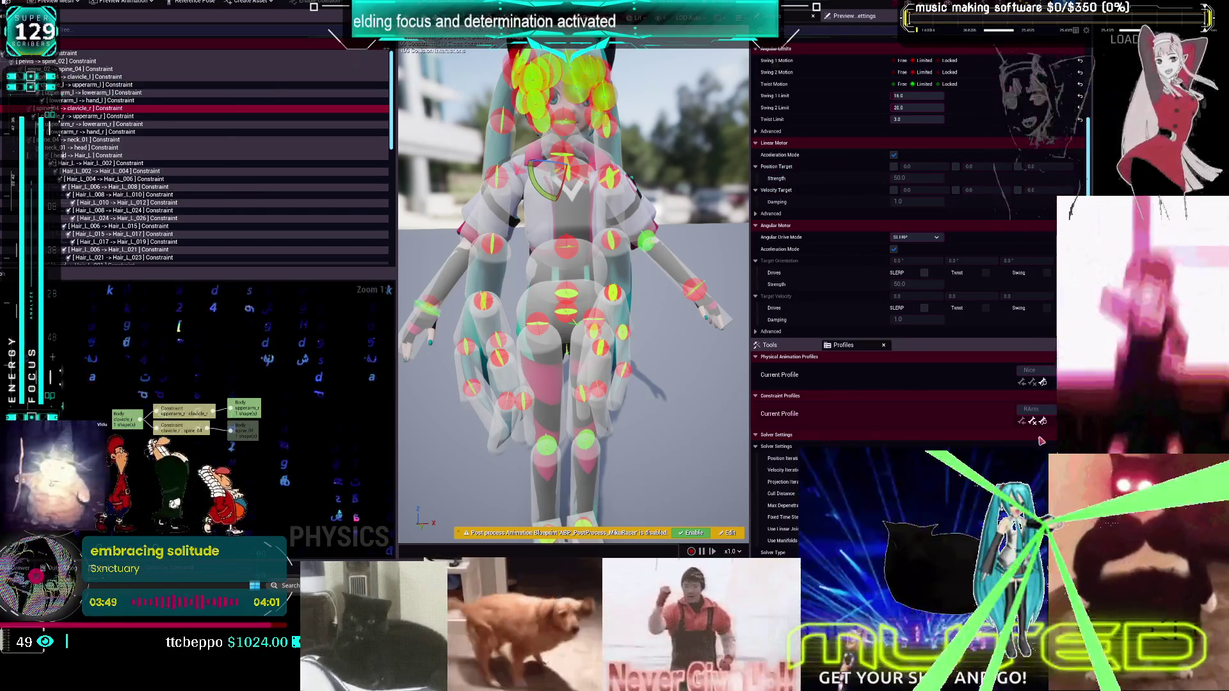
pyautogui.click(1049, 415)
pyautogui.click(1053, 313)
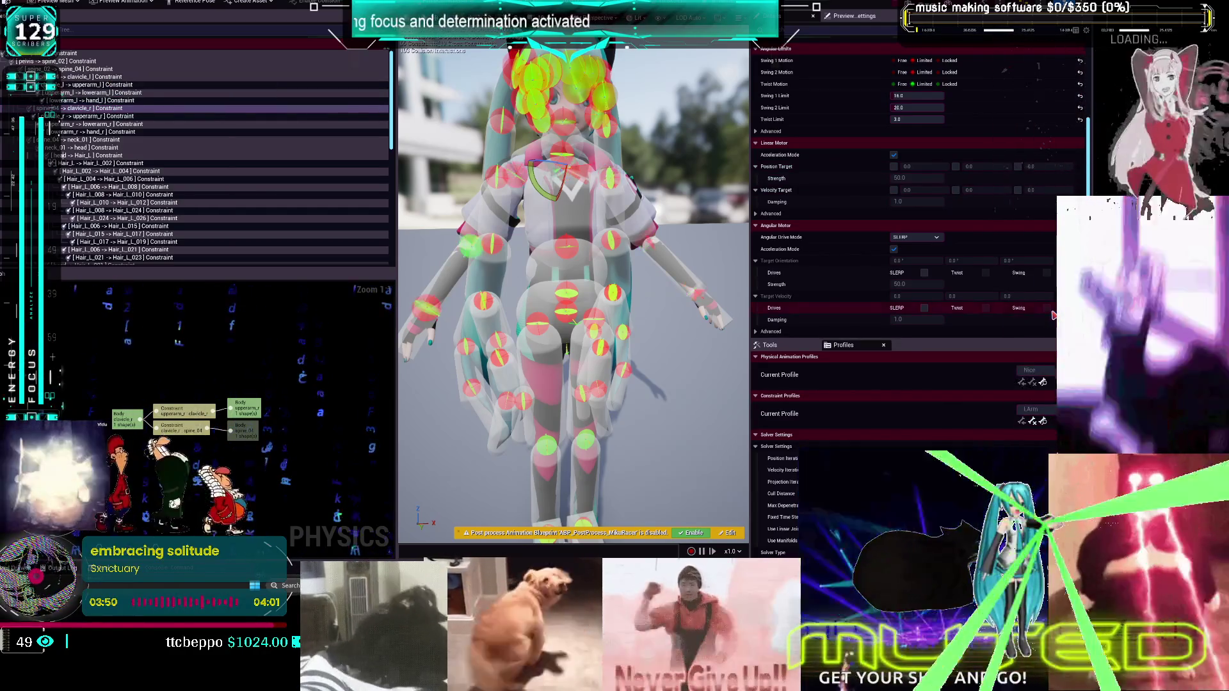
# Review the left clavicle, wrist, elbow and shoulder constraints' limits one by one
pyautogui.click(86, 109)
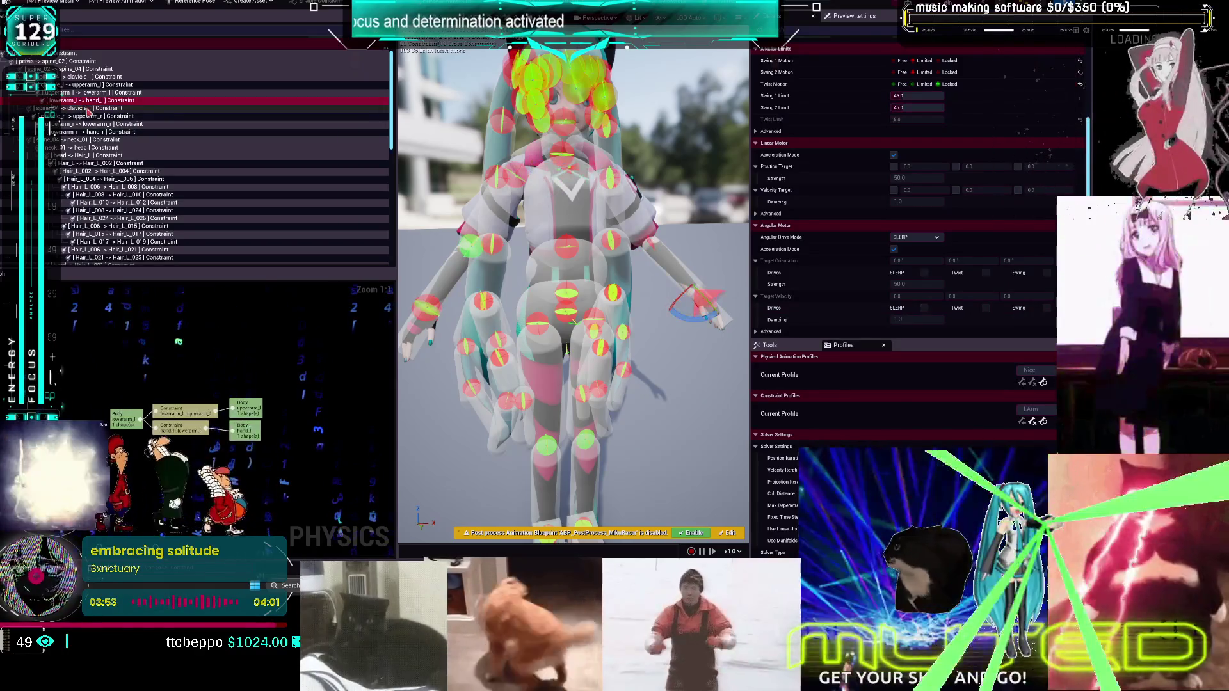
pyautogui.click(87, 77)
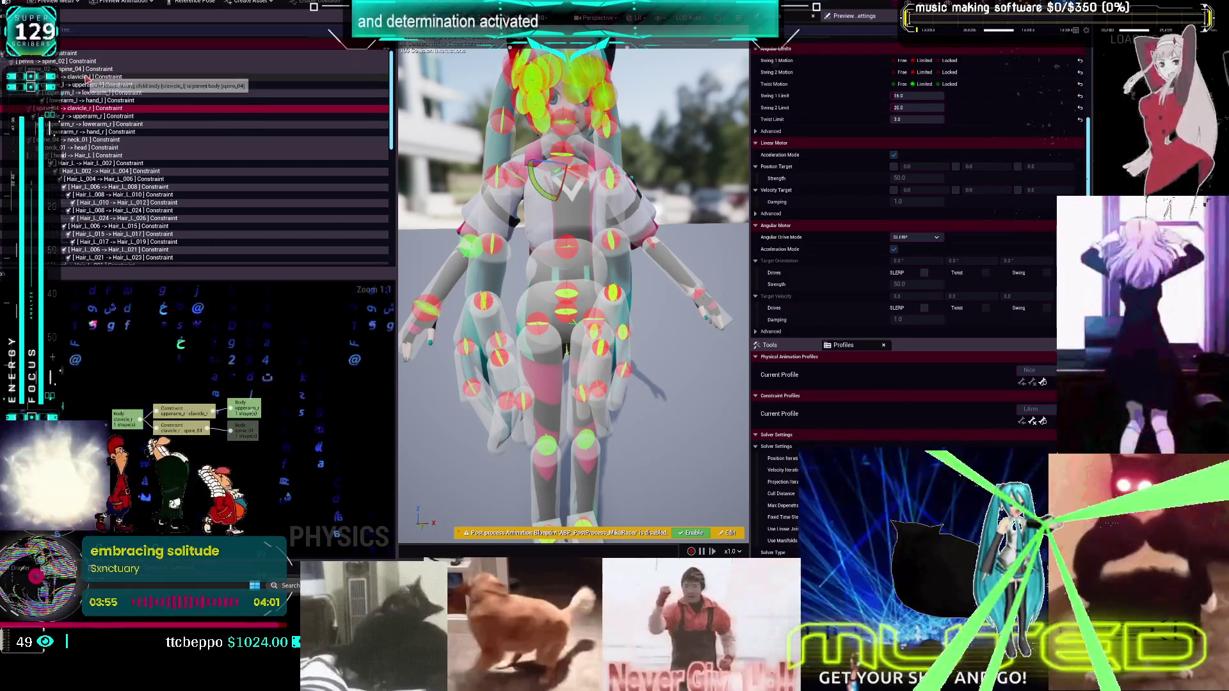
pyautogui.click(88, 85)
pyautogui.click(88, 101)
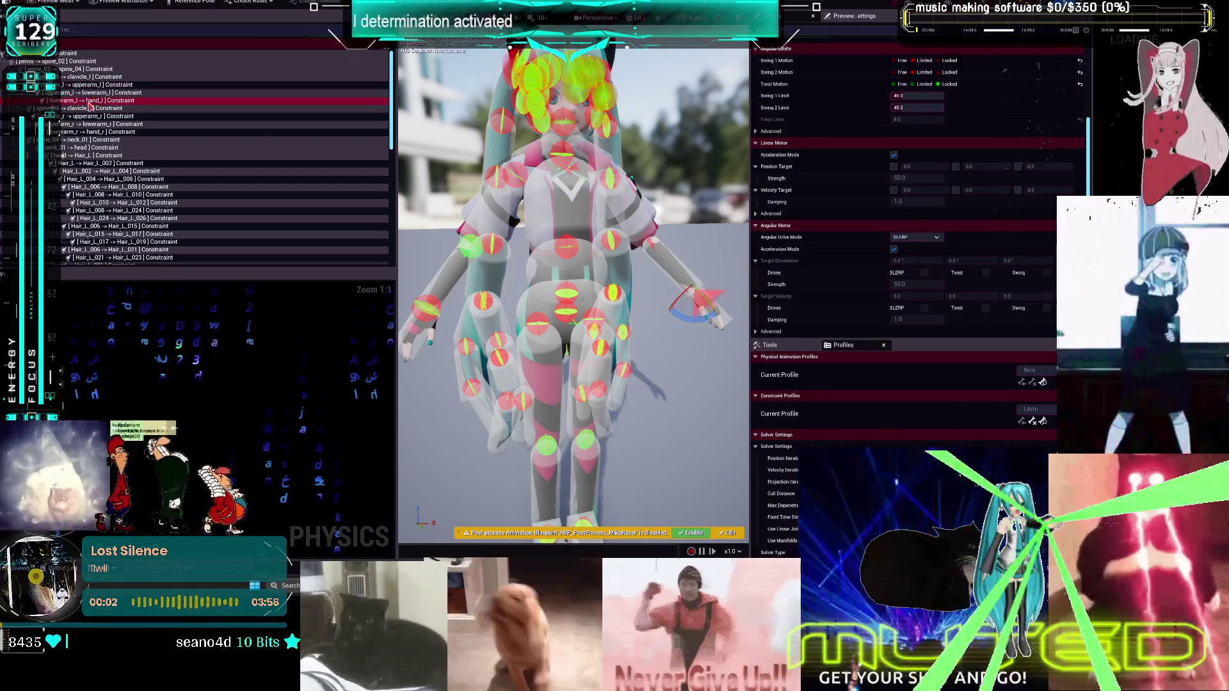
pyautogui.click(95, 92)
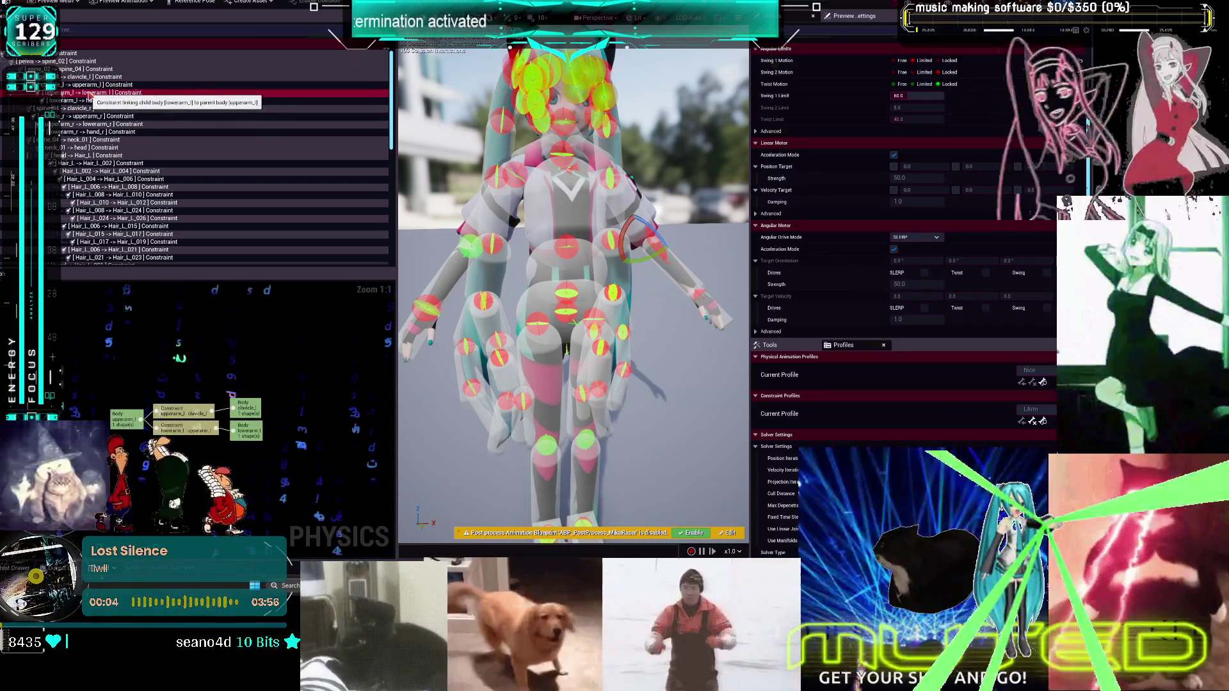
pyautogui.click(94, 84)
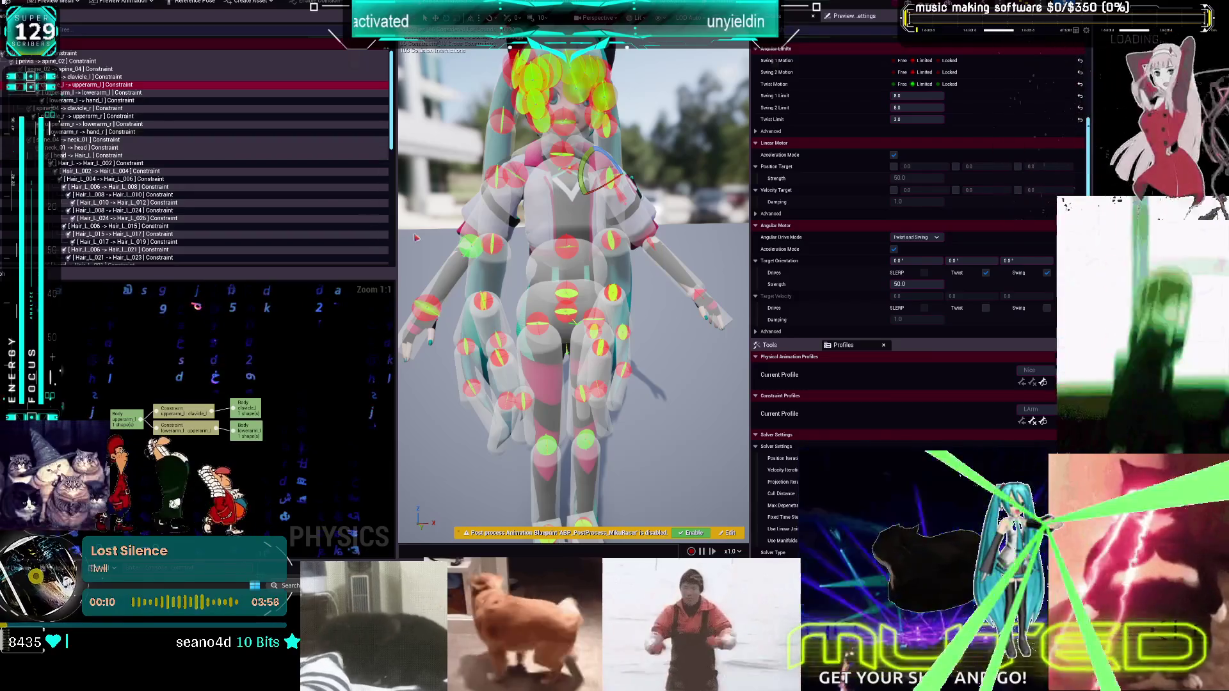
# Switch the spine_04→clavicle_l angular drive to Twist and Swing, then check clavicle_l→upperarm_l
pyautogui.click(90, 76)
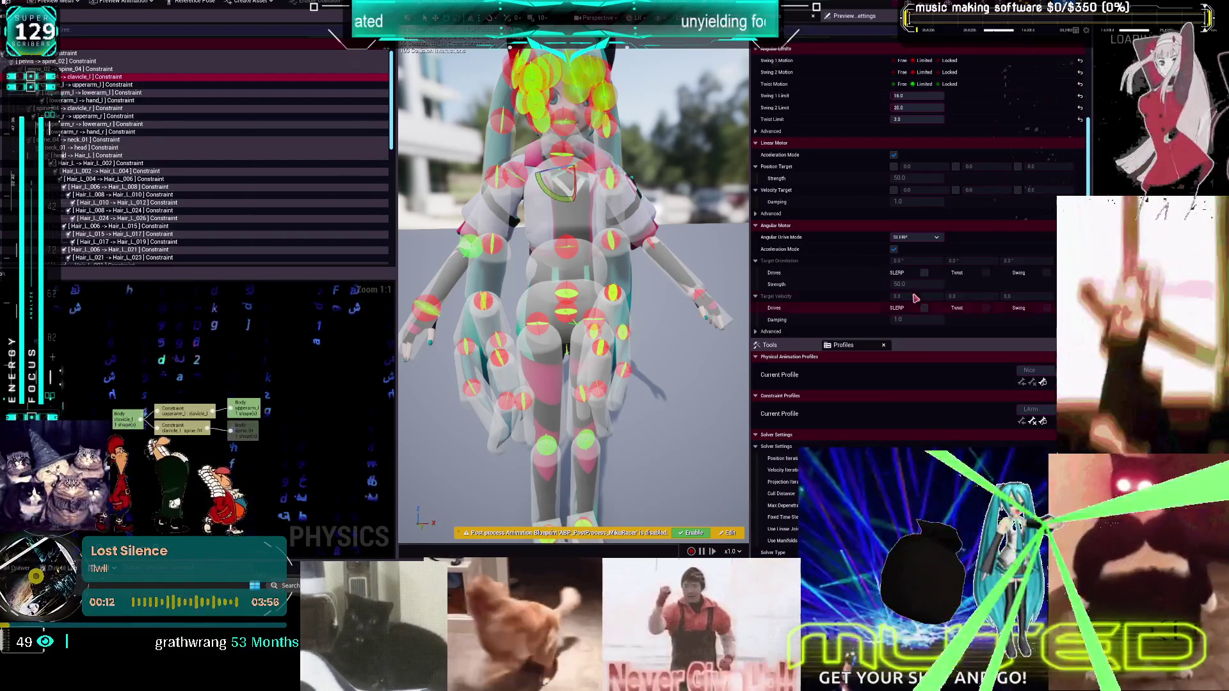
pyautogui.click(927, 238)
pyautogui.click(928, 256)
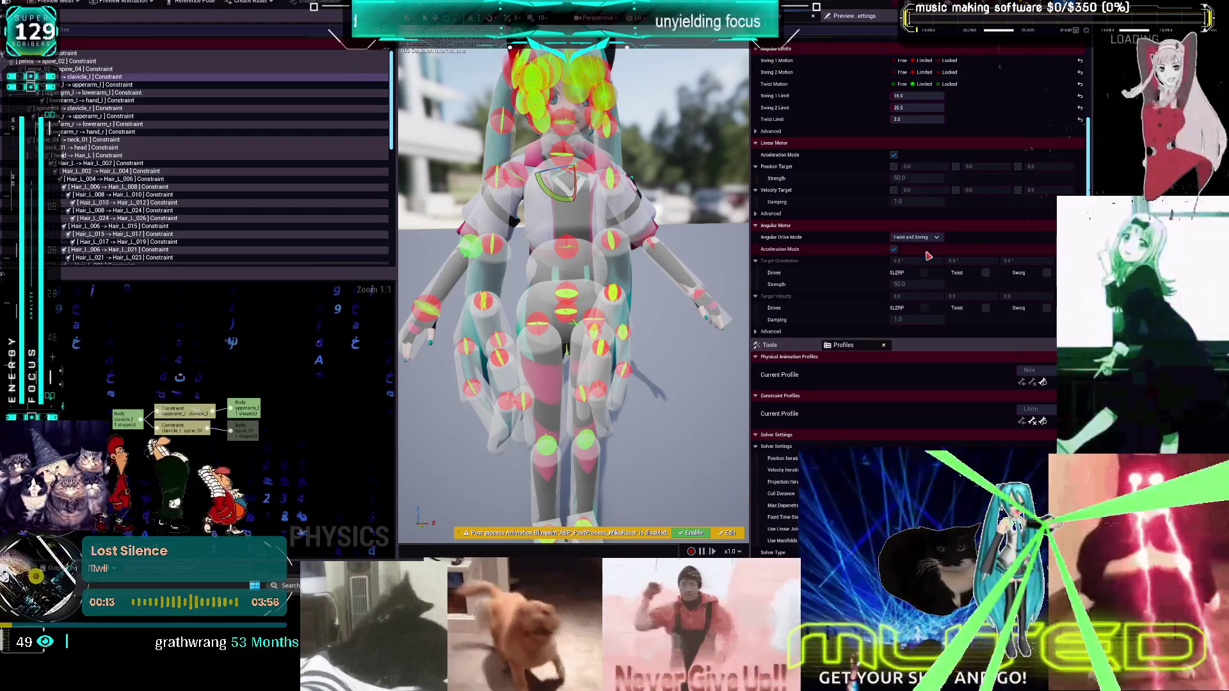
pyautogui.click(985, 273)
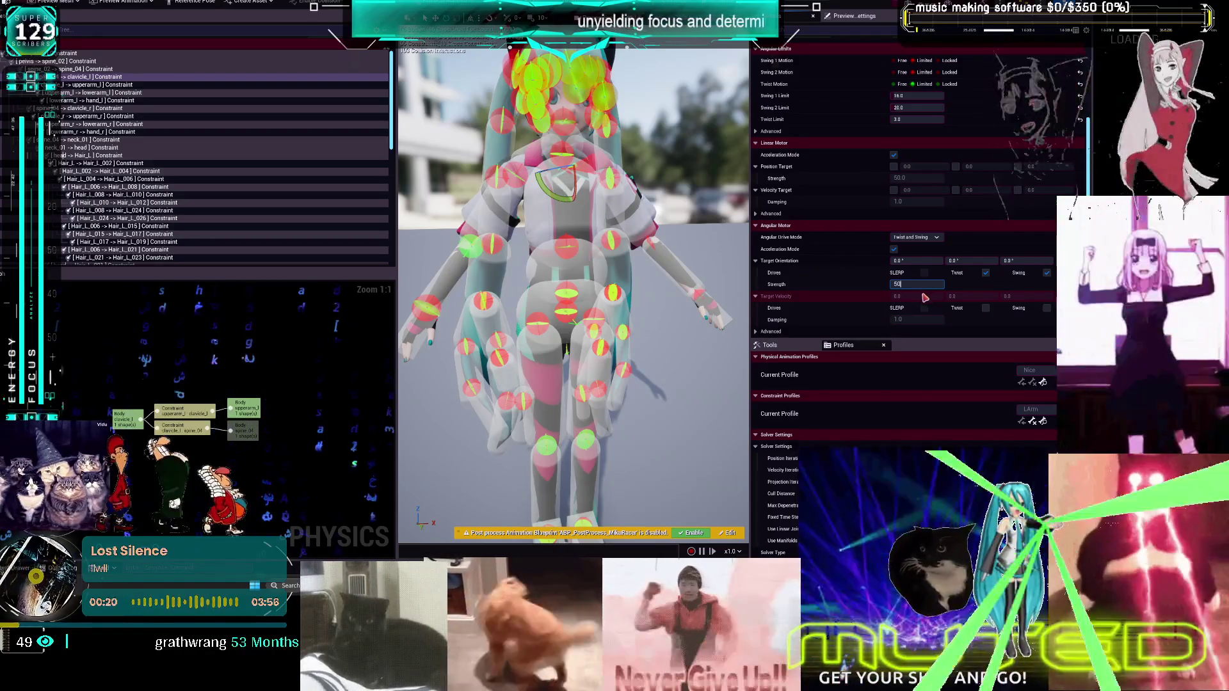
pyautogui.click(90, 85)
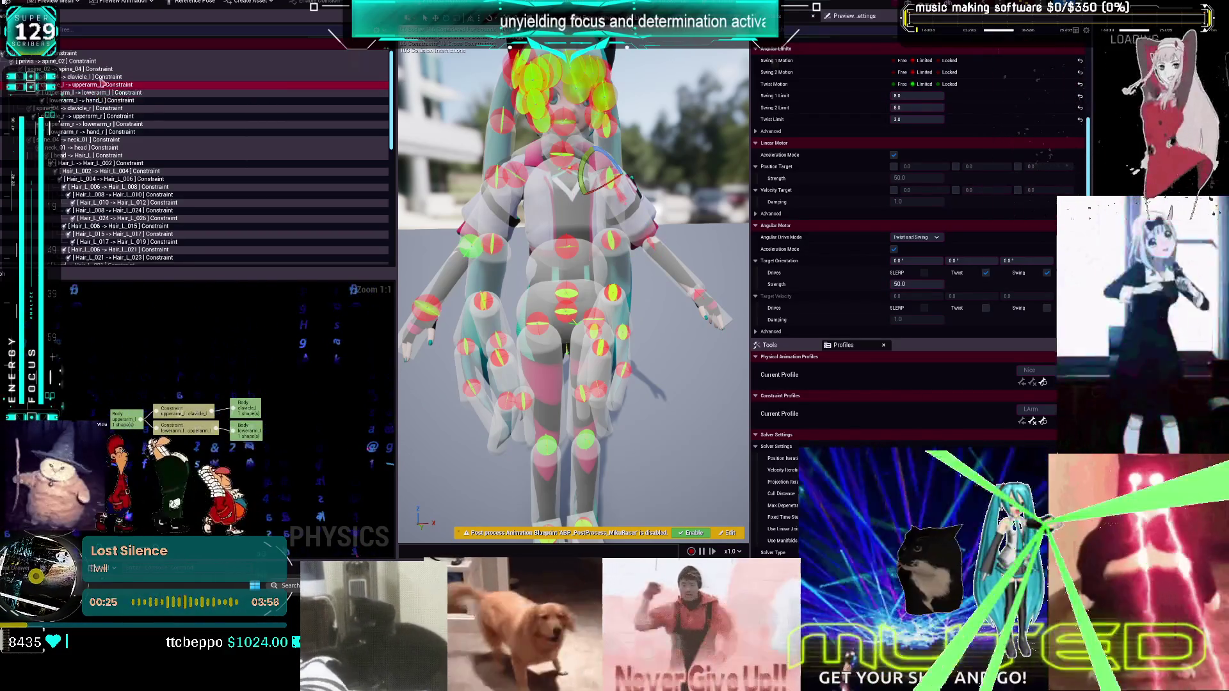
pyautogui.click(99, 78)
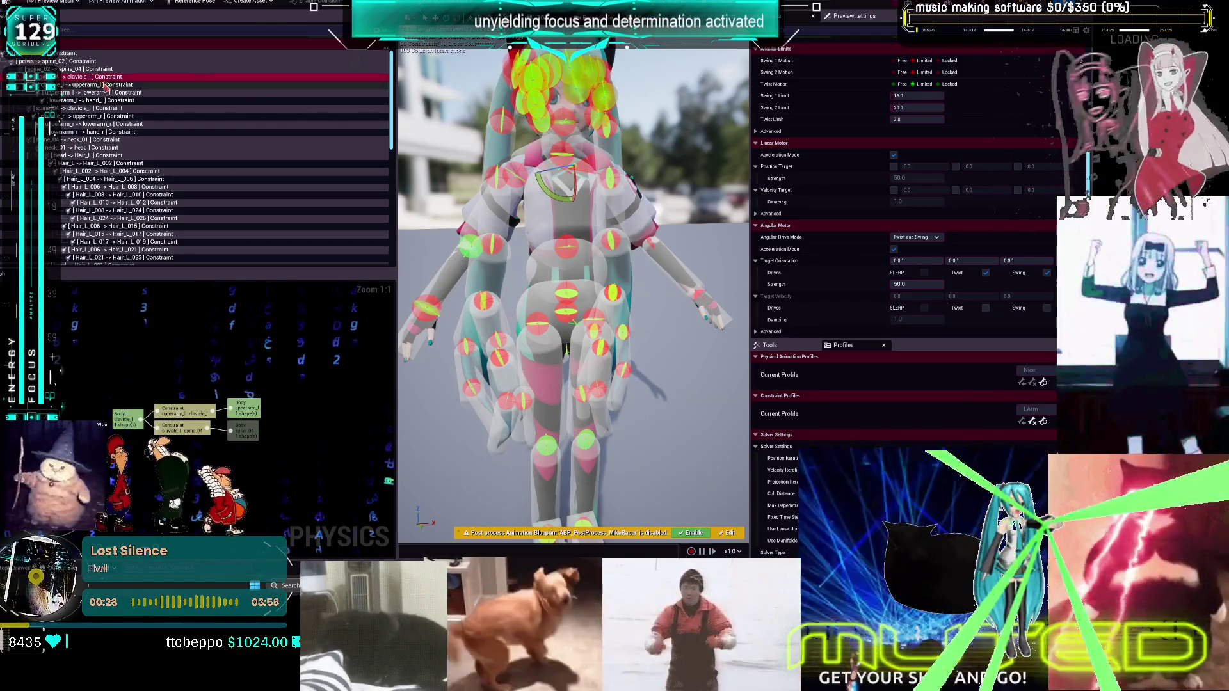
pyautogui.click(101, 85)
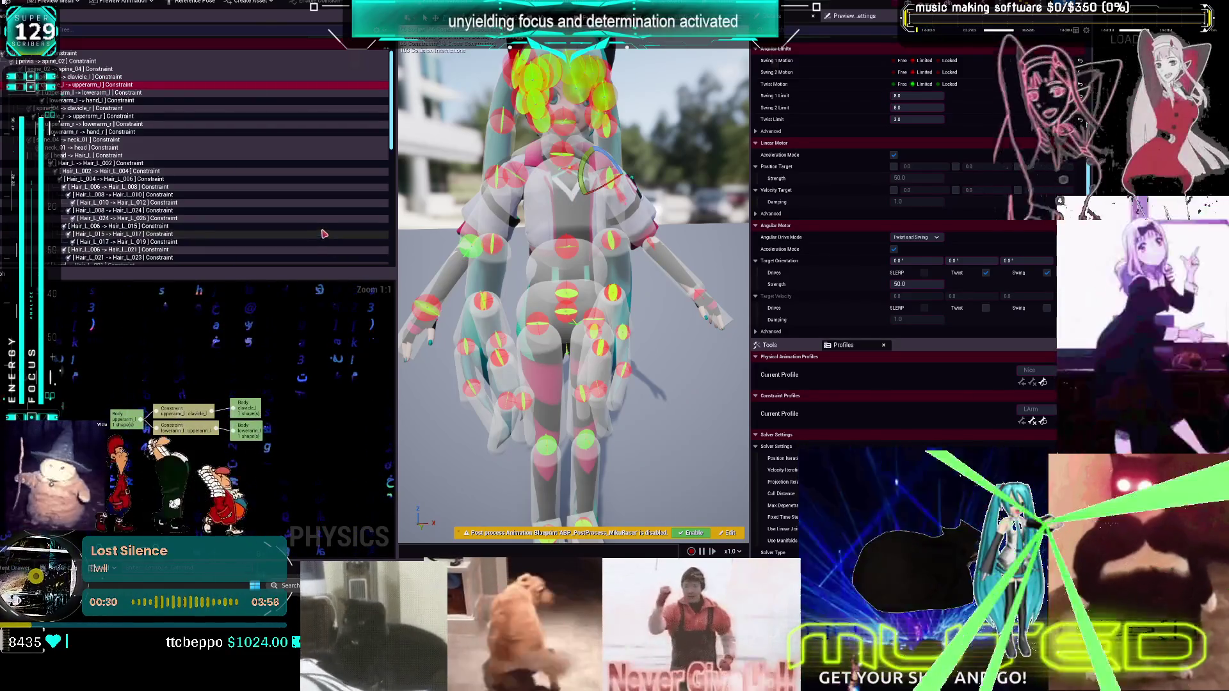
# Apply the RArm profile and set spine_04→clavicle_r's angular drive to Twist and Swing
pyautogui.click(1047, 411)
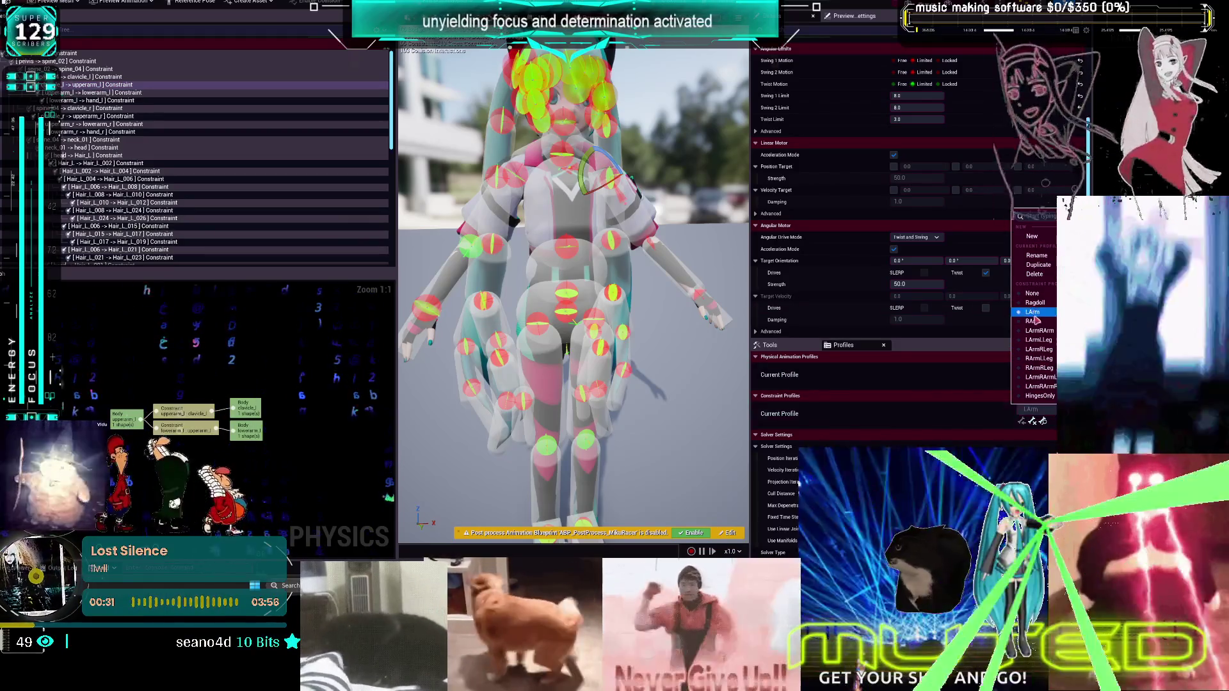
pyautogui.click(1033, 321)
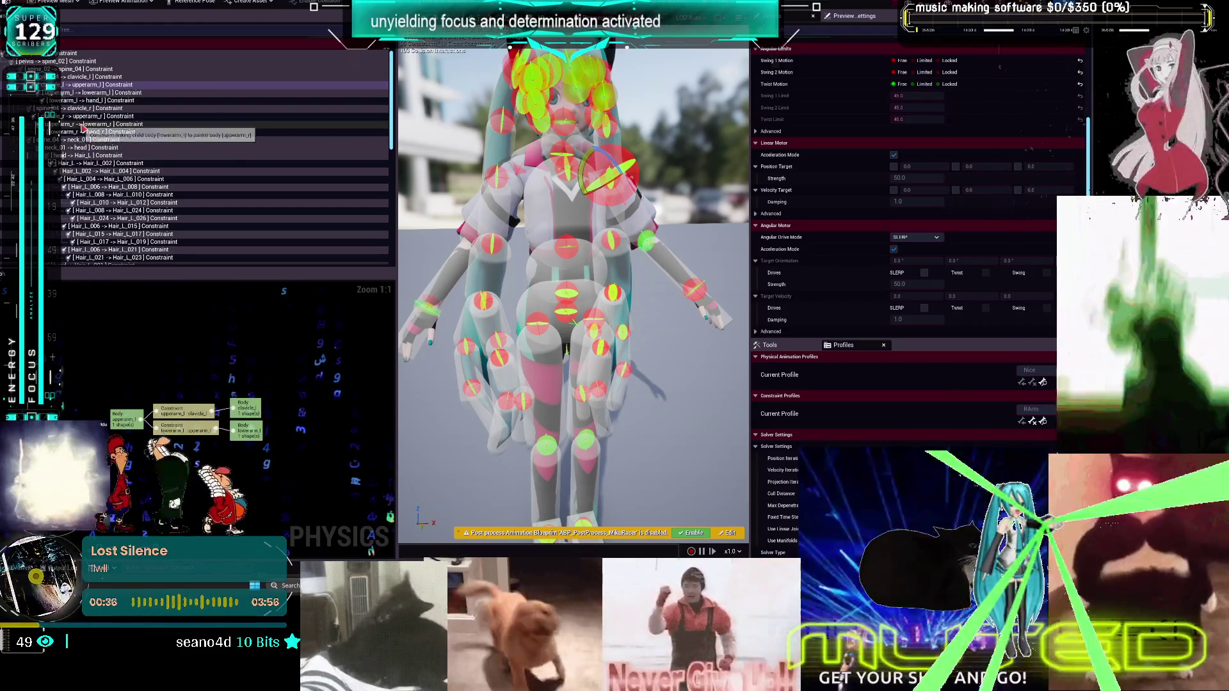
pyautogui.click(81, 109)
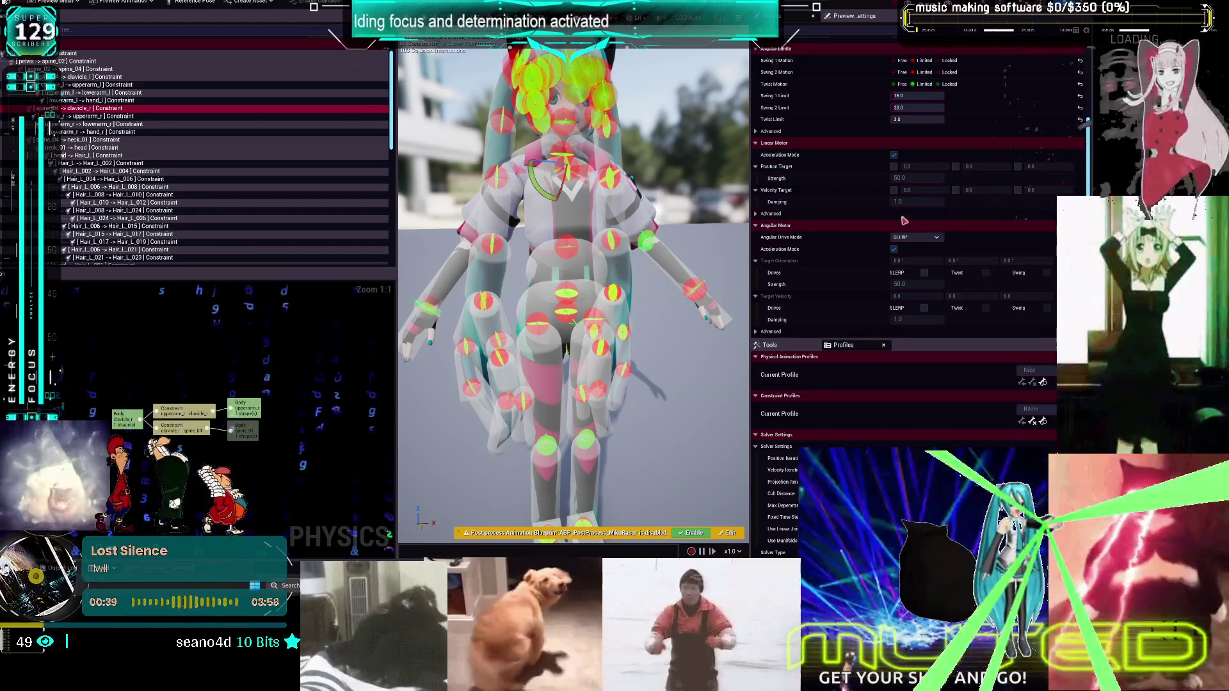
pyautogui.click(916, 237)
pyautogui.click(914, 259)
pyautogui.click(986, 272)
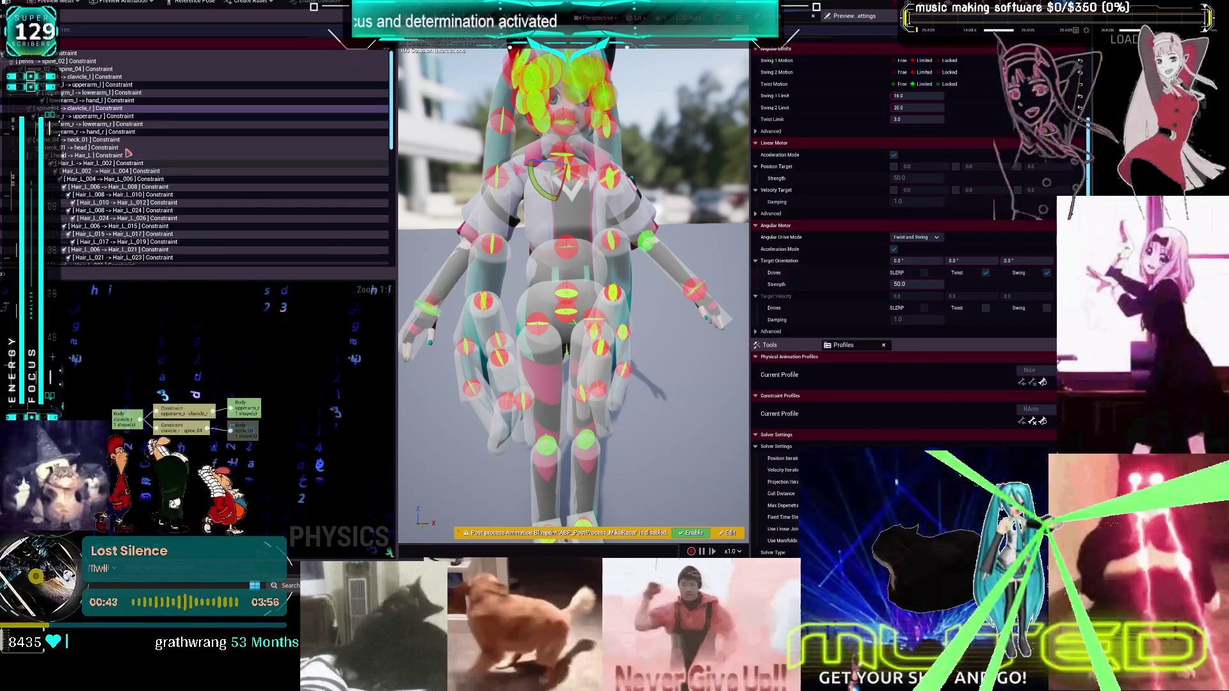
# Set the right upper-arm constraint's drive to Twist and Swing, then simulate from clavicle_r
pyautogui.click(300, 117)
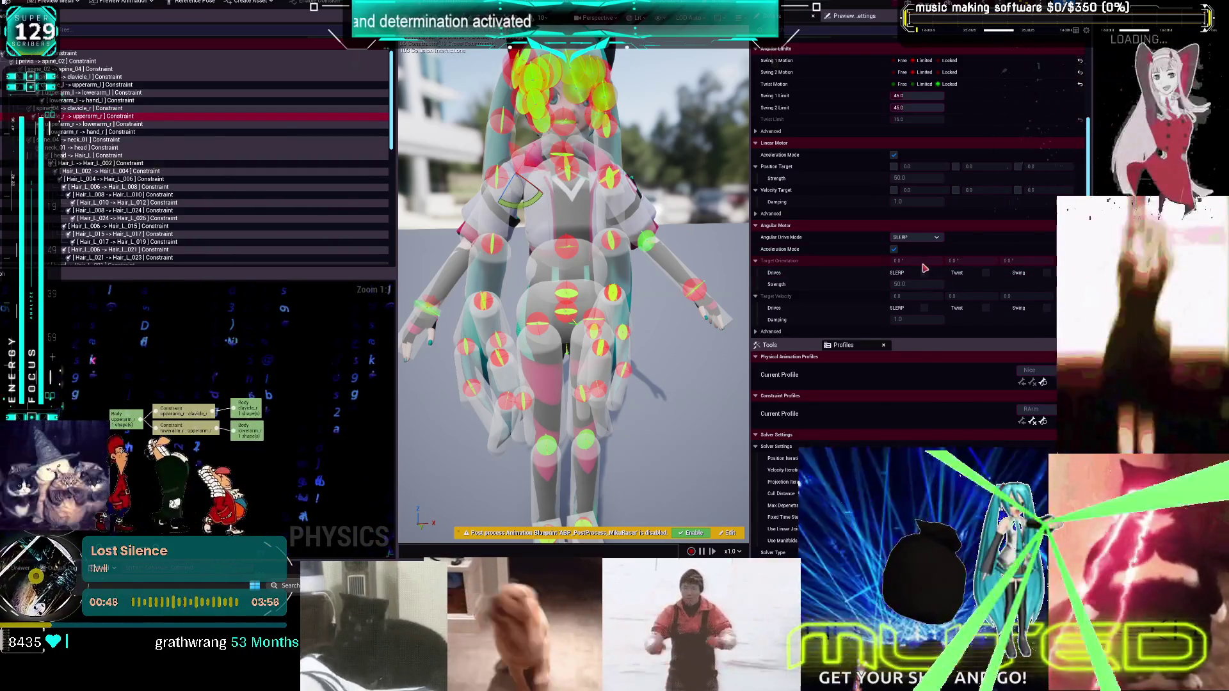
pyautogui.click(933, 238)
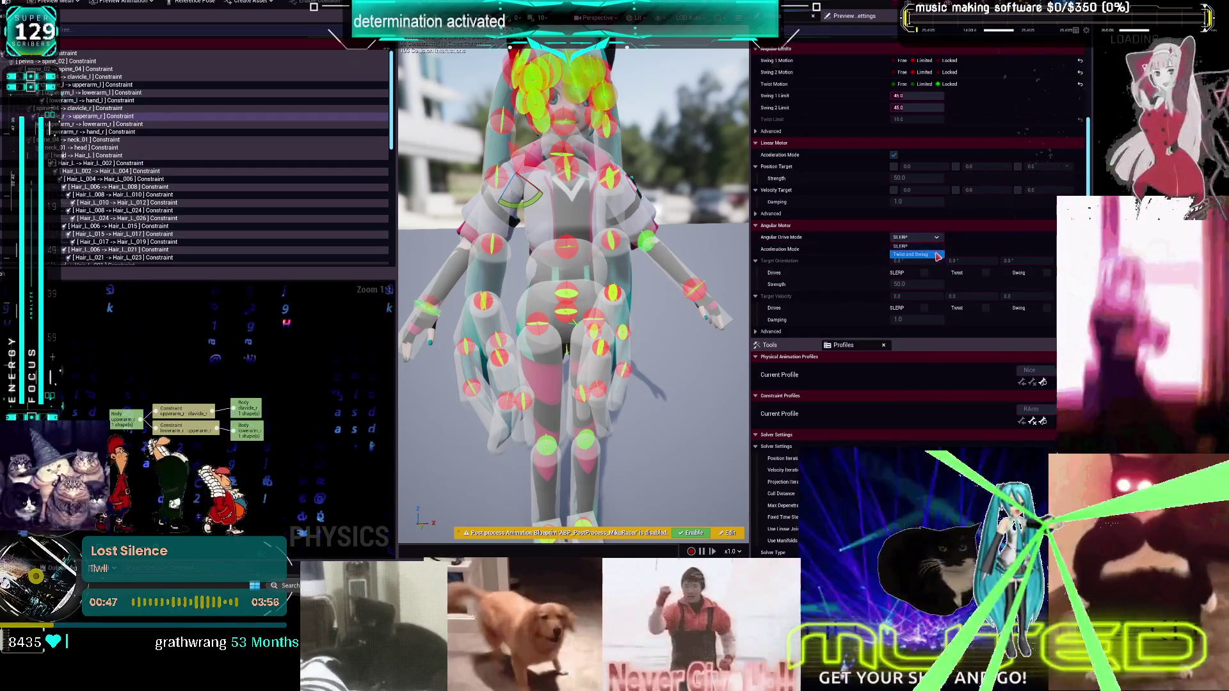
pyautogui.click(933, 254)
pyautogui.click(985, 273)
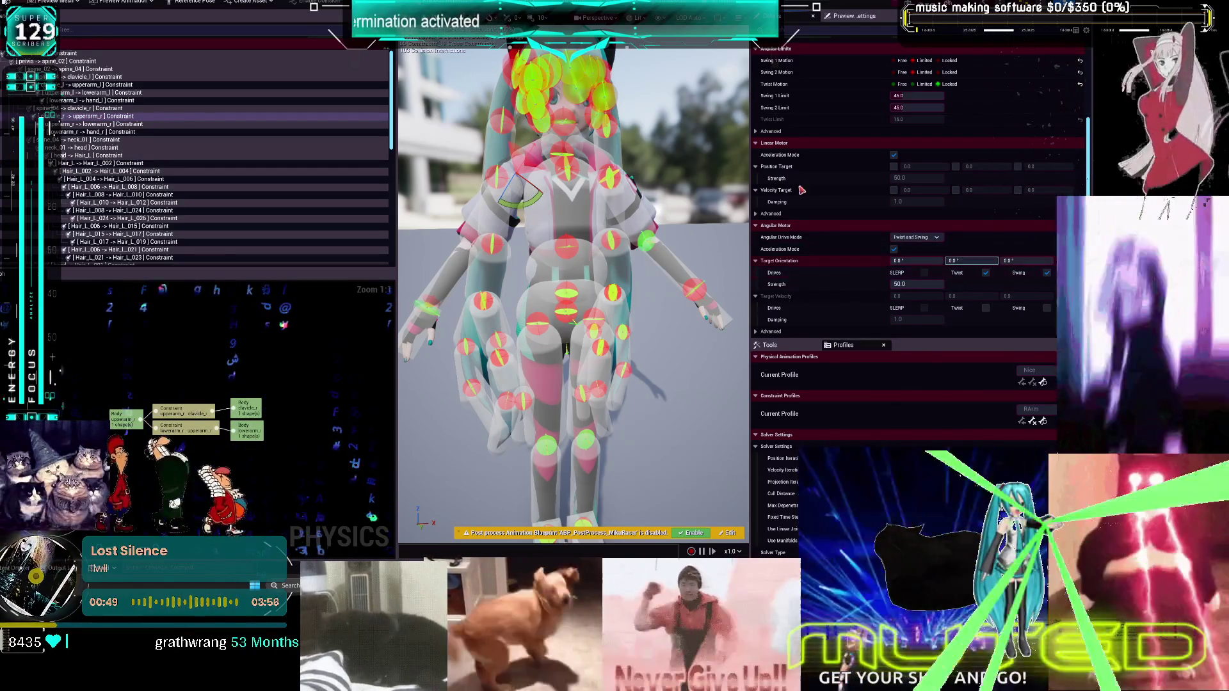
pyautogui.click(247, 410)
pyautogui.hotkey('alt', 's')
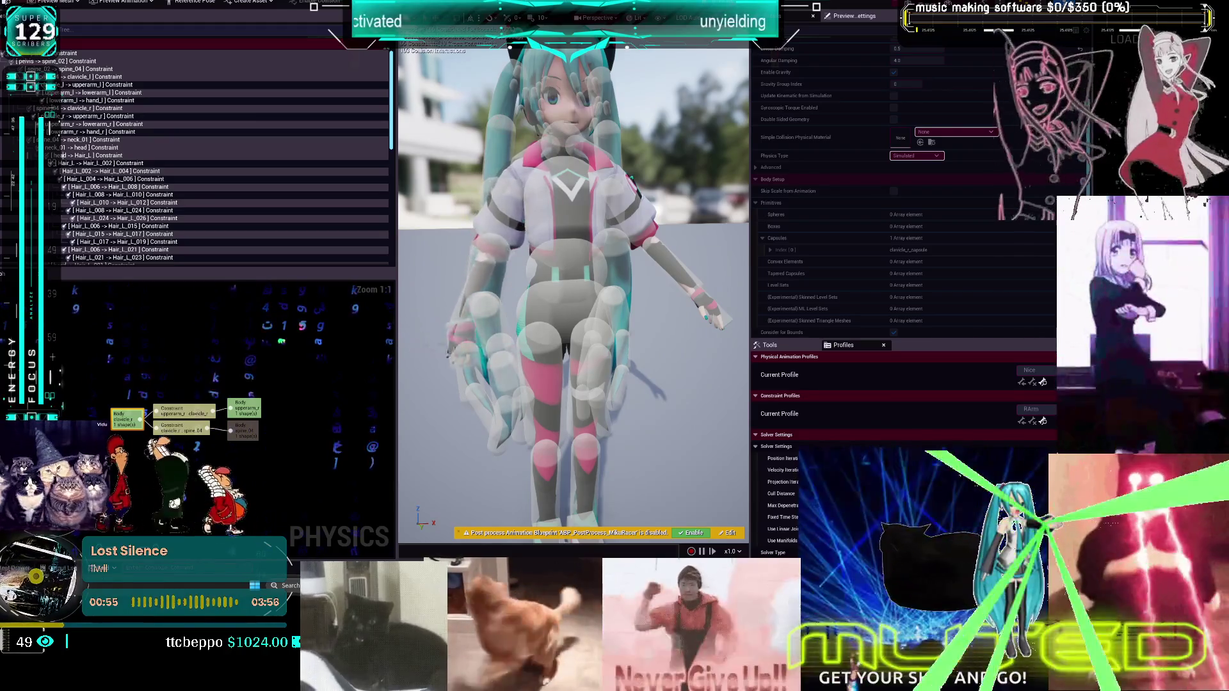
# Stop the ragdoll simulation, save the physics asset, and make LArmRArm the current constraint profile
pyautogui.hotkey('alt', 's')
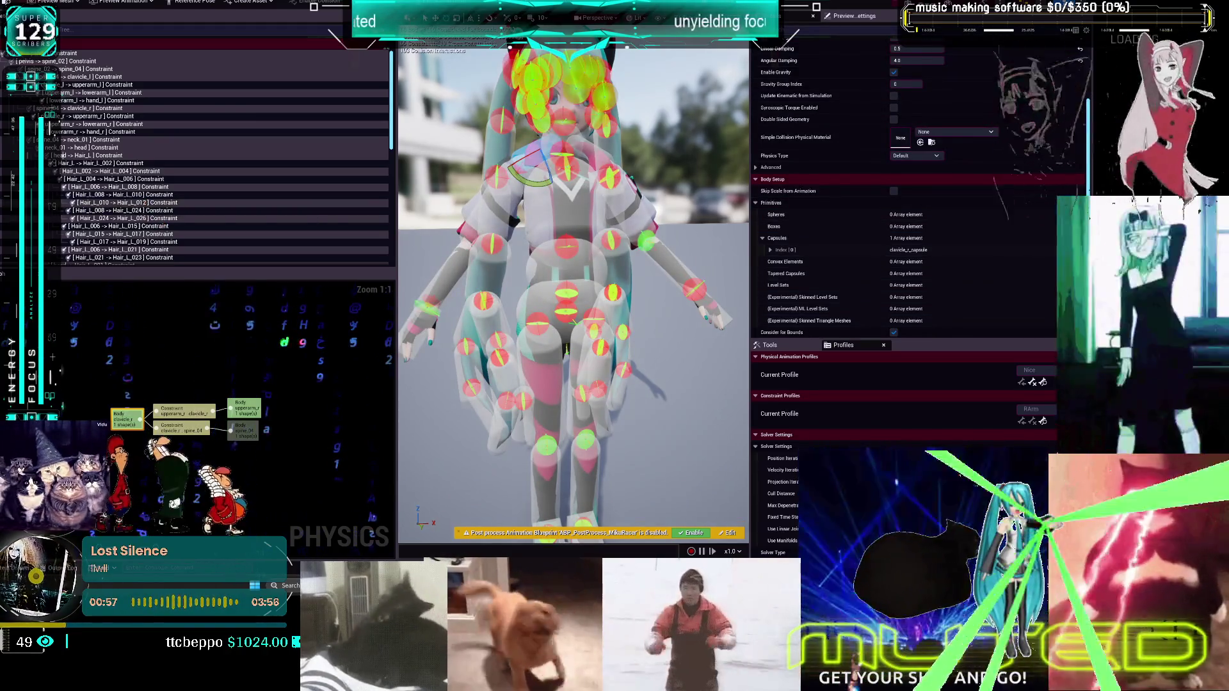
pyautogui.click(12, 5)
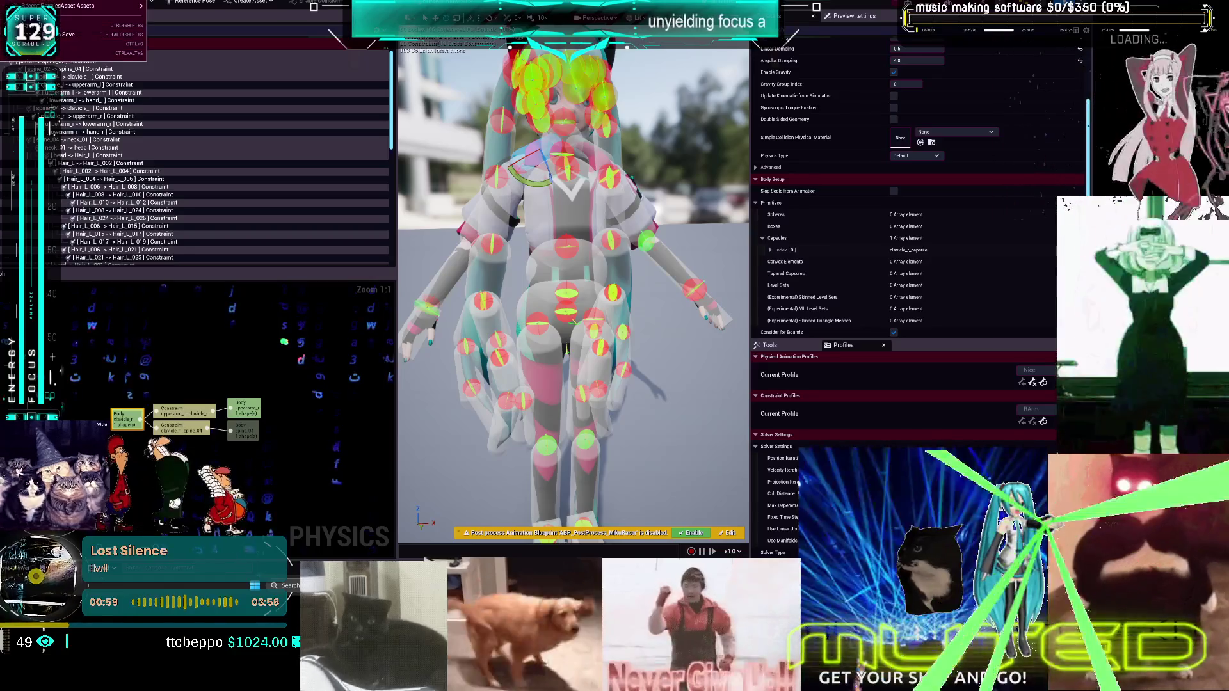
pyautogui.click(69, 35)
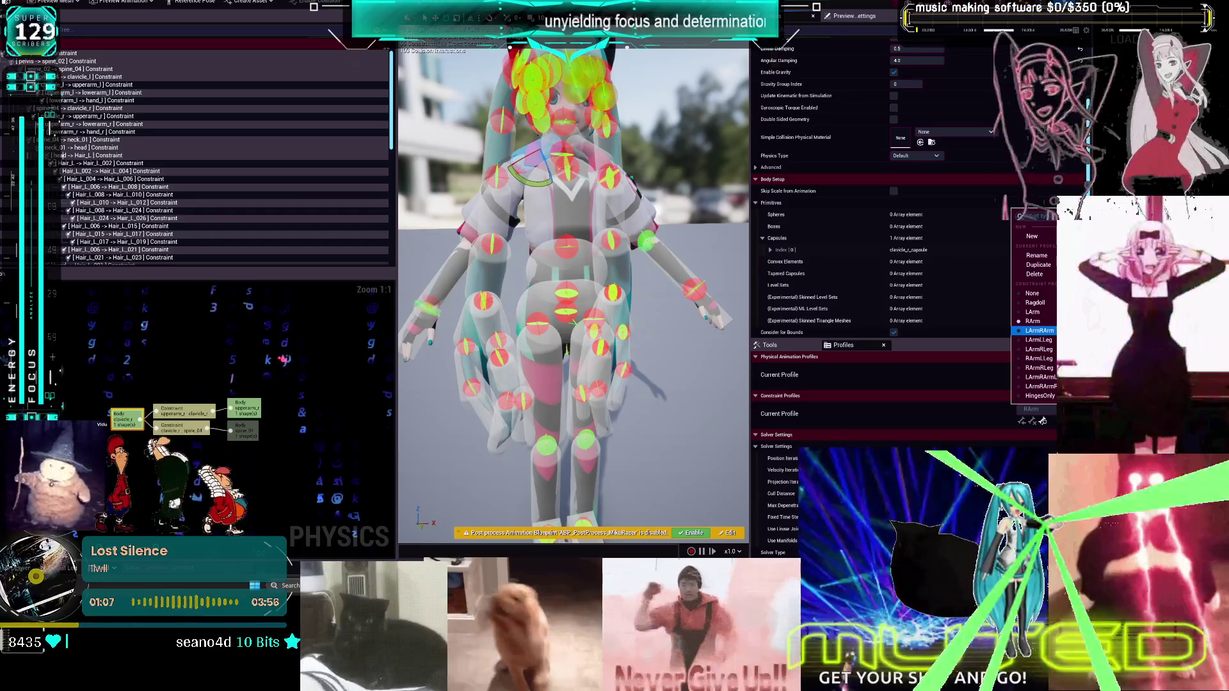
pyautogui.click(1038, 330)
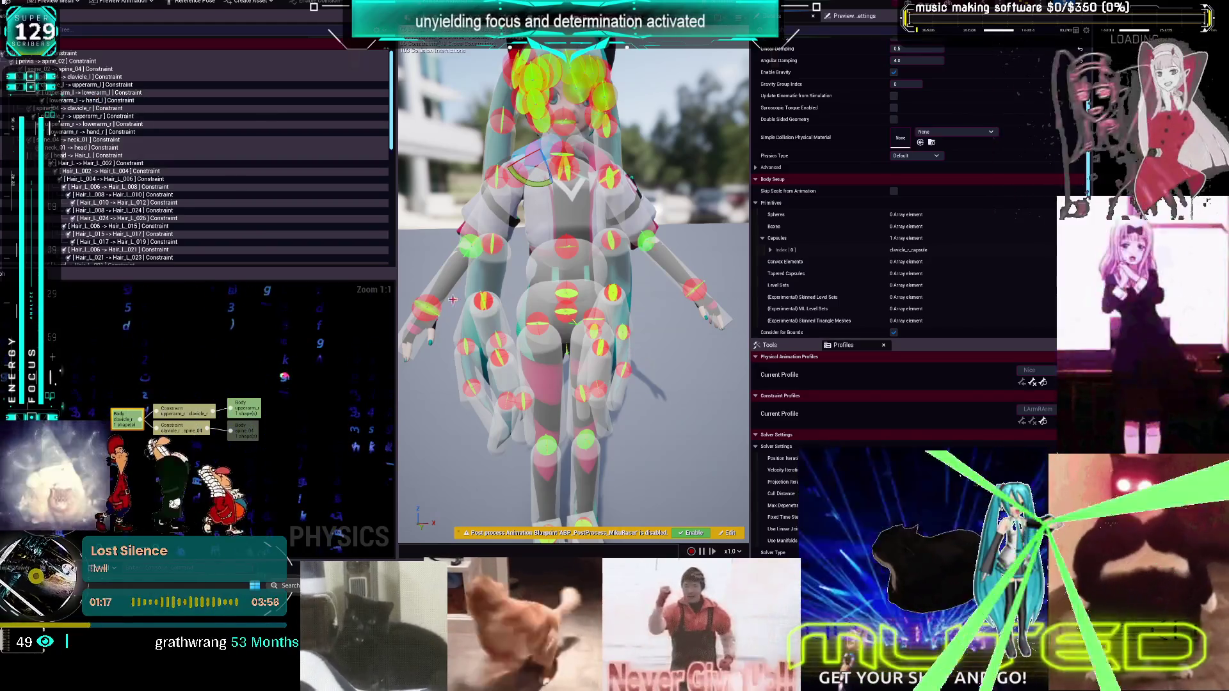
pyautogui.click(103, 84)
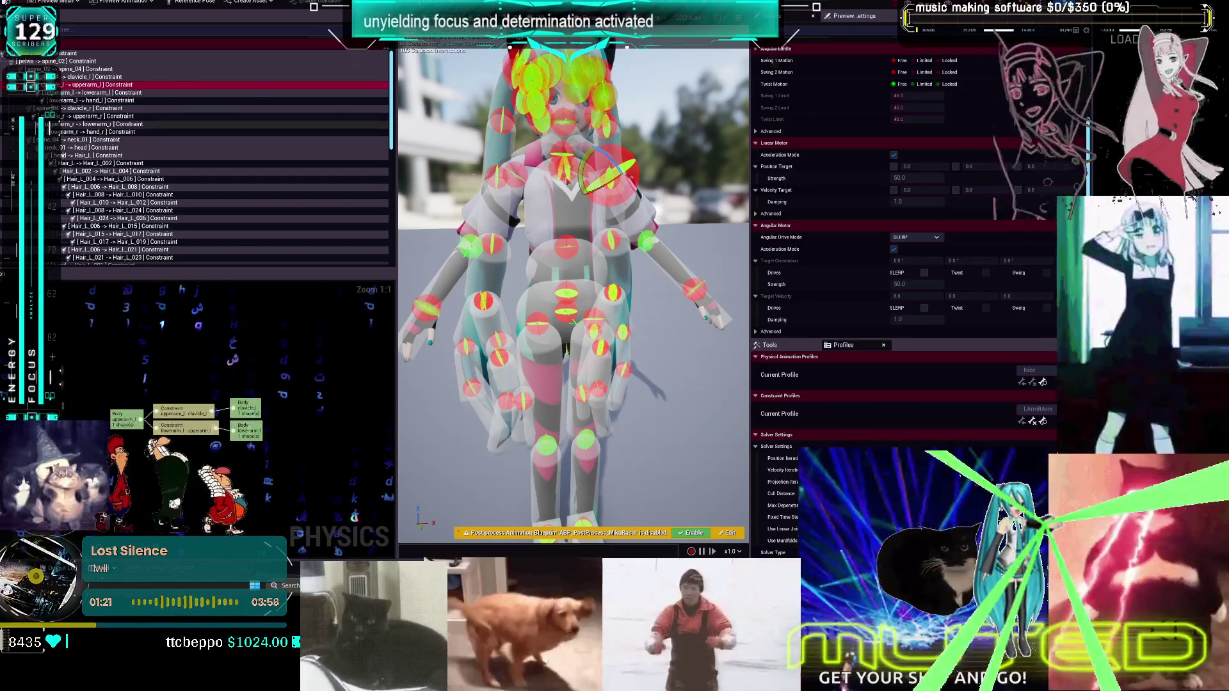
# Set clavicle_l/upperarm_l Swing 1 and Swing 2 to Limited, with limits 16, 20 and twist 3
pyautogui.scroll(2, 925, 103)
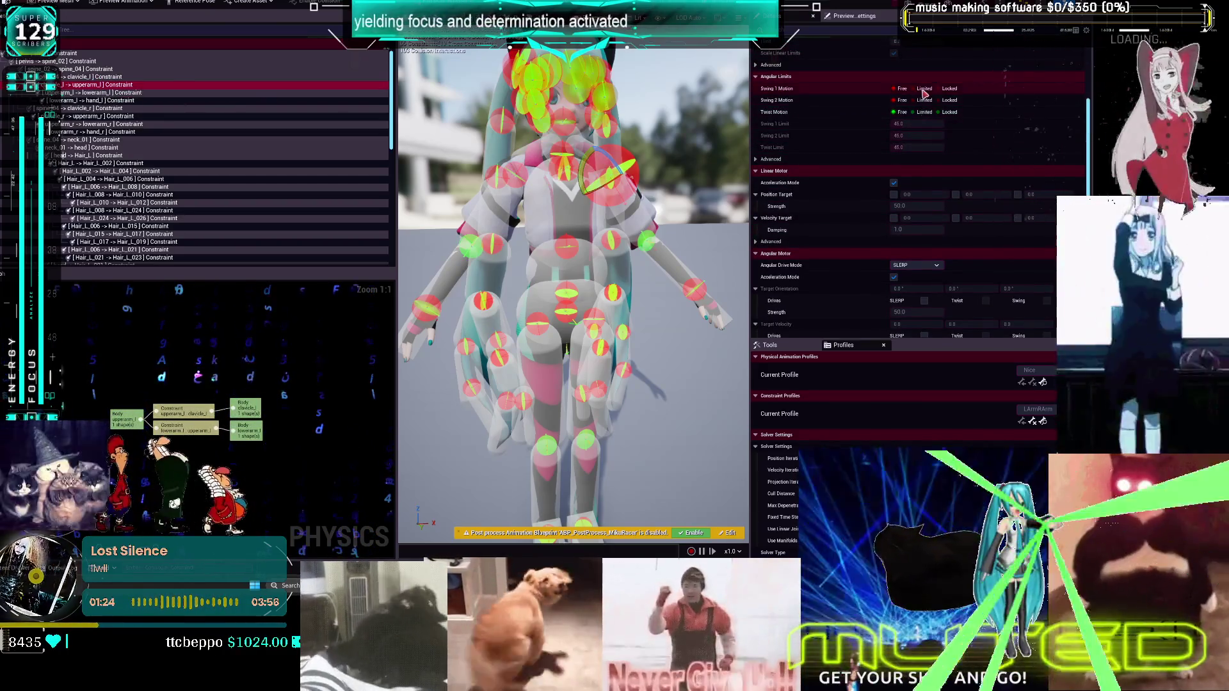
pyautogui.click(923, 89)
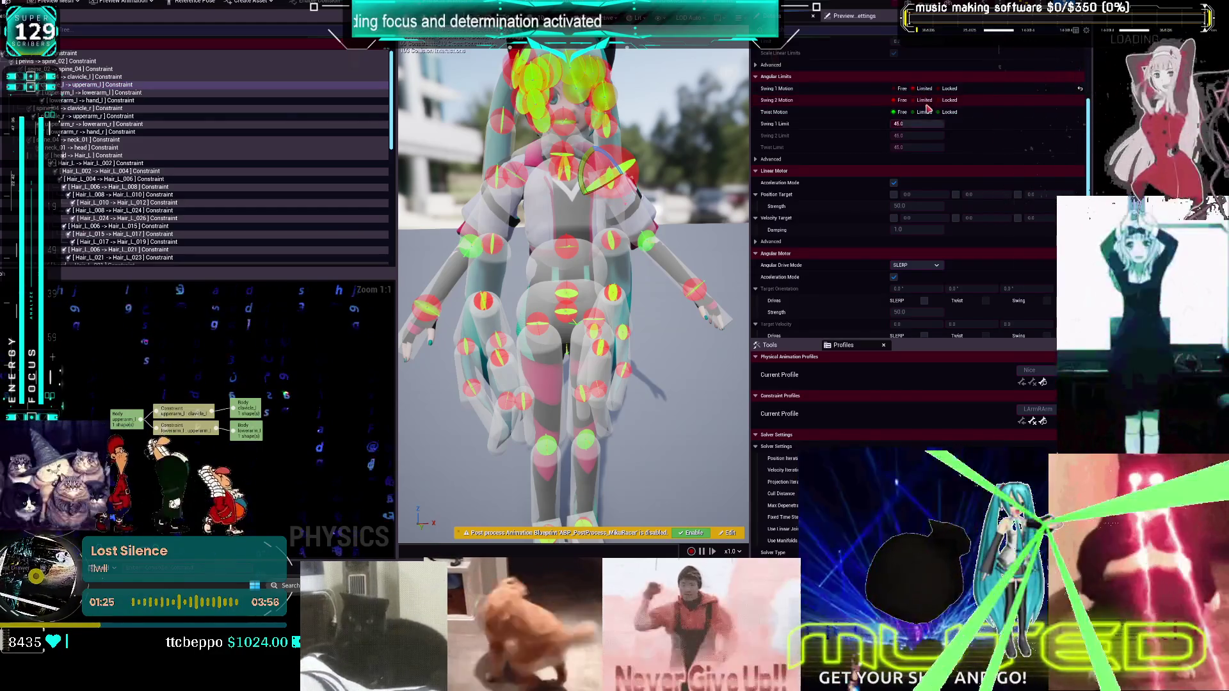
pyautogui.click(926, 101)
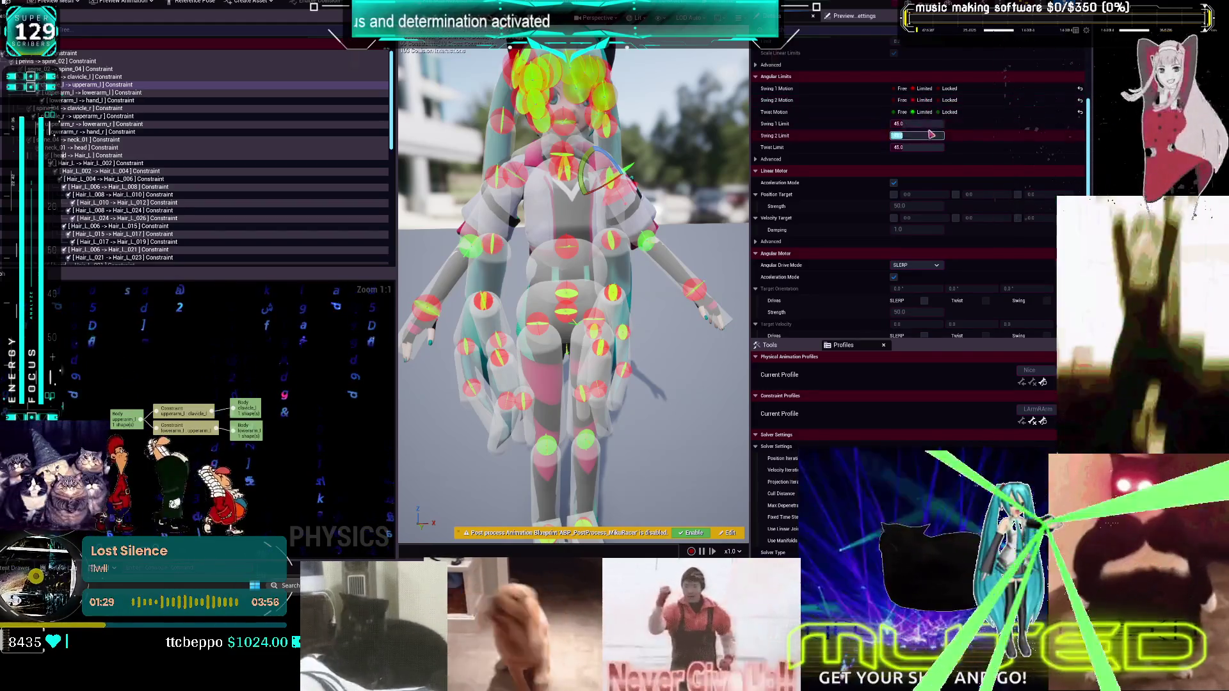
pyautogui.click(922, 124)
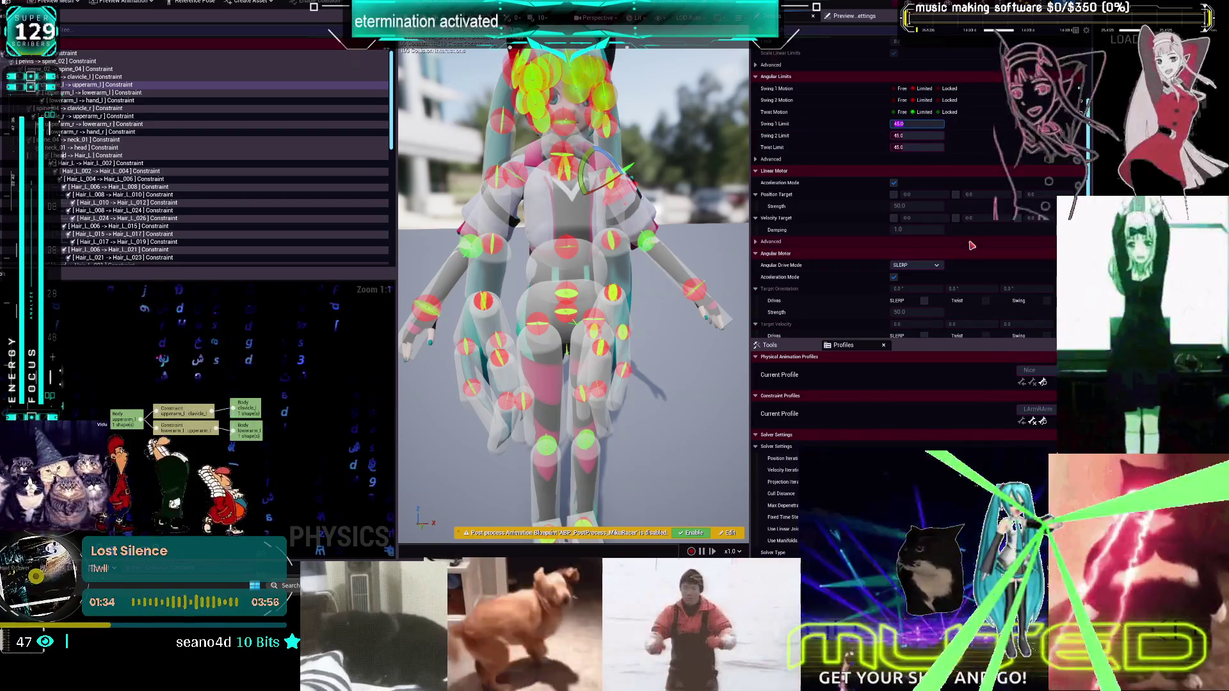
pyautogui.click(919, 134)
pyautogui.write('20')
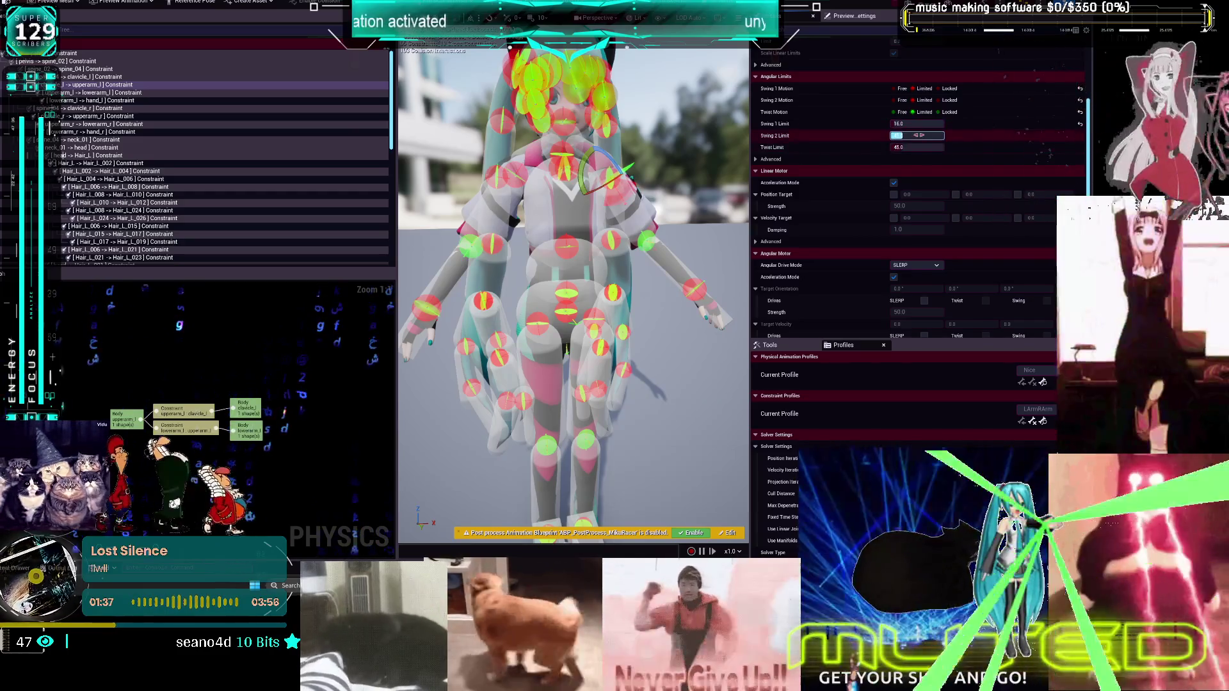
pyautogui.click(917, 147)
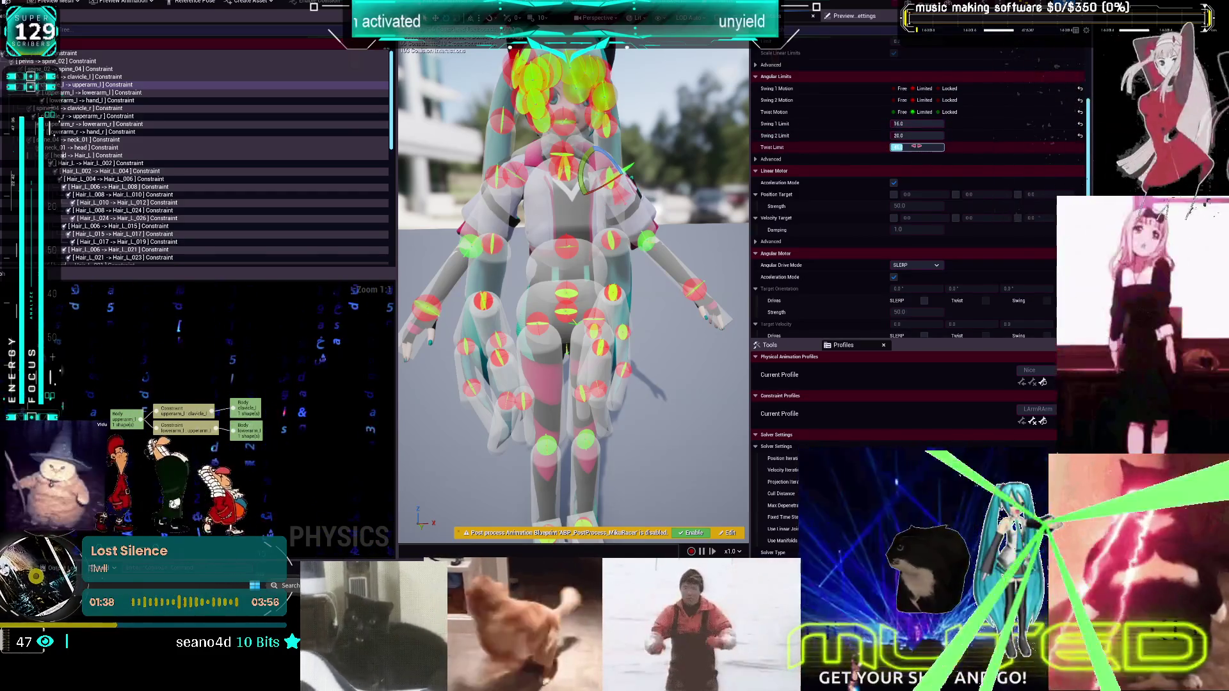
pyautogui.write('3')
pyautogui.press('Return')
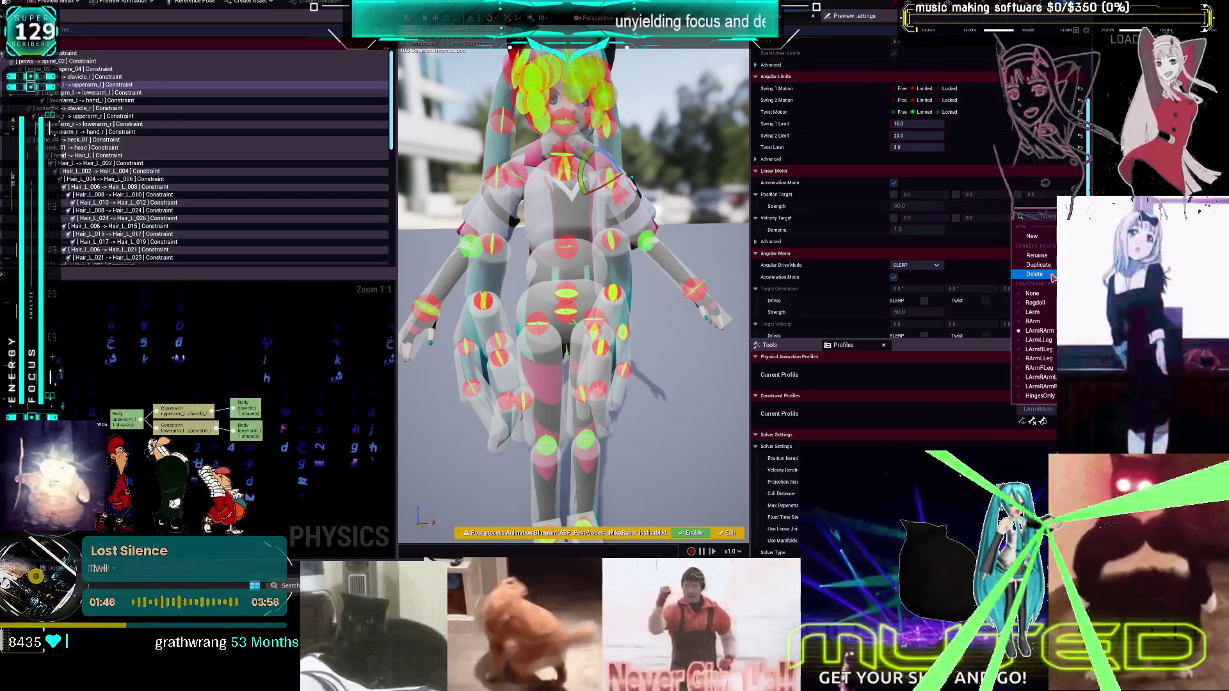
# Delete the LArmRArm profile, then duplicate the RArm profile and rename the copy with 'Arm'
pyautogui.click(1052, 276)
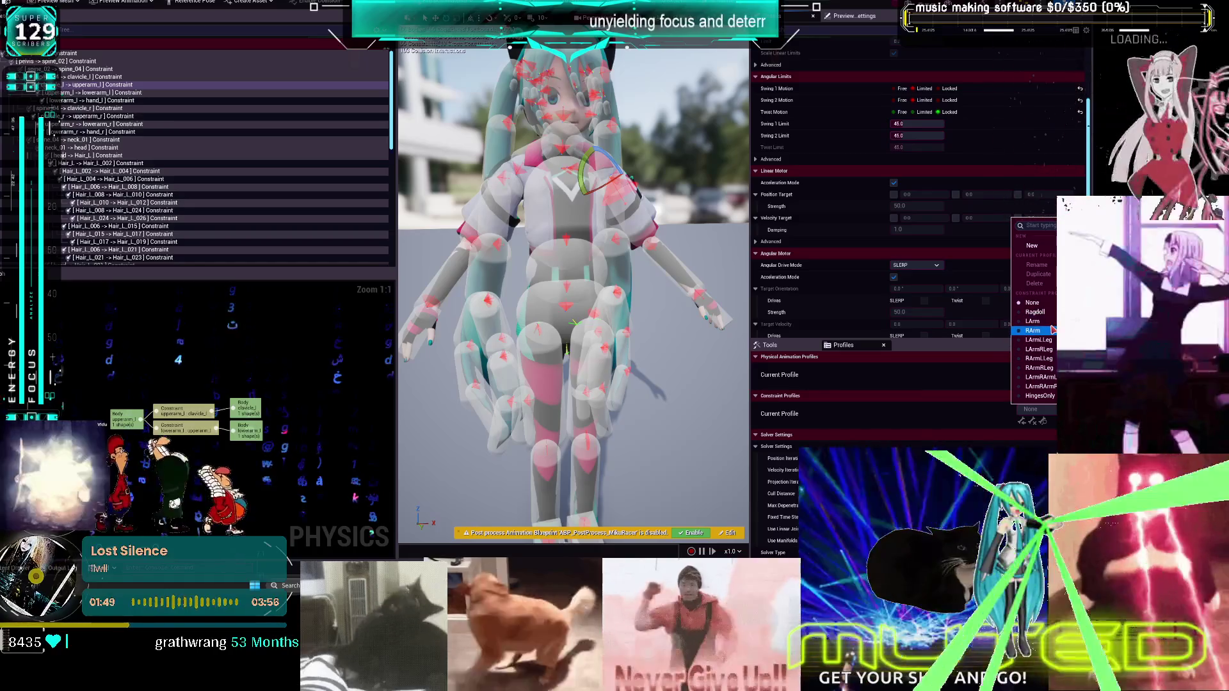
pyautogui.click(1033, 331)
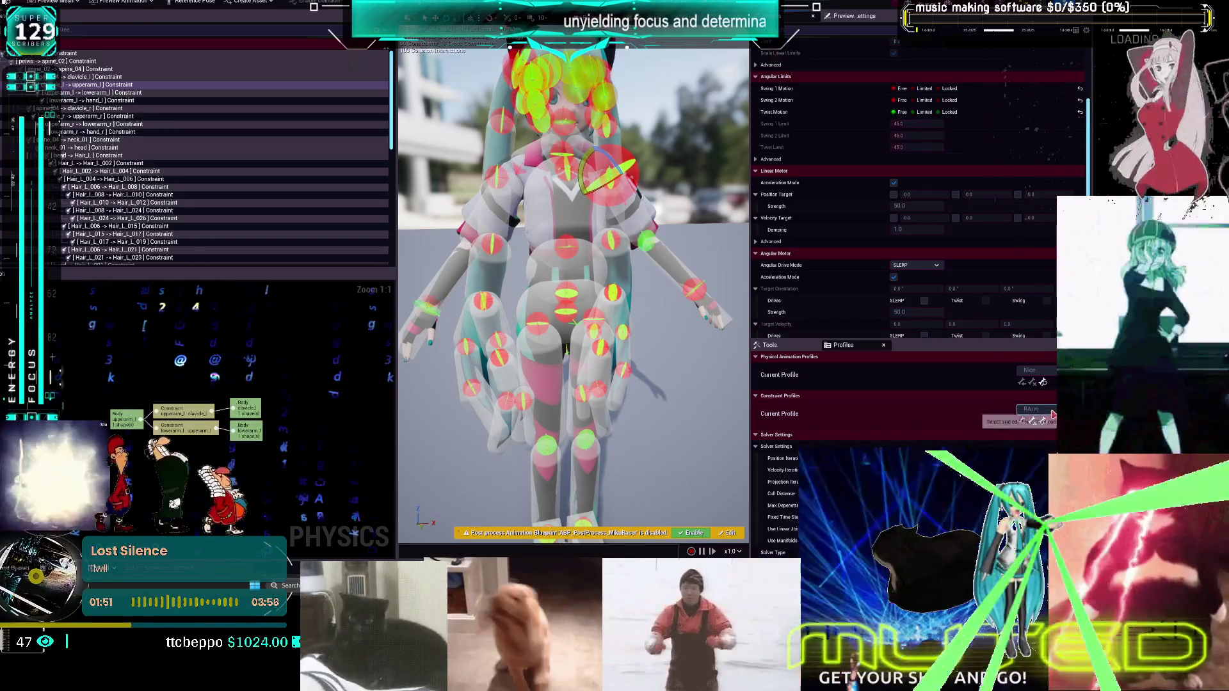
pyautogui.click(1038, 274)
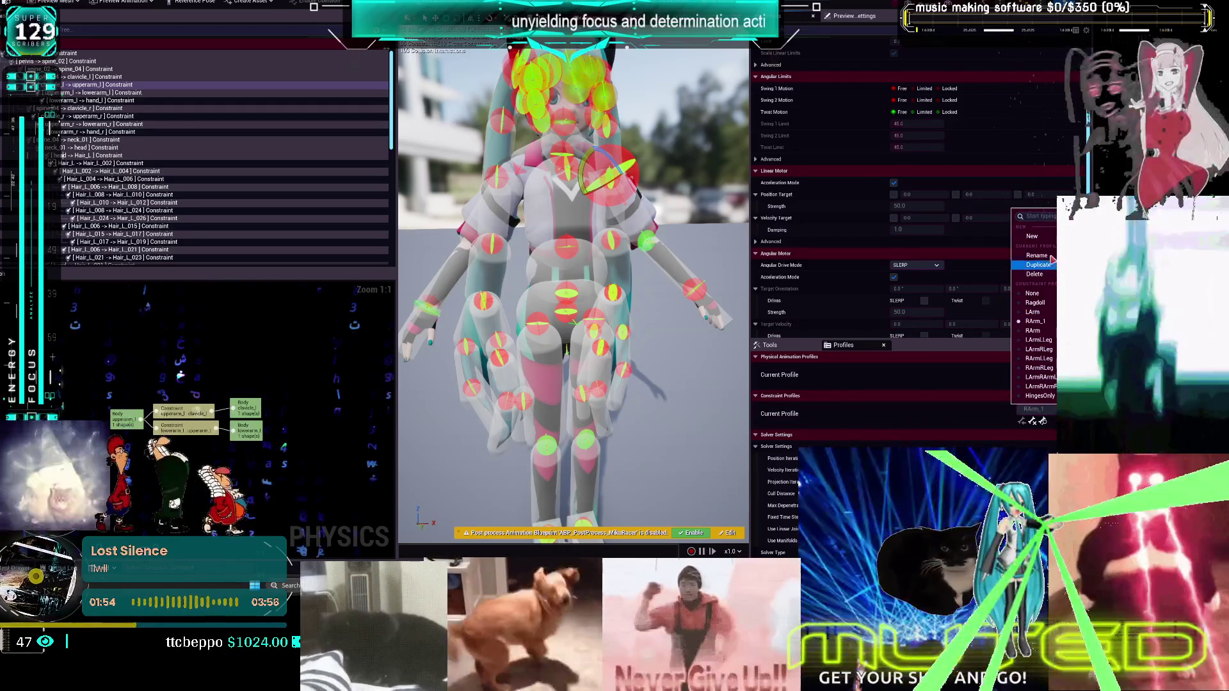
pyautogui.click(1052, 256)
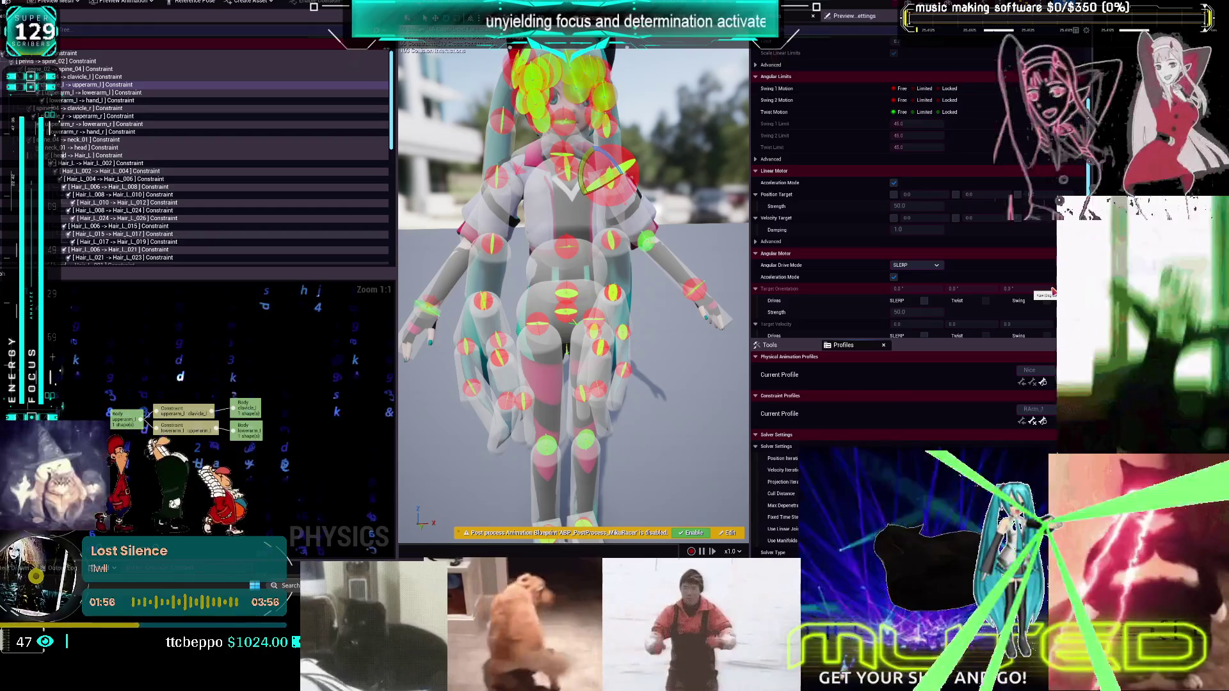
pyautogui.write('A')
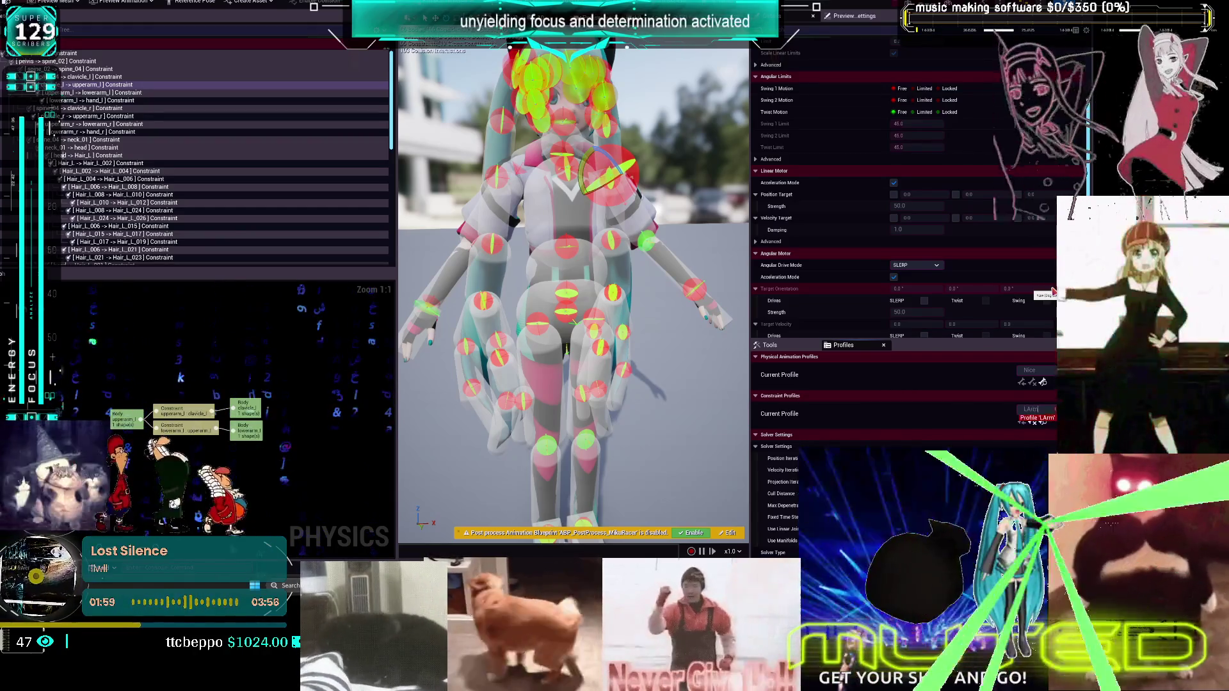
pyautogui.write('rm')
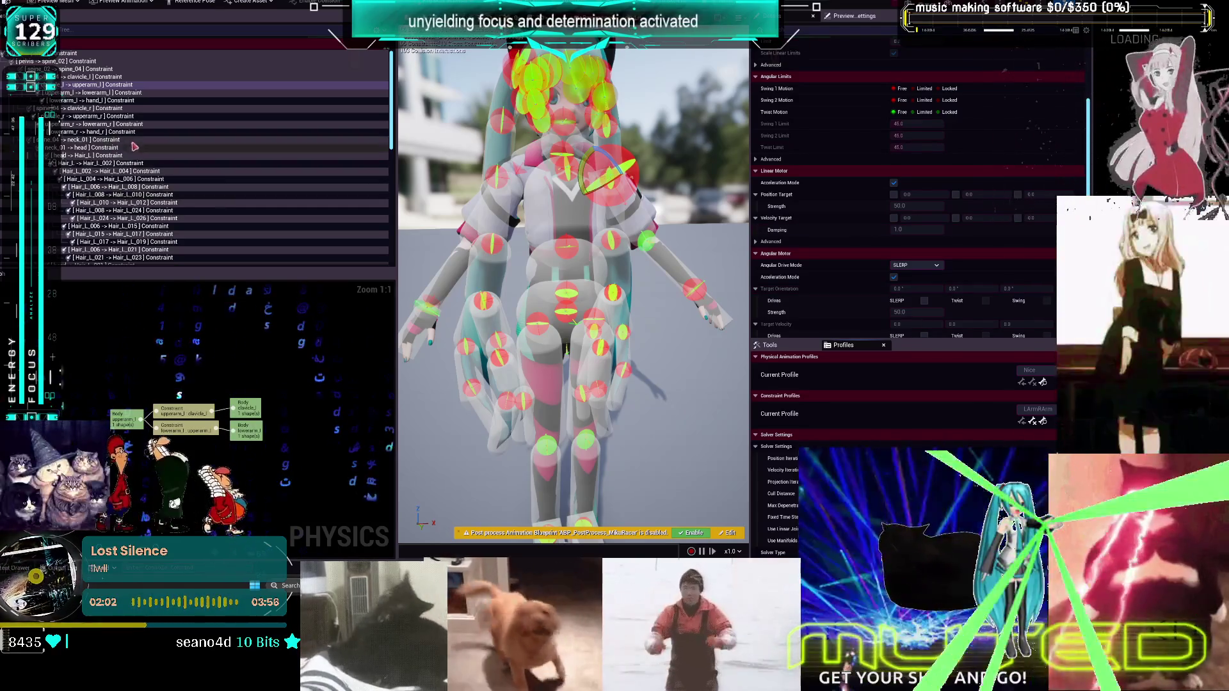
pyautogui.click(88, 109)
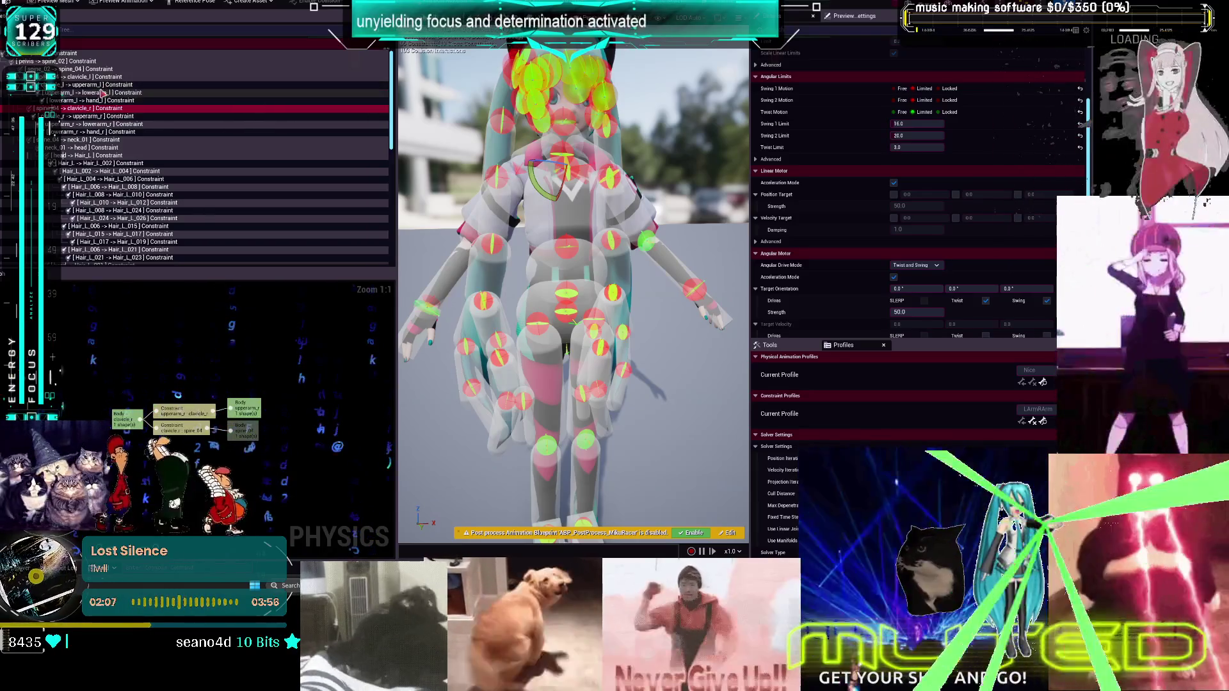
# Limit the left upper-arm constraint's swing to 16 on Swing 1 and 20 on Swing 2
pyautogui.click(102, 86)
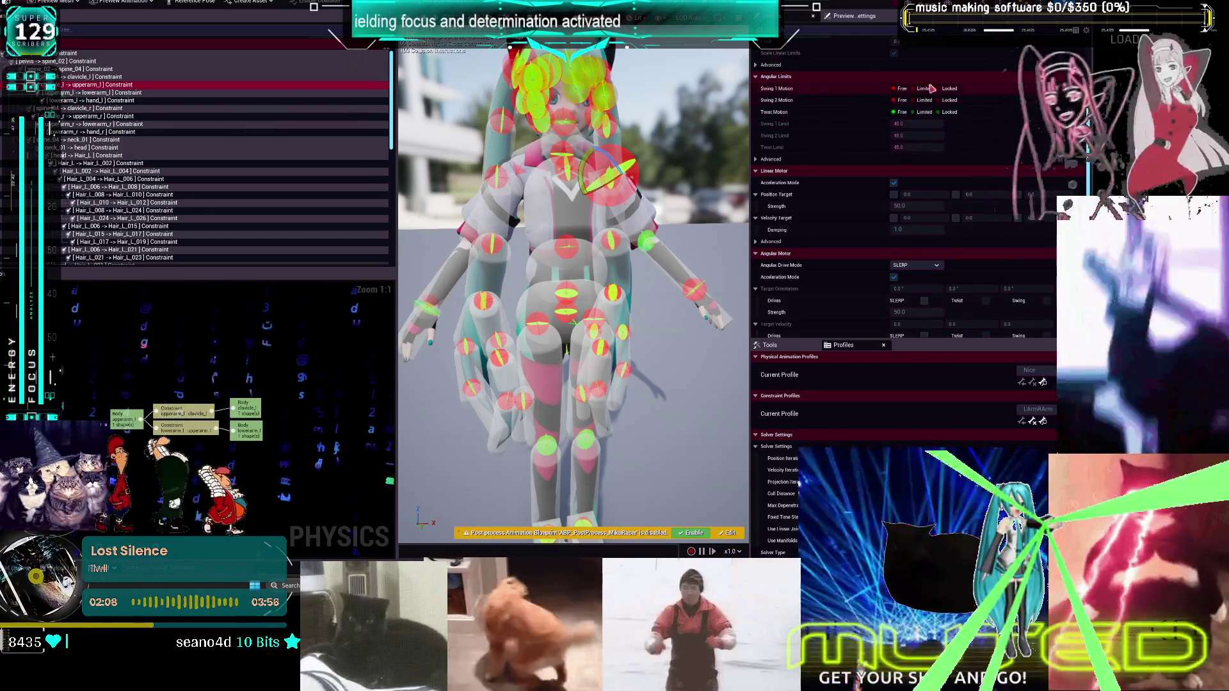
pyautogui.click(925, 89)
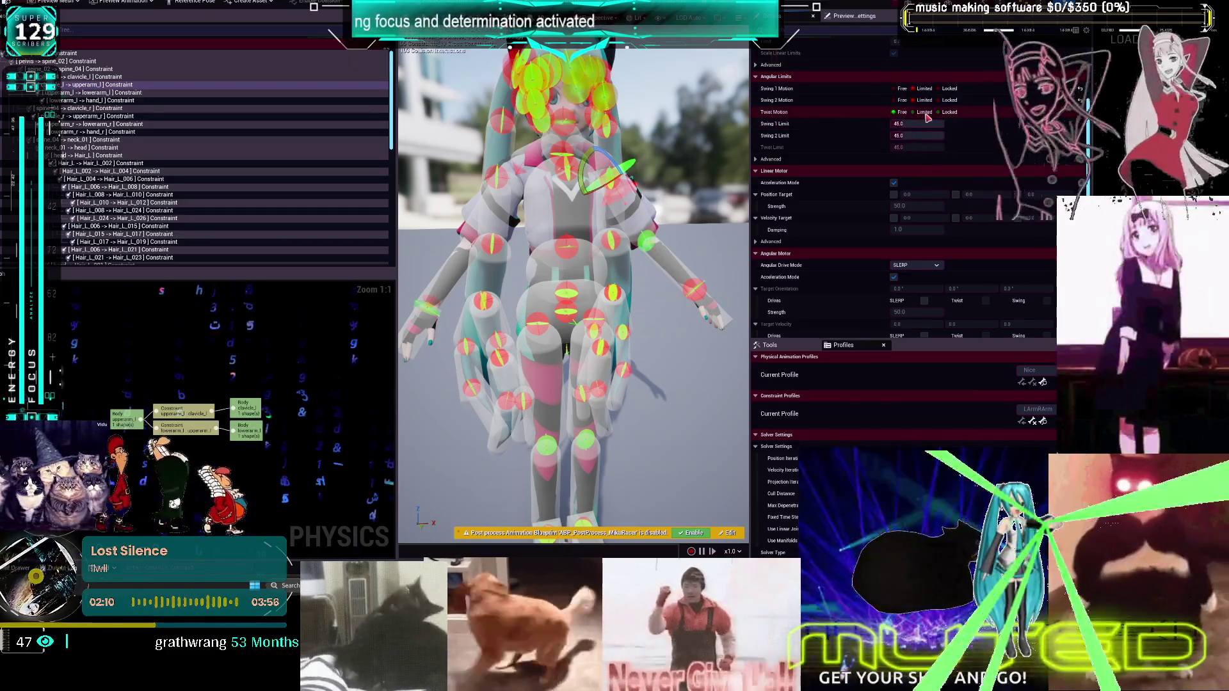
pyautogui.click(923, 125)
pyautogui.write('16')
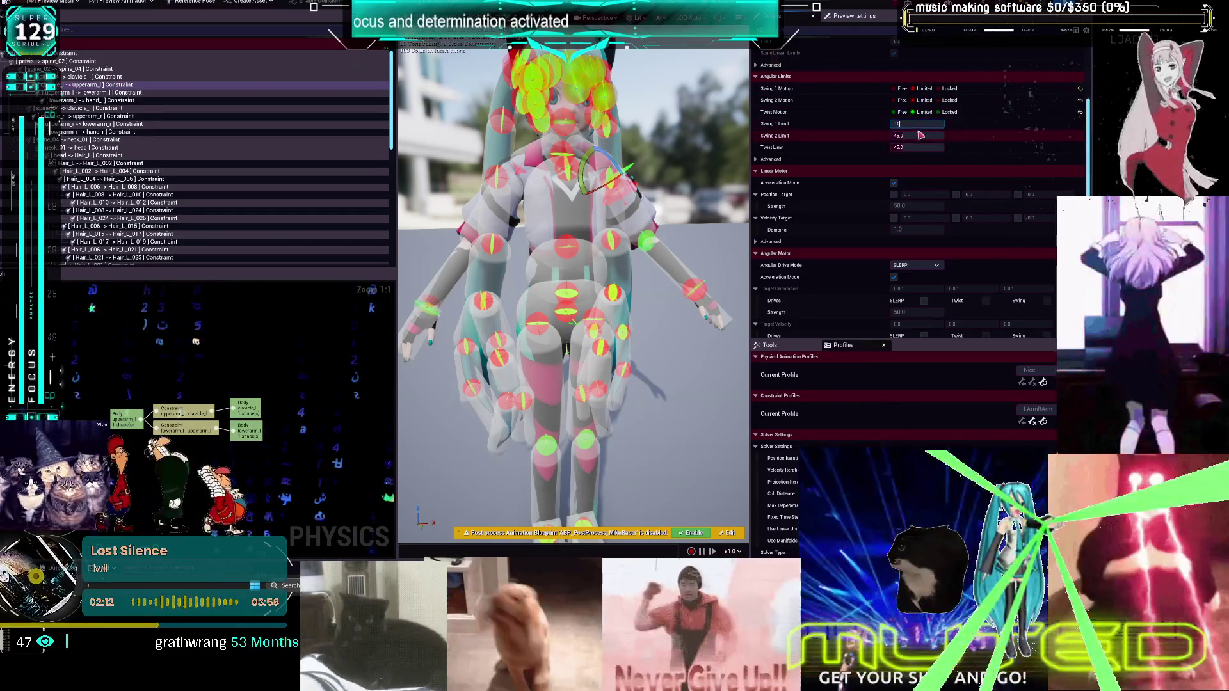
pyautogui.press('Tab')
pyautogui.write('50')
pyautogui.press('Tab')
pyautogui.click(920, 135)
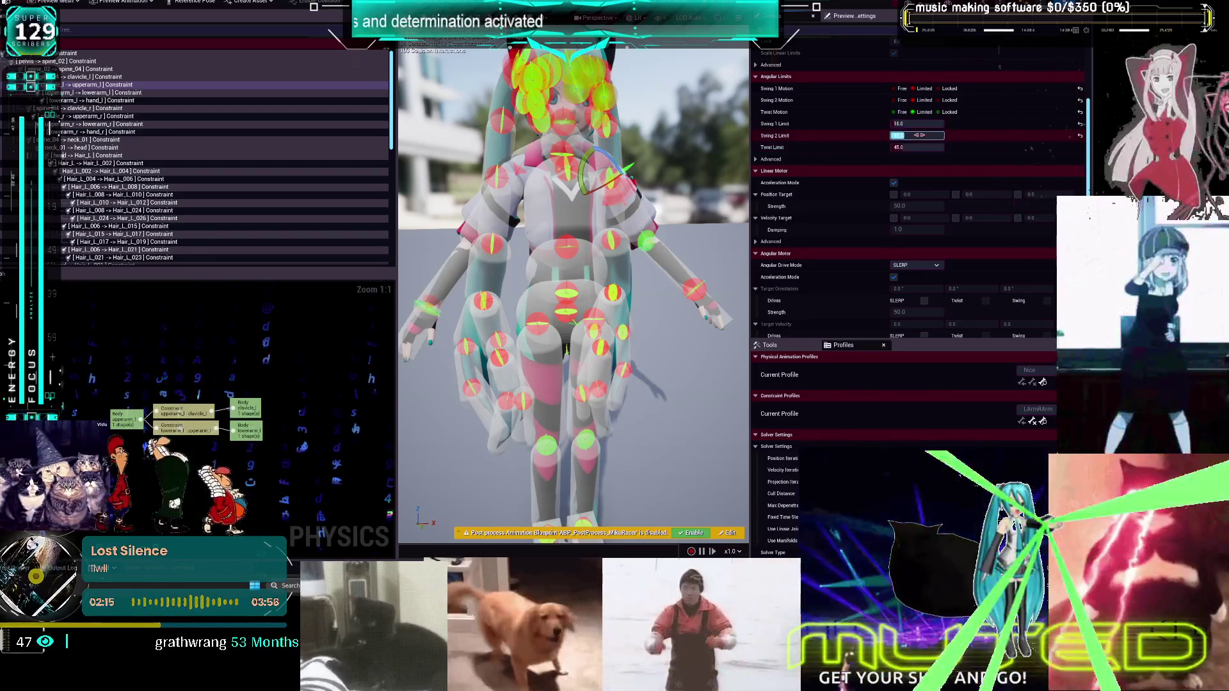
pyautogui.write('20')
pyautogui.press('Tab')
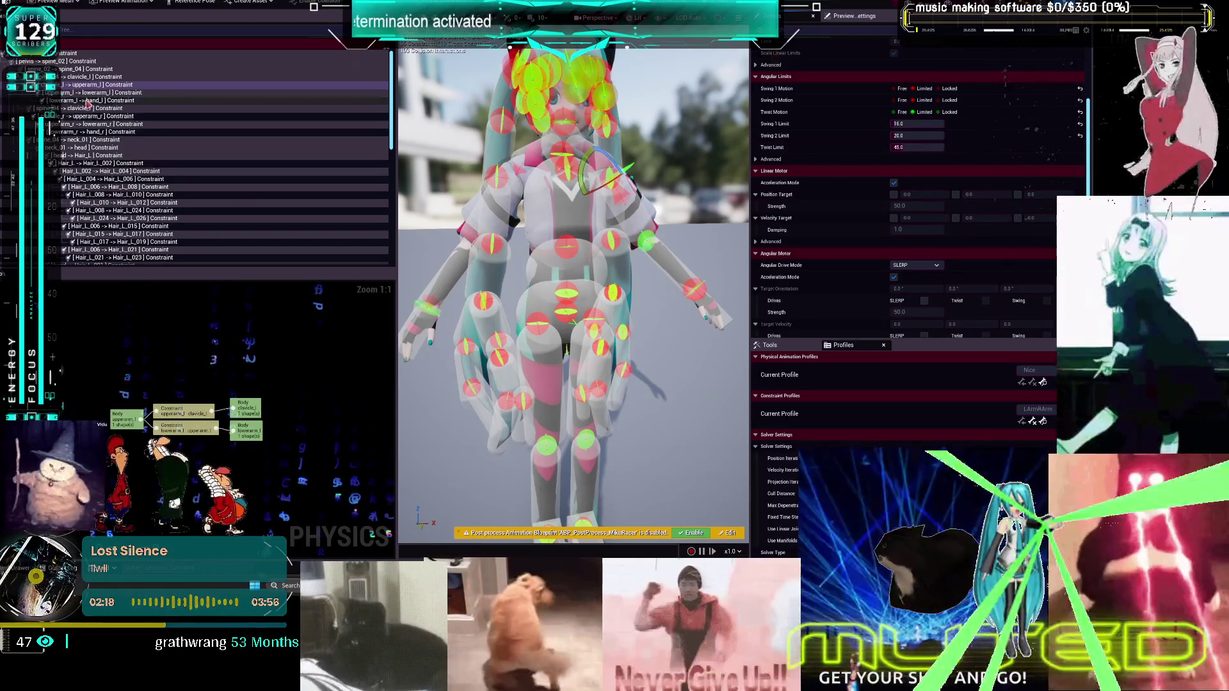
# Set the upperarm_l to lowerarm_l elbow constraint's Swing 1 and Swing 2 limits to 45
pyautogui.click(116, 93)
pyautogui.rightClick(936, 113)
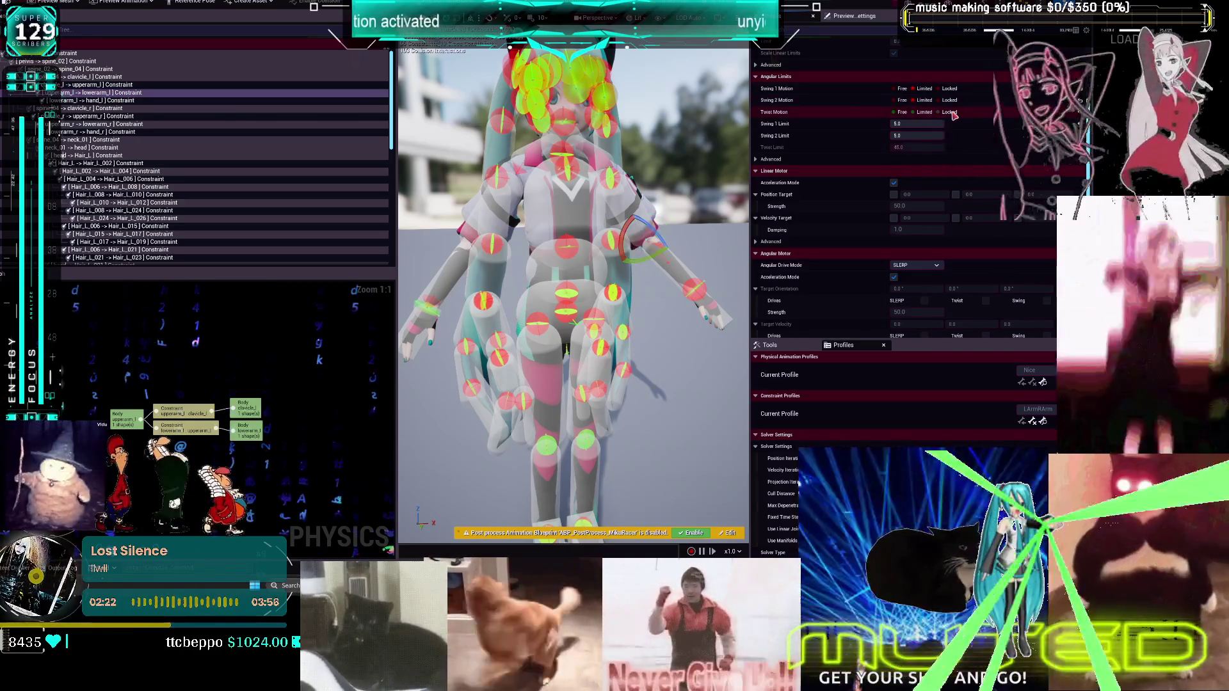
pyautogui.click(931, 124)
pyautogui.write('45')
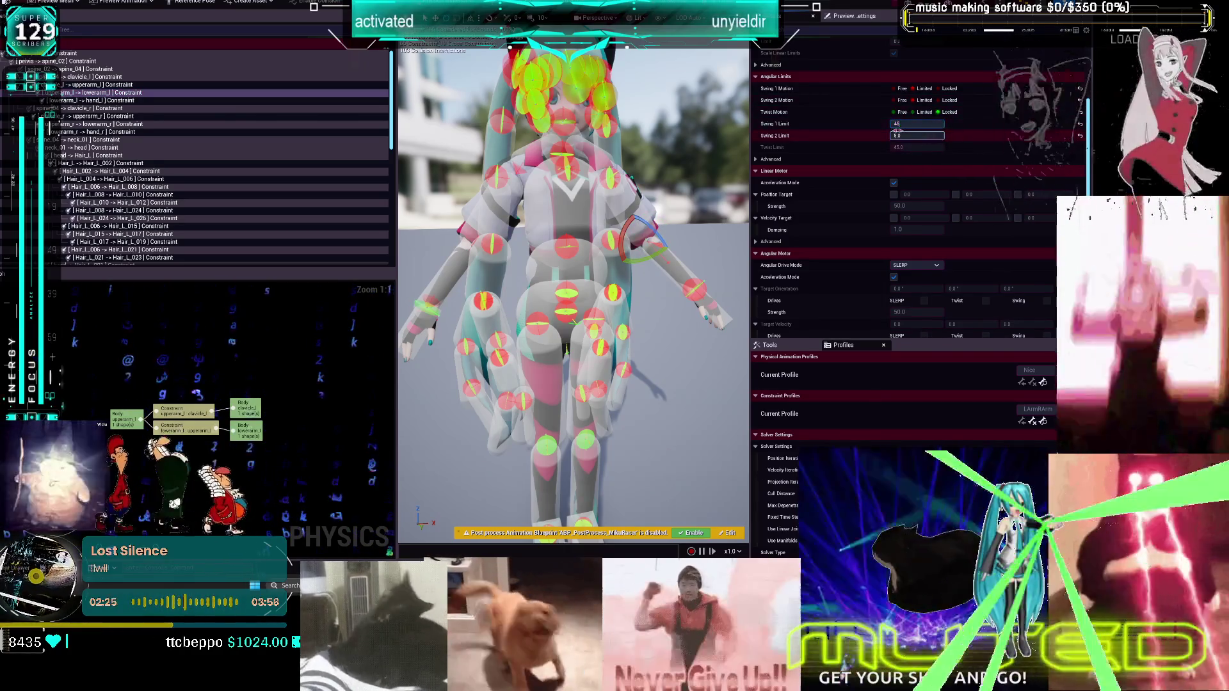
pyautogui.click(909, 136)
pyautogui.press('Return')
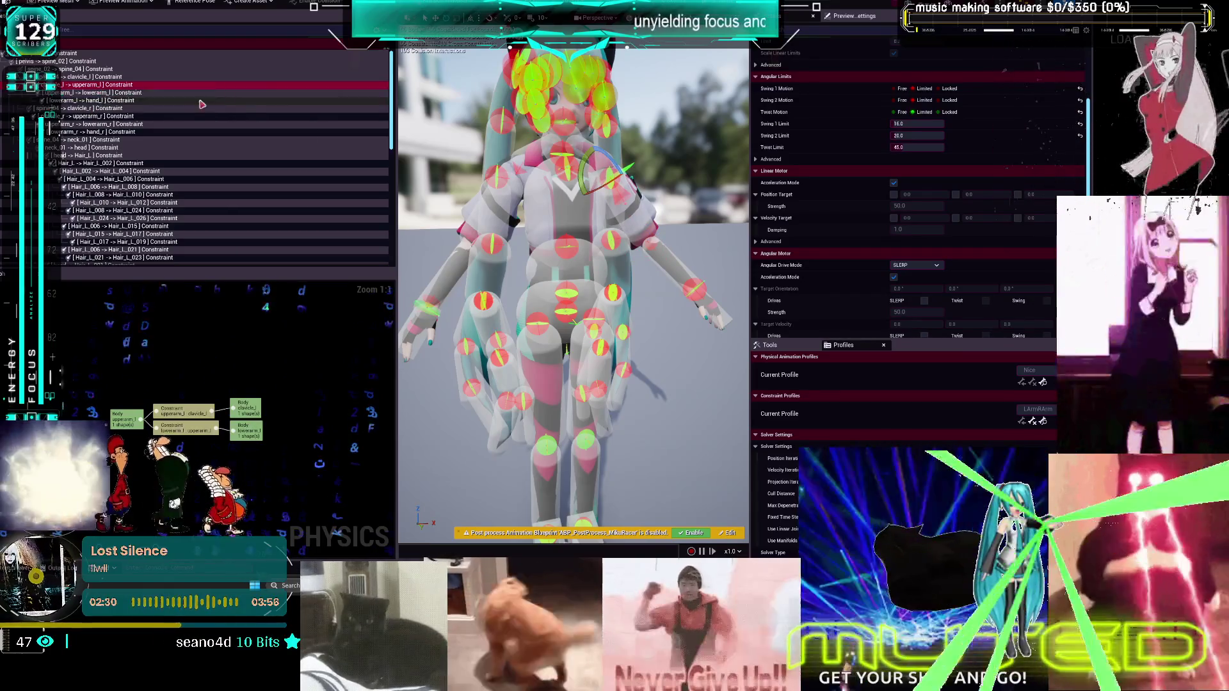
# Review the left-arm constraints, then limit swing and twist on the spine_04 to clavicle_l constraint
pyautogui.click(81, 83)
pyautogui.click(100, 101)
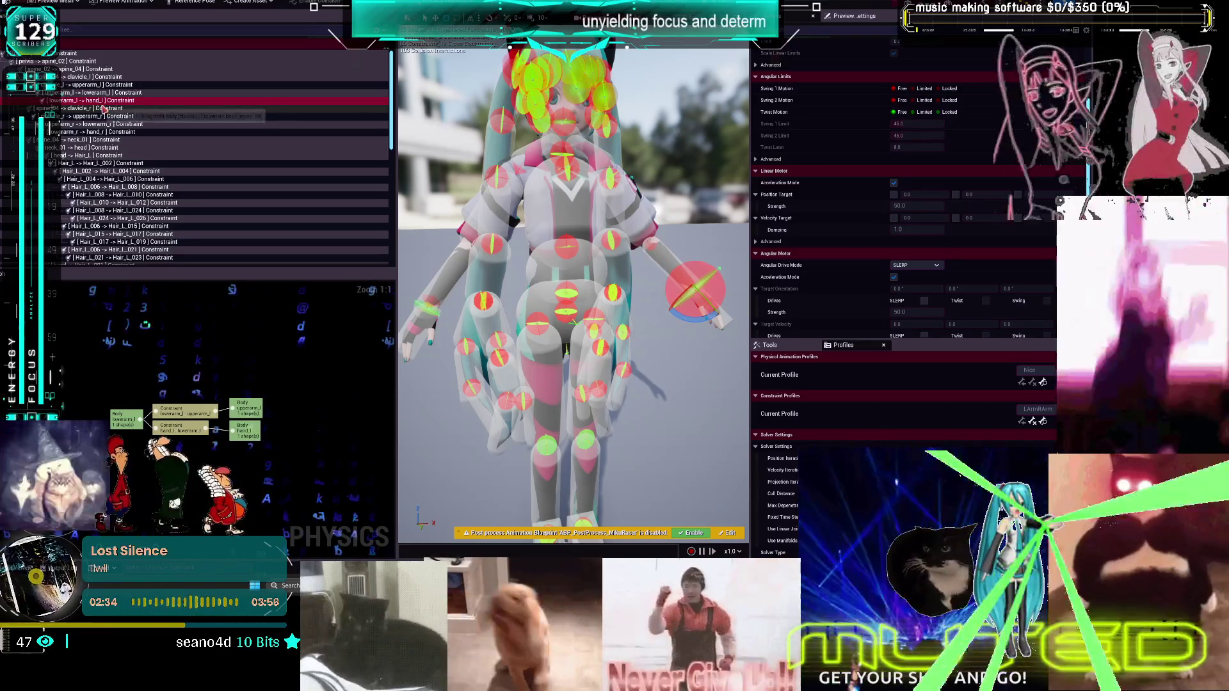
pyautogui.click(102, 93)
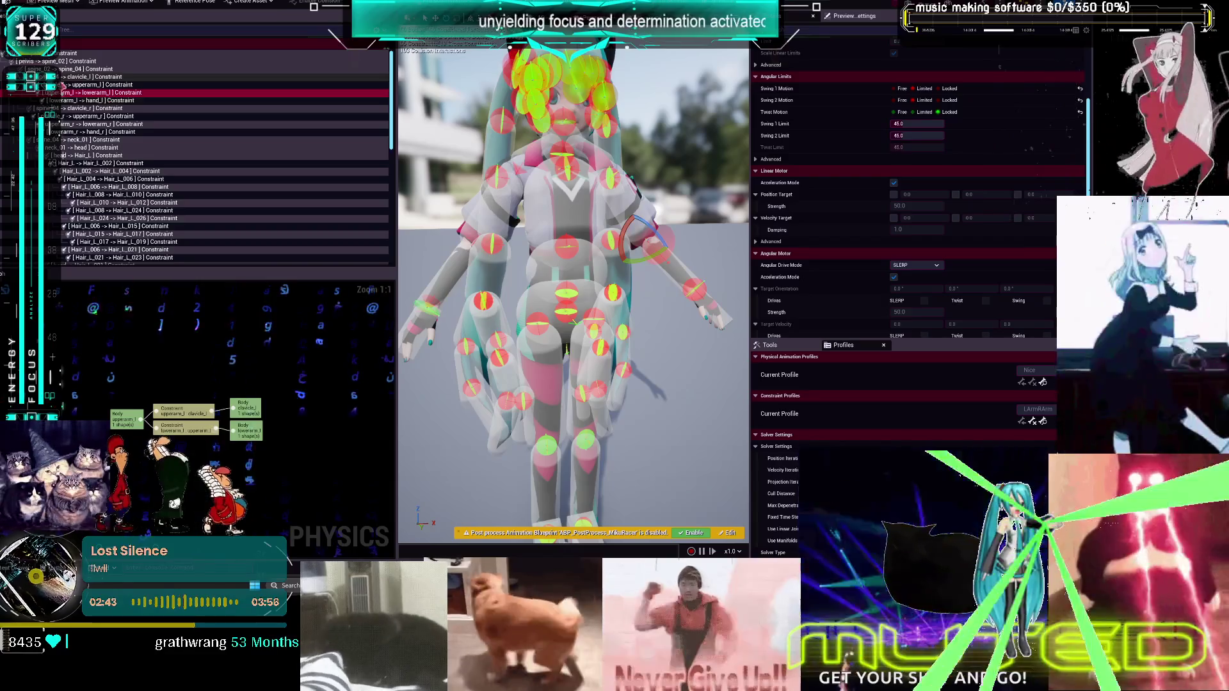
pyautogui.click(83, 85)
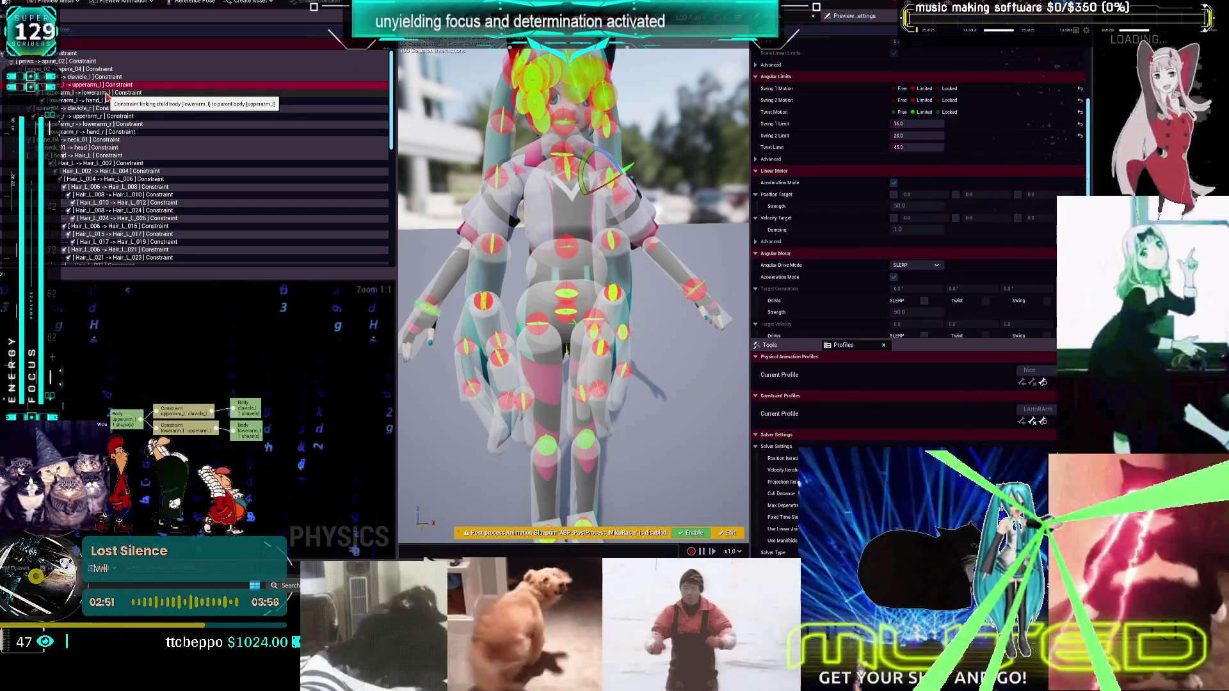
pyautogui.click(92, 77)
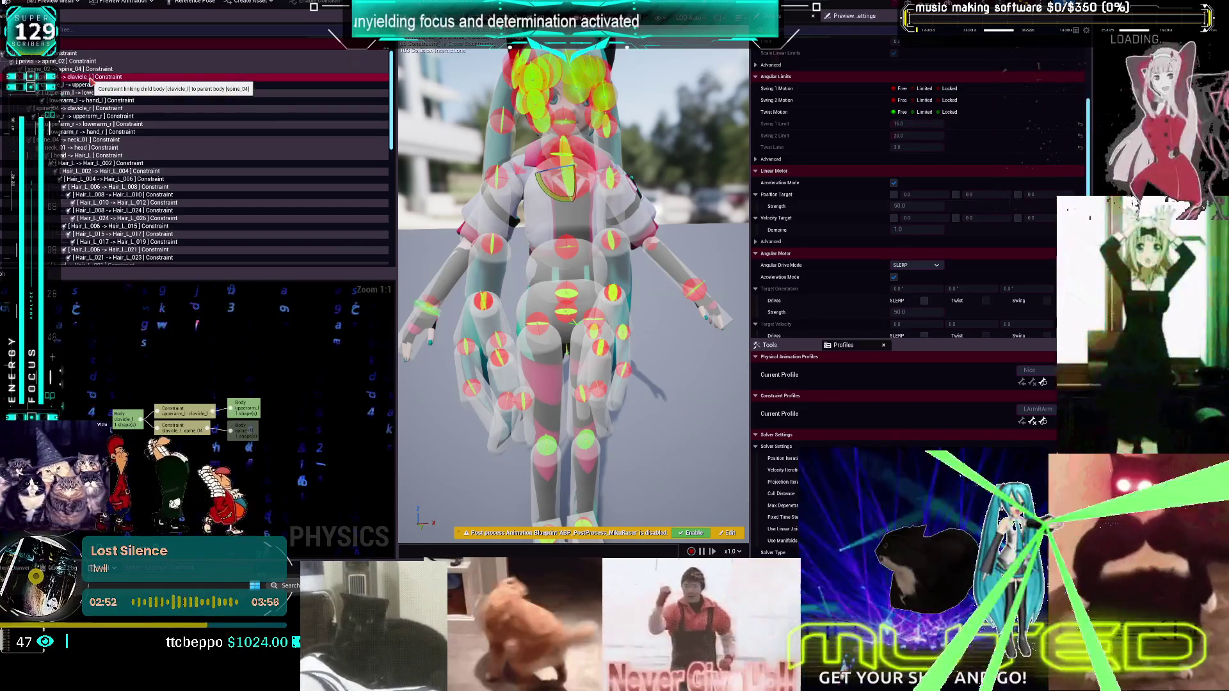
pyautogui.click(924, 101)
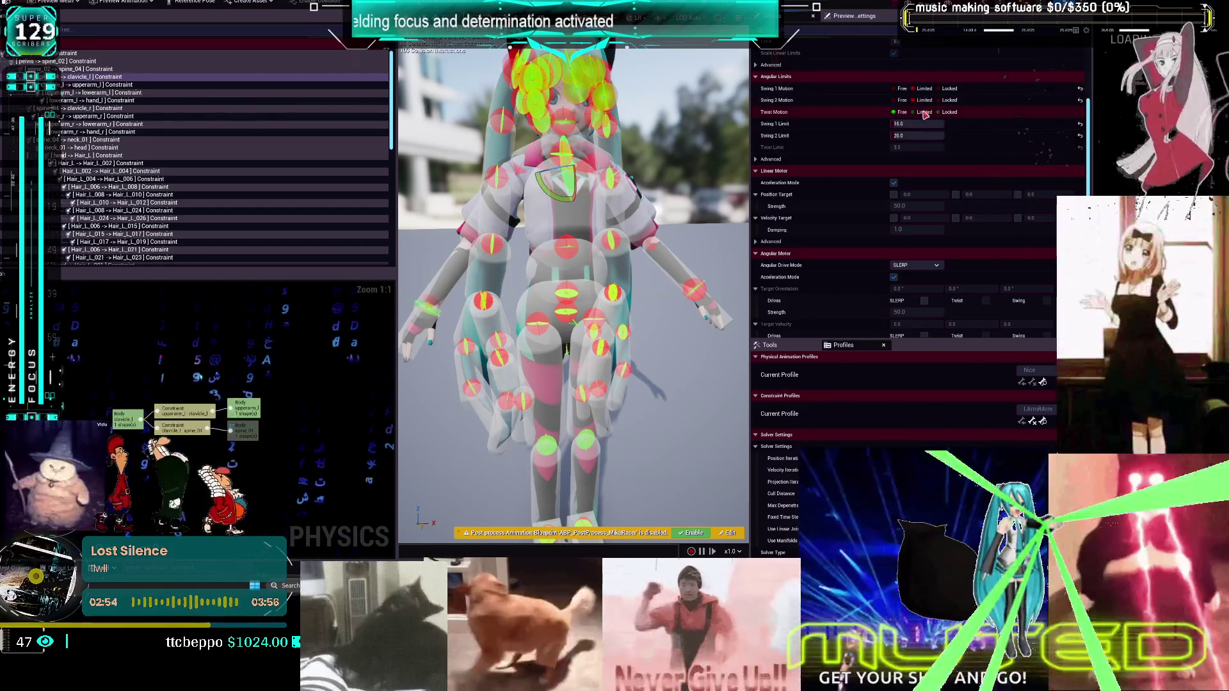
pyautogui.click(924, 113)
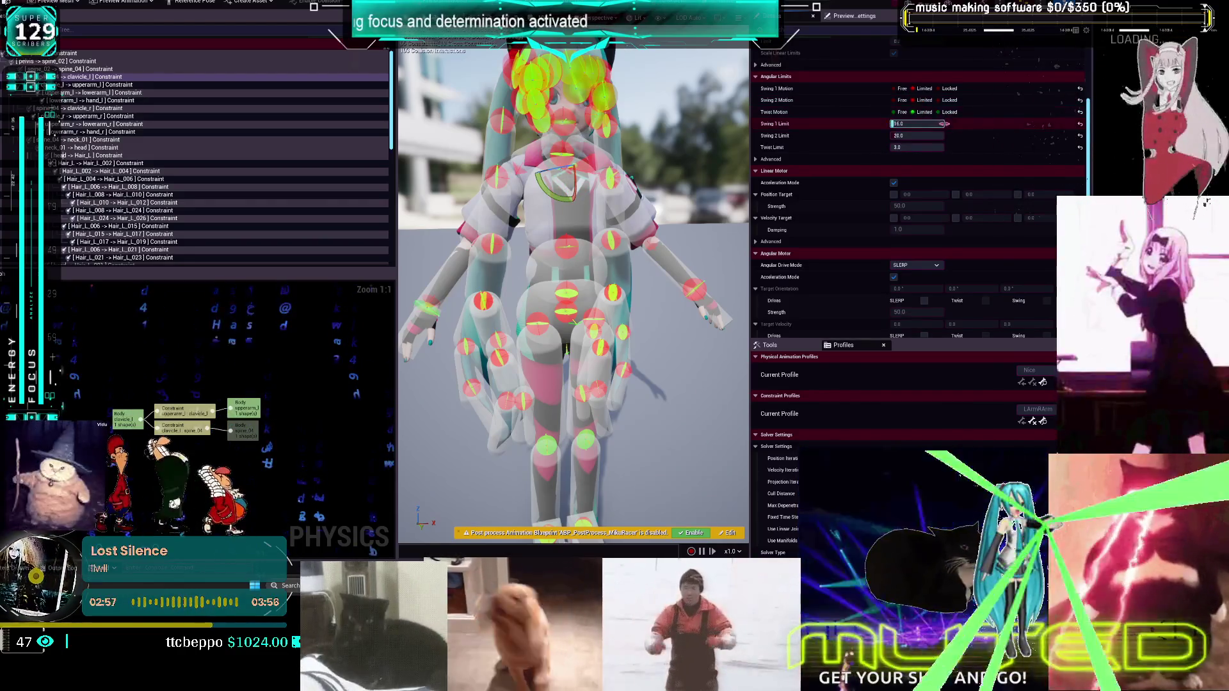
# Lock the shoulder constraint's twist and set both of its swing limits to 45
pyautogui.click(109, 86)
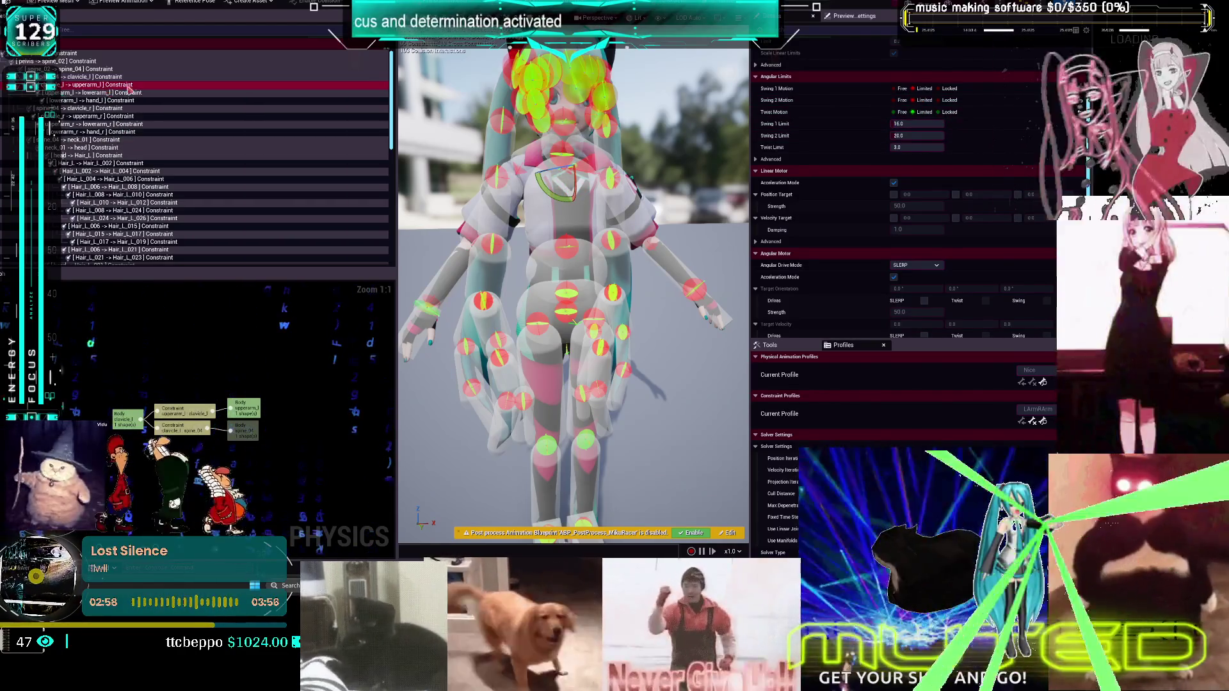
pyautogui.click(941, 112)
pyautogui.click(930, 124)
pyautogui.write('45')
pyautogui.press('Tab')
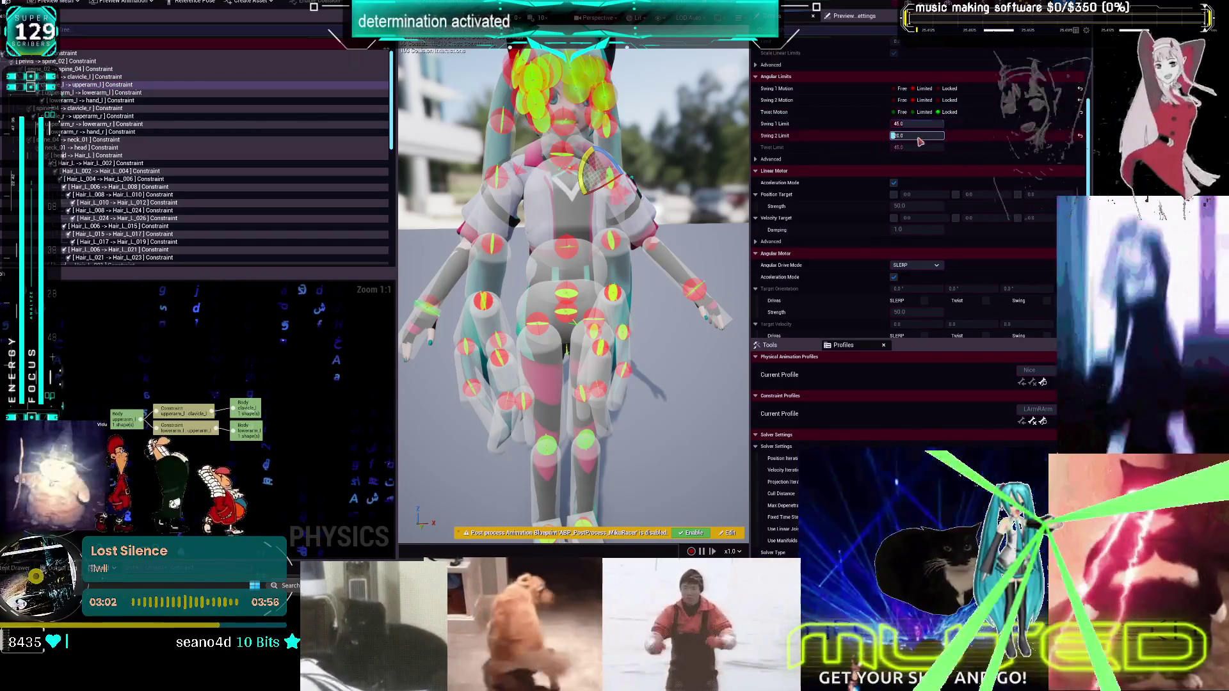
pyautogui.write('45')
pyautogui.click(917, 125)
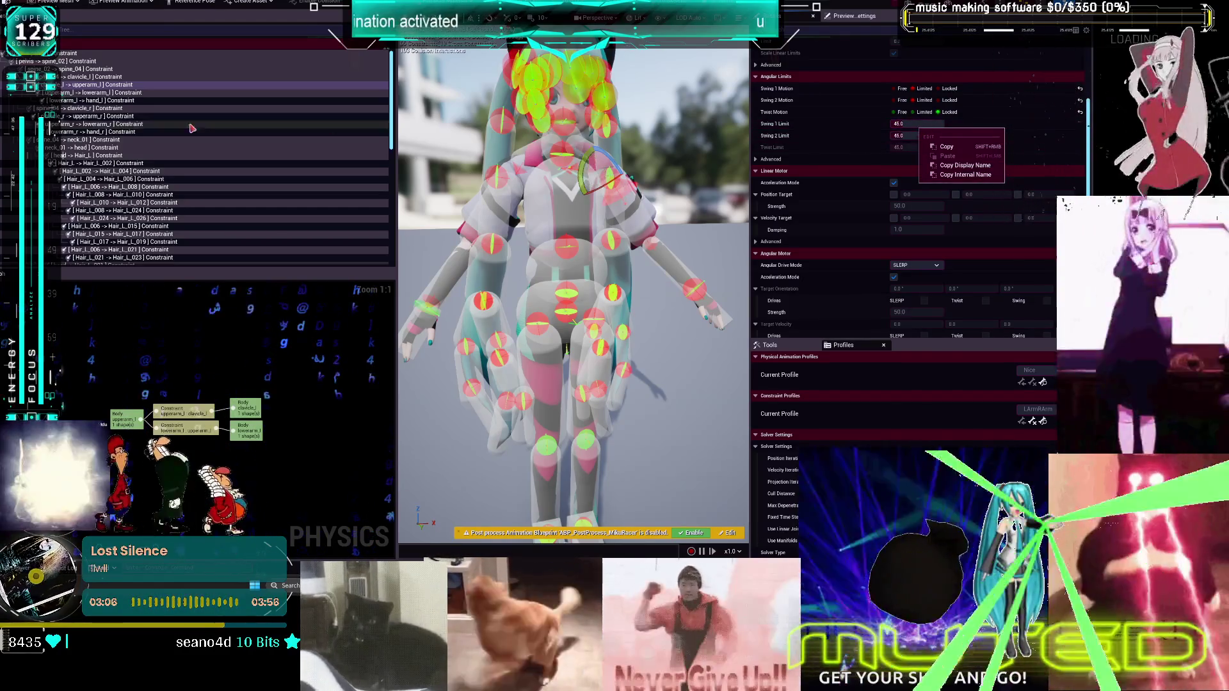
# Rework the elbow constraint's swing settings so one swing axis is limited to 60
pyautogui.click(114, 93)
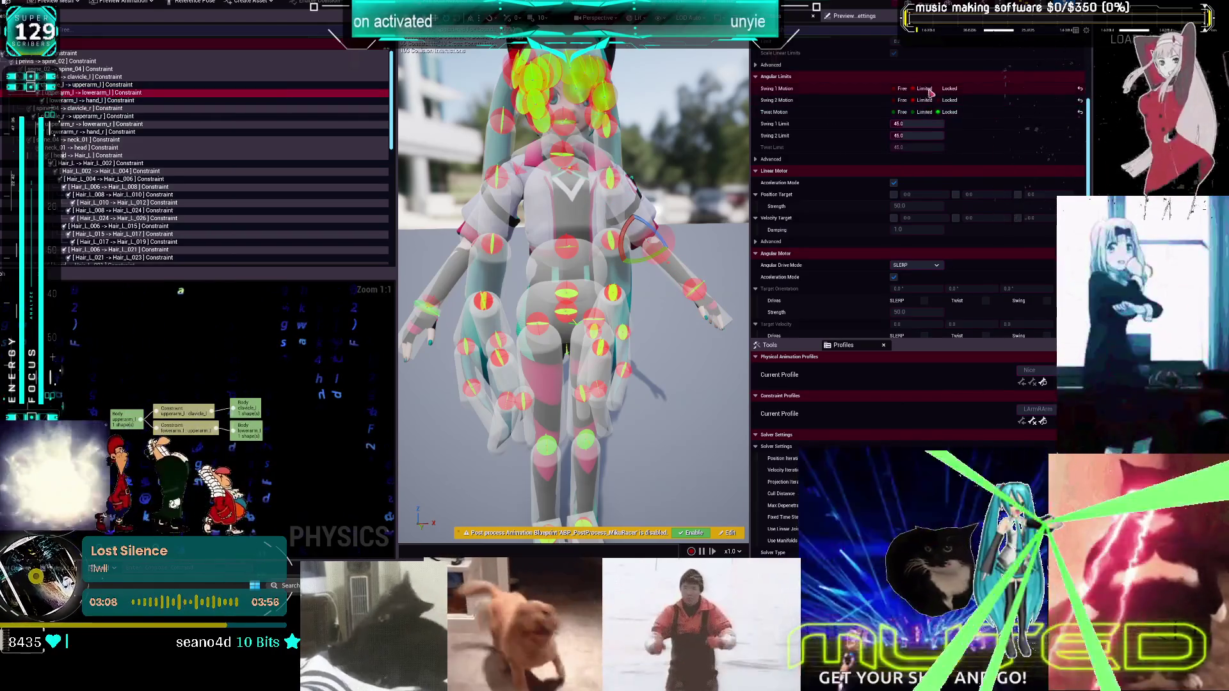
pyautogui.click(947, 89)
pyautogui.click(925, 135)
pyautogui.write('60')
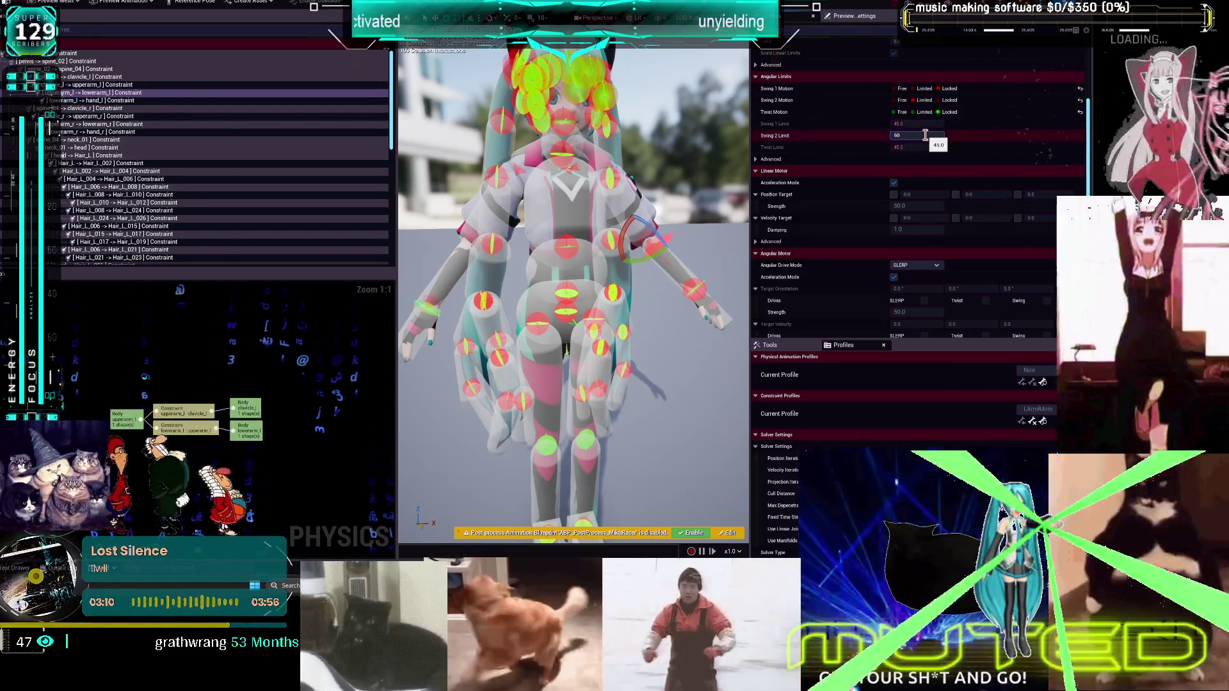
pyautogui.press('Return')
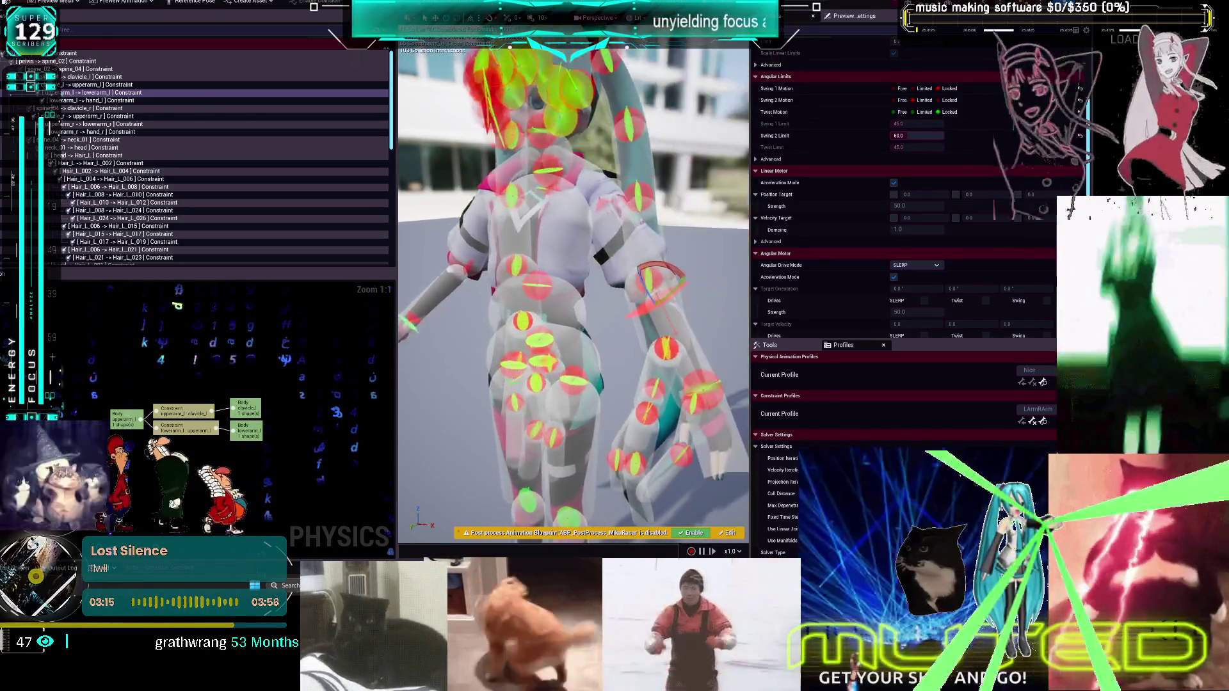
pyautogui.moveTo(931, 136); pyautogui.dragTo(896, 136)
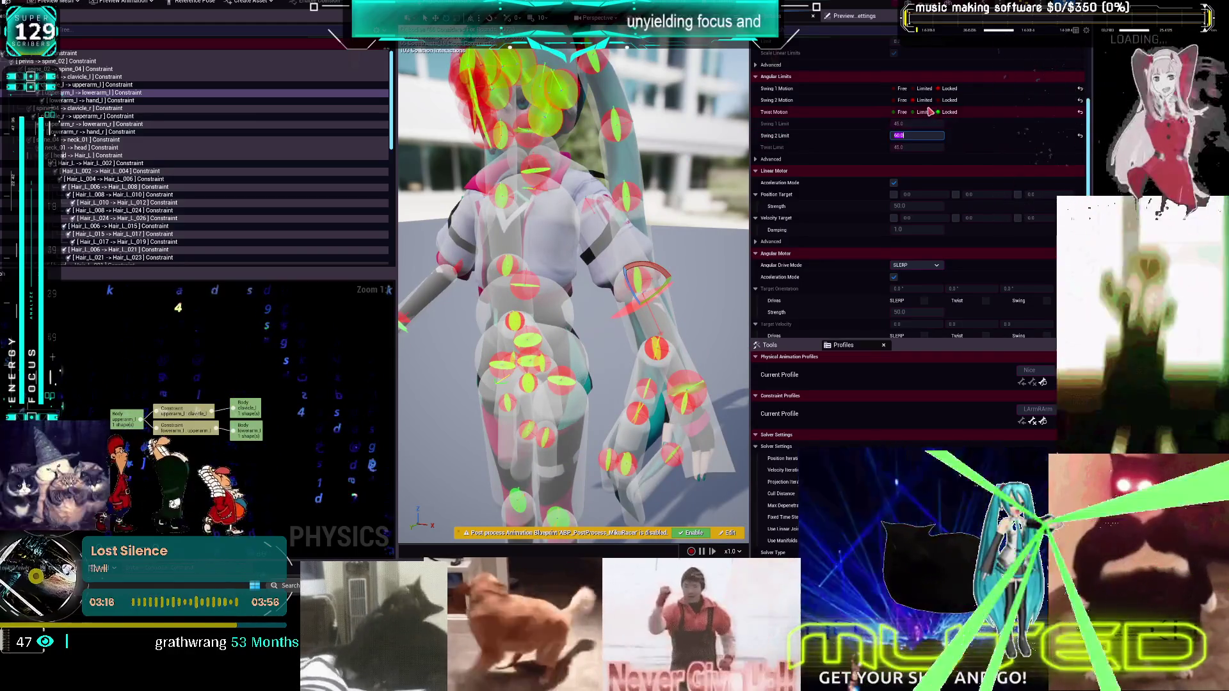
pyautogui.click(925, 89)
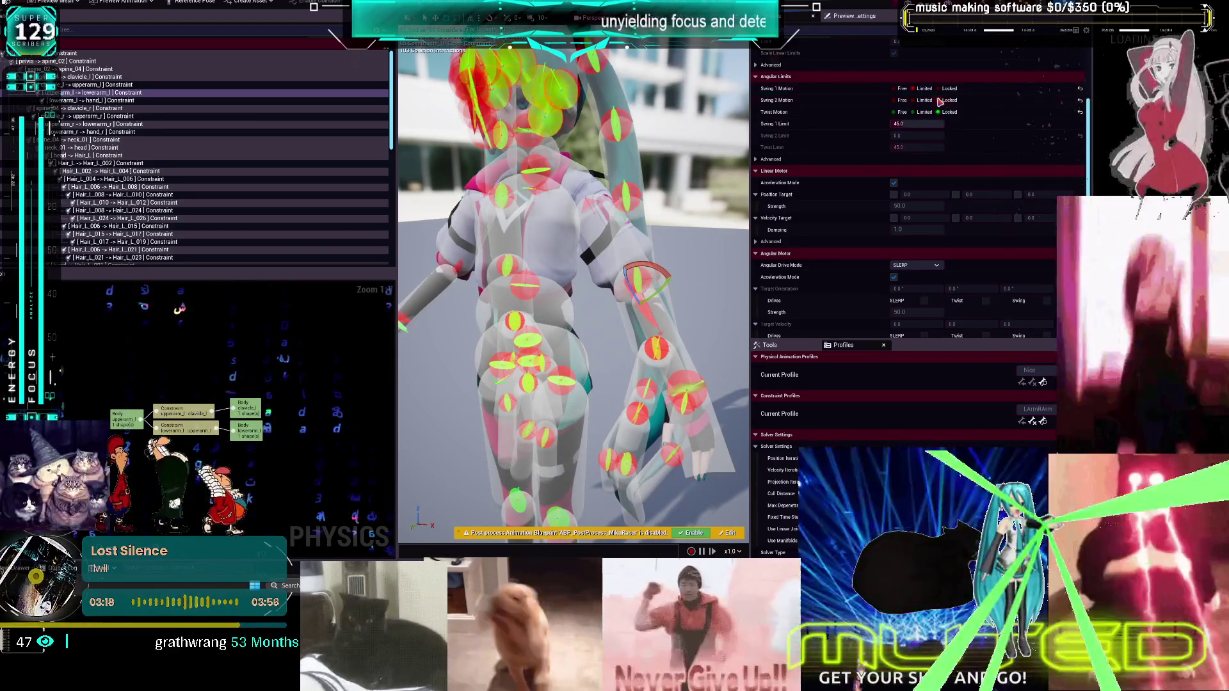
pyautogui.click(922, 125)
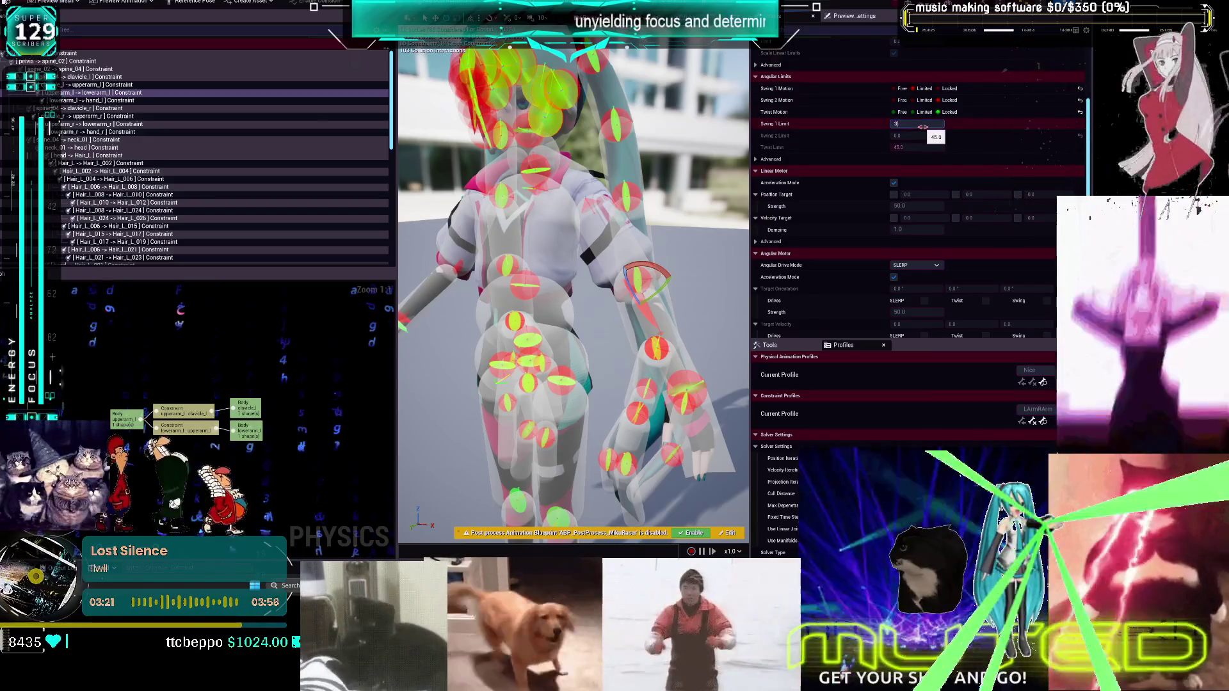
pyautogui.write('0.0')
pyautogui.press('Return')
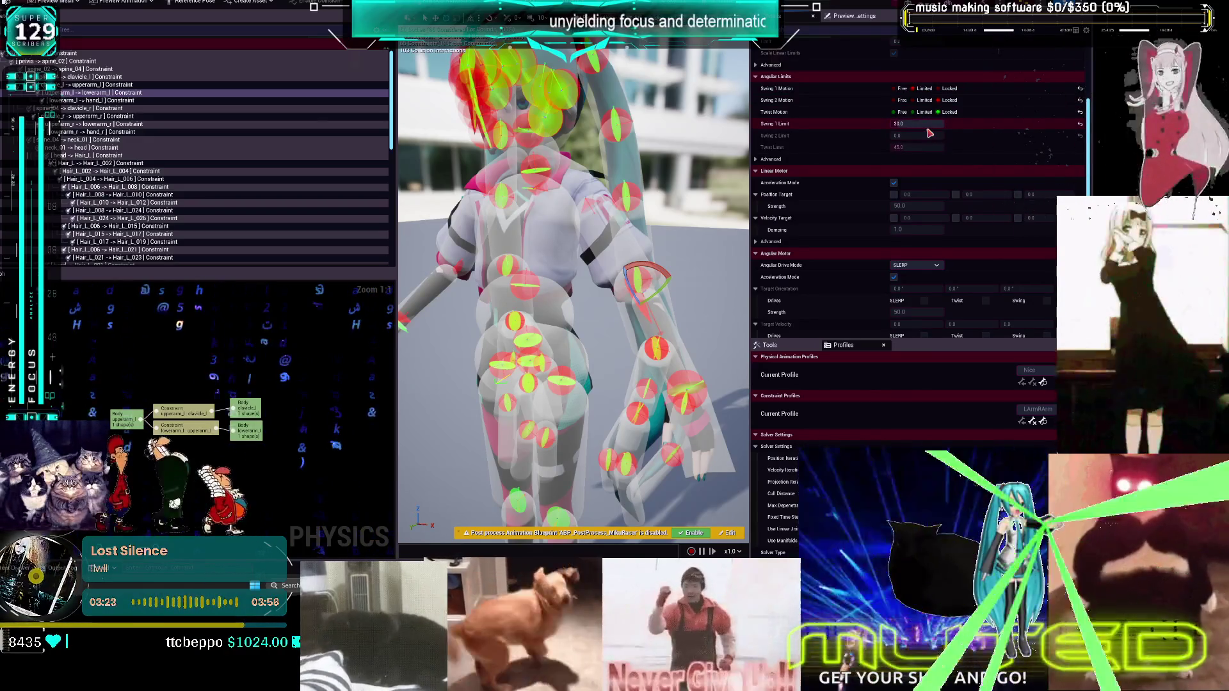
pyautogui.click(937, 124)
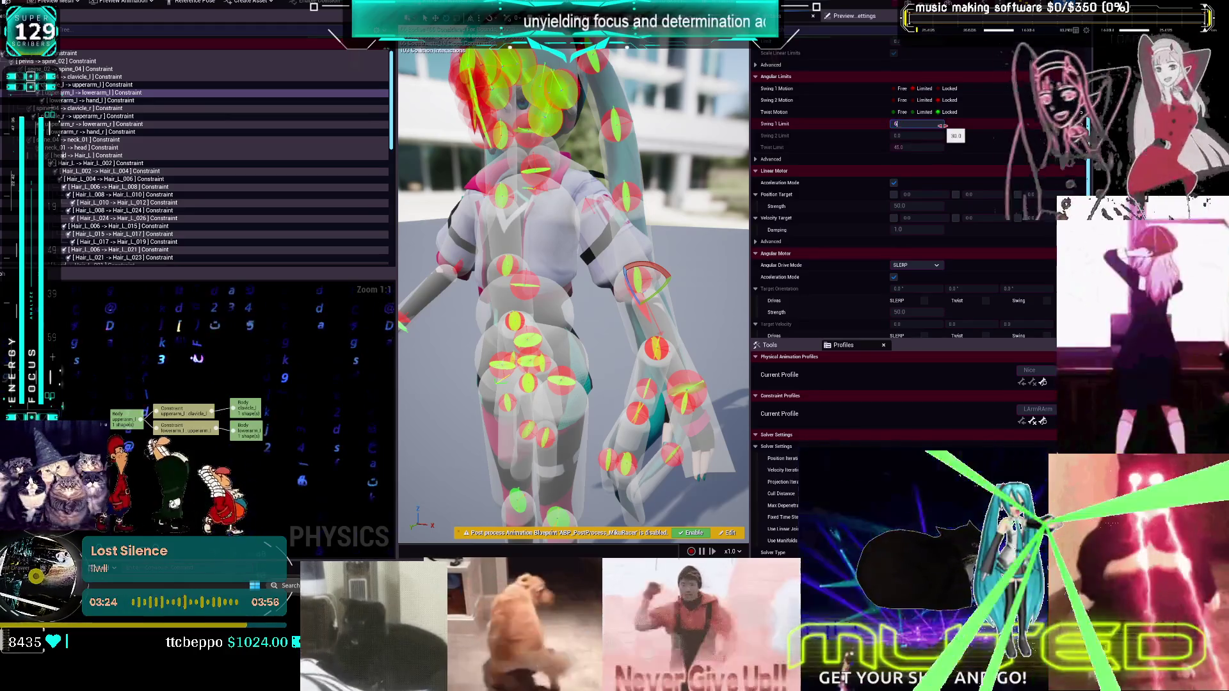
pyautogui.write('0')
pyautogui.press('Return')
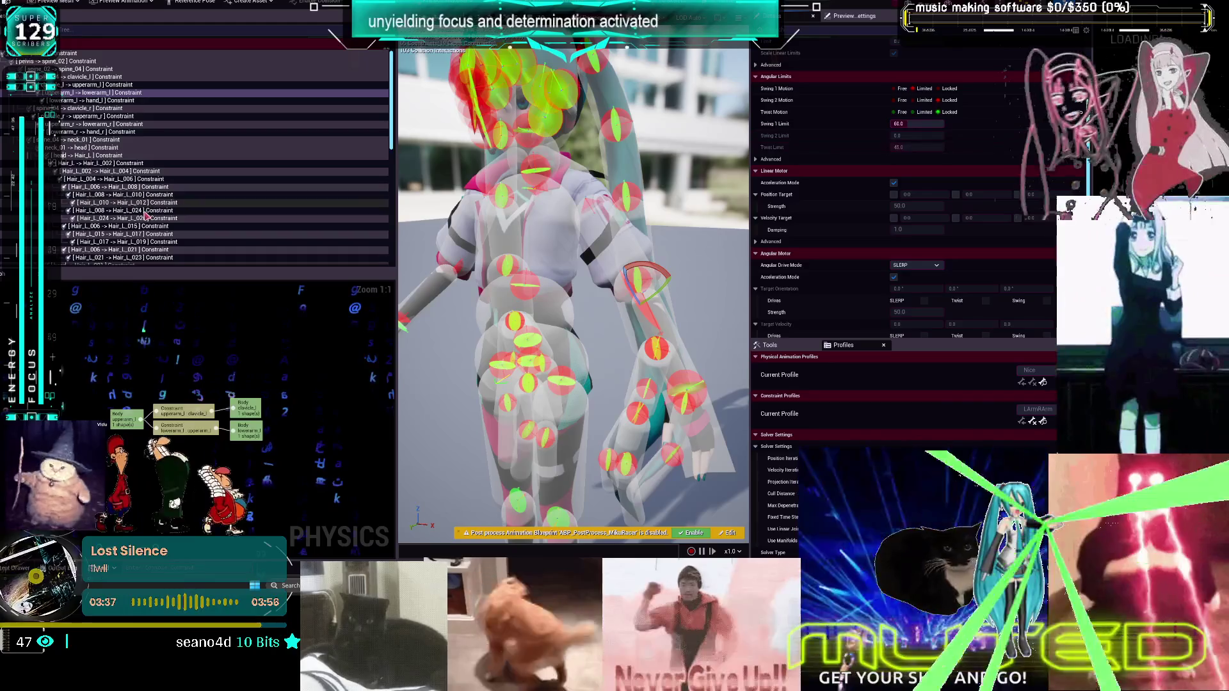
# Limit both swing axes on the lowerarm_l to hand_l wrist constraint and lock its twist
pyautogui.click(105, 101)
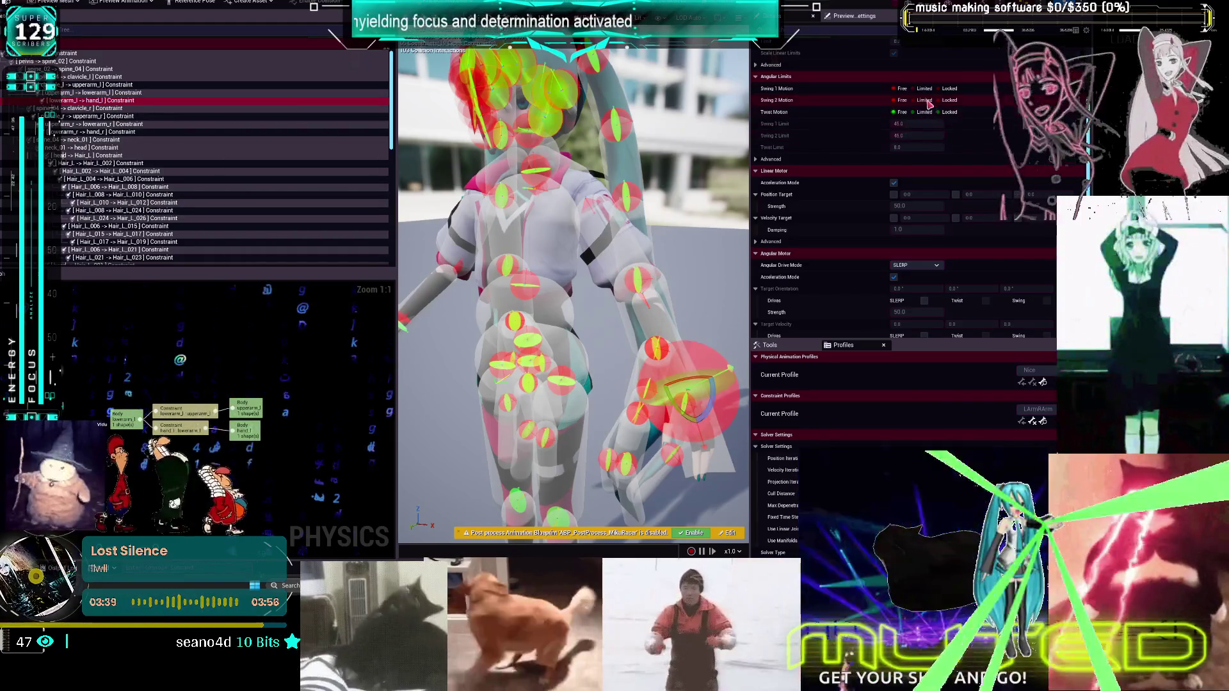
pyautogui.click(924, 88)
pyautogui.click(924, 100)
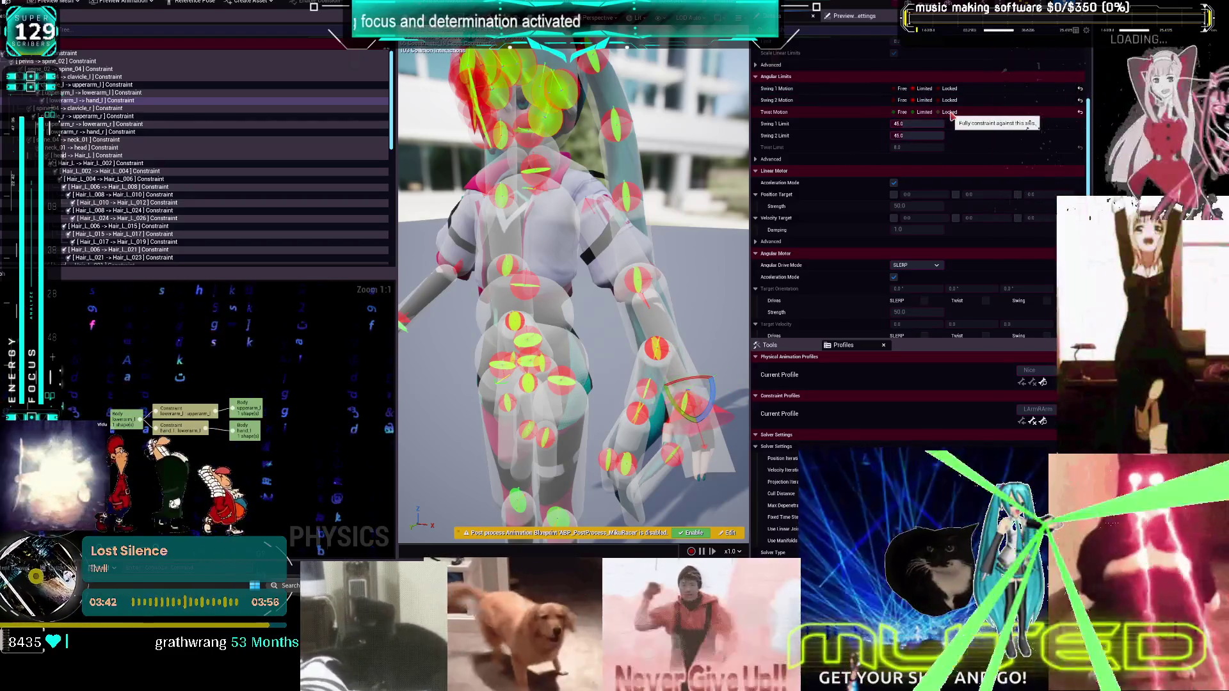
pyautogui.click(948, 112)
pyautogui.scroll(-1, 872, 90)
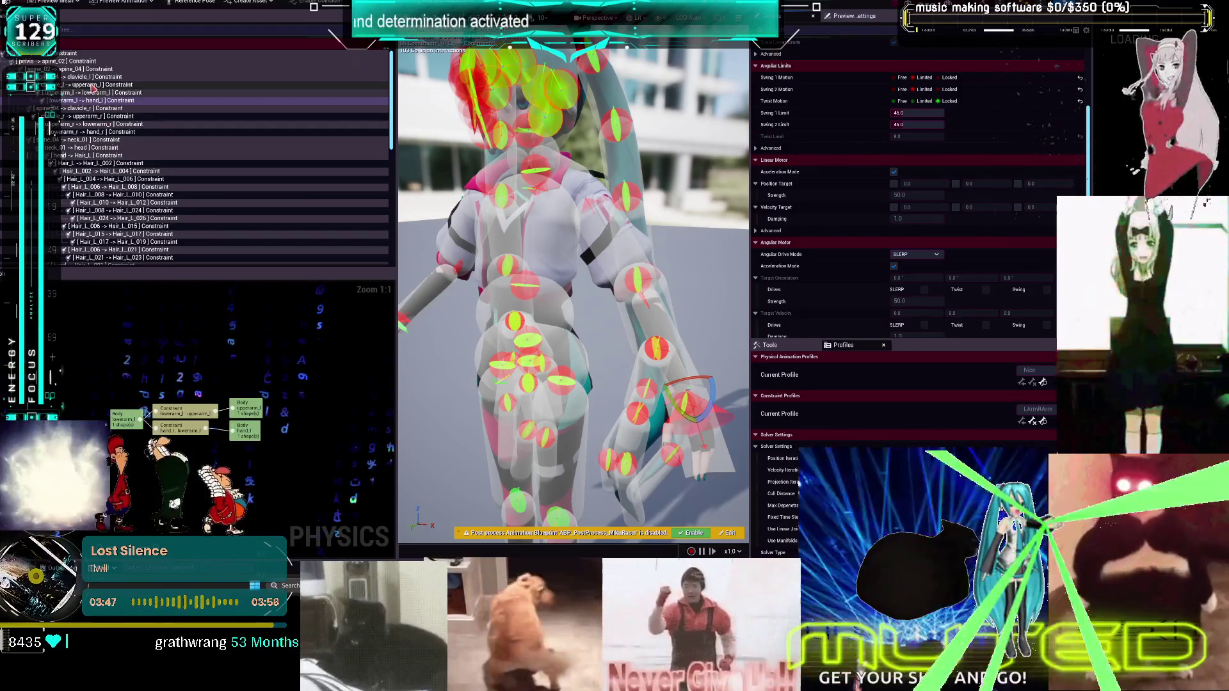
pyautogui.click(128, 76)
# Set the clavicle constraint's Angular Drive Mode to Twist and Swing and enable the Twist drive
pyautogui.scroll(-2, 909, 250)
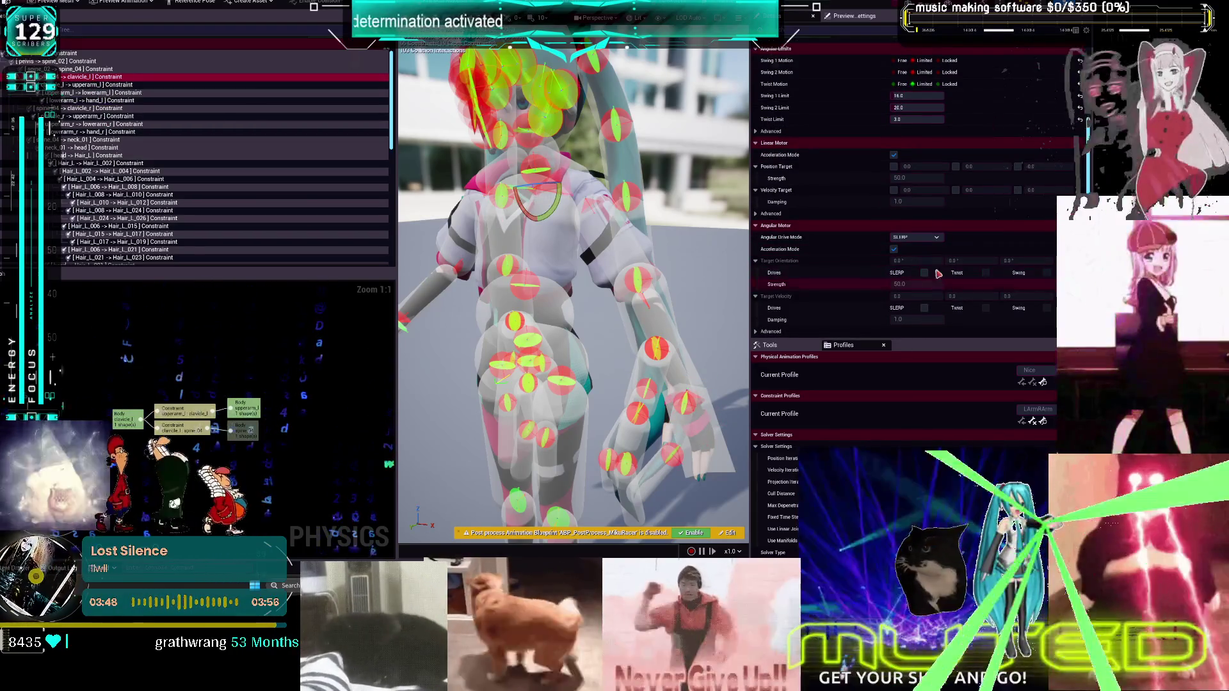
pyautogui.click(936, 238)
pyautogui.click(936, 255)
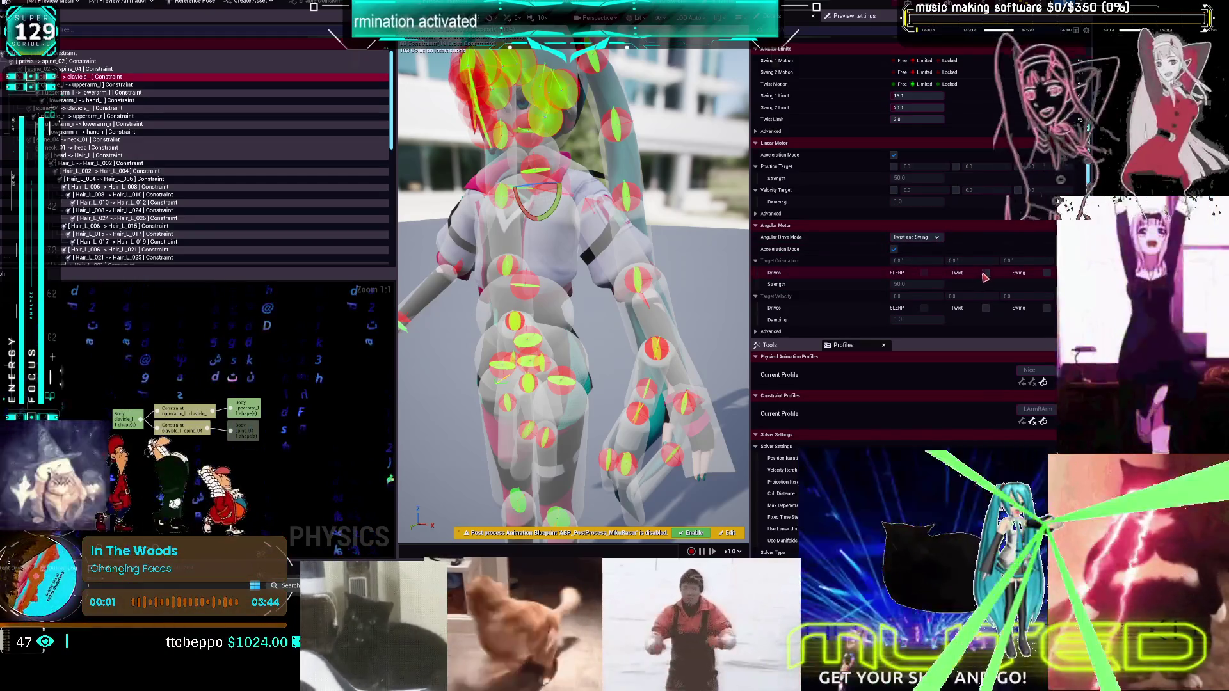
pyautogui.click(985, 273)
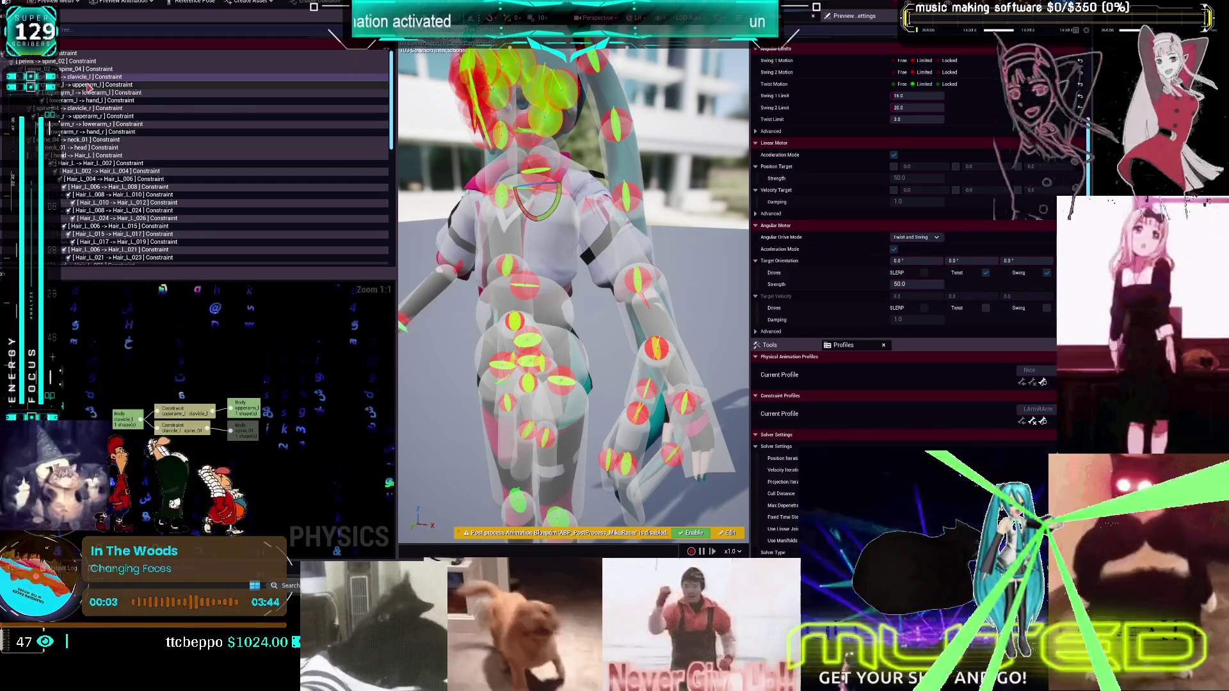
# Save the physics asset with Ctrl+S, reselect the left clavicle constraint, and orbit to the front
pyautogui.click(224, 84)
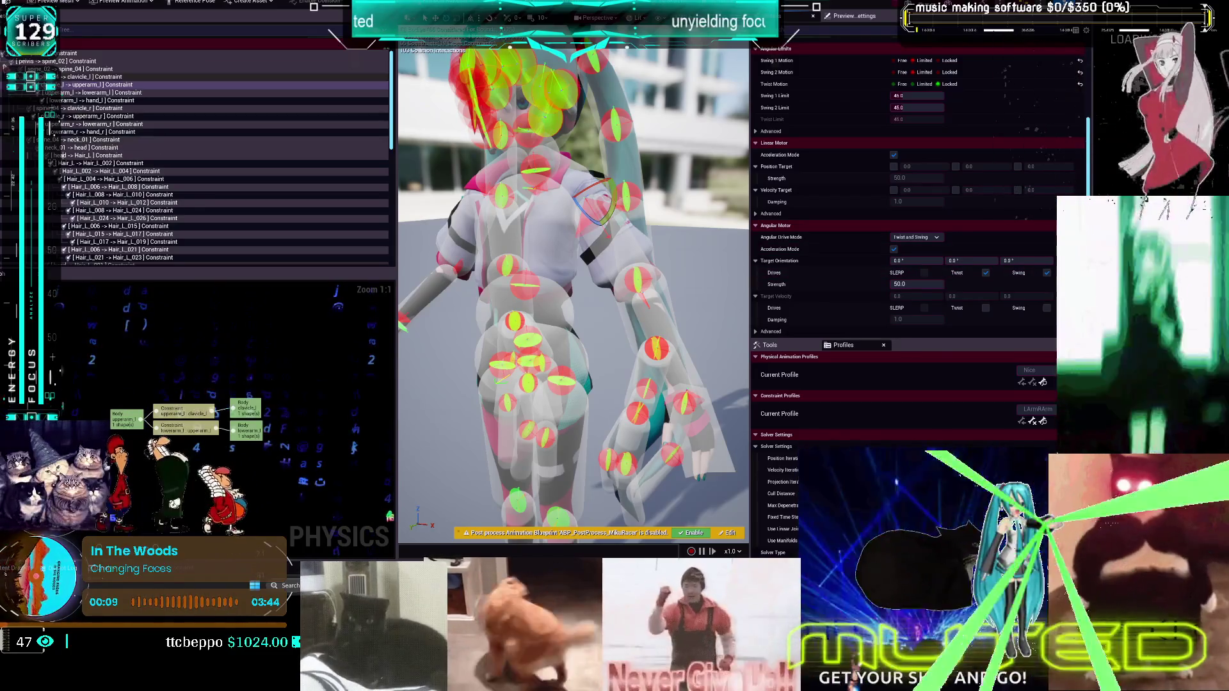
pyautogui.hotkey('ctrl', 's')
pyautogui.click(132, 76)
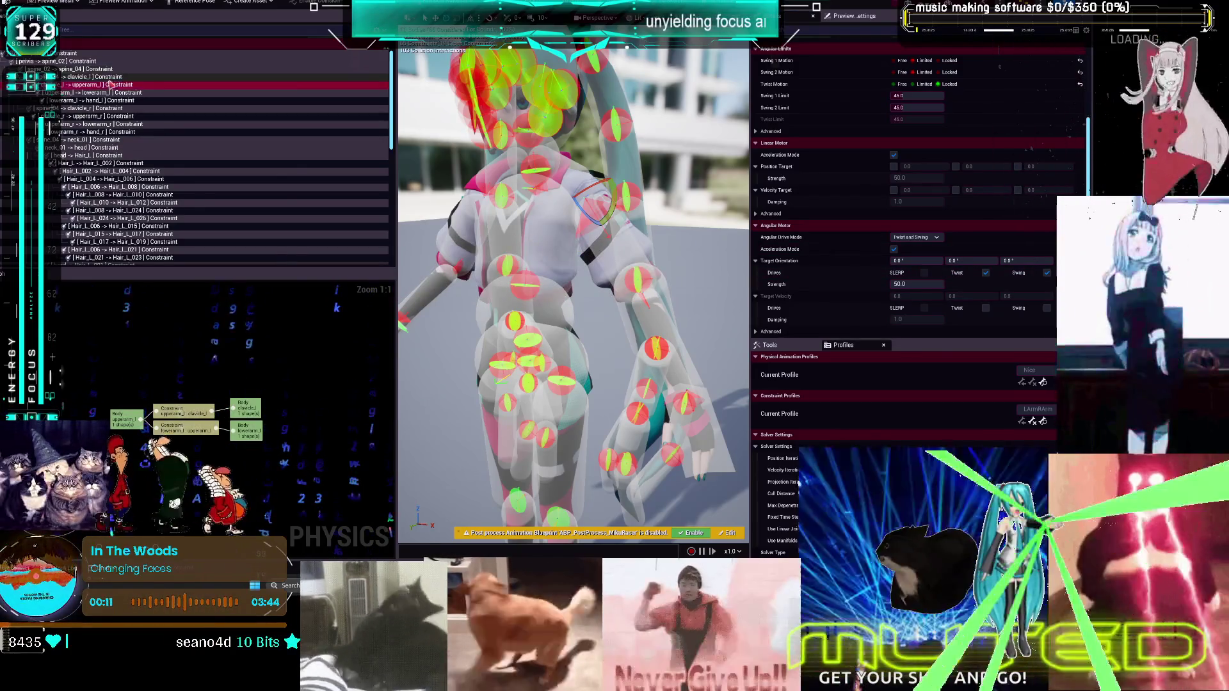
pyautogui.rightClick(132, 76)
pyautogui.press('Escape')
pyautogui.moveTo(647, 179); pyautogui.dragTo(512, 181)
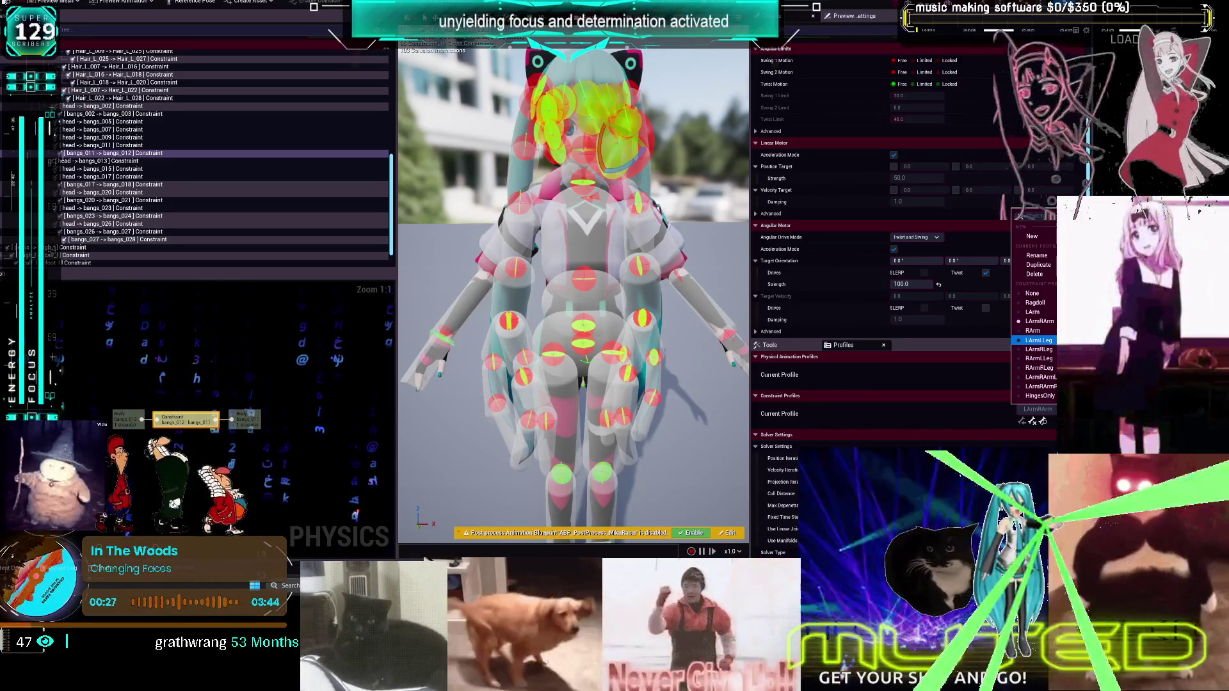
# Try the LArmLLeg, LArmRArm and RArmRLeg combination profiles as the current constraint profile
pyautogui.click(1038, 339)
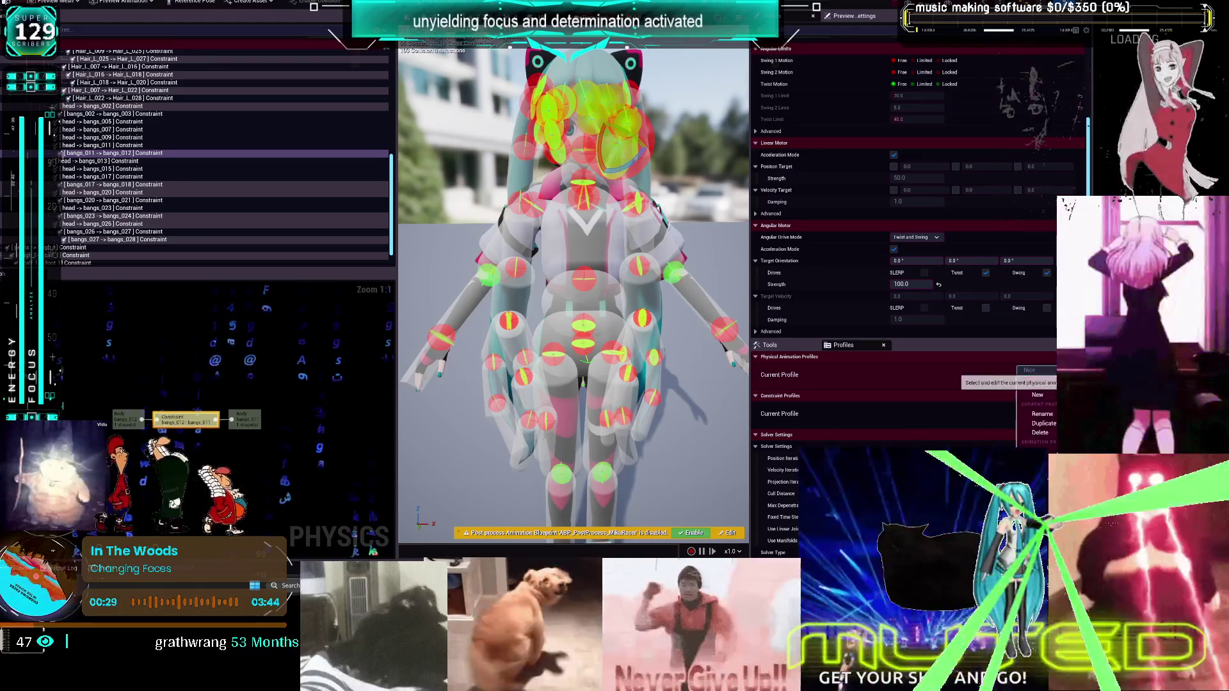
pyautogui.click(1036, 409)
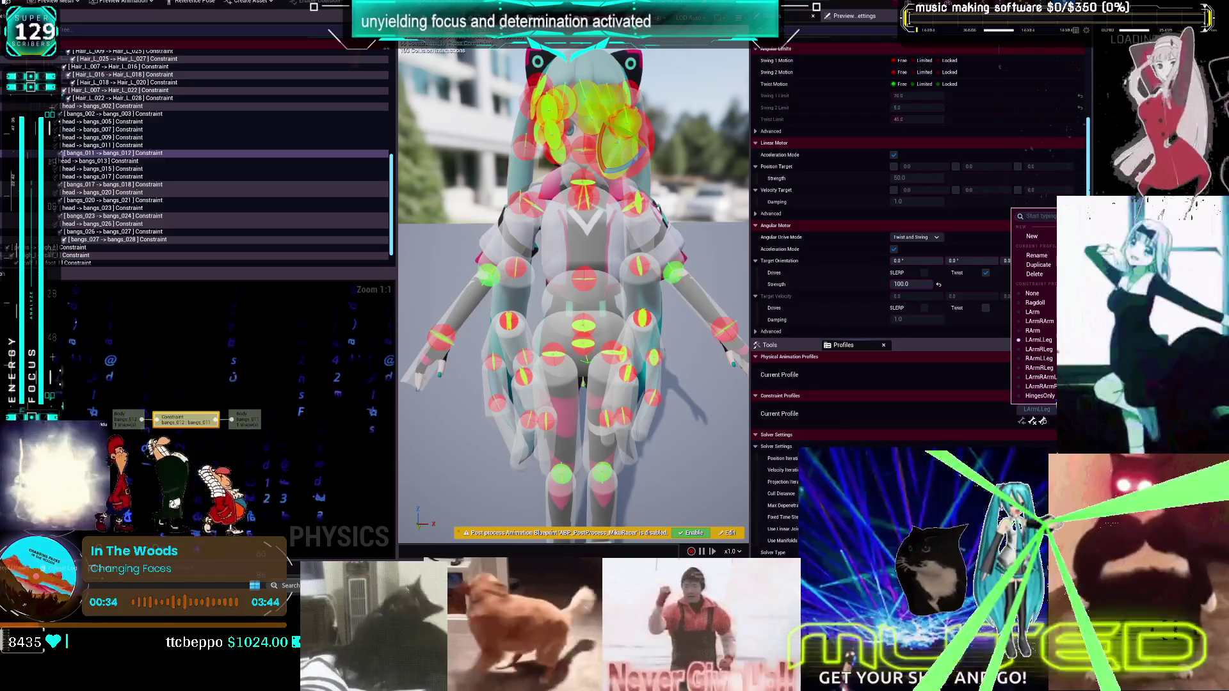
pyautogui.click(1047, 342)
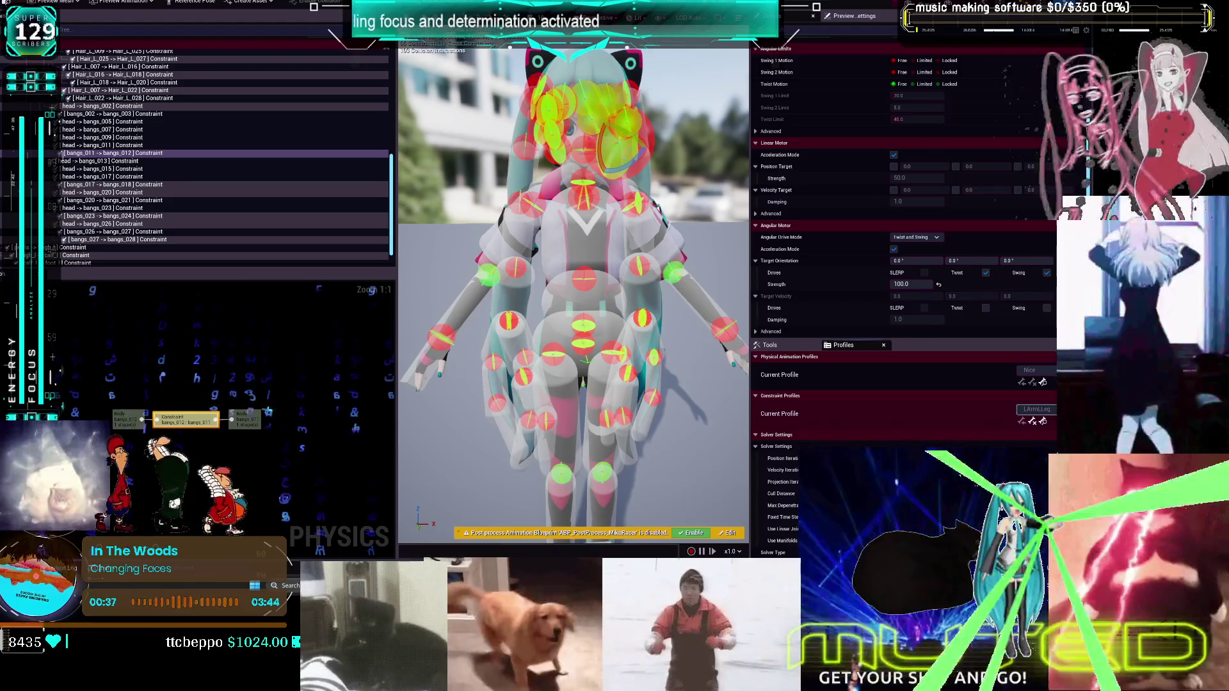
pyautogui.click(1036, 409)
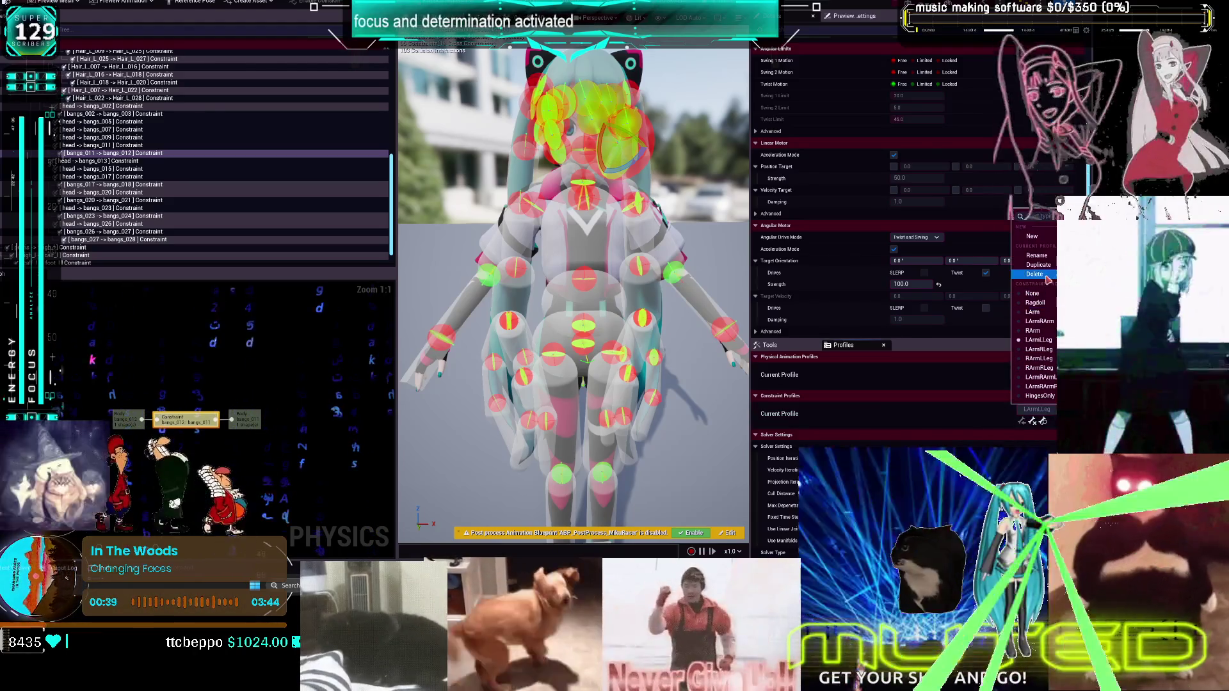
pyautogui.click(1036, 409)
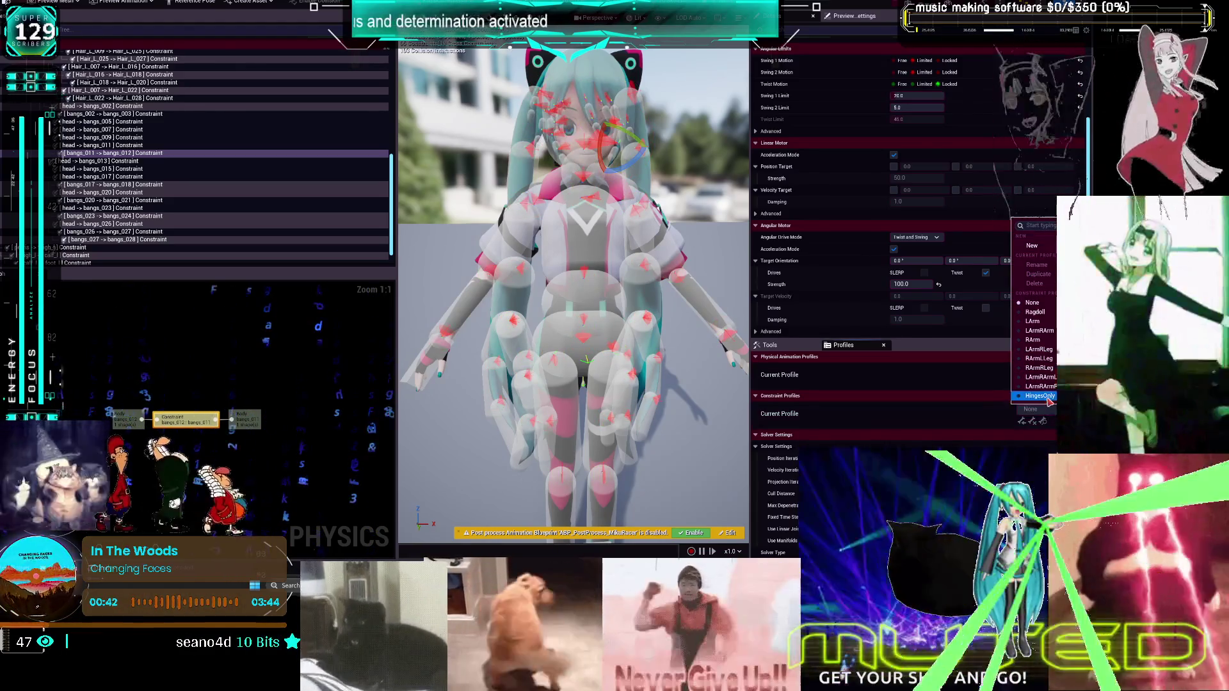
pyautogui.click(1050, 393)
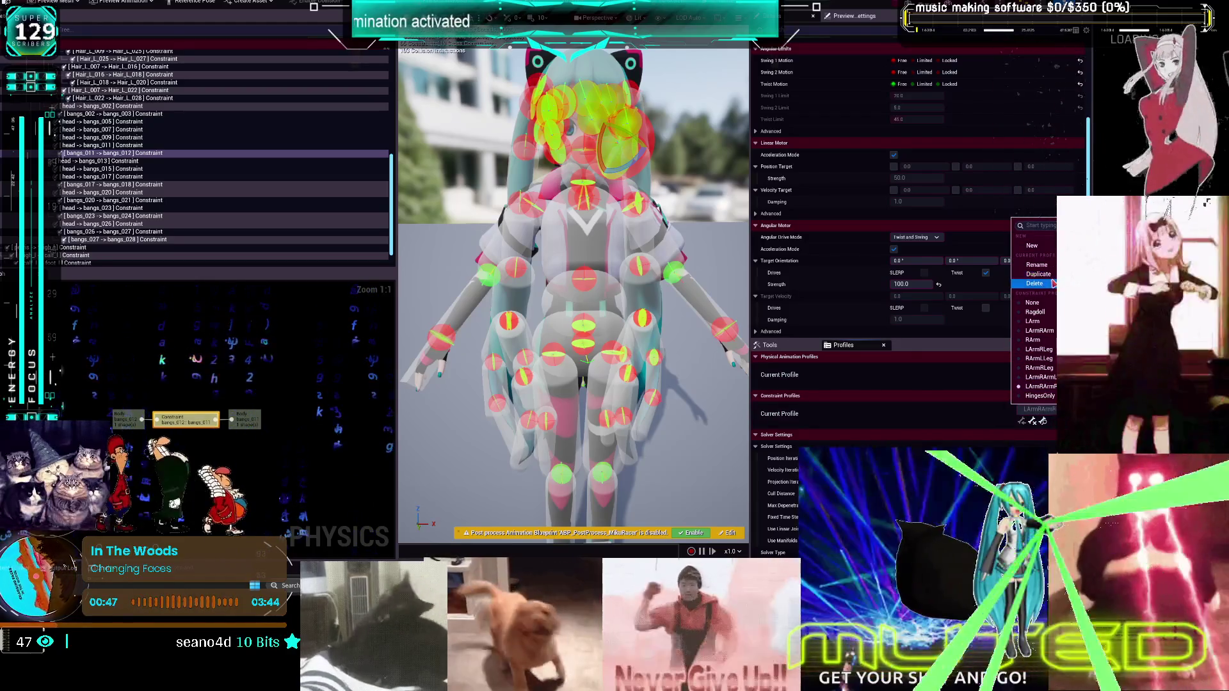
pyautogui.click(1037, 377)
pyautogui.click(1042, 421)
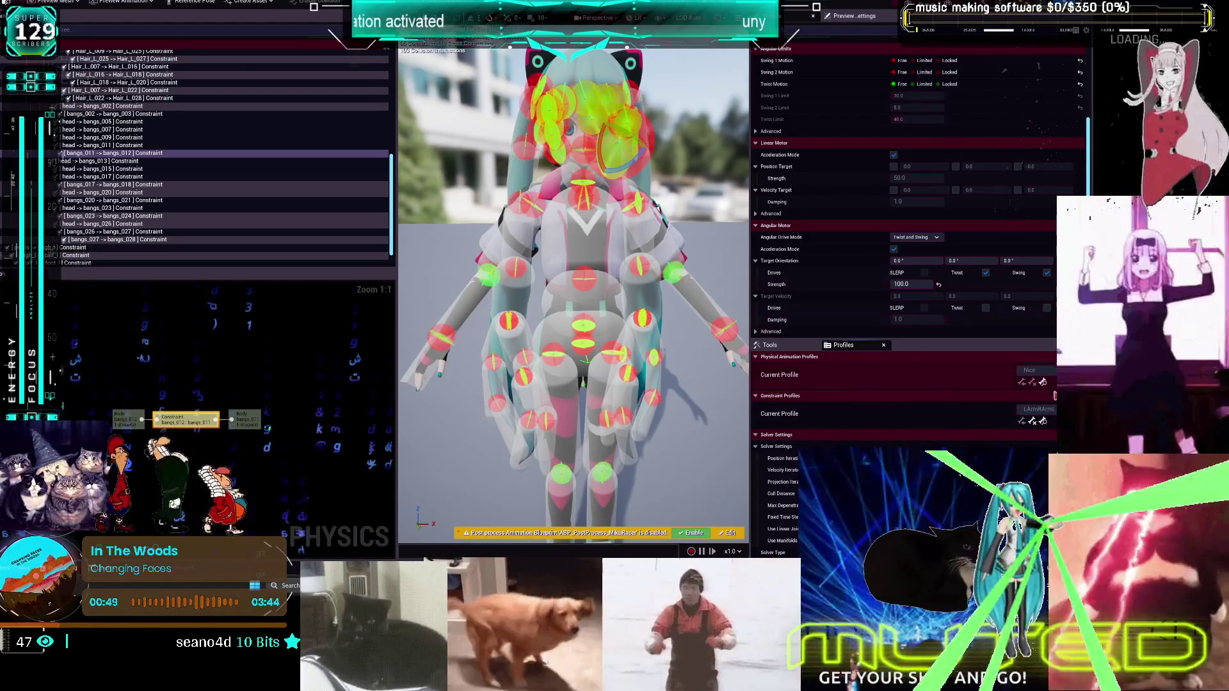
pyautogui.click(1037, 409)
pyautogui.click(1045, 386)
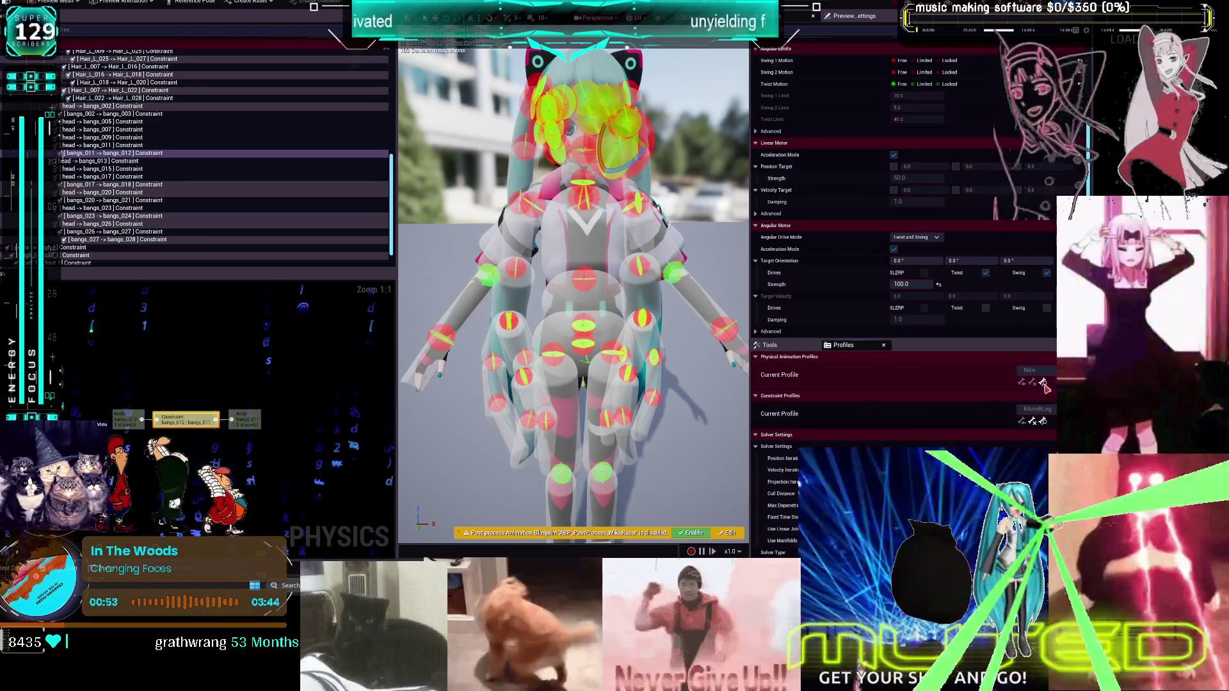
# Try the RArmLLeg, LArmRLeg and LArm_1 profiles, resetting to None between them
pyautogui.click(1042, 383)
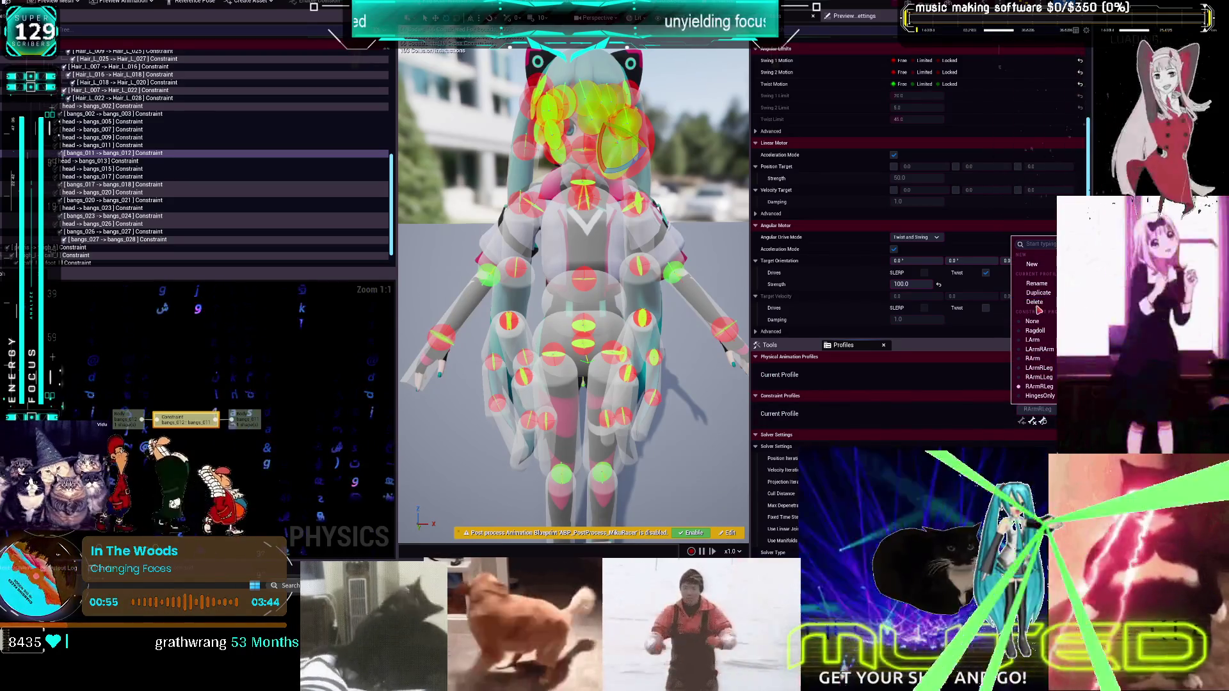
pyautogui.click(1032, 321)
pyautogui.click(1031, 409)
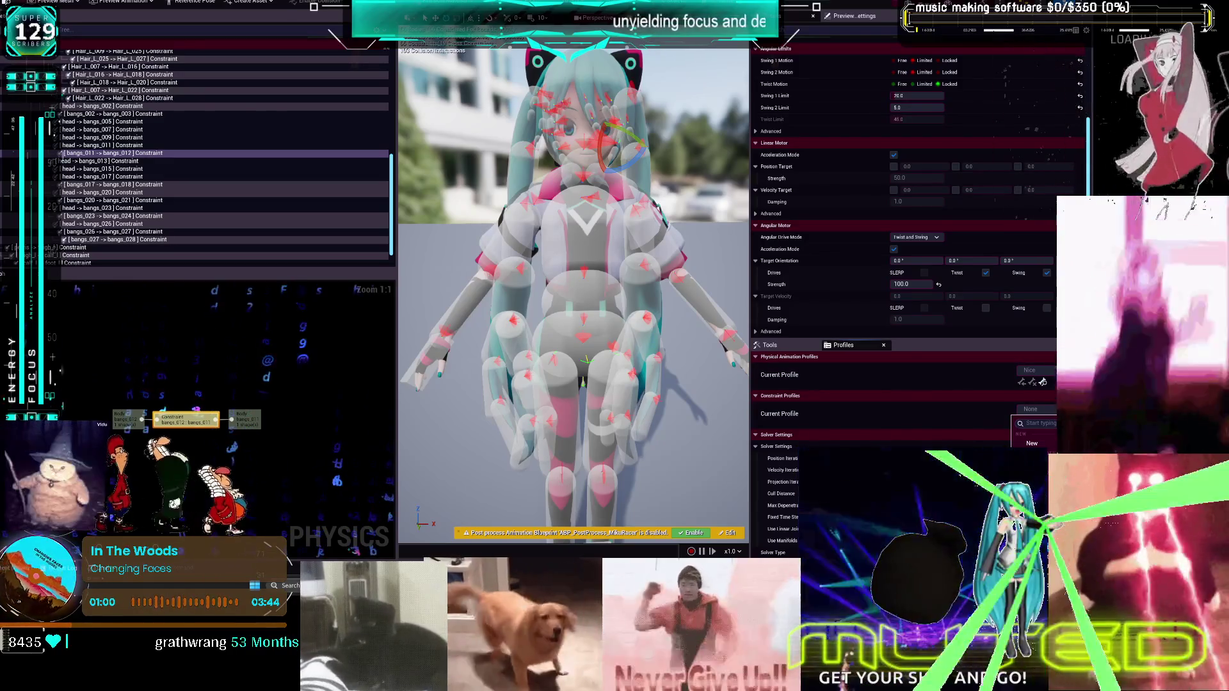
pyautogui.click(1034, 502)
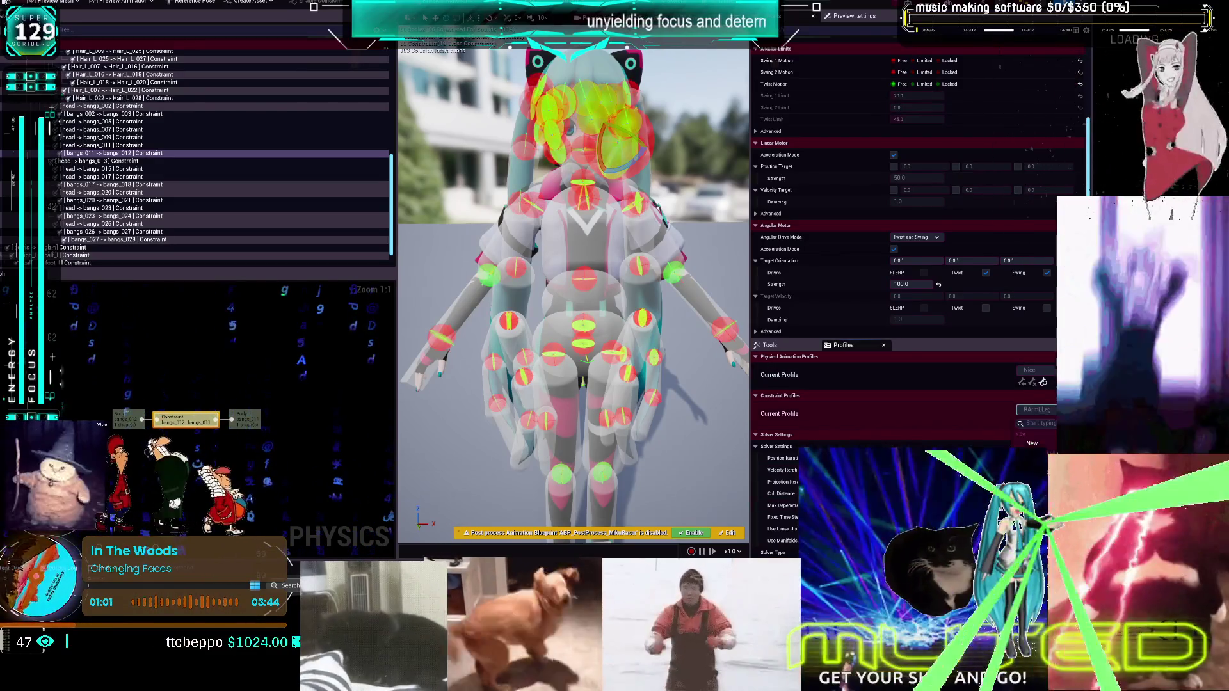
pyautogui.click(1032, 455)
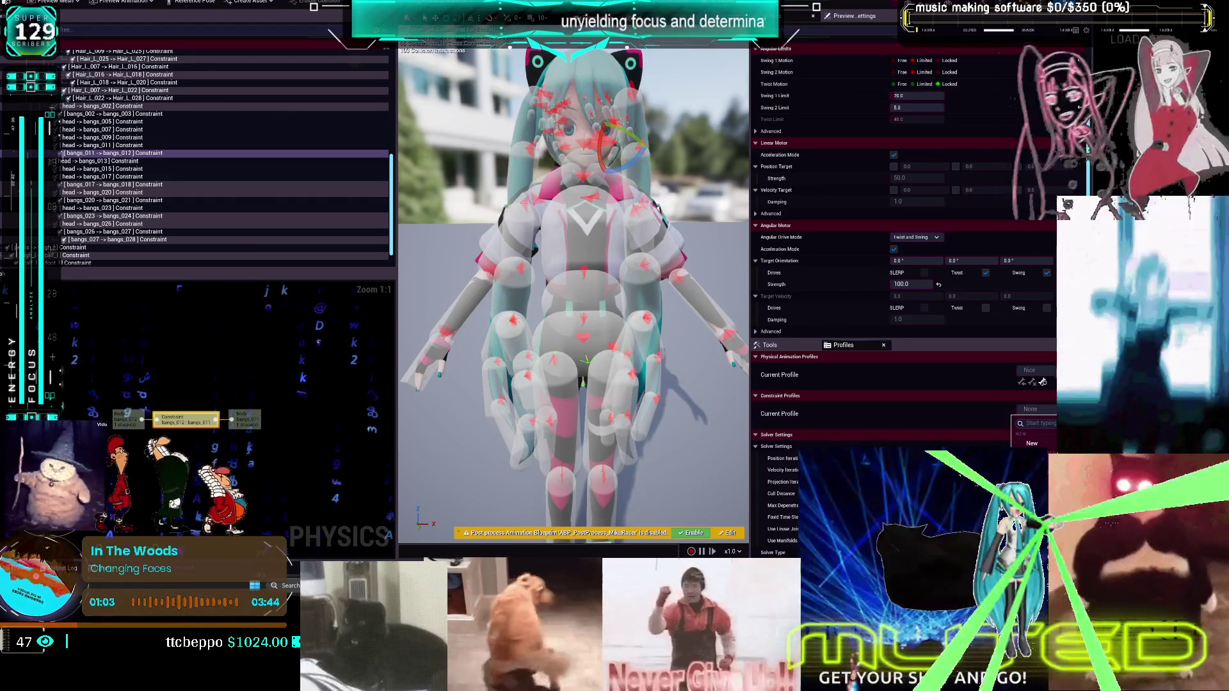
pyautogui.click(1033, 486)
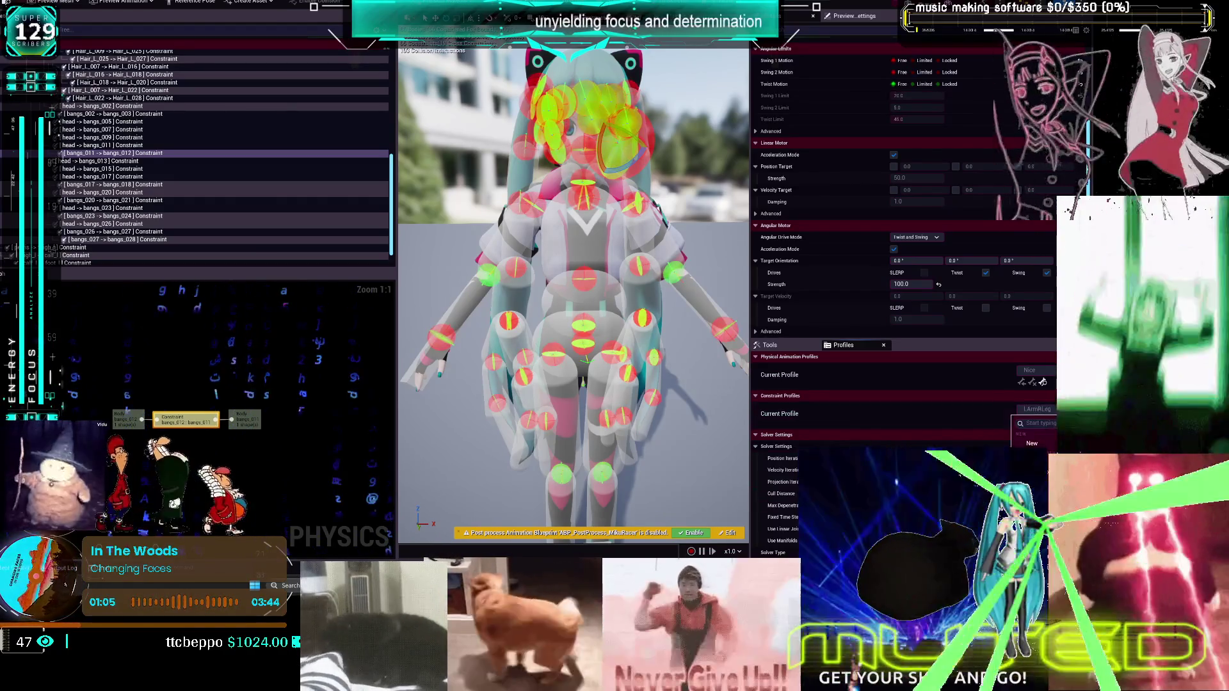
pyautogui.click(1032, 454)
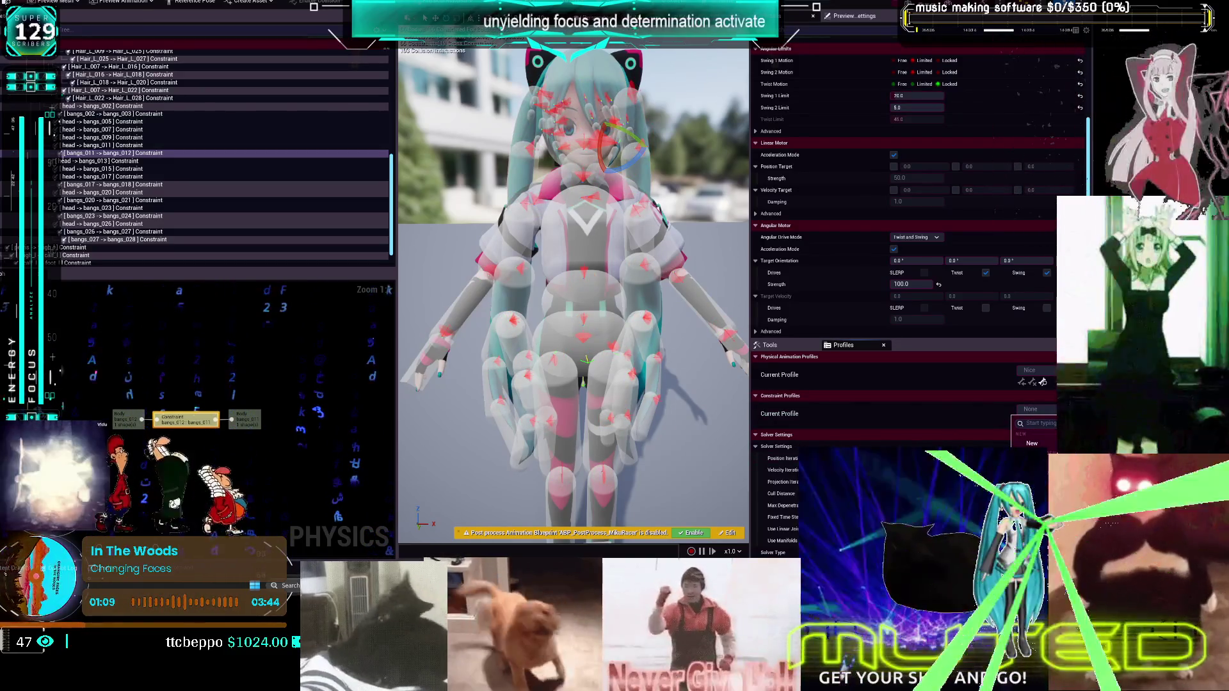
pyautogui.click(1034, 486)
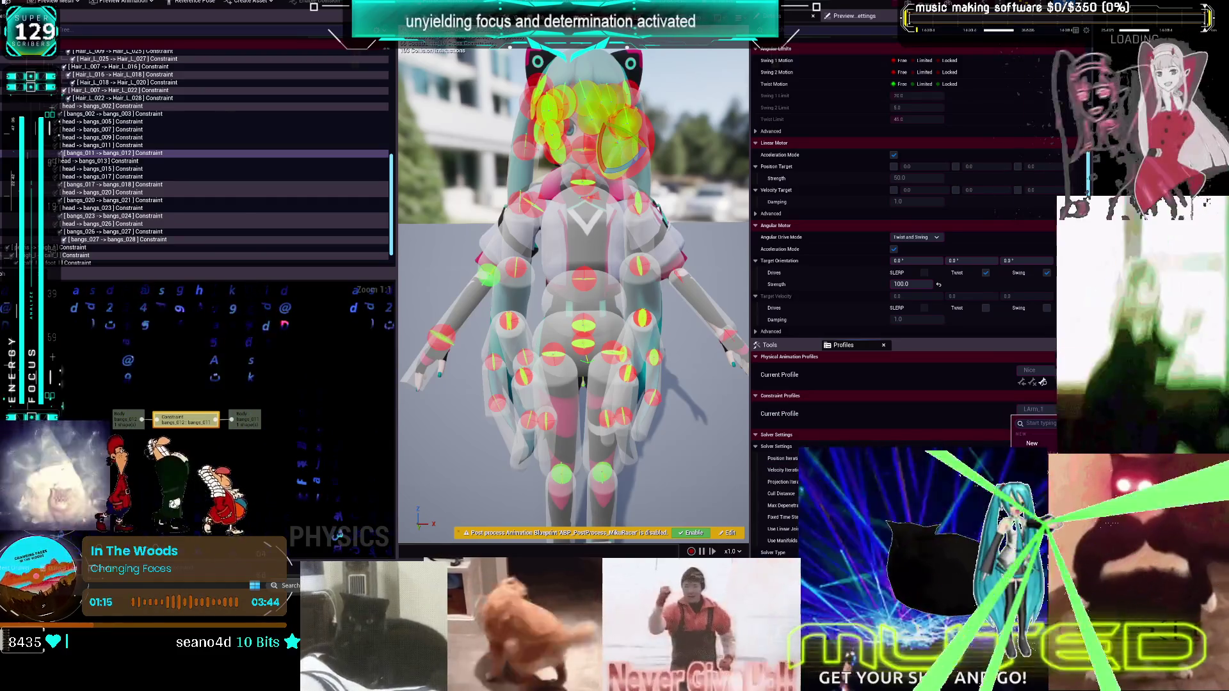
# Apply the RArm profile, create a new constraint profile, and apply LArm_1
pyautogui.click(1048, 426)
pyautogui.click(1051, 419)
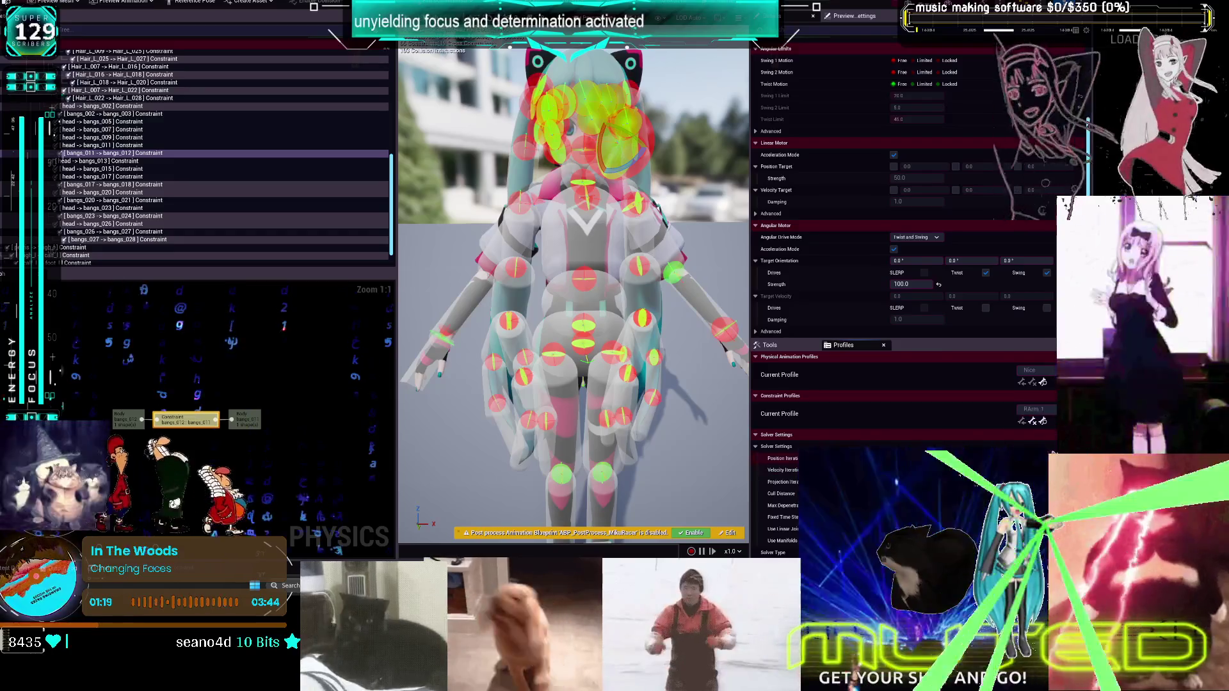
pyautogui.click(1032, 443)
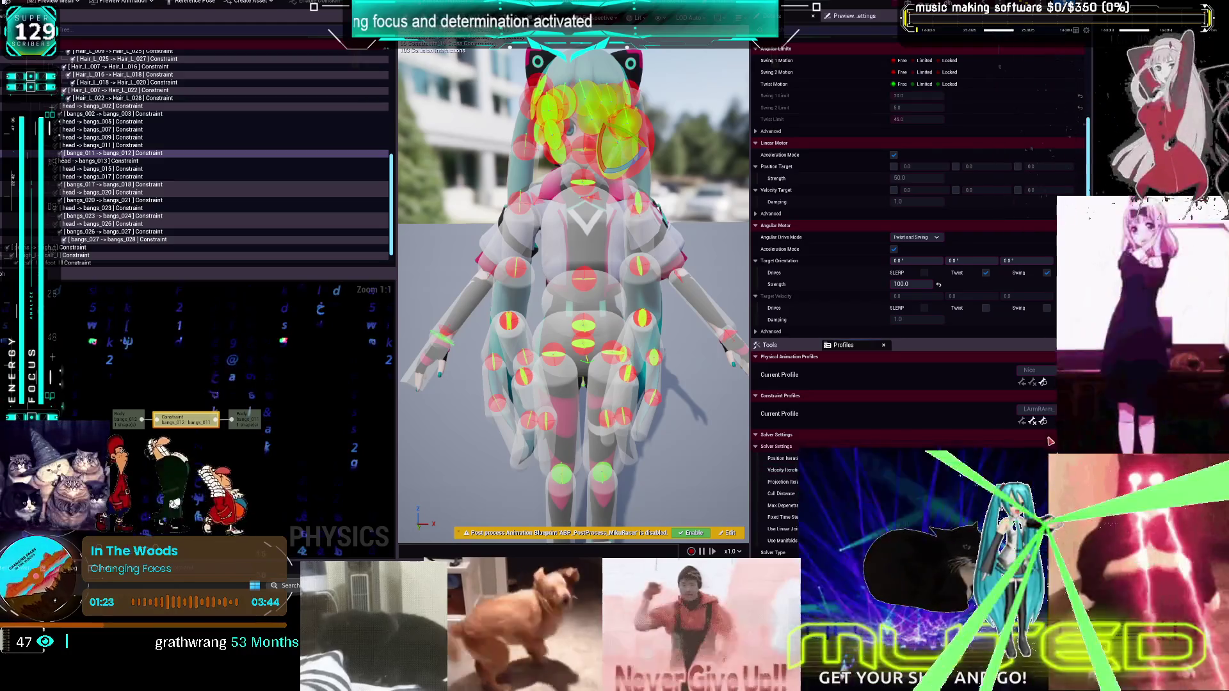
pyautogui.click(1047, 411)
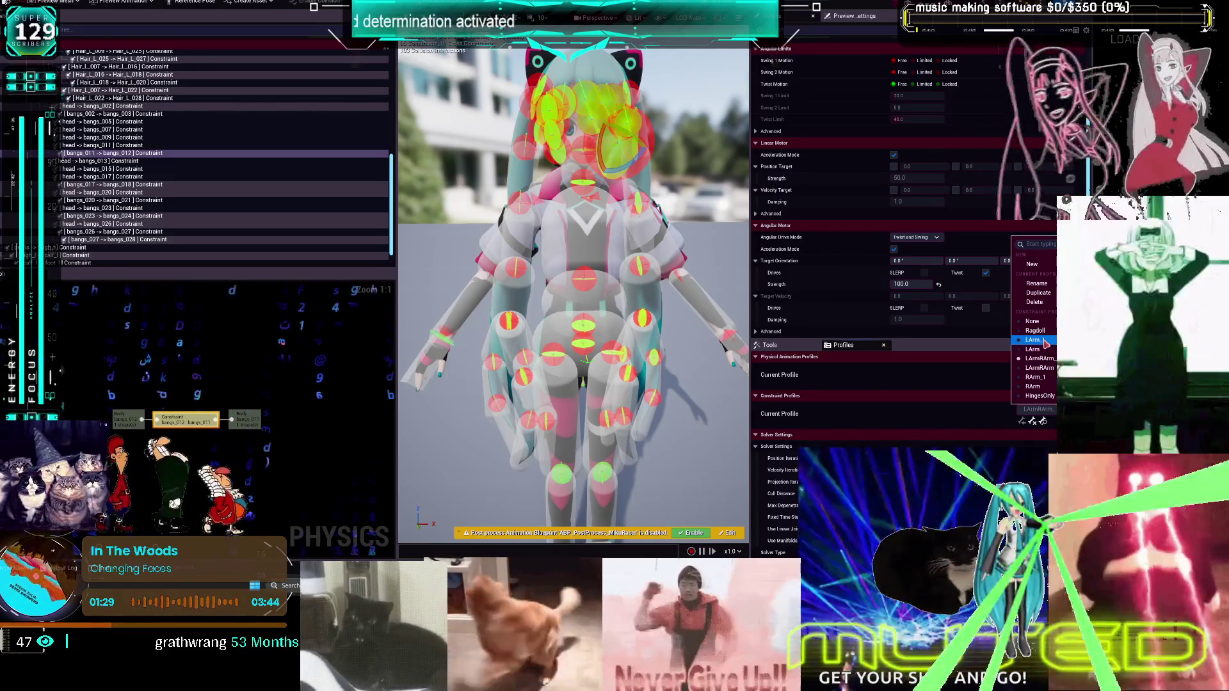
pyautogui.click(1033, 340)
pyautogui.click(1049, 411)
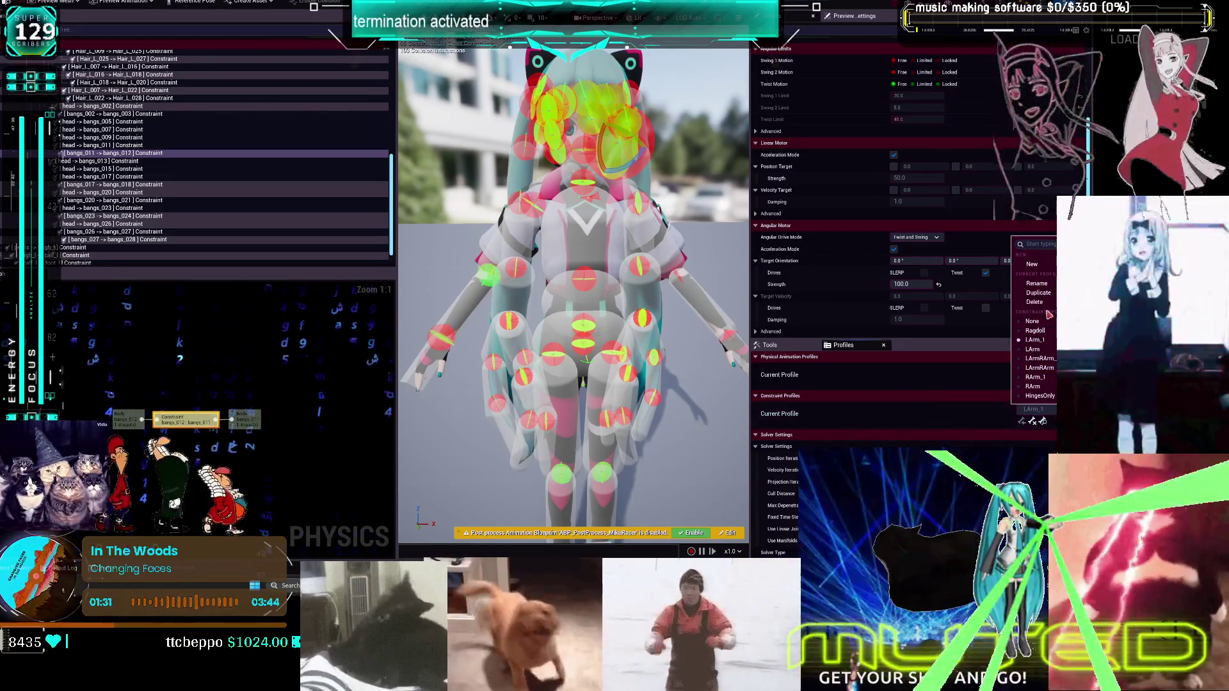
pyautogui.click(1050, 283)
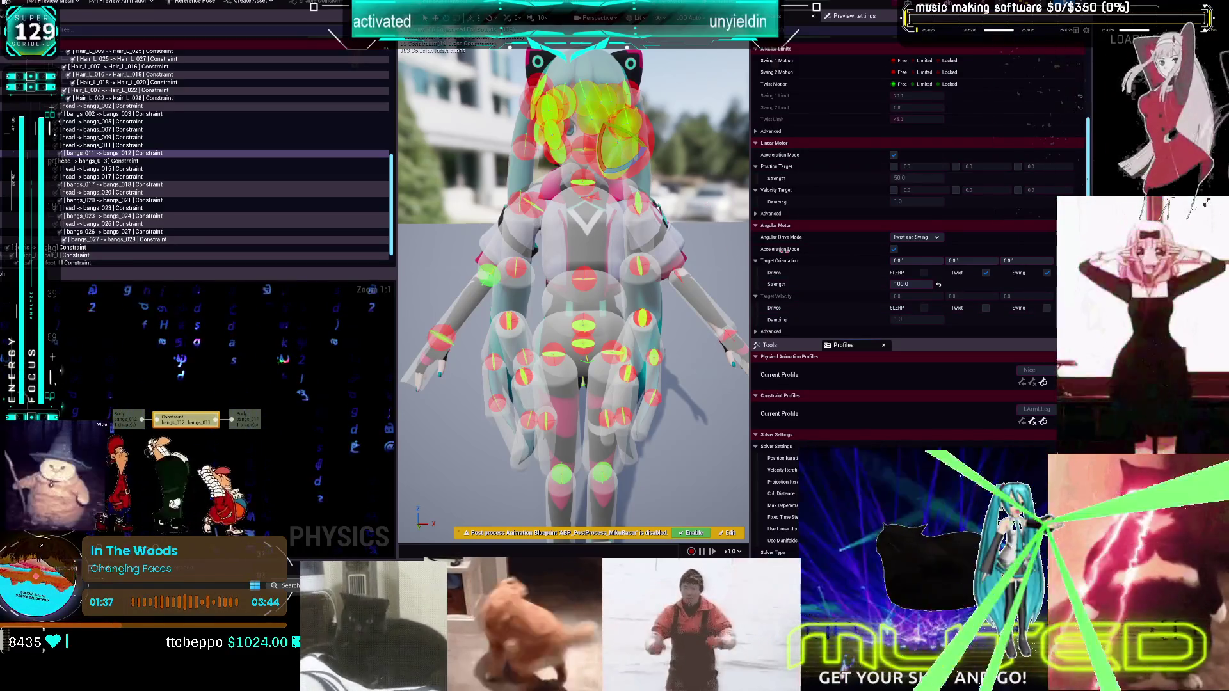
# Duplicate the LArm profile as LArm_1, then make RArm_1 the current profile
pyautogui.click(1032, 410)
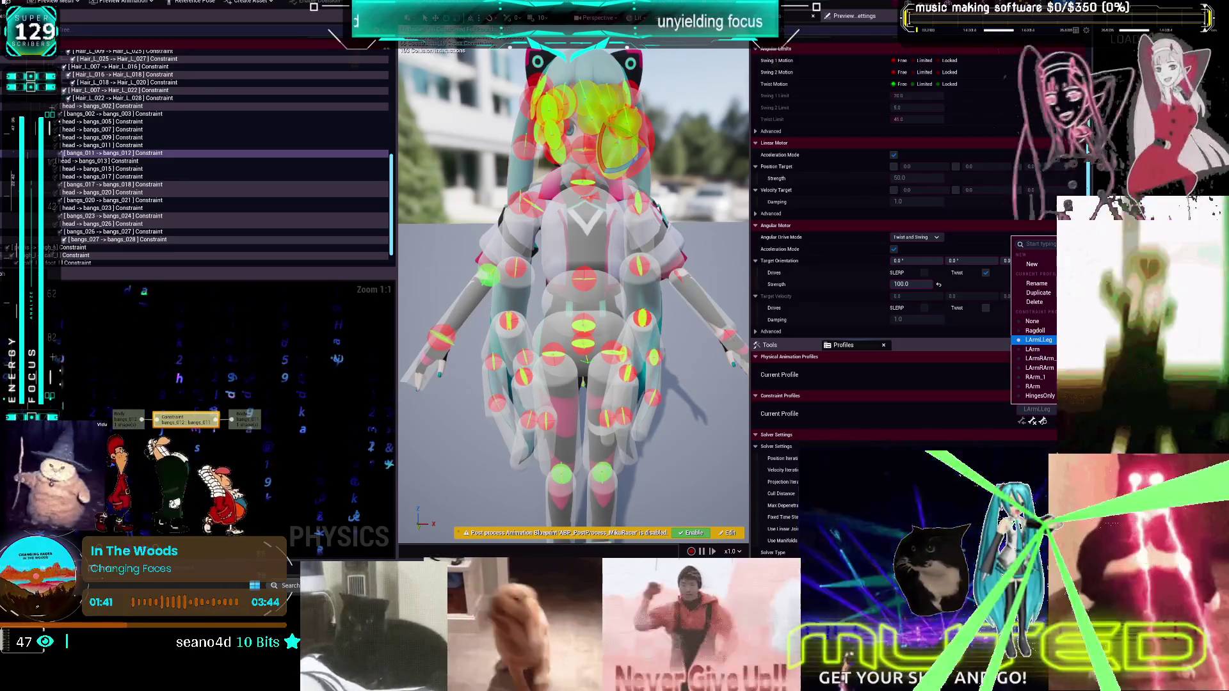
pyautogui.click(1049, 351)
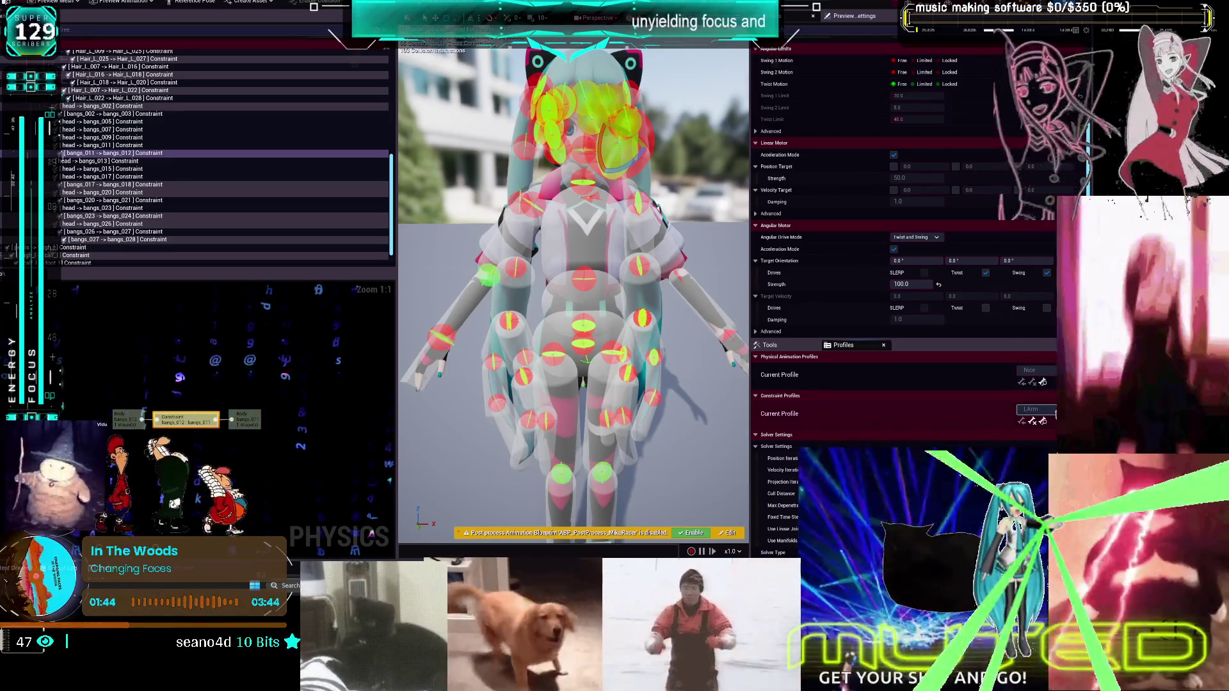
pyautogui.click(1038, 292)
pyautogui.click(1050, 411)
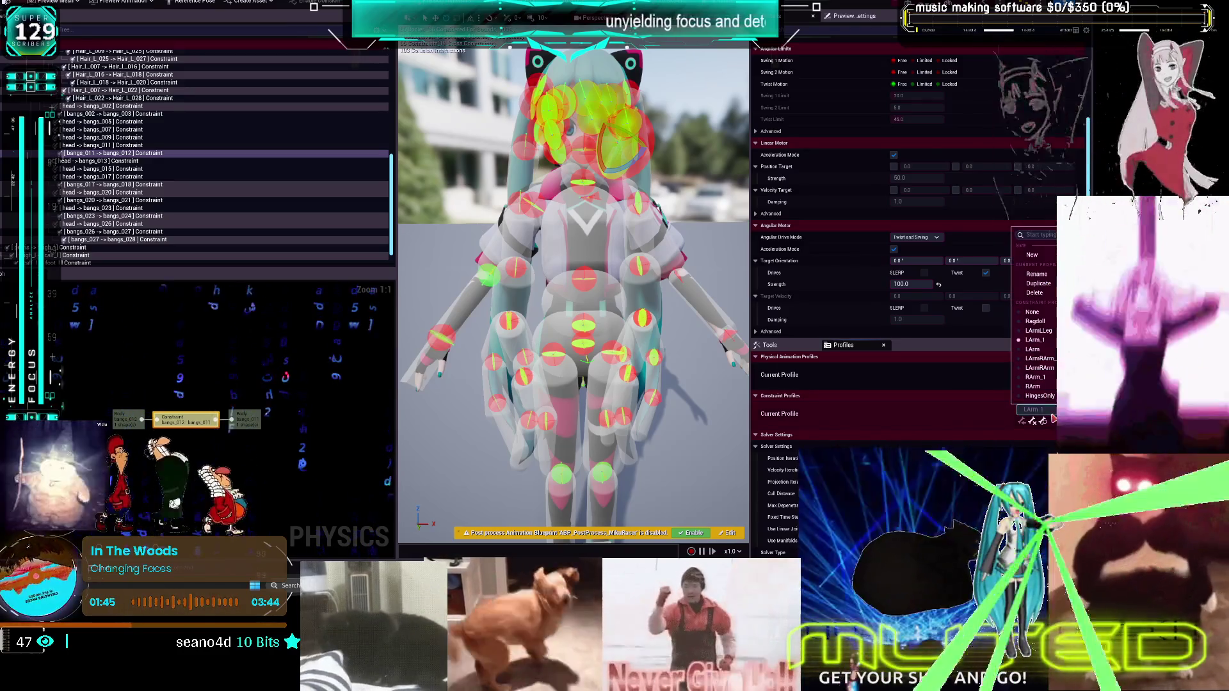
pyautogui.press('Escape')
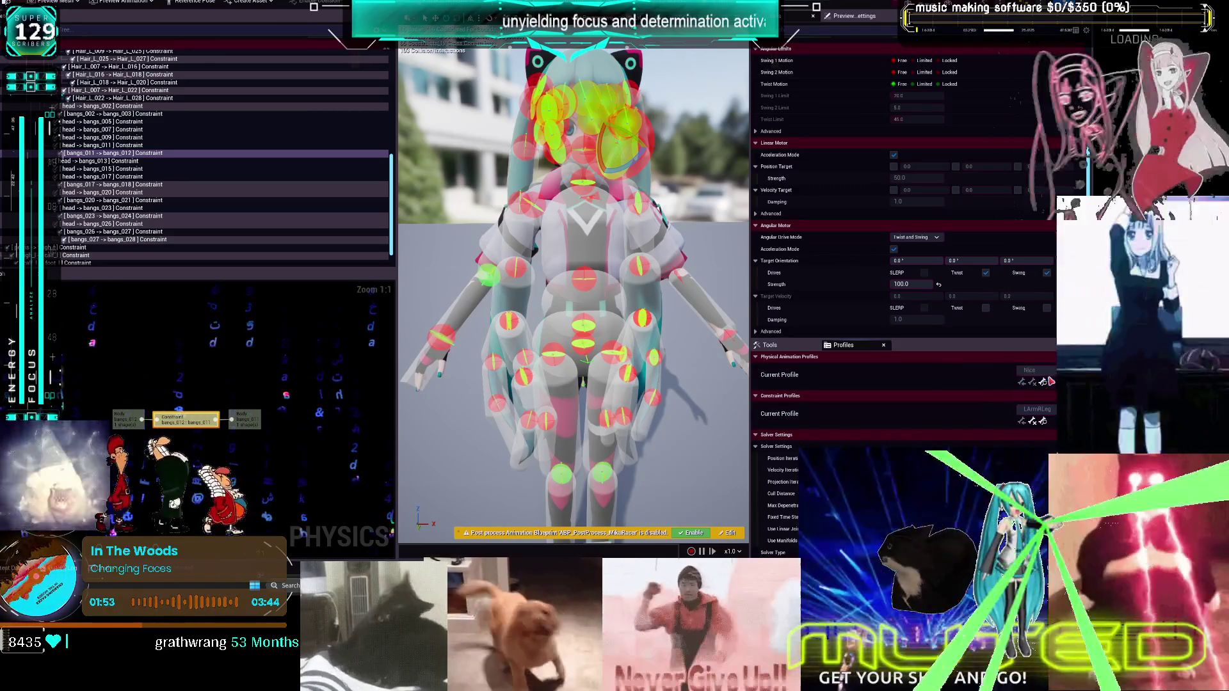
pyautogui.click(1040, 377)
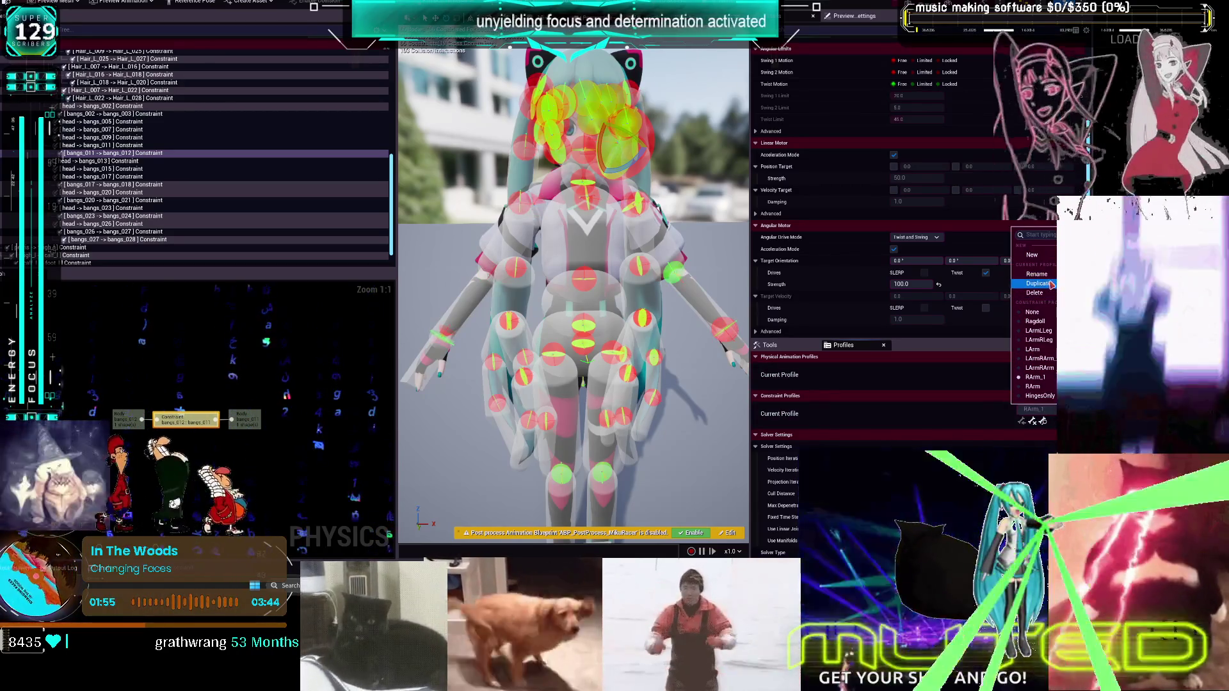
pyautogui.click(1050, 283)
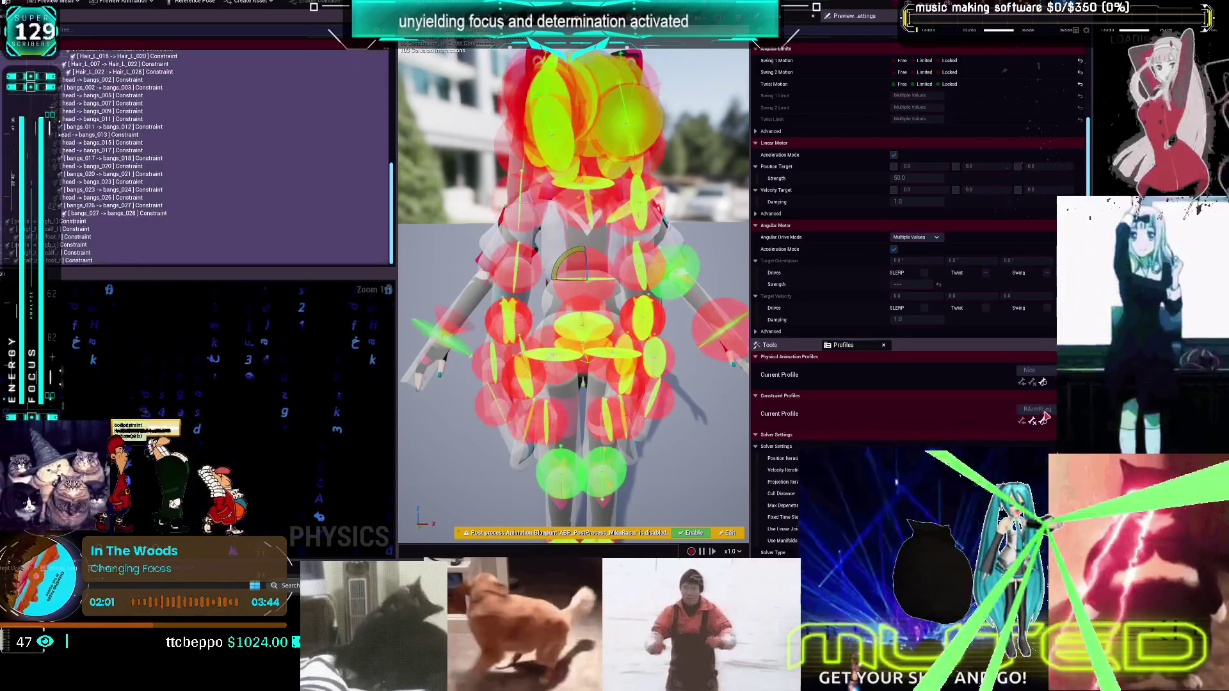
# Apply the RArm profile, rename it with 'LL', then restore the physics asset editor to a floating window
pyautogui.click(1032, 417)
pyautogui.click(1032, 416)
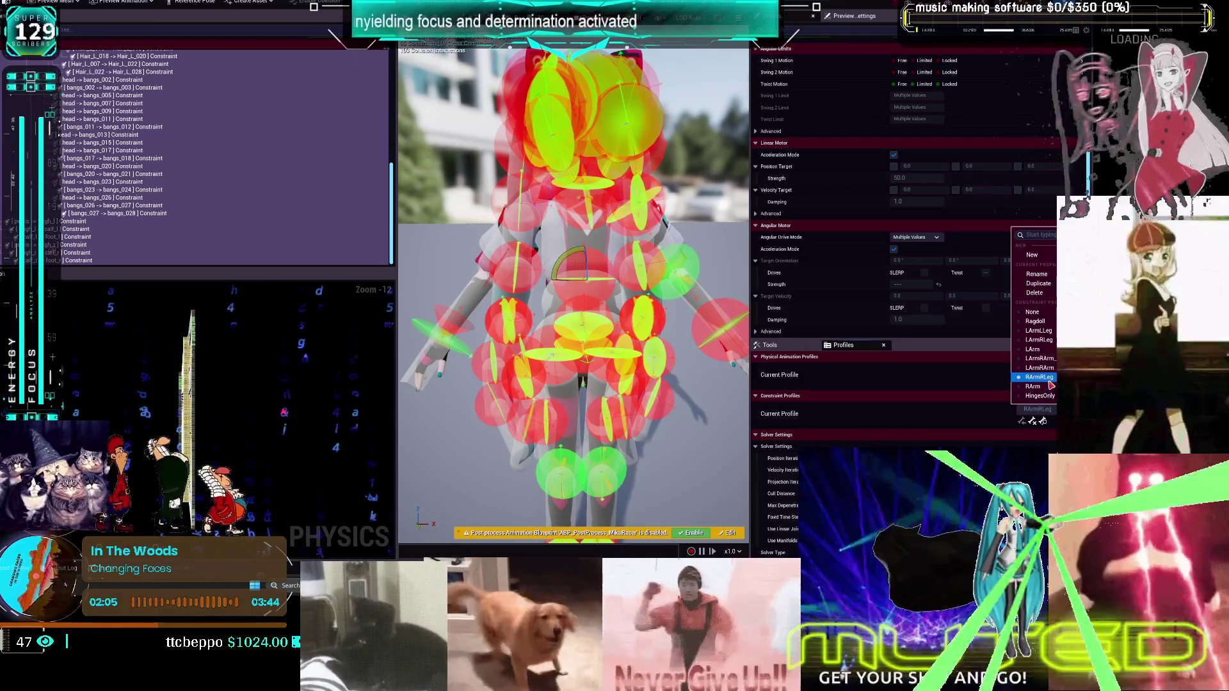
pyautogui.click(1047, 388)
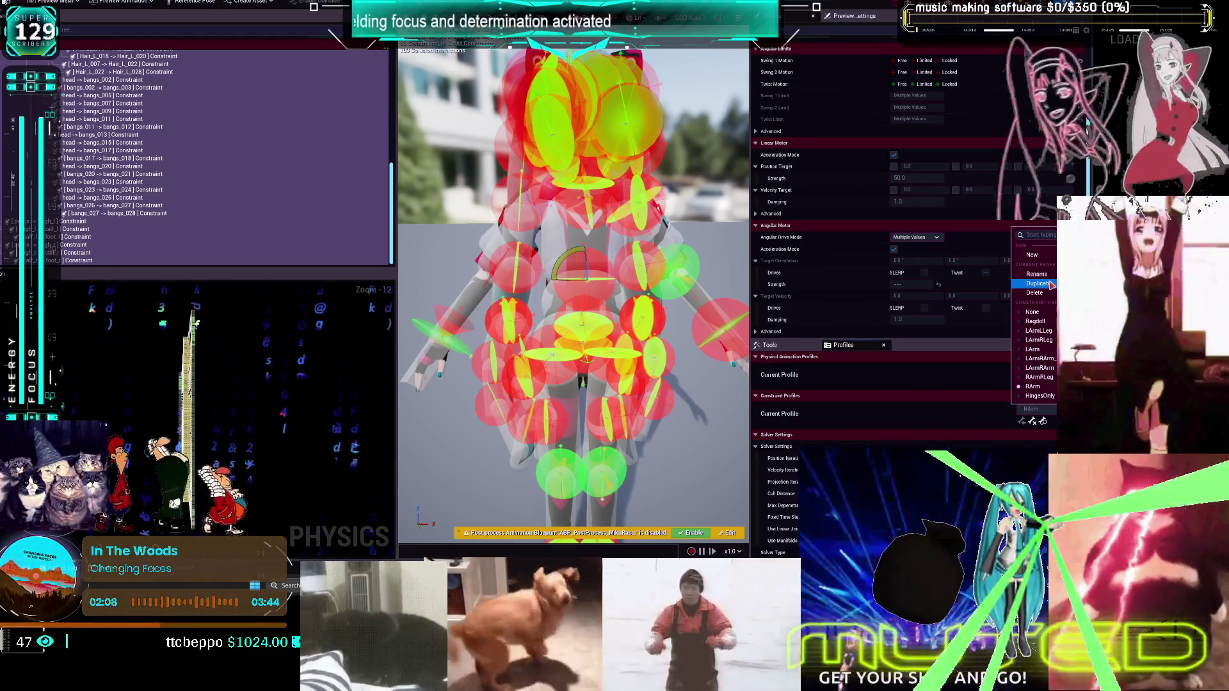
pyautogui.click(1048, 410)
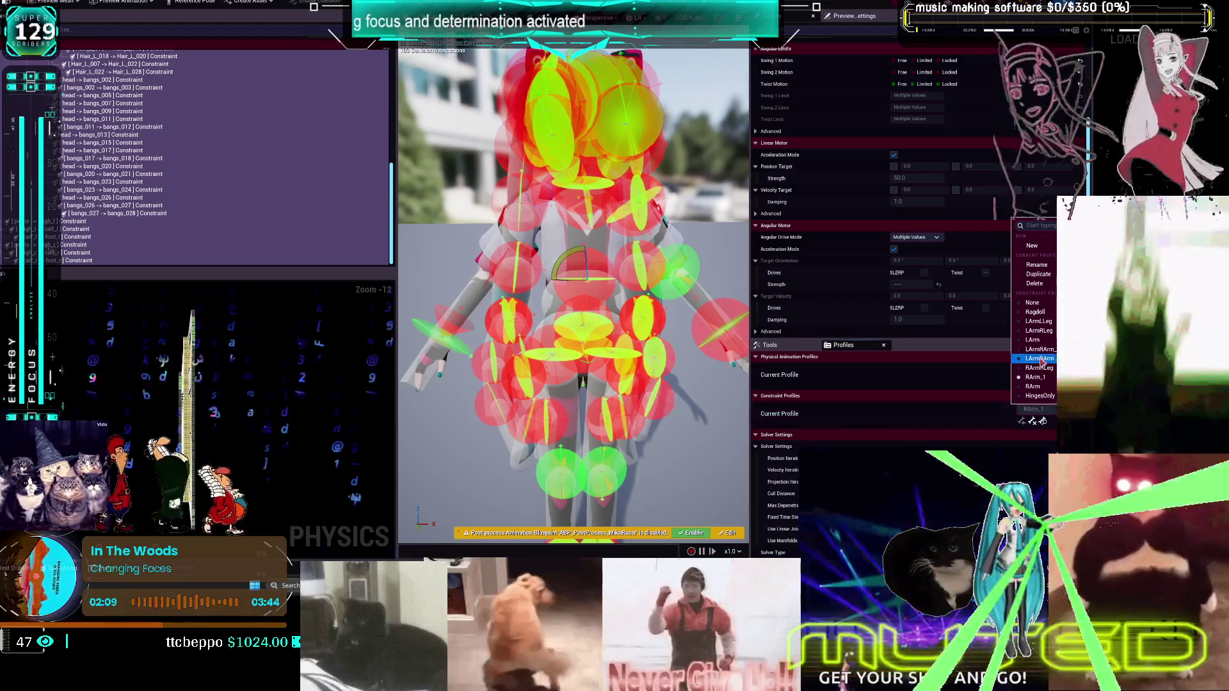
pyautogui.click(1053, 269)
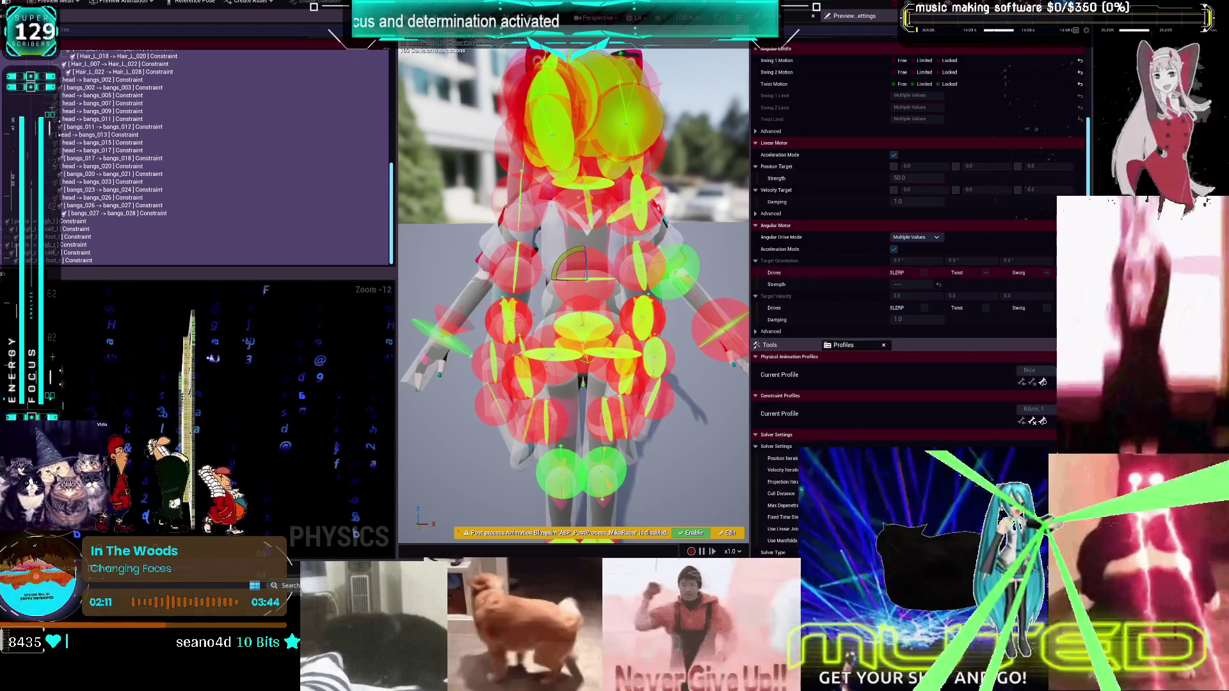
pyautogui.write('LLeg')
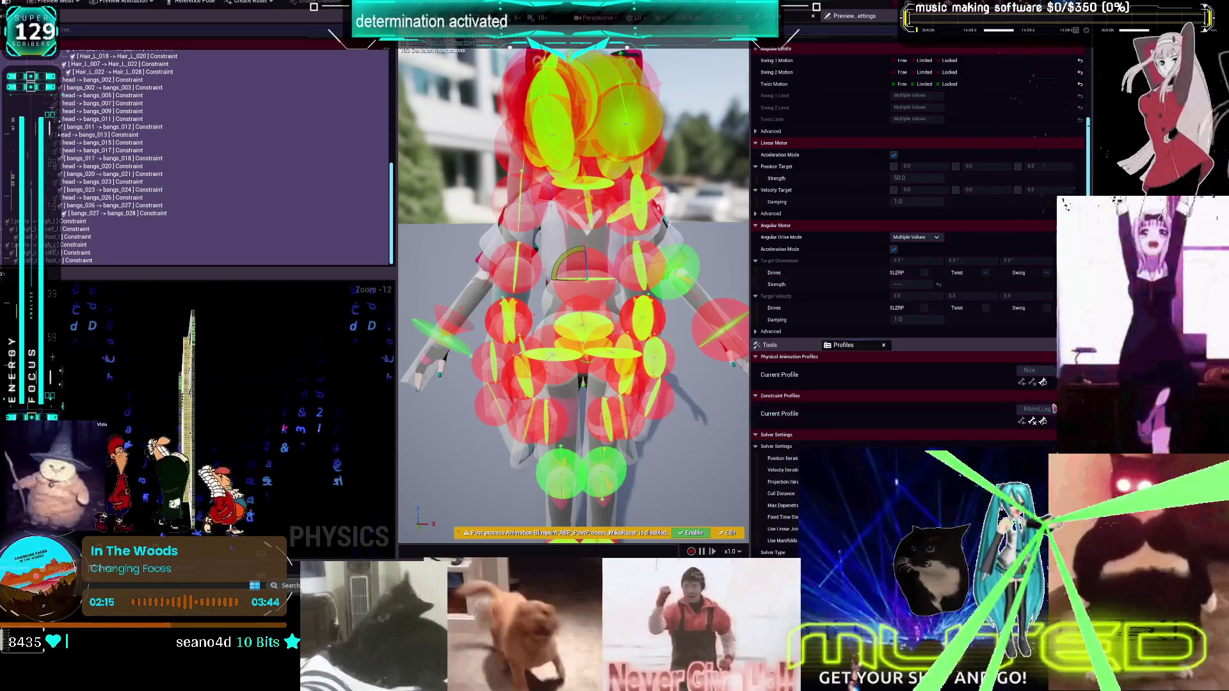
pyautogui.click(1050, 411)
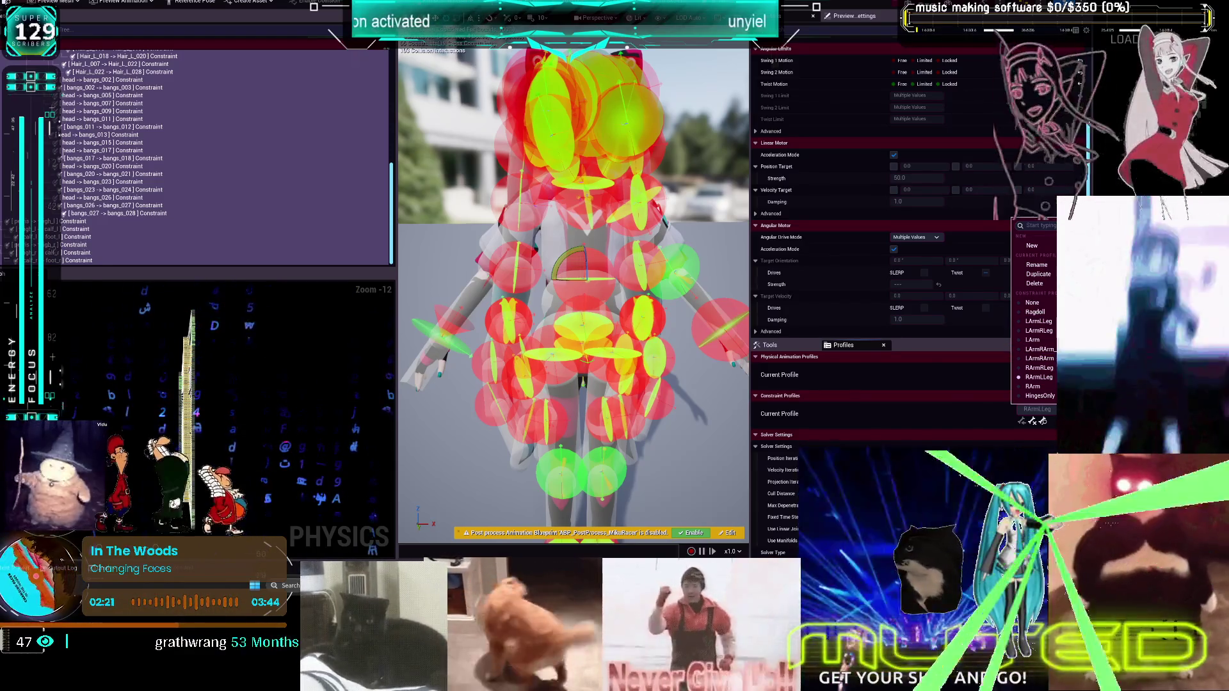
pyautogui.press('Escape')
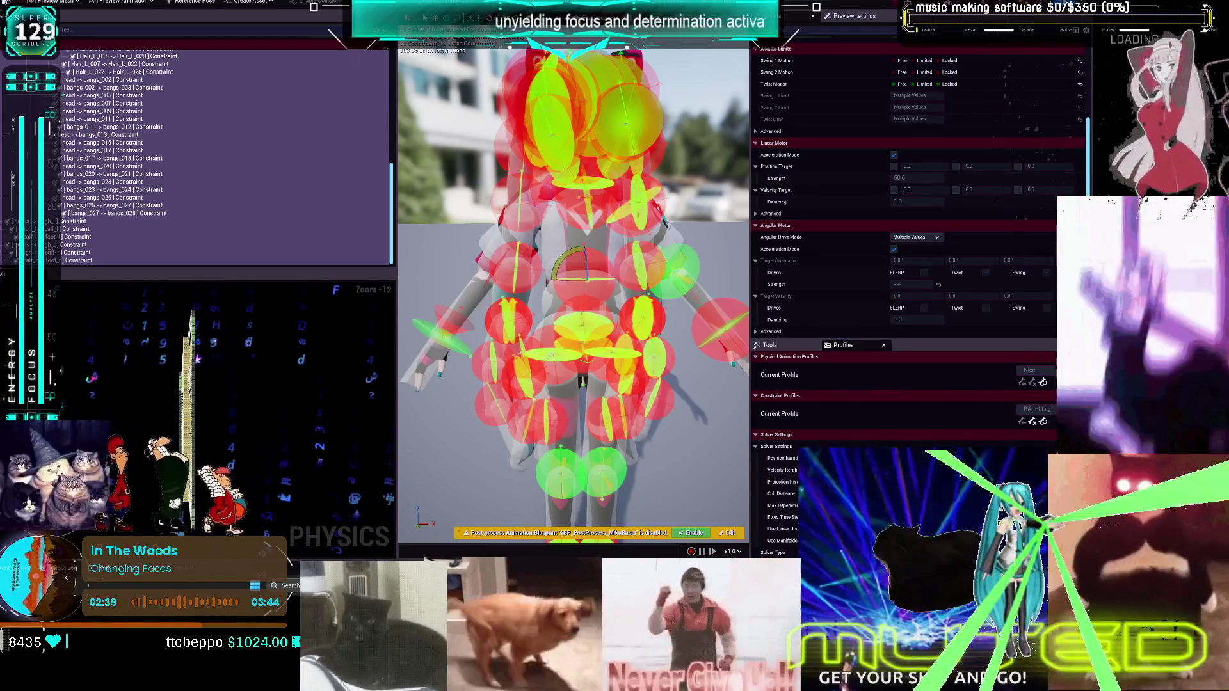
pyautogui.press('super+Down')
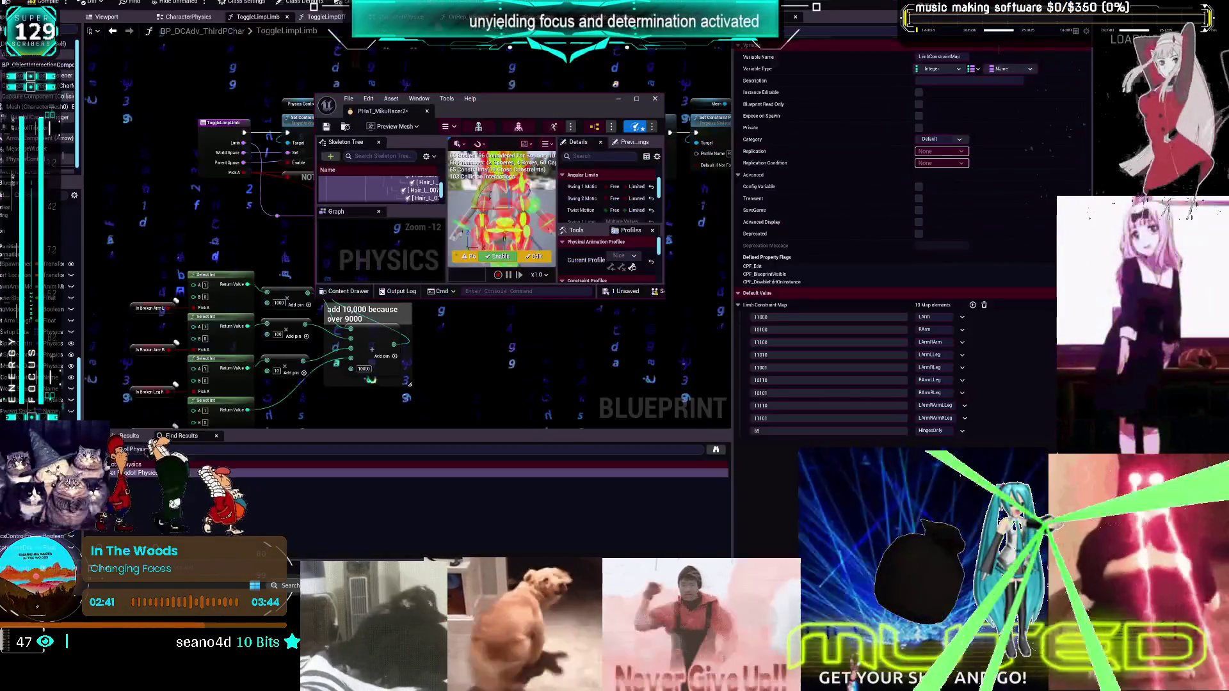
# Copy the LArmRArmLLeg name stored for 11110 in the LimbConstraintMap, then return to the physics asset editor
pyautogui.press('super+Down')
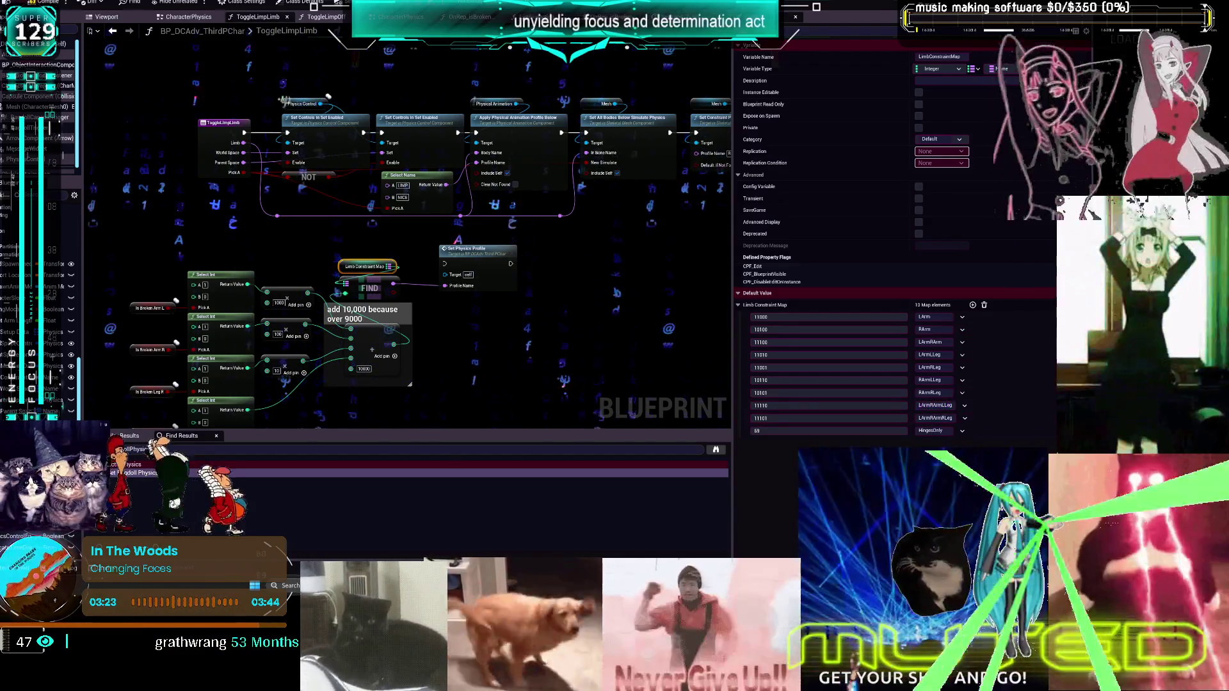
pyautogui.click(924, 421)
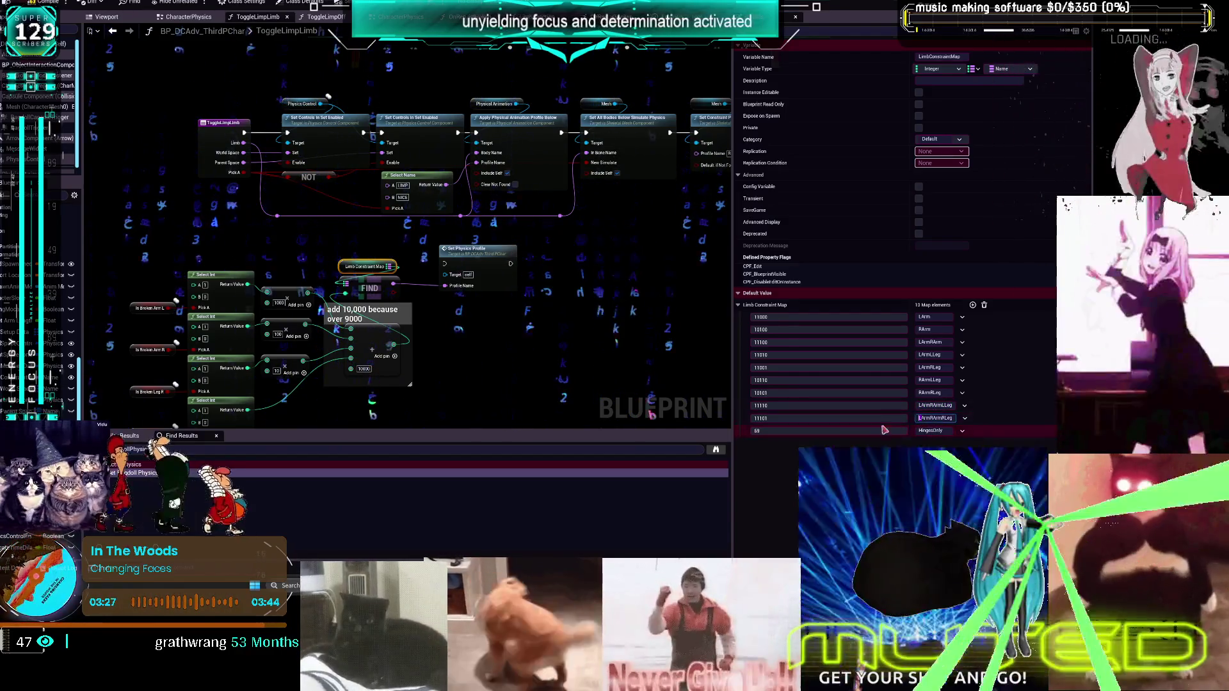
pyautogui.click(928, 406)
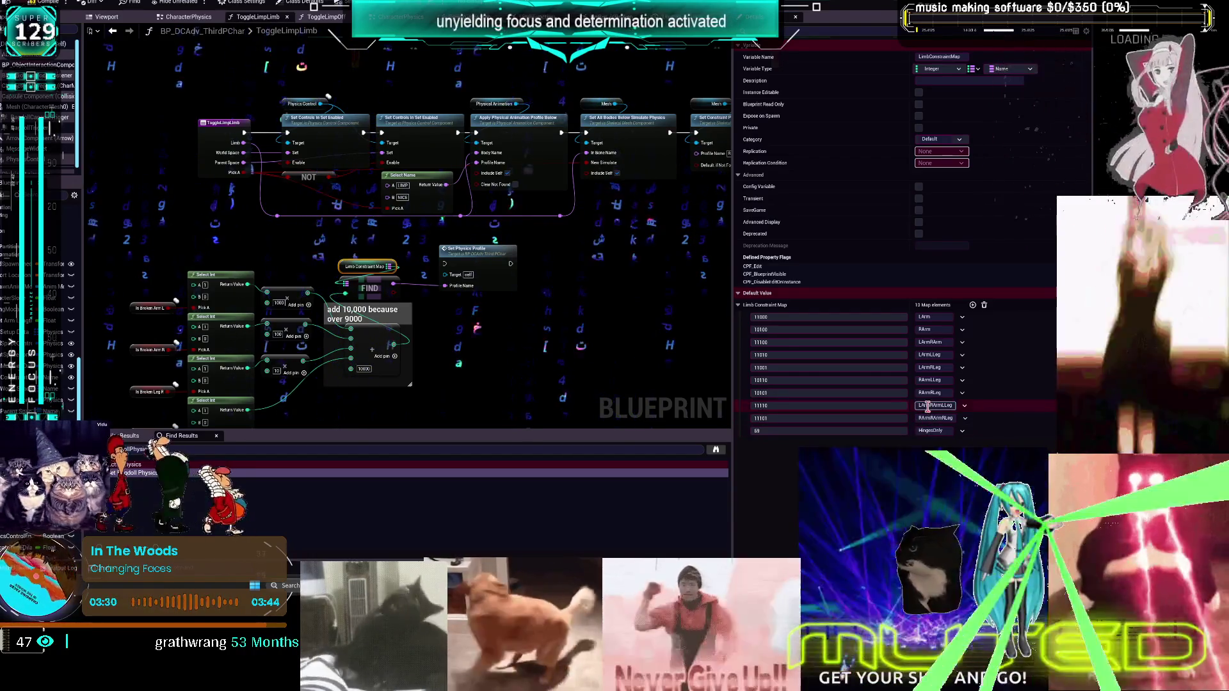
pyautogui.press('Return')
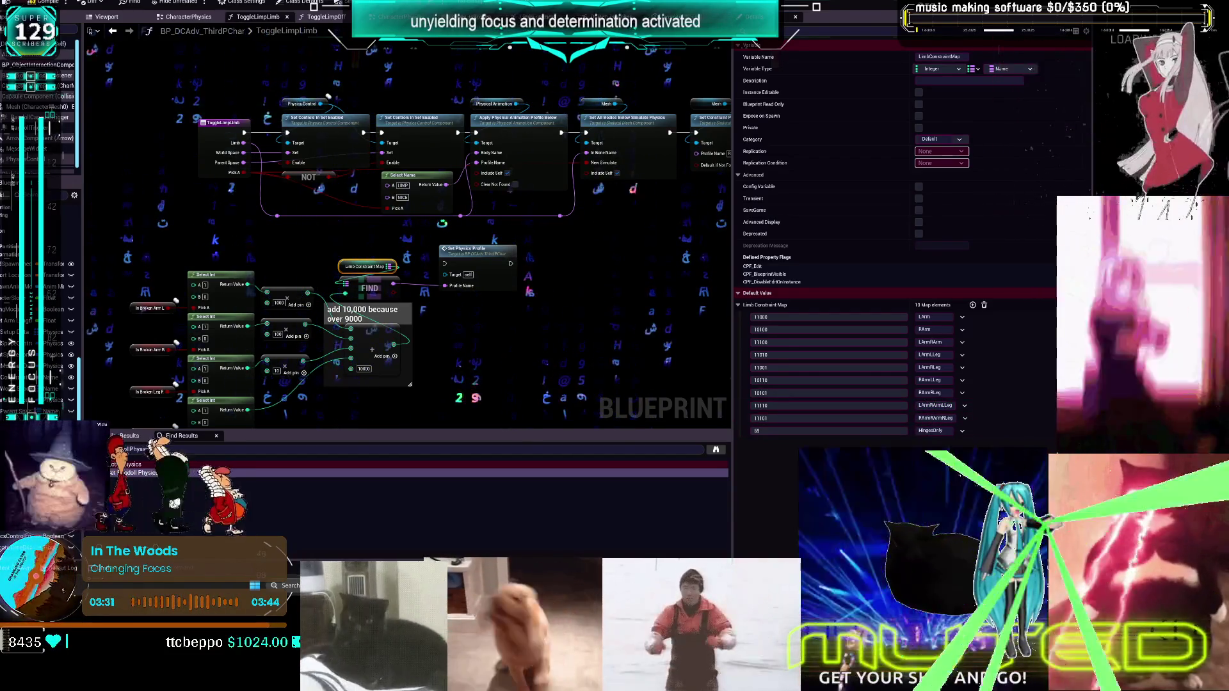
pyautogui.hotkey('alt', 'Tab')
pyautogui.click(1049, 408)
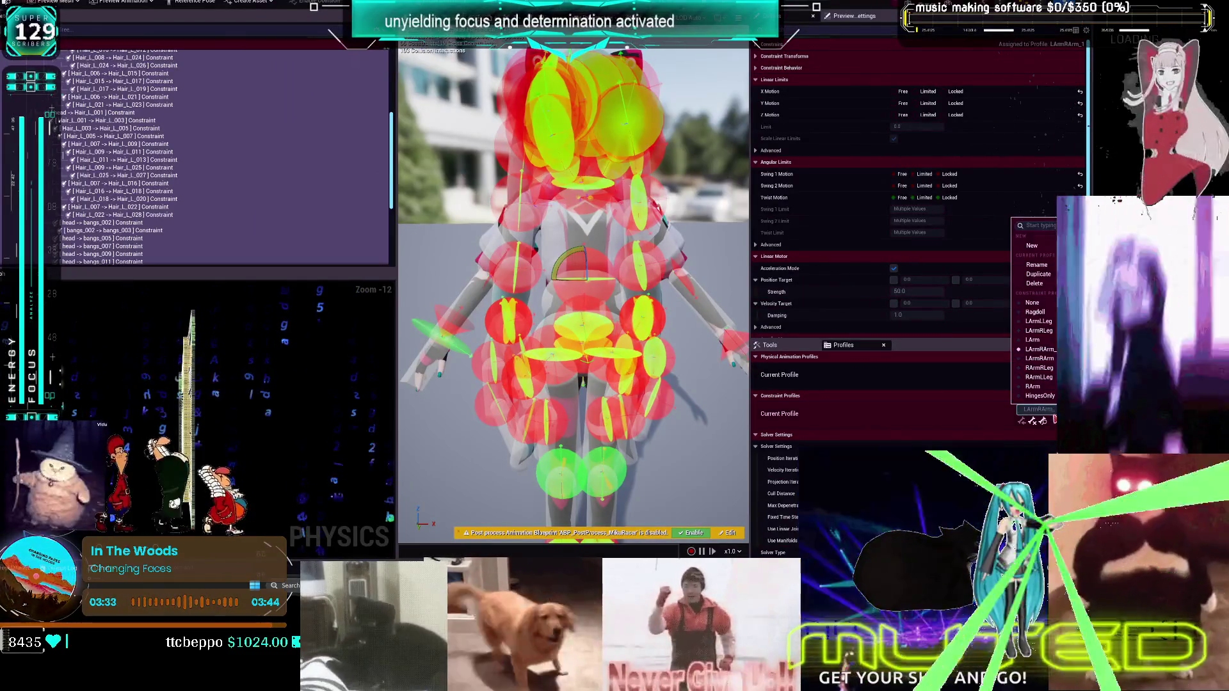
# Duplicate the RArm profile, rename the copy LArmRArmLLeg, save, and switch to LArmLLeg
pyautogui.press('Escape')
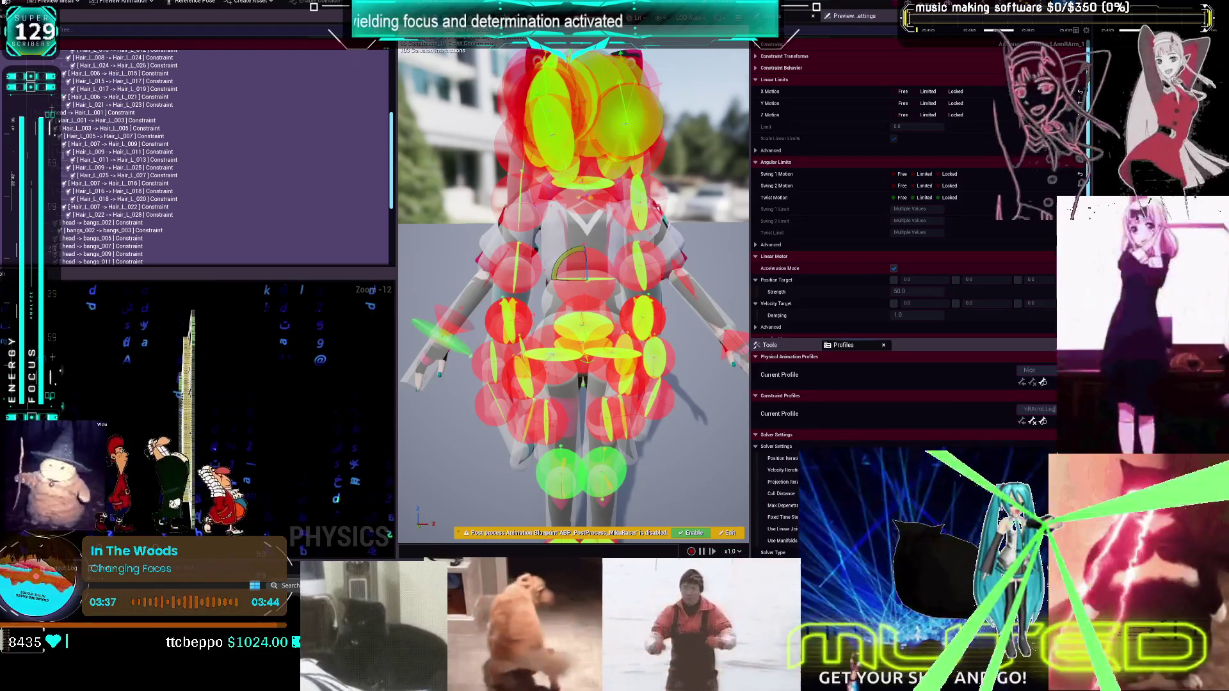
pyautogui.click(1048, 409)
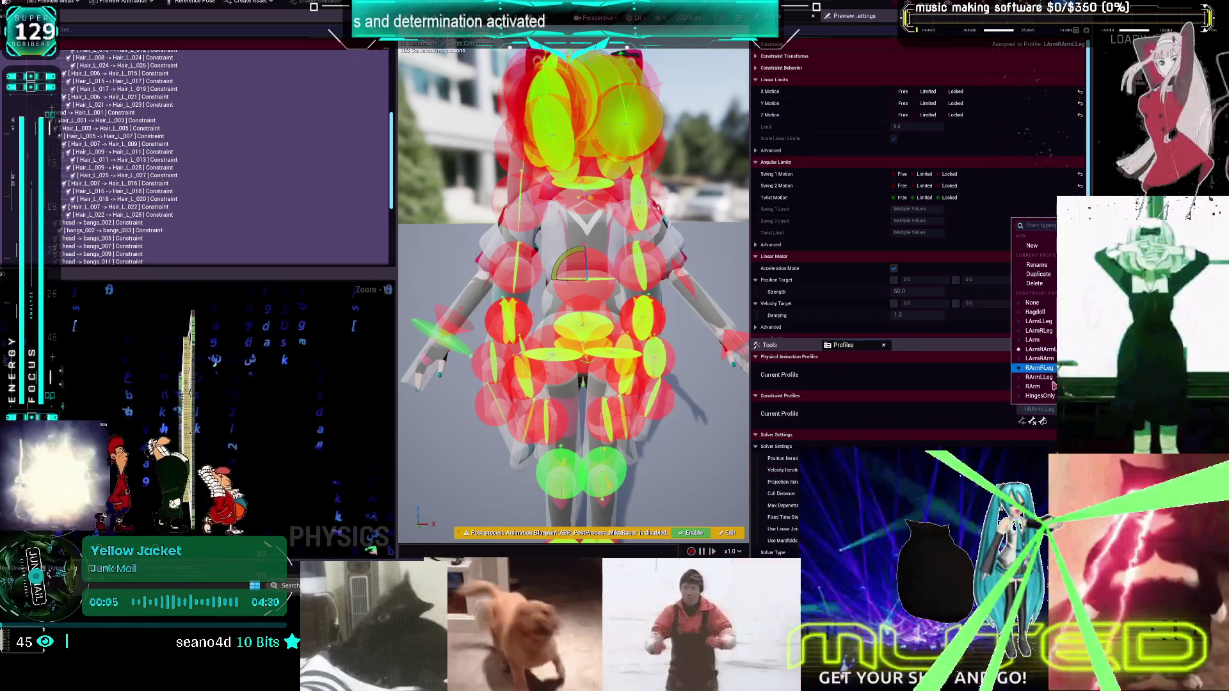
pyautogui.click(1033, 386)
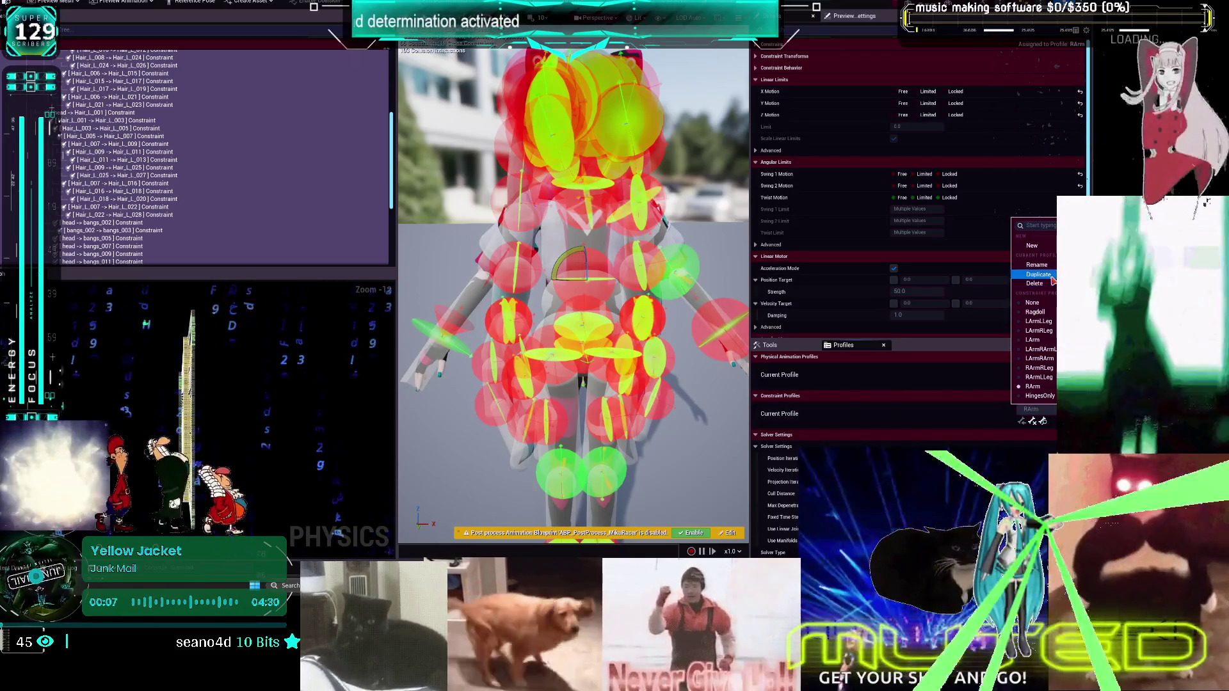
pyautogui.click(1048, 421)
pyautogui.click(1053, 413)
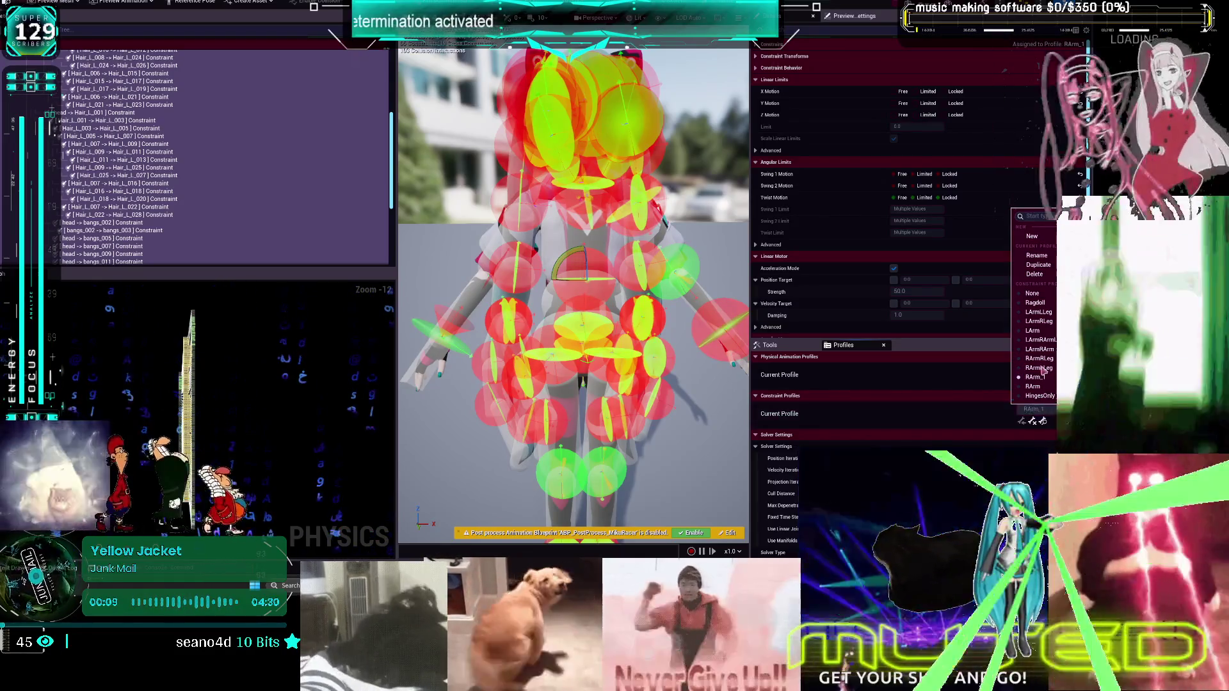
pyautogui.click(1038, 264)
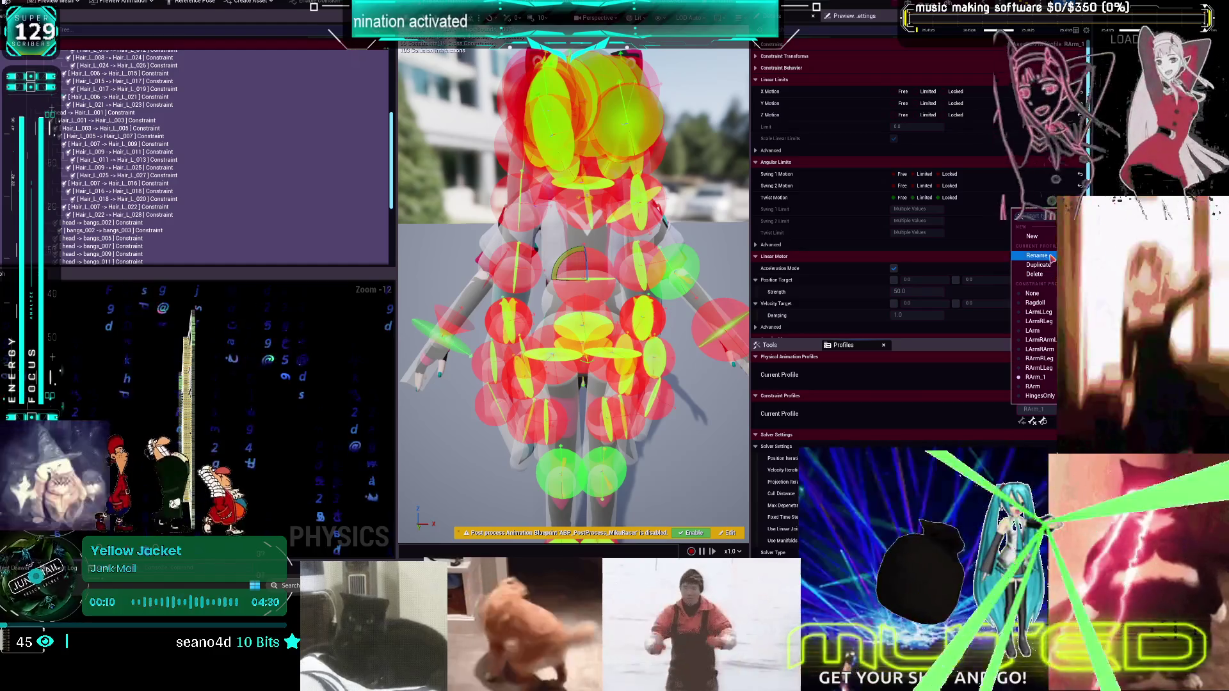
pyautogui.click(1036, 274)
pyautogui.write('LArmRArmLLeg')
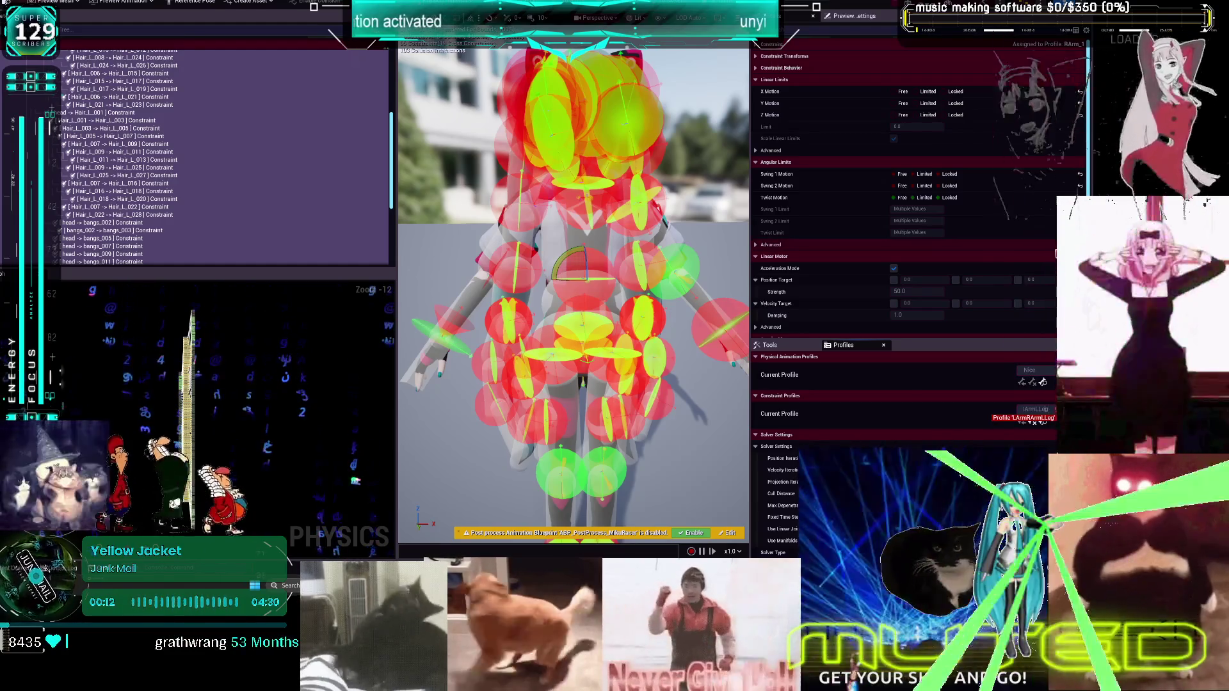
pyautogui.press('Return')
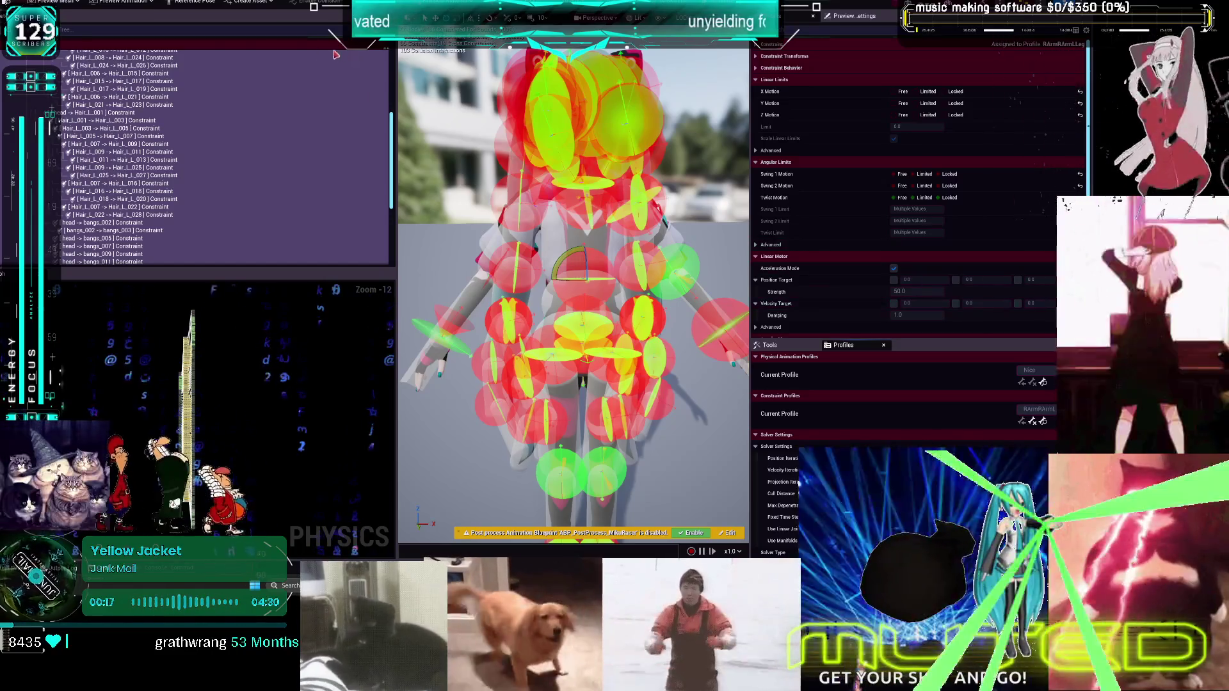
pyautogui.hotkey('ctrl', 's')
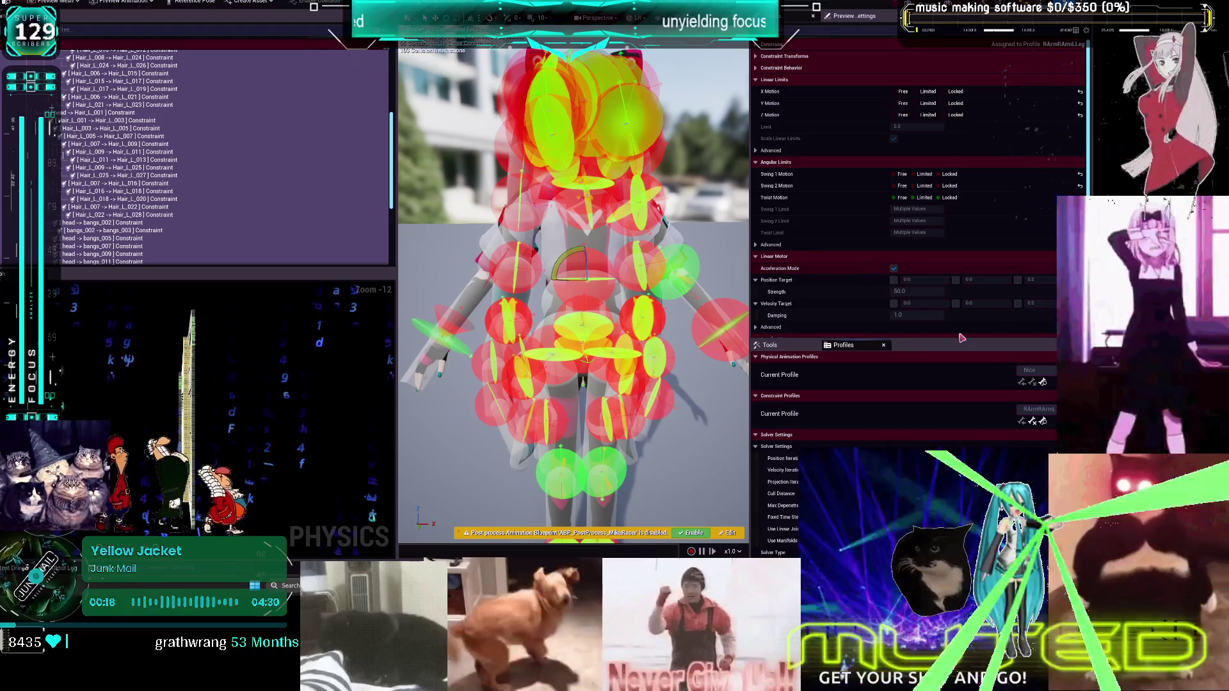
pyautogui.click(1038, 312)
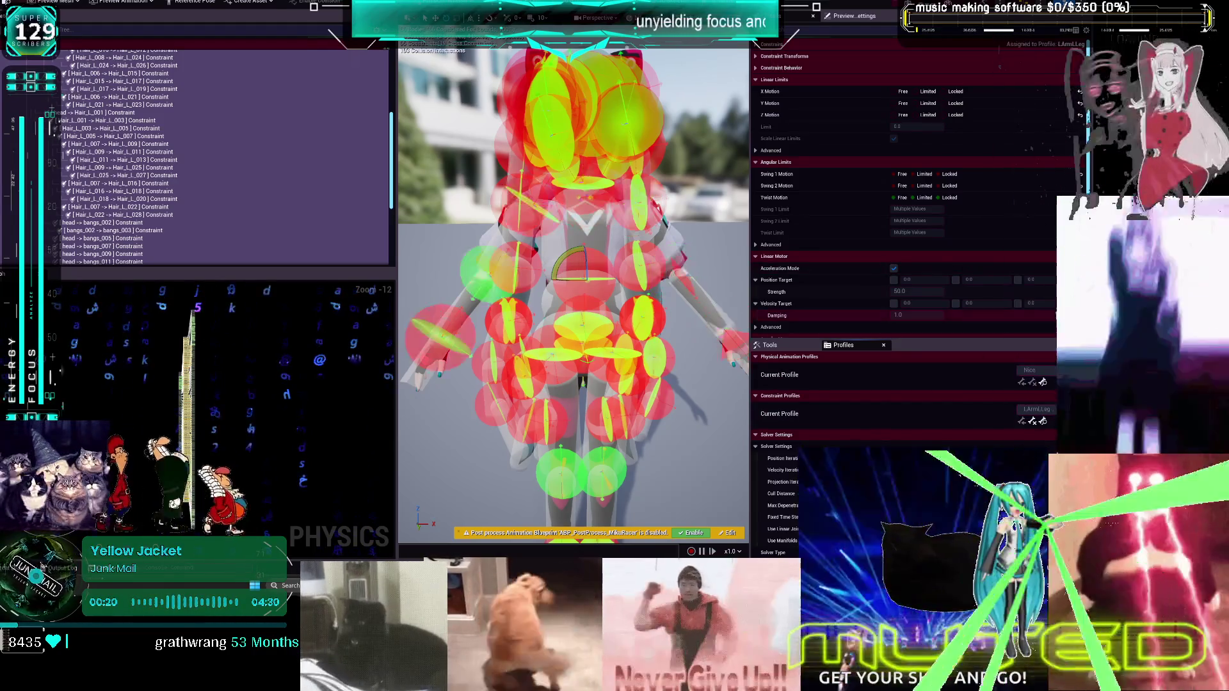
# On the foot constraint, set Swing 2 motion to Limited and Twist to Locked
pyautogui.scroll(5, 704, 256)
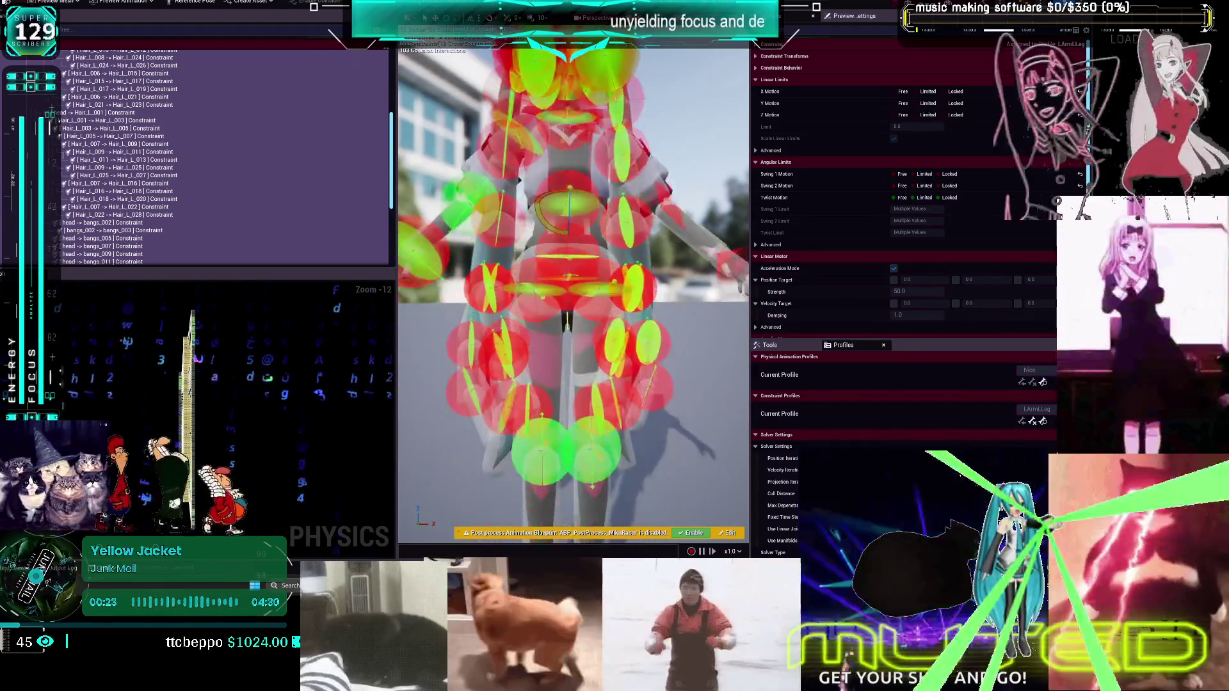
pyautogui.click(586, 429)
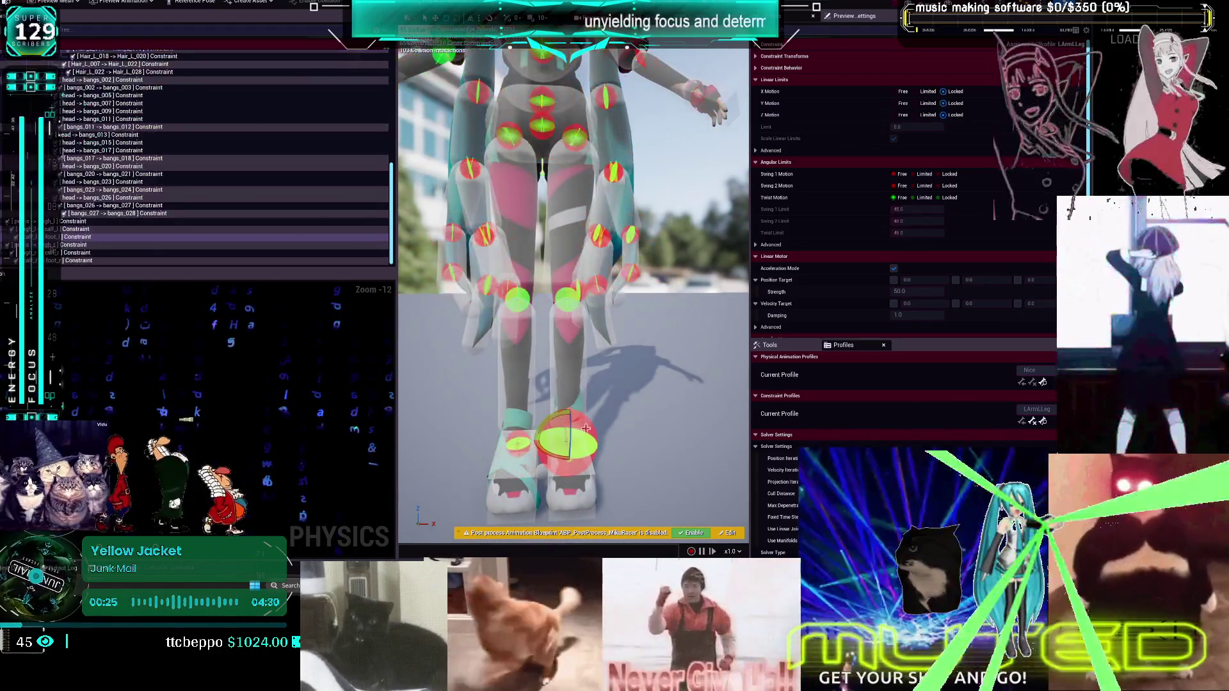
pyautogui.click(925, 186)
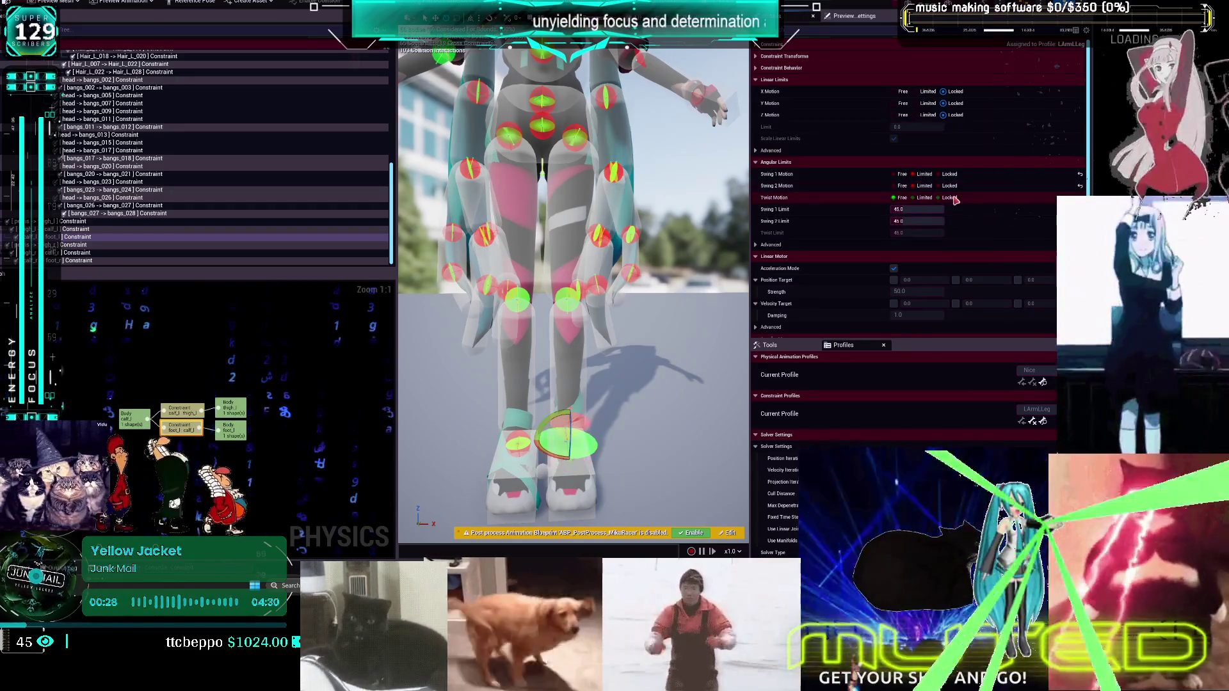
pyautogui.click(953, 199)
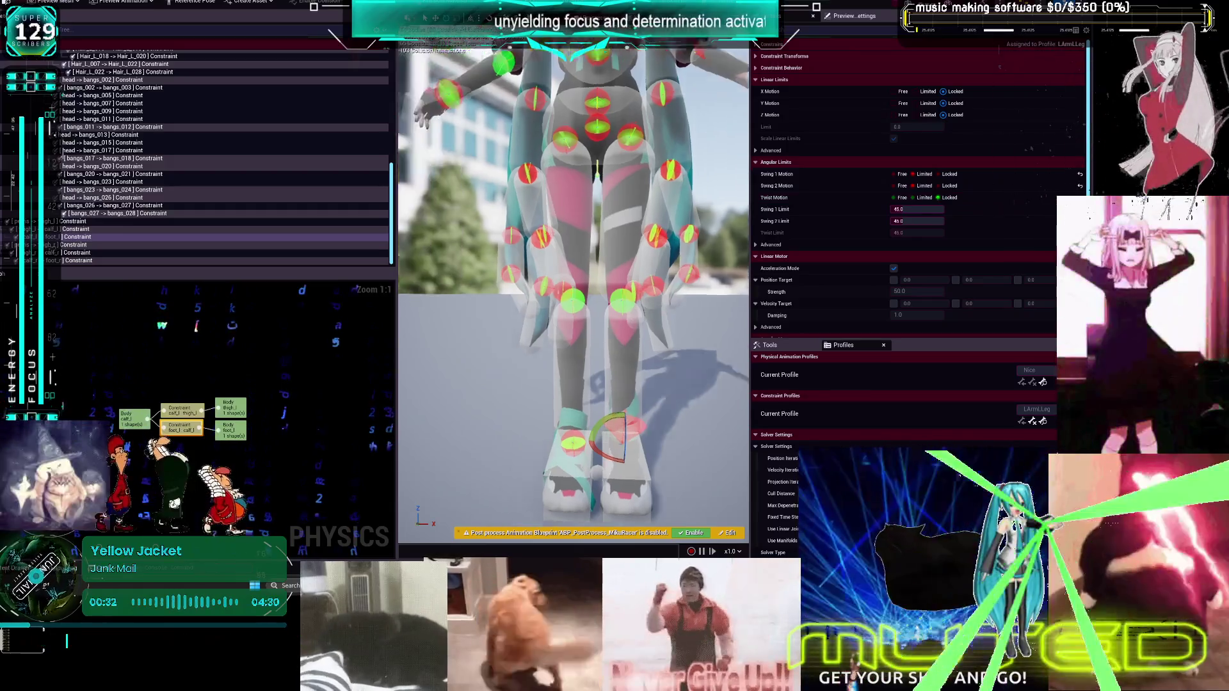
# On the knee constraint between calf and thigh, lock Swing 2 and set the Swing 1 limit to 90
pyautogui.scroll(3, 591, 298)
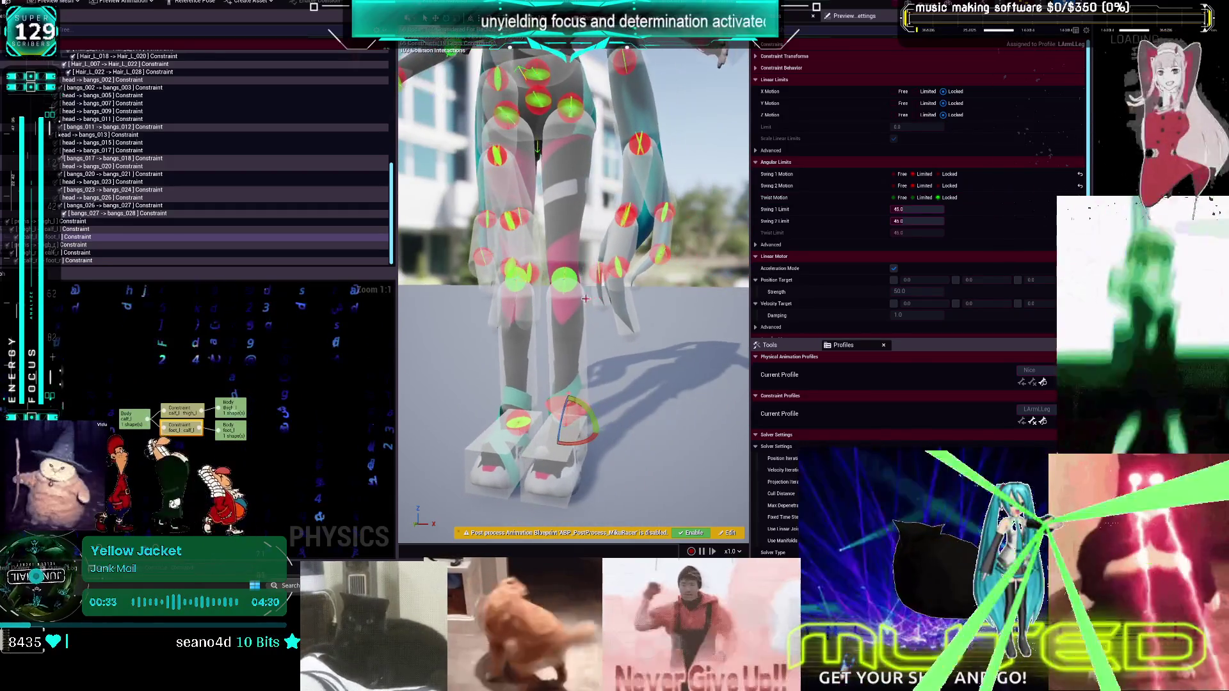
pyautogui.click(564, 282)
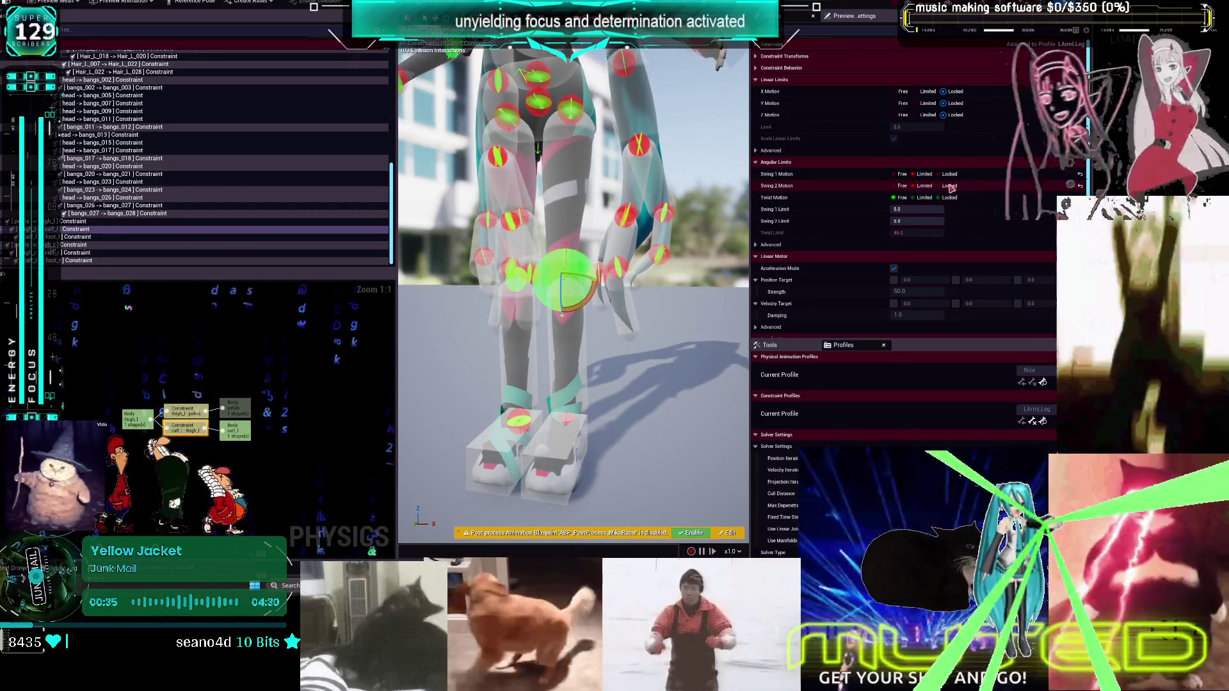
pyautogui.click(949, 186)
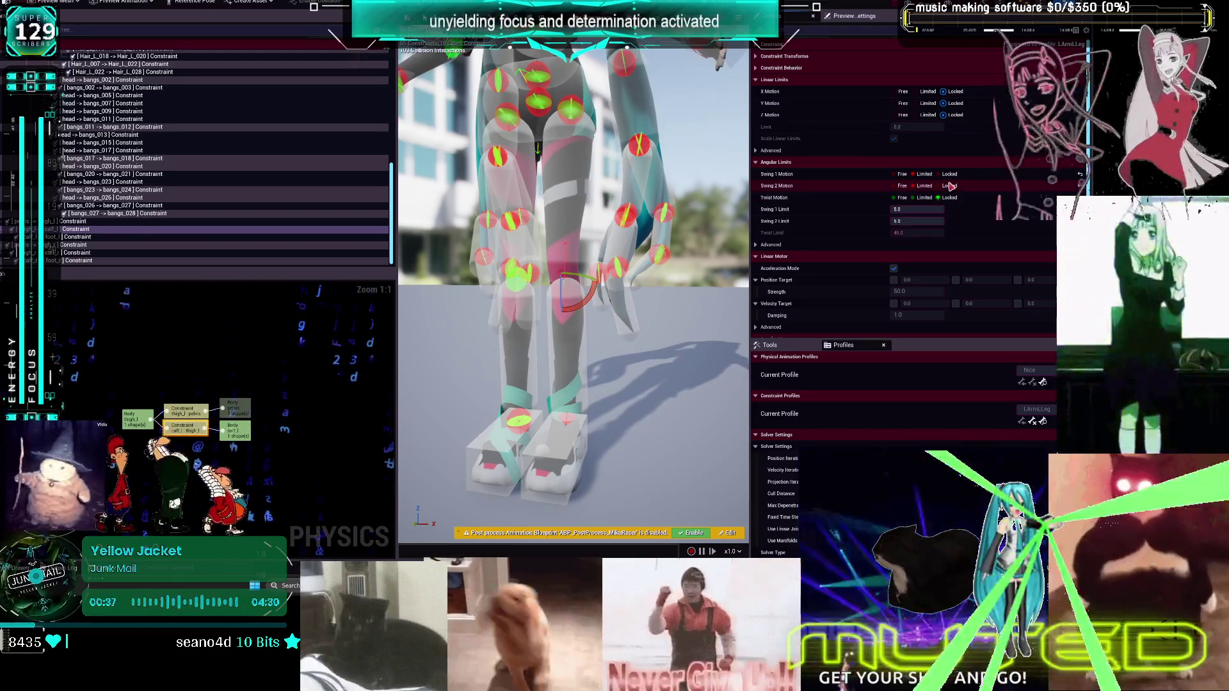
pyautogui.click(931, 209)
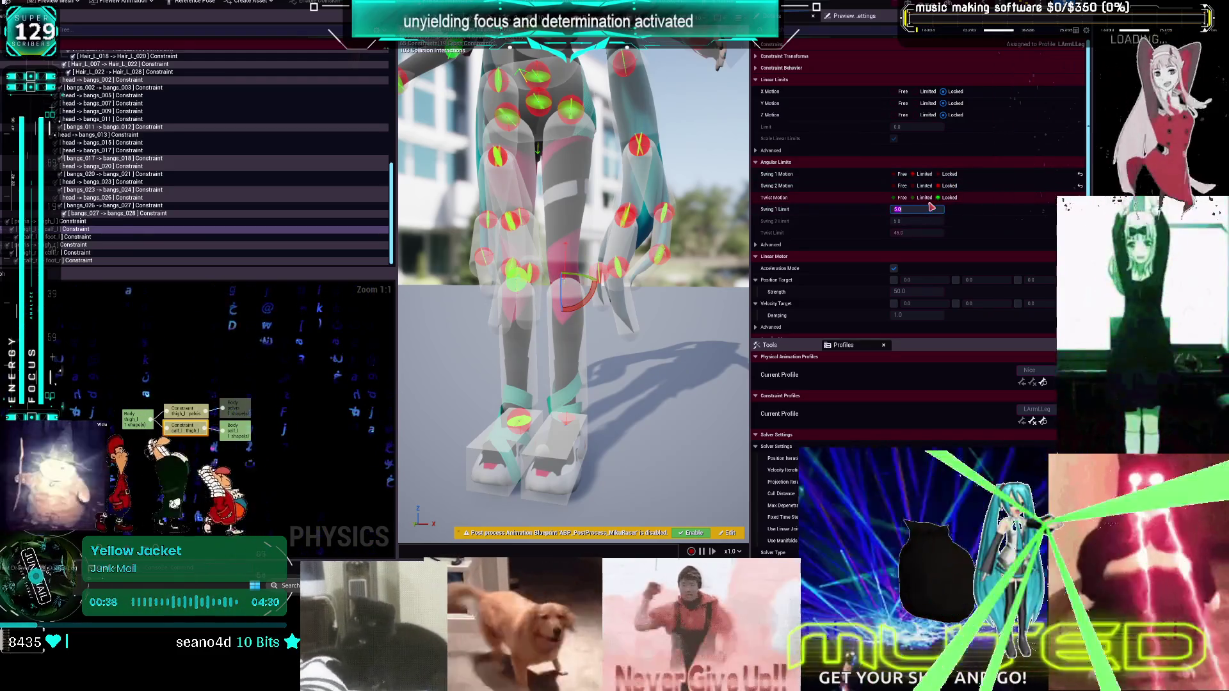
pyautogui.write('90')
pyautogui.press('Return')
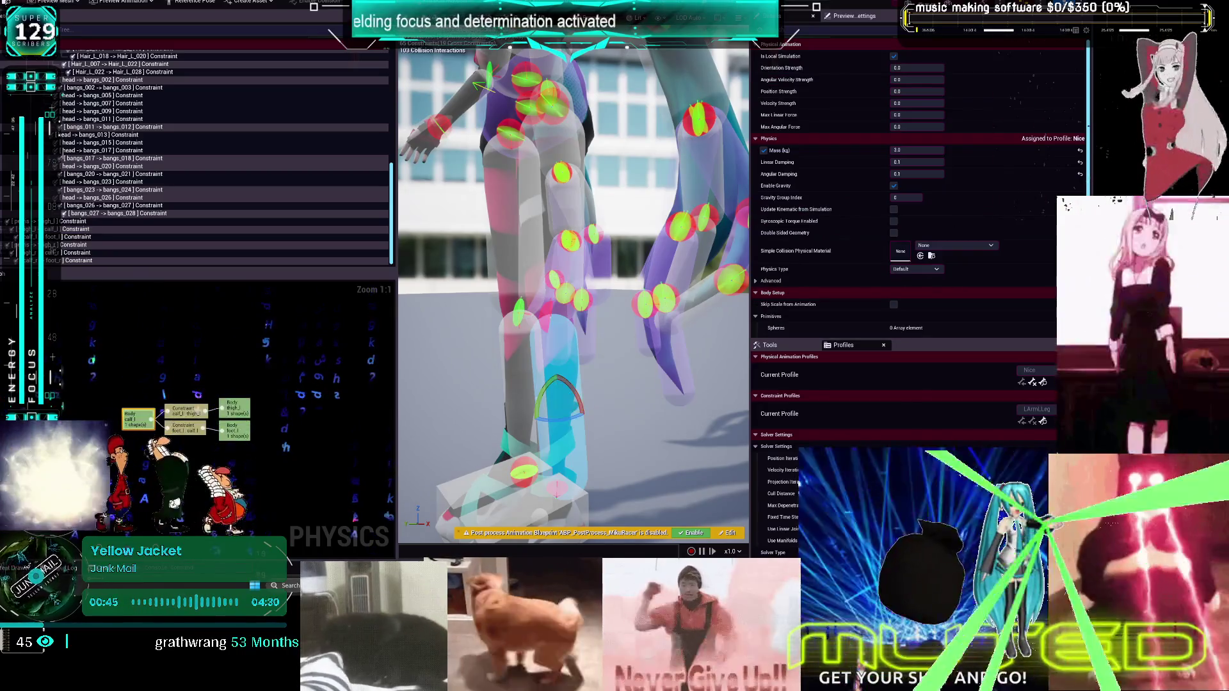
pyautogui.click(558, 381)
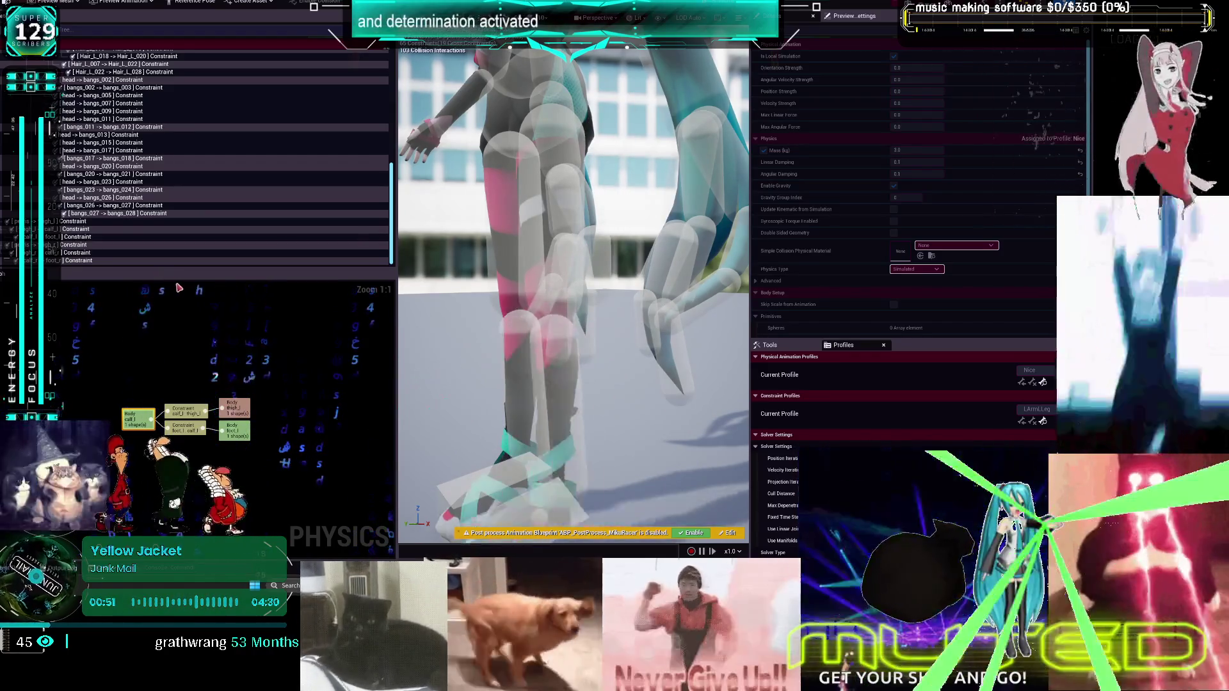
pyautogui.press('Escape')
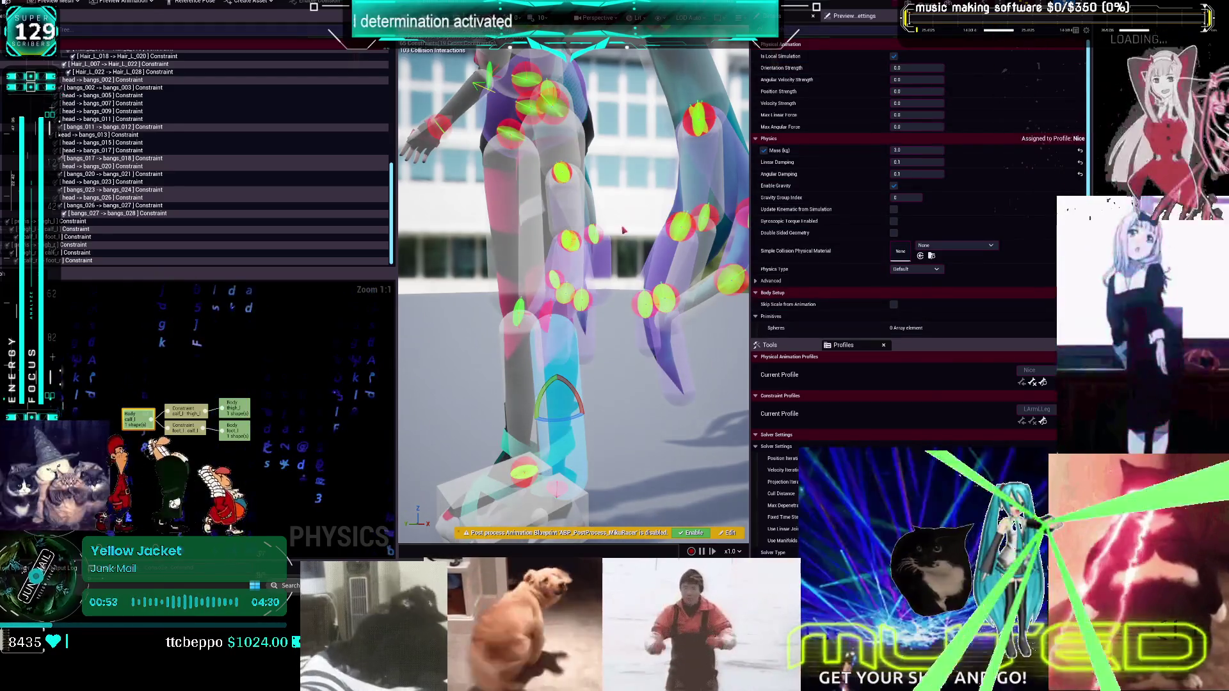
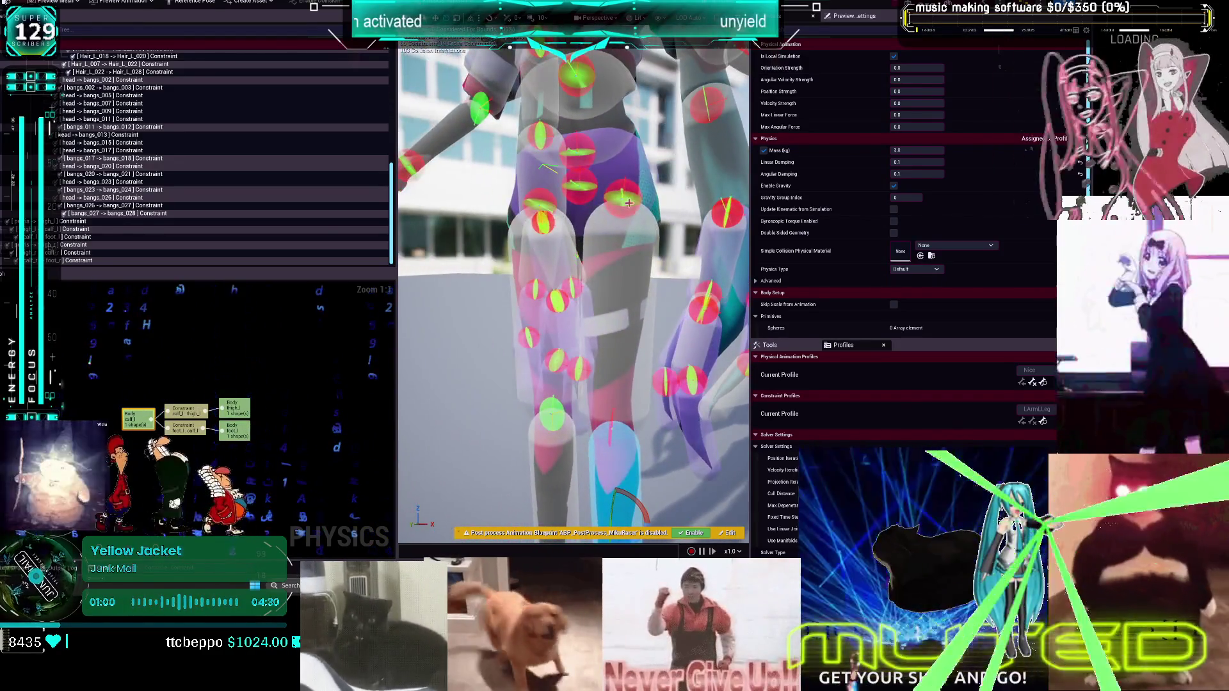
# Set the pelvis-to-thigh constraint's Twist Motion to Limited in LArmLLeg, then save the physics asset
pyautogui.click(629, 203)
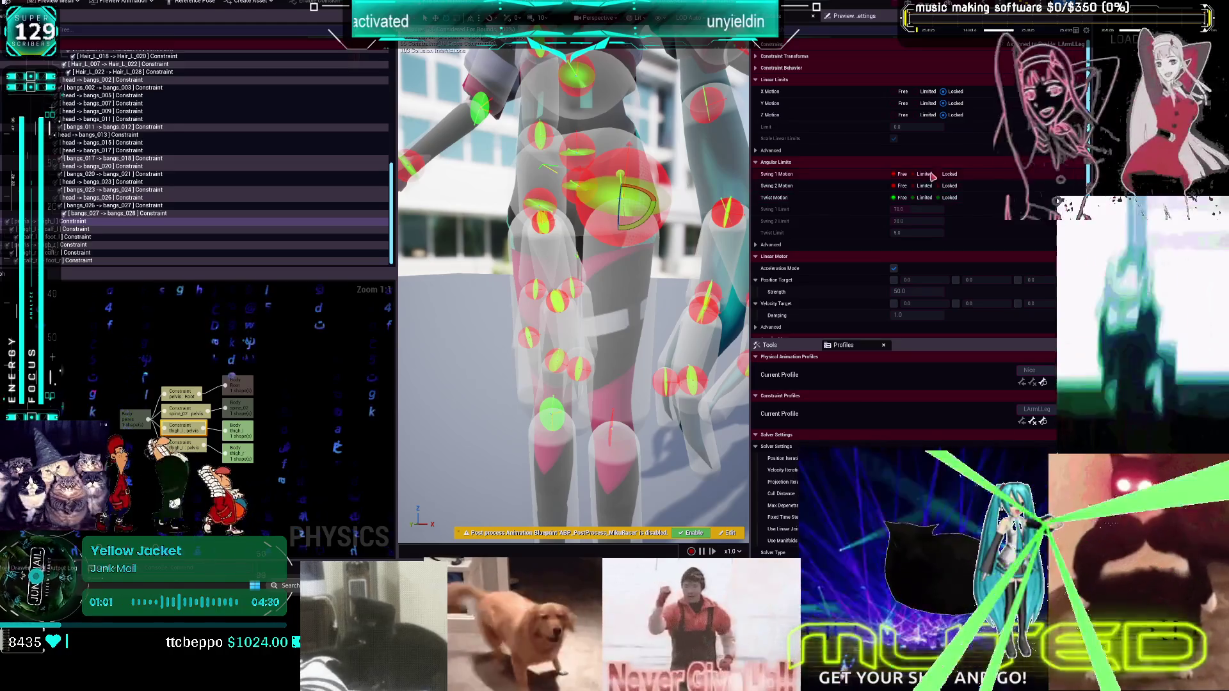
pyautogui.click(926, 198)
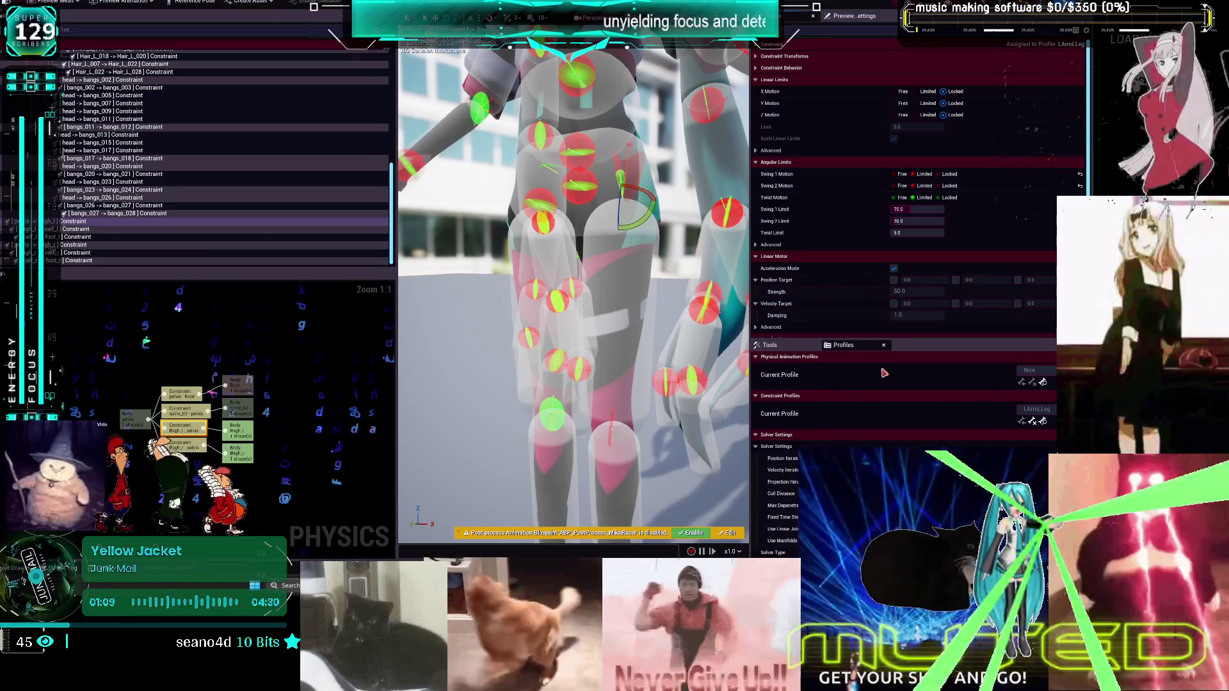
pyautogui.press('Escape')
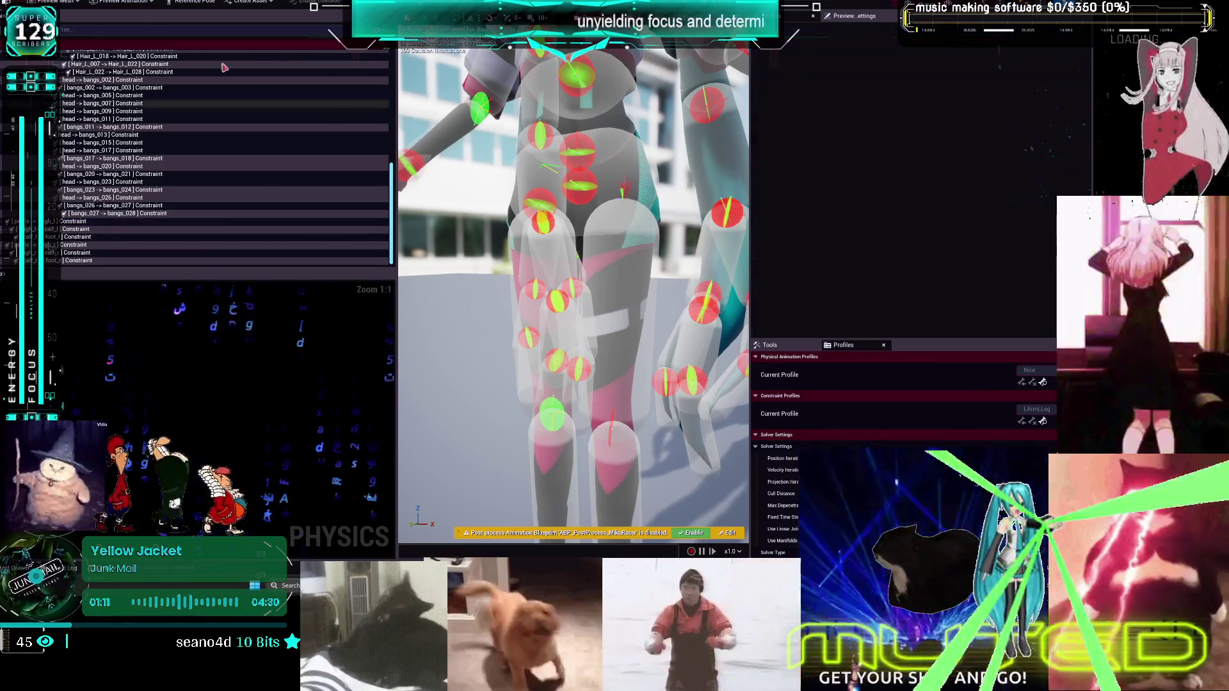
pyautogui.hotkey('ctrl', 's')
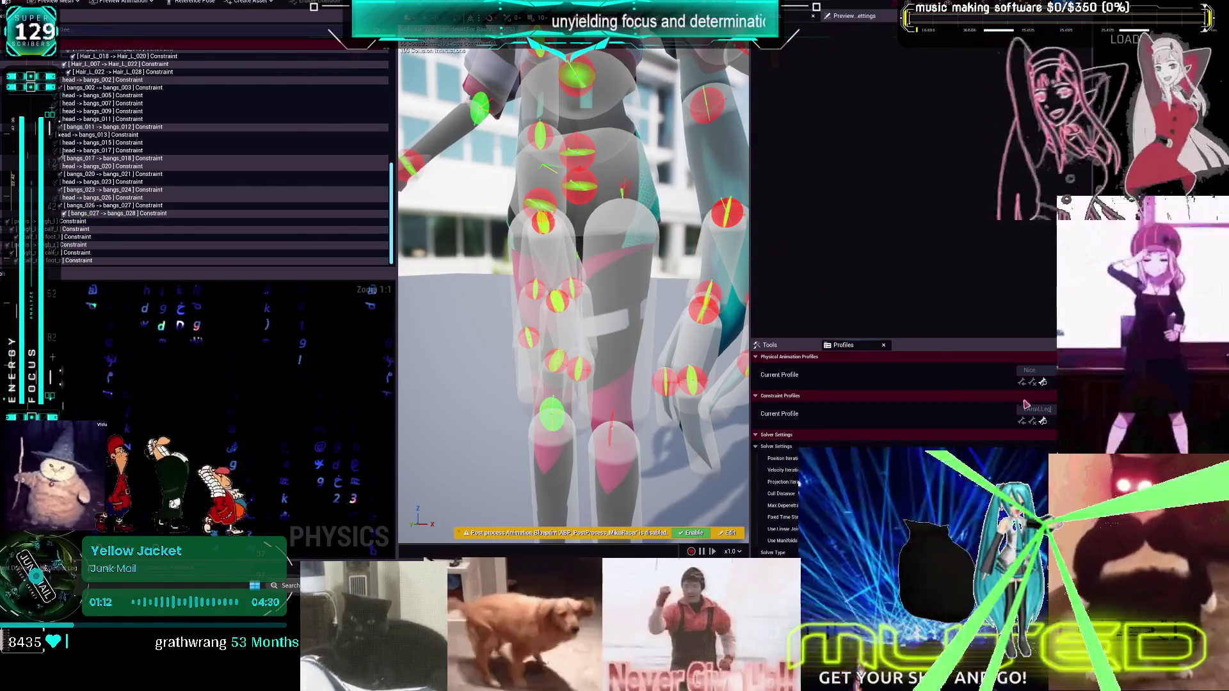
pyautogui.click(1042, 410)
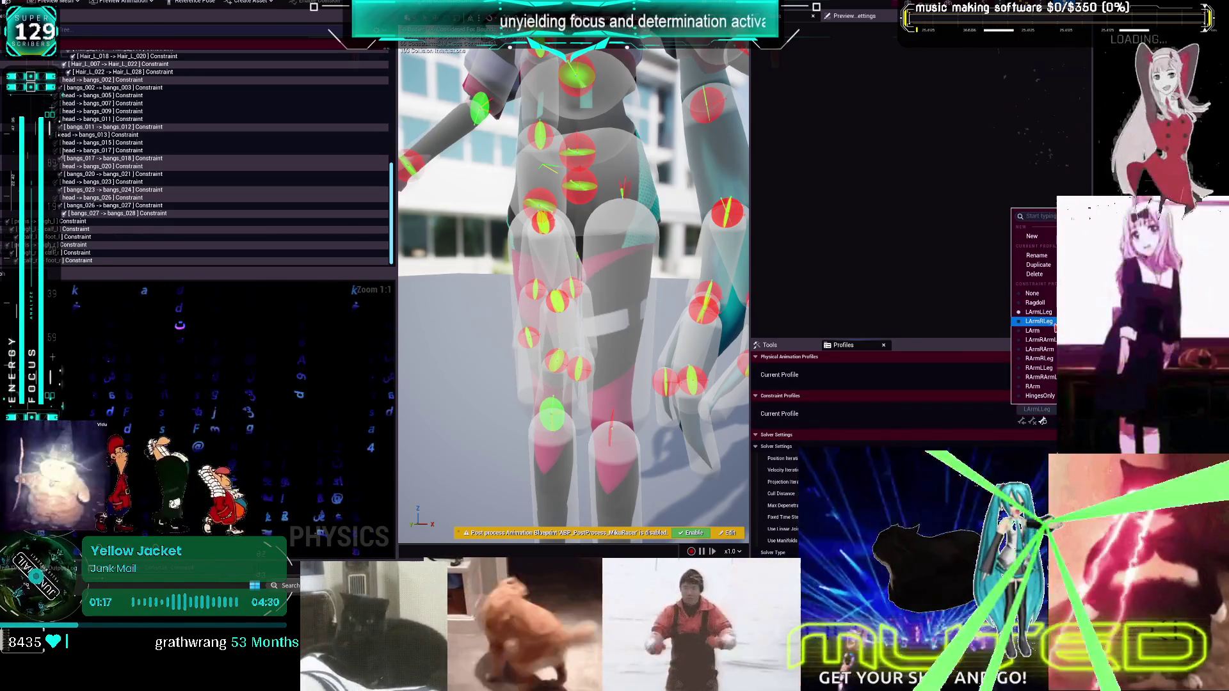
# Switch to the LArmRLeg profile and limit the foot constraint's Swing 1 motion
pyautogui.click(1050, 322)
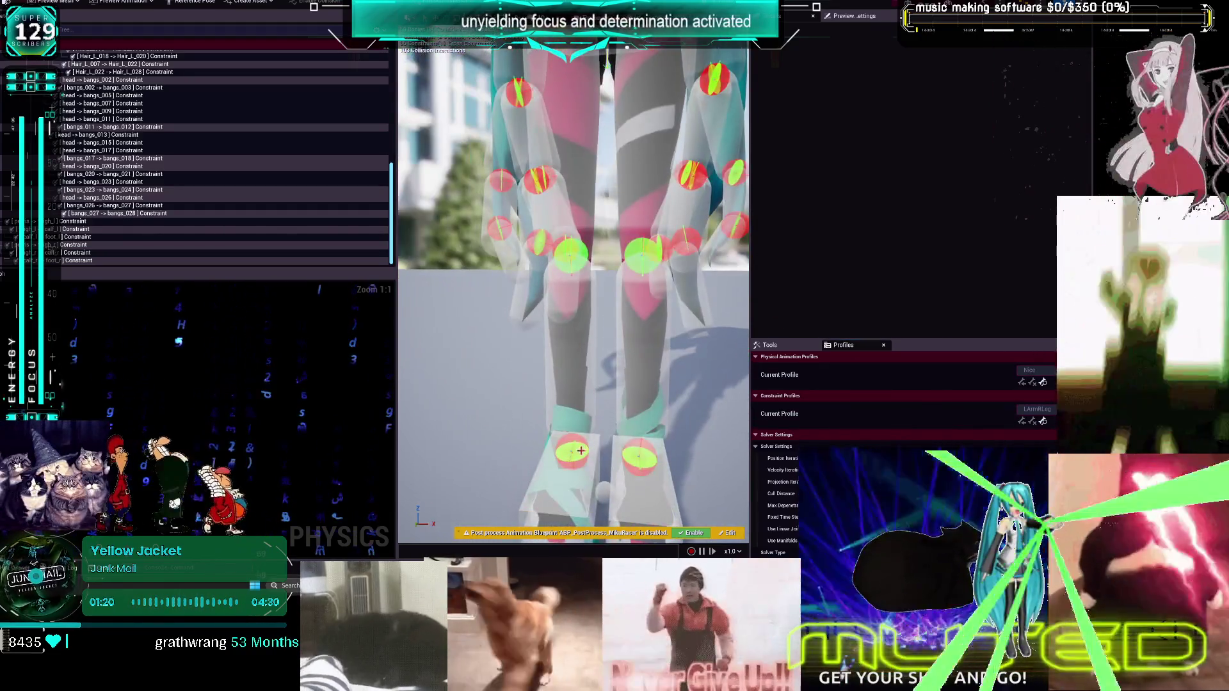
pyautogui.click(581, 451)
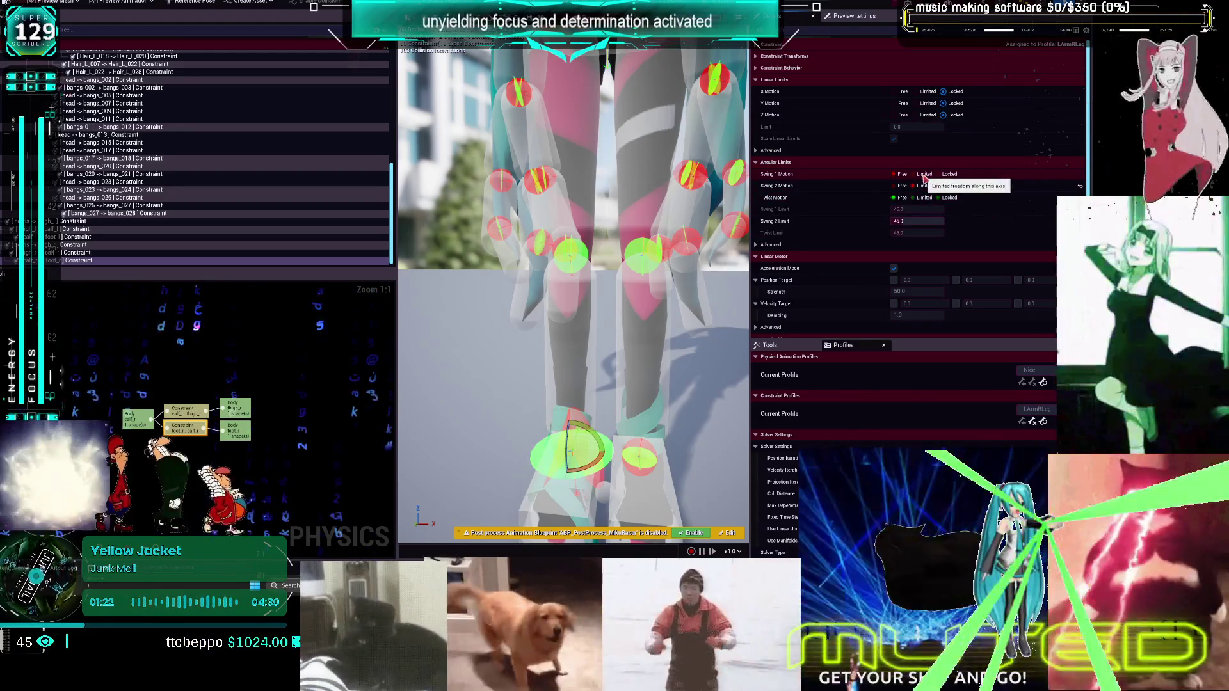
pyautogui.click(924, 175)
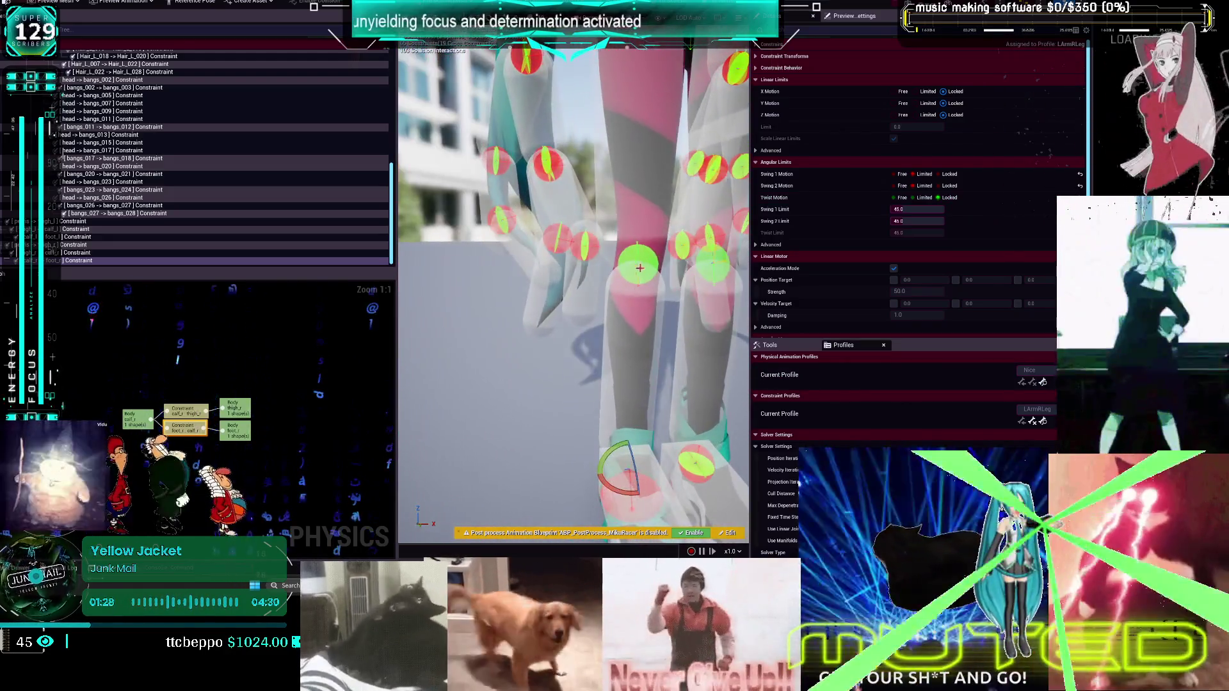
# Lock one hip constraint's twist and Swing 2, and set its Swing 1 limit to 80
pyautogui.click(639, 267)
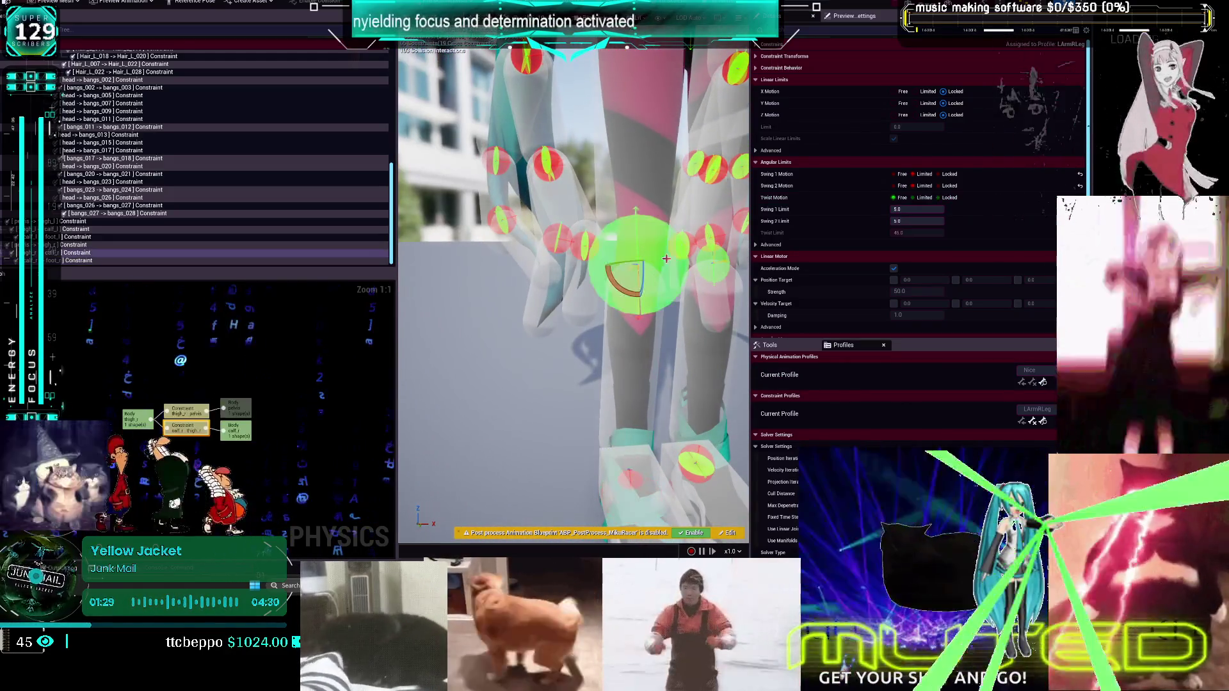
pyautogui.click(950, 197)
pyautogui.click(949, 186)
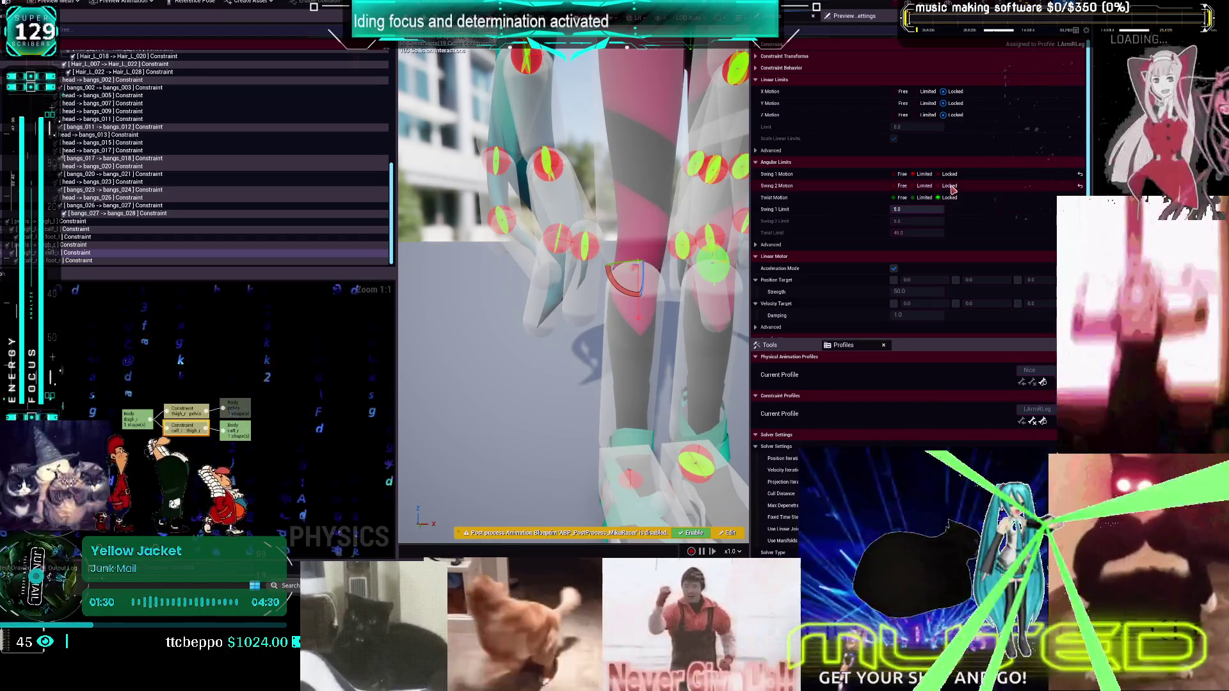
pyautogui.click(921, 209)
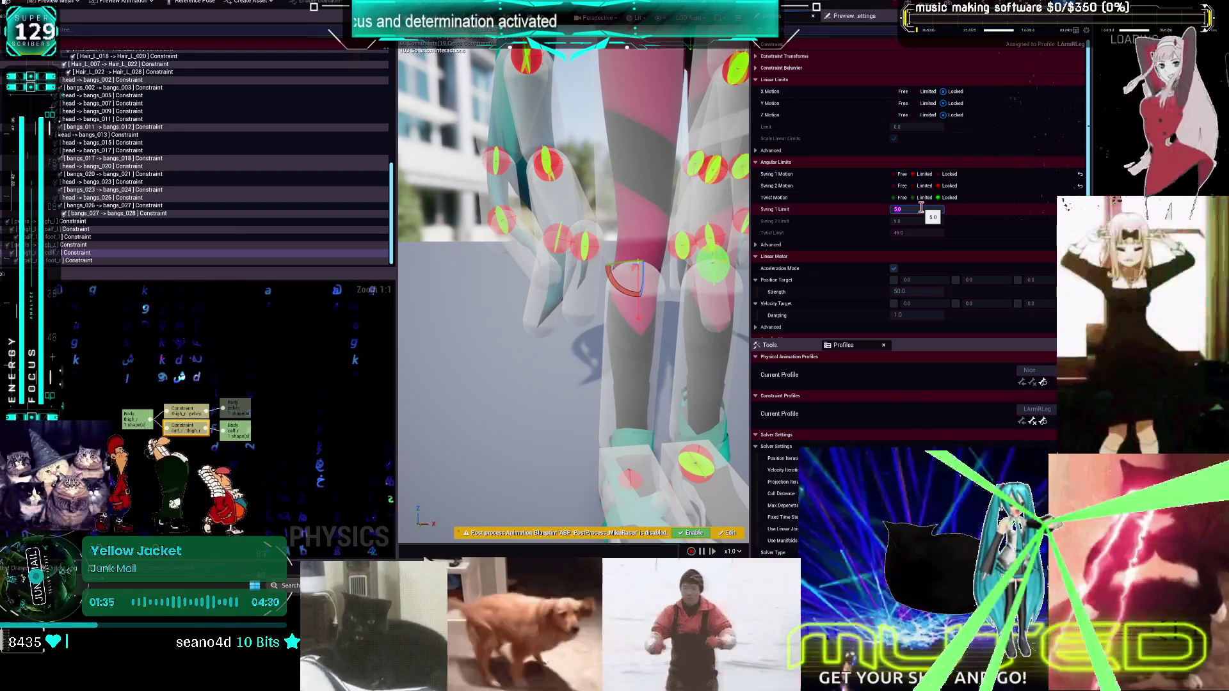
pyautogui.press('Return')
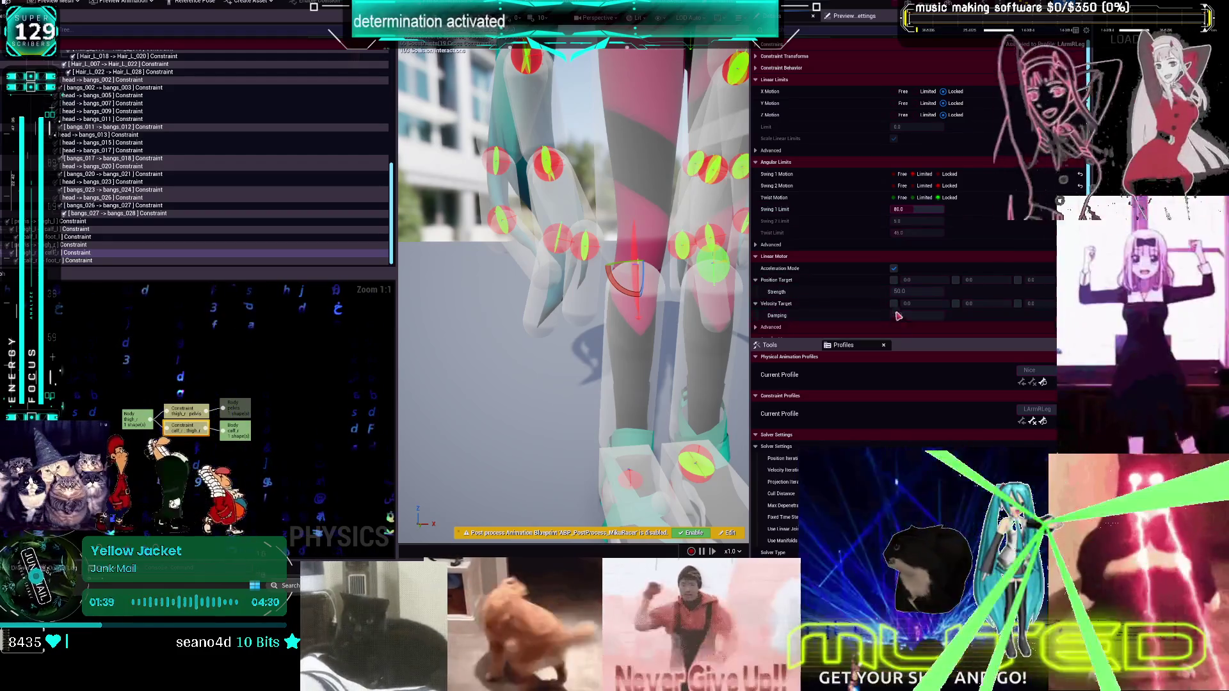
pyautogui.scroll(3, 573, 288)
pyautogui.scroll(-3, 608, 210)
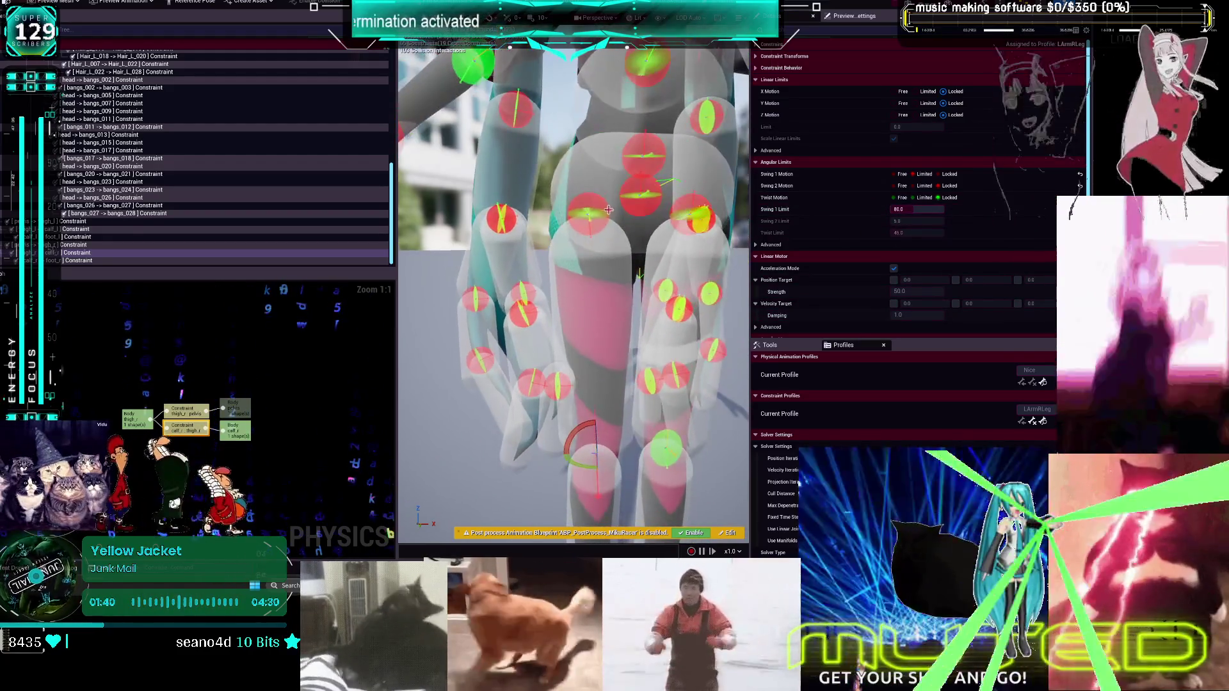
# Set both swing motions on the other hip constraint to Limited
pyautogui.click(599, 208)
pyautogui.rightClick(923, 175)
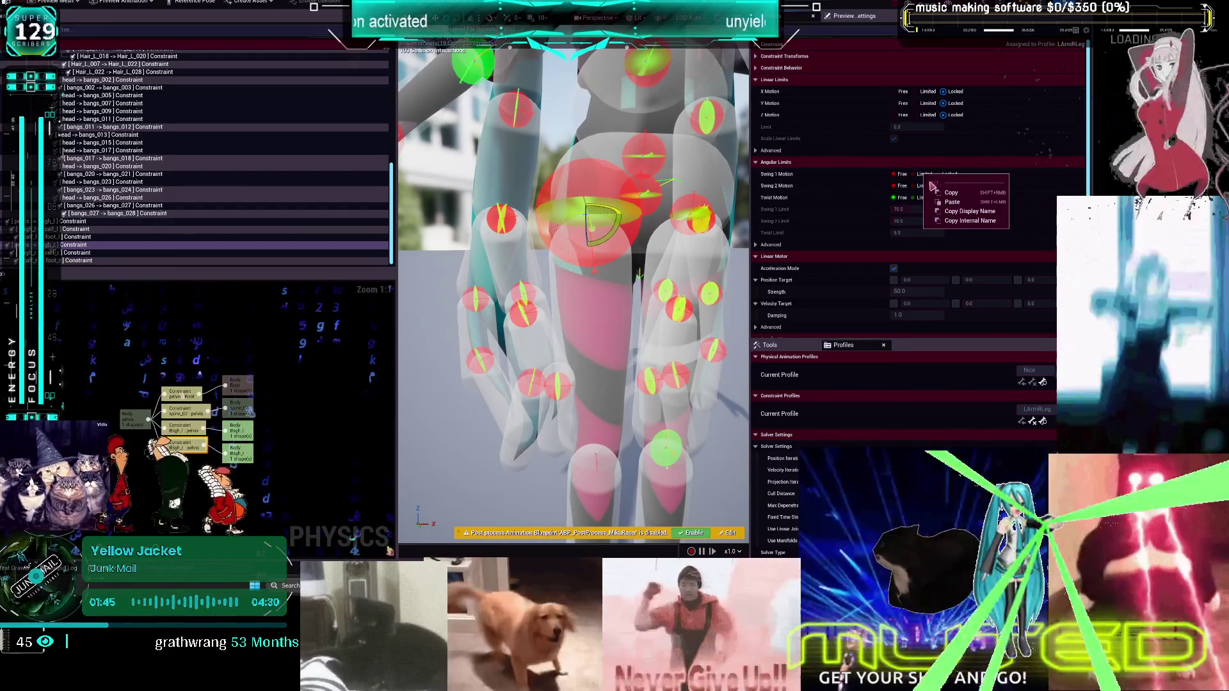
pyautogui.click(924, 175)
pyautogui.click(925, 186)
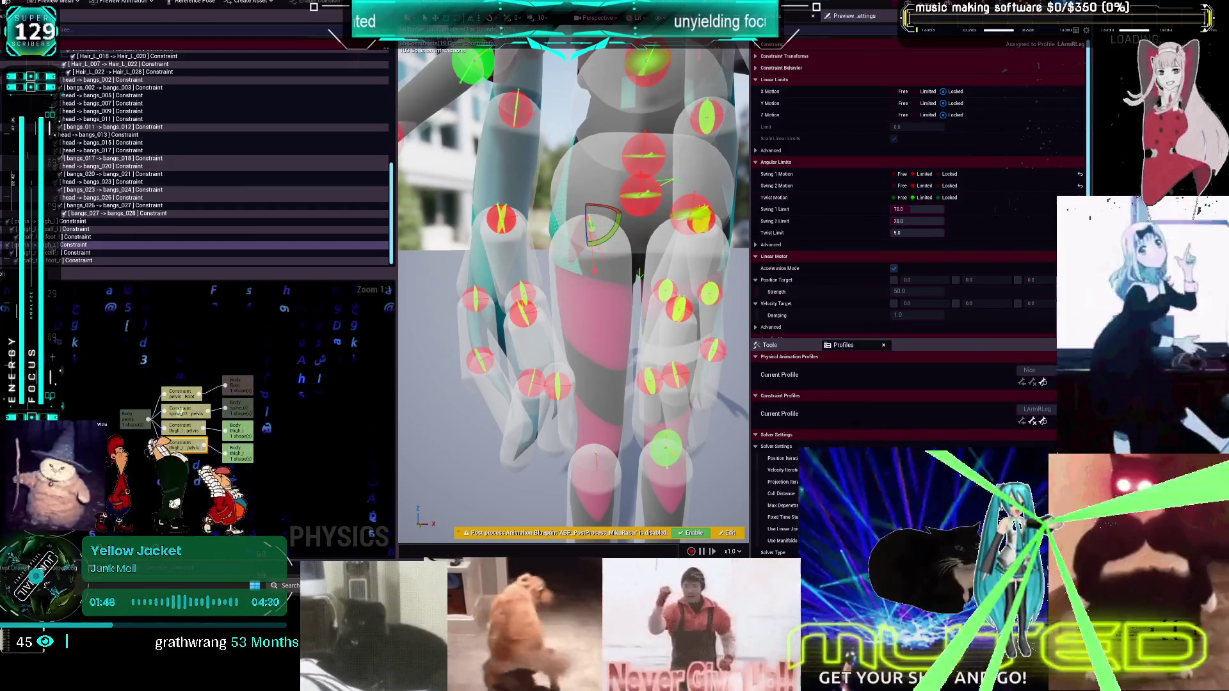
pyautogui.press('Escape')
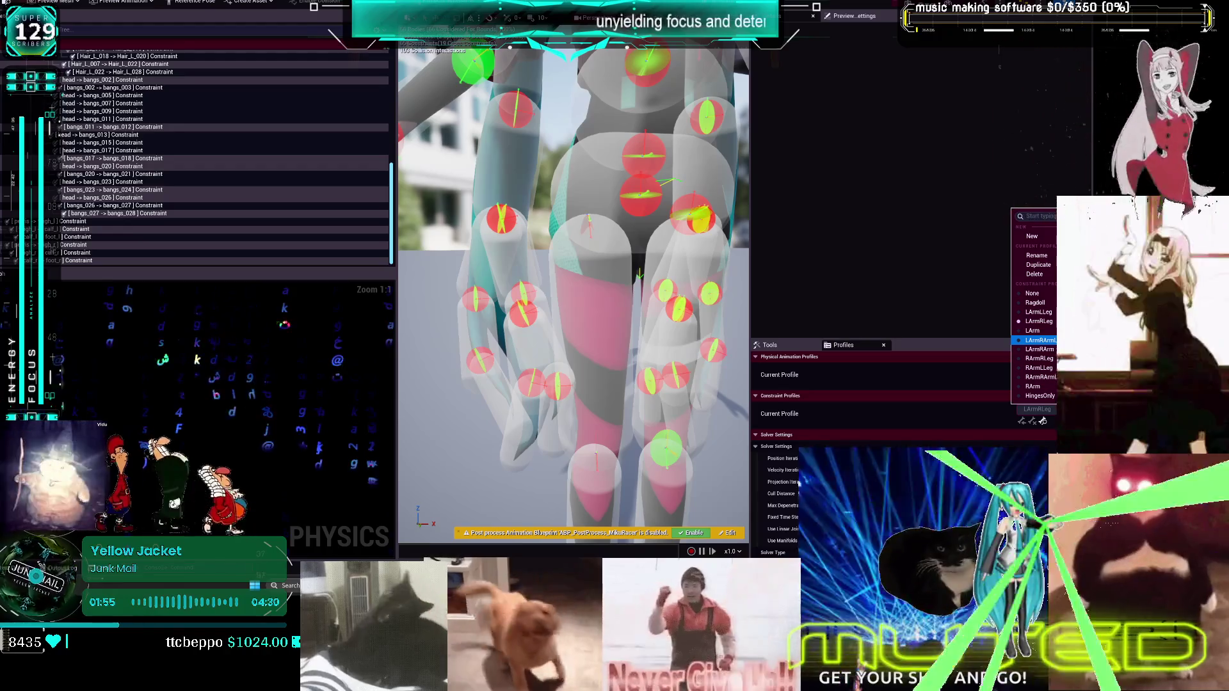
# In the LArmRArmL profile, lock the right lowerarm-to-hand constraint's twist
pyautogui.click(1034, 340)
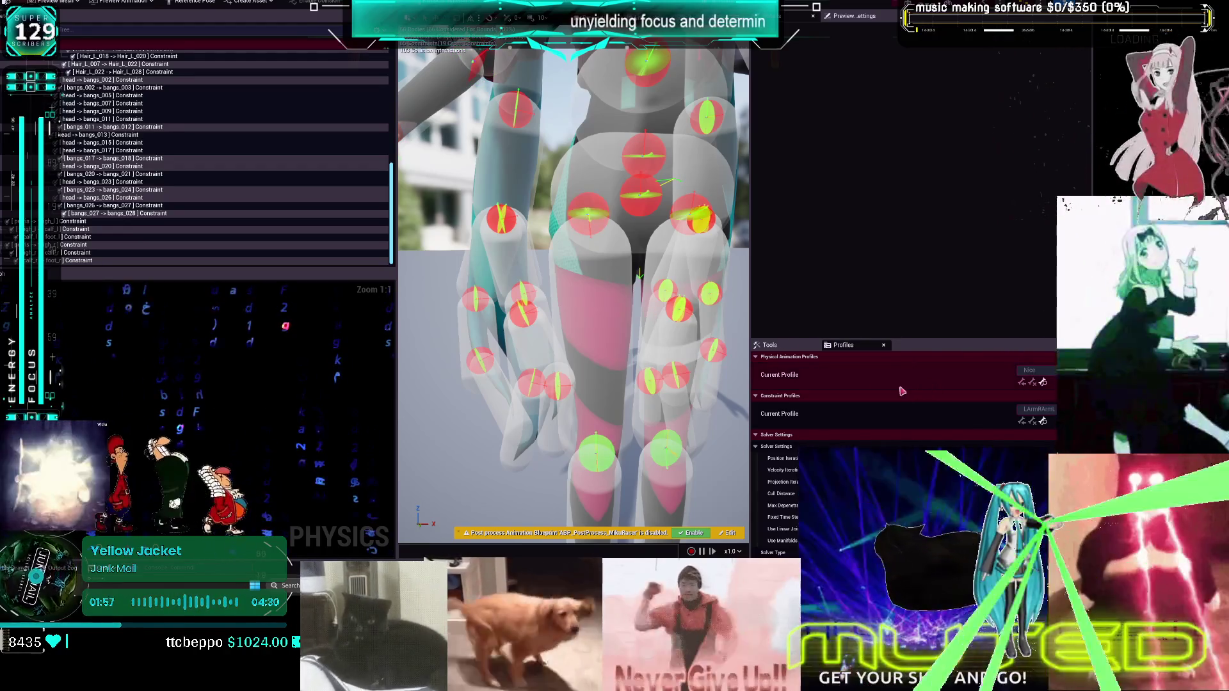
pyautogui.press('f')
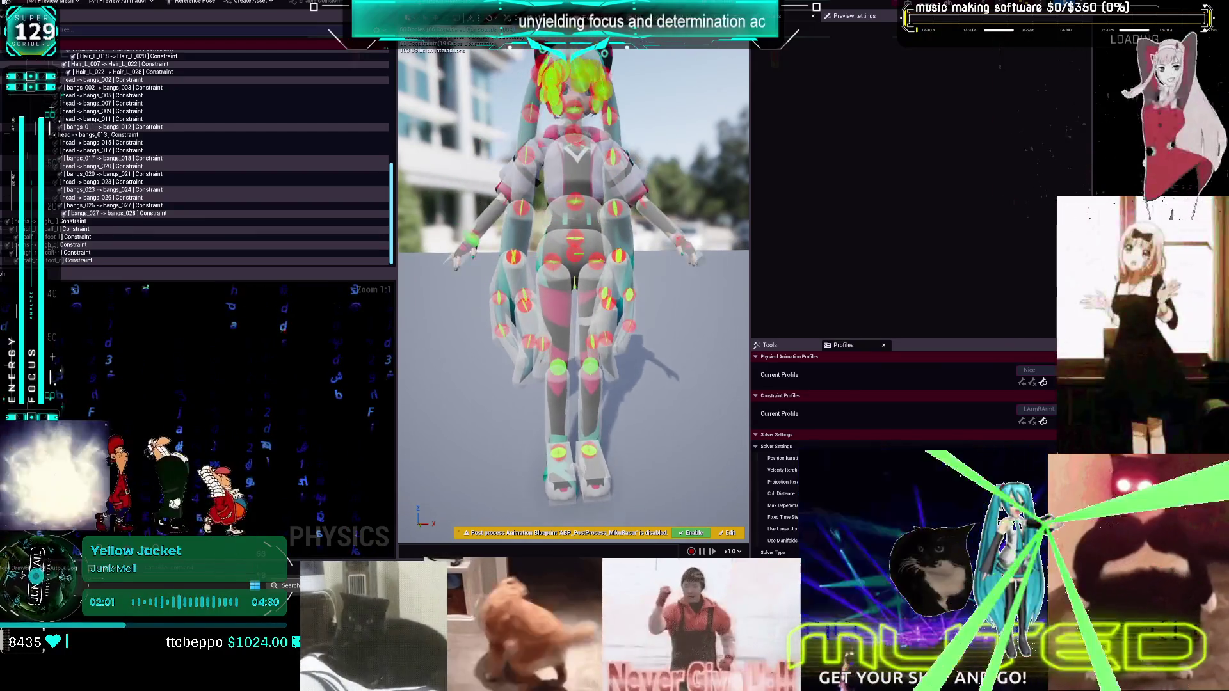
pyautogui.click(470, 239)
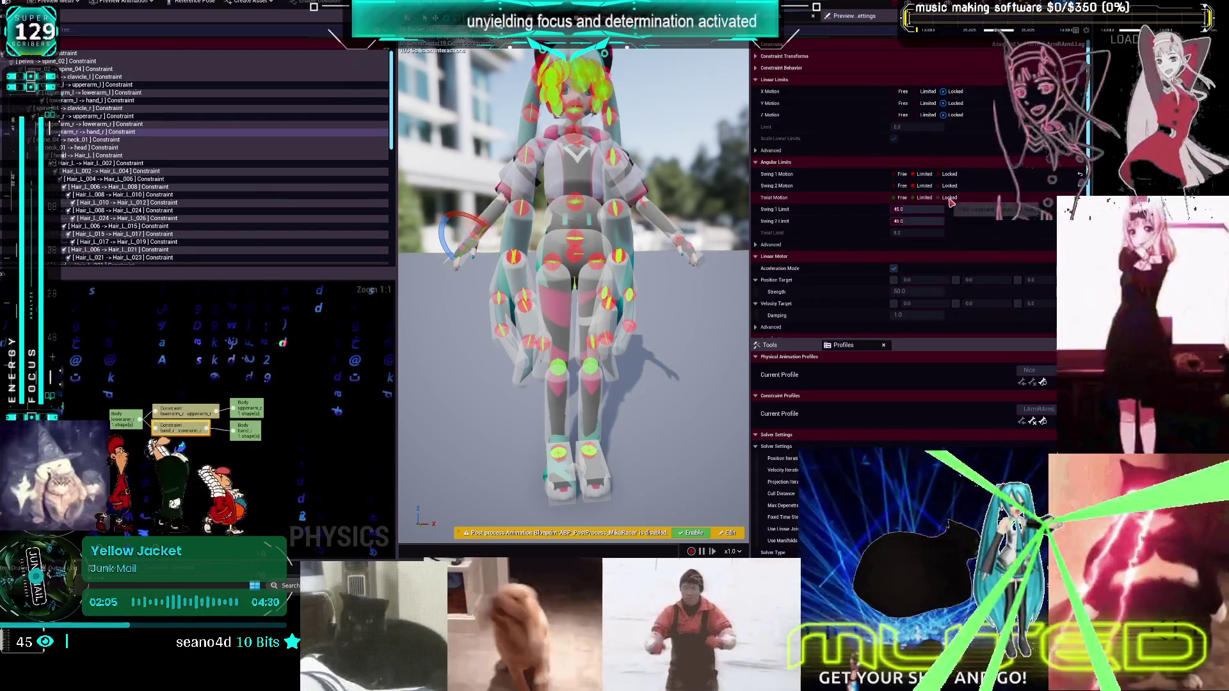
pyautogui.click(949, 199)
pyautogui.scroll(6, 650, 411)
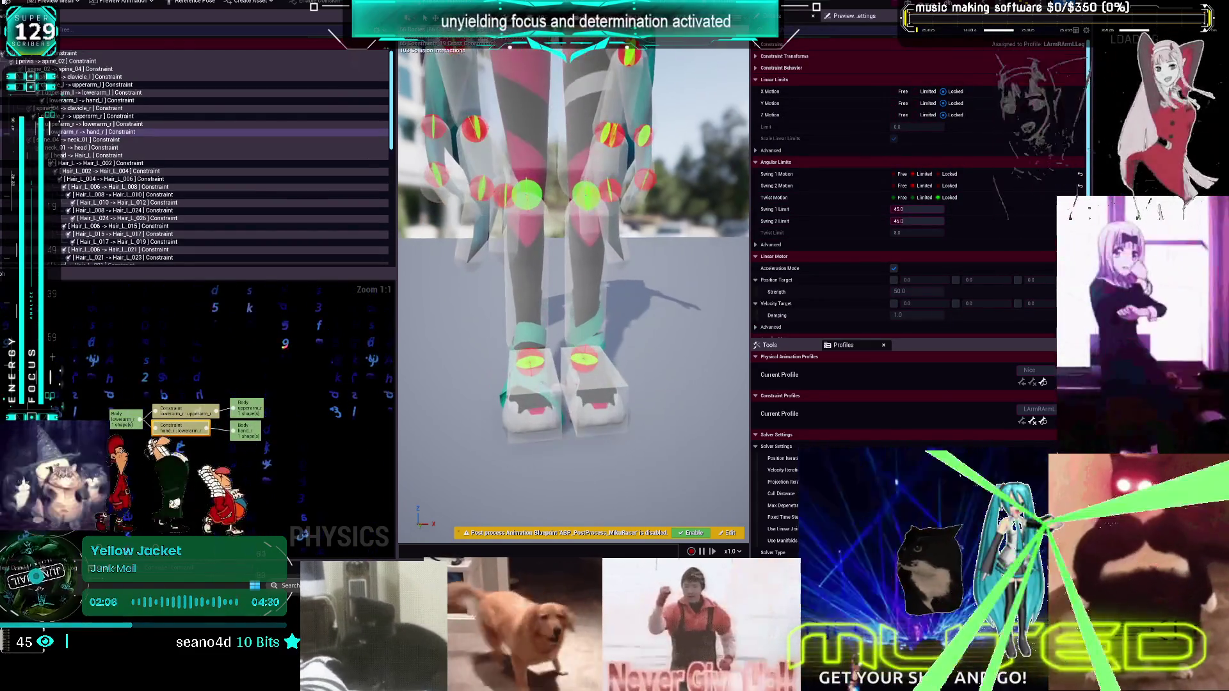
# Limit both swing axes of the left foot constraint and lock its twist
pyautogui.click(592, 362)
pyautogui.click(924, 174)
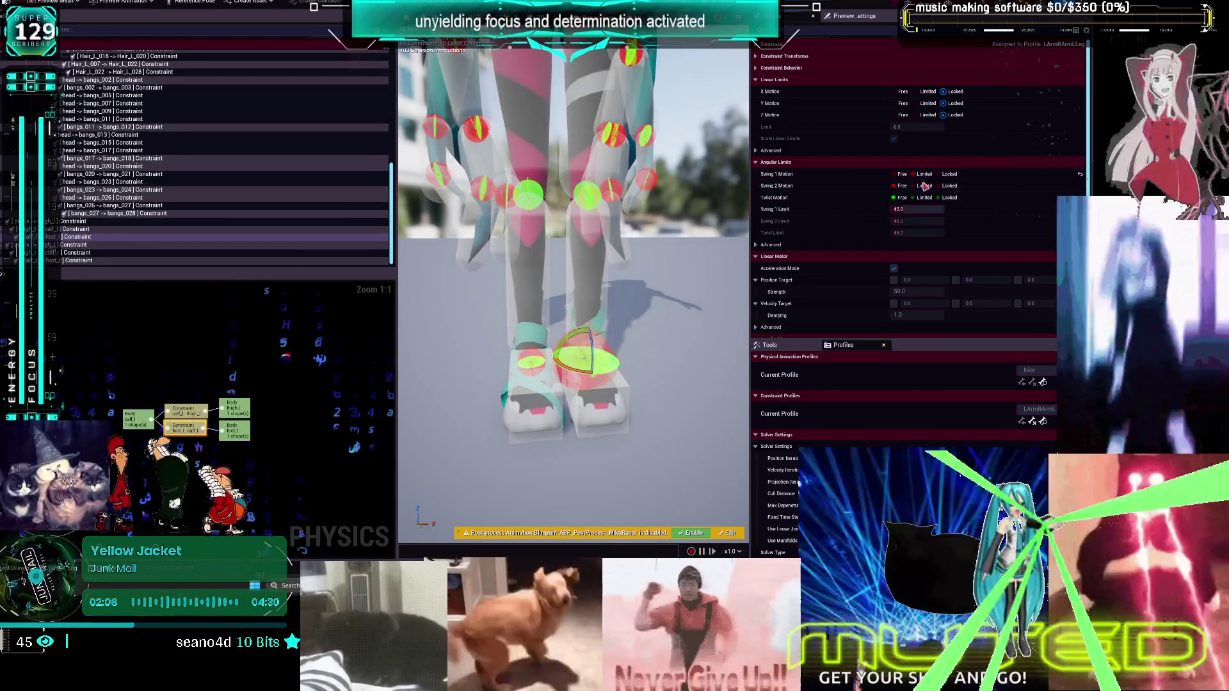
pyautogui.click(924, 186)
pyautogui.click(949, 197)
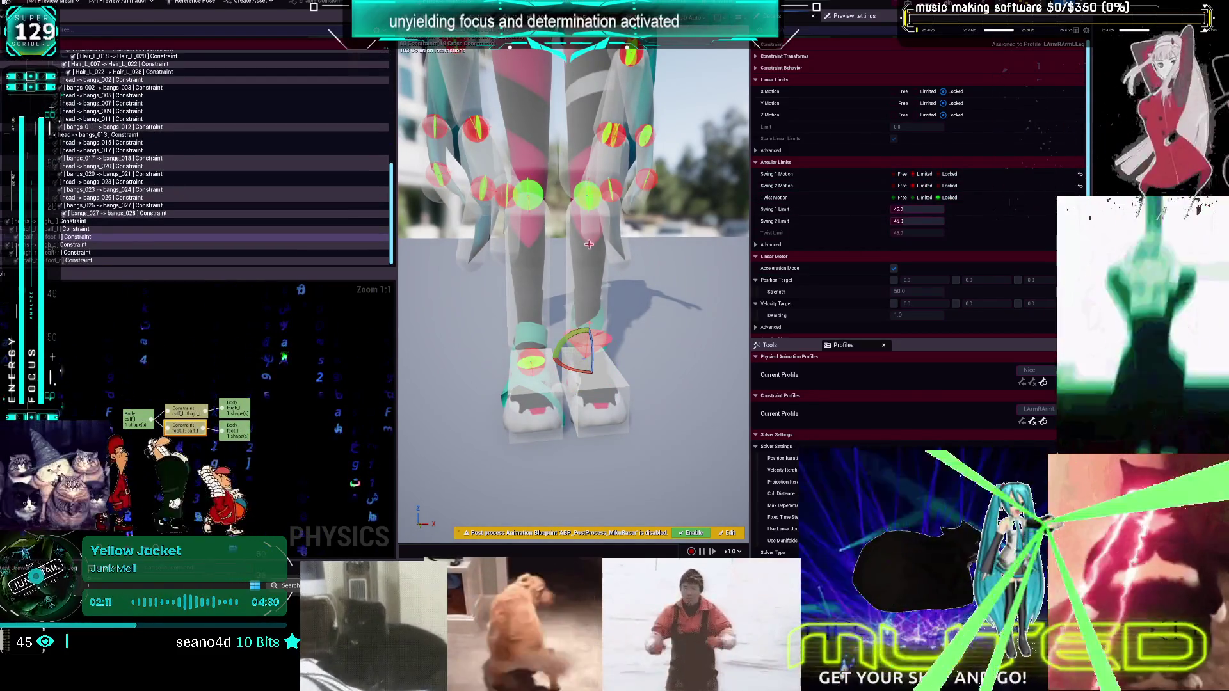
# Lock the right knee constraint's twist and set its Swing 1 limit to 80
pyautogui.click(588, 204)
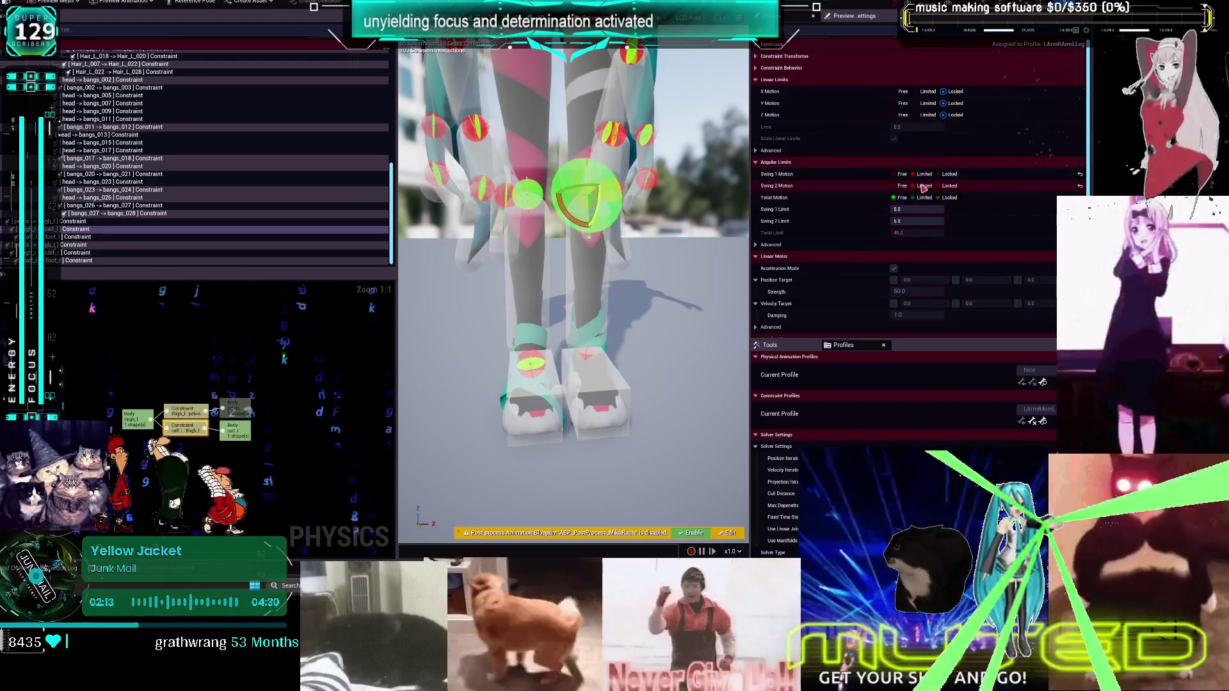
pyautogui.click(950, 197)
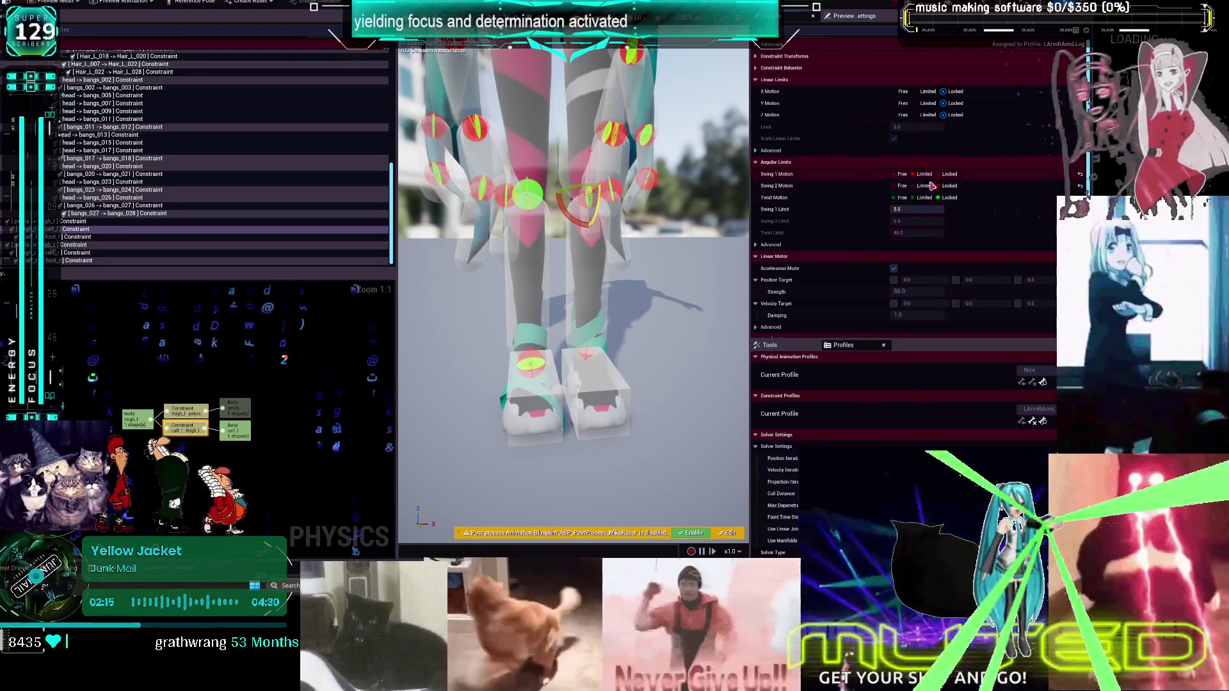
pyautogui.click(924, 210)
pyautogui.write('80')
pyautogui.press('Return')
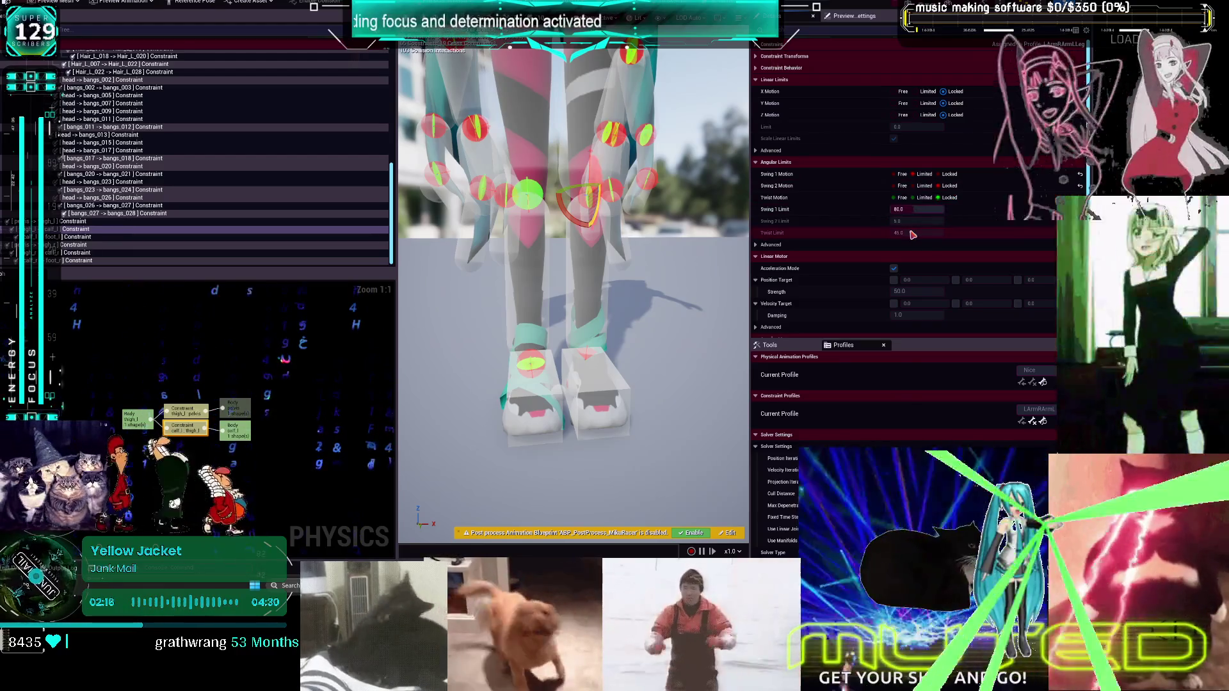
# Set Swing 2 and Twist Motion to Limited on the pelvis→thigh_l hip constraint
pyautogui.moveTo(680, 273); pyautogui.dragTo(561, 174)
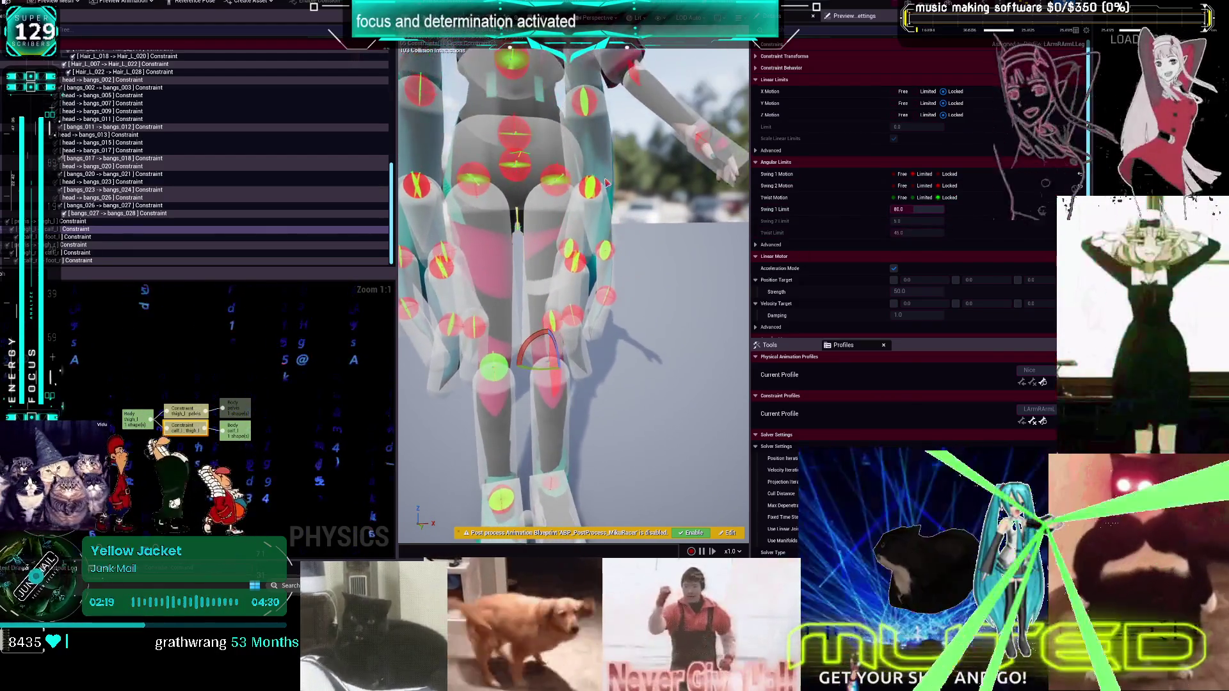
pyautogui.click(562, 174)
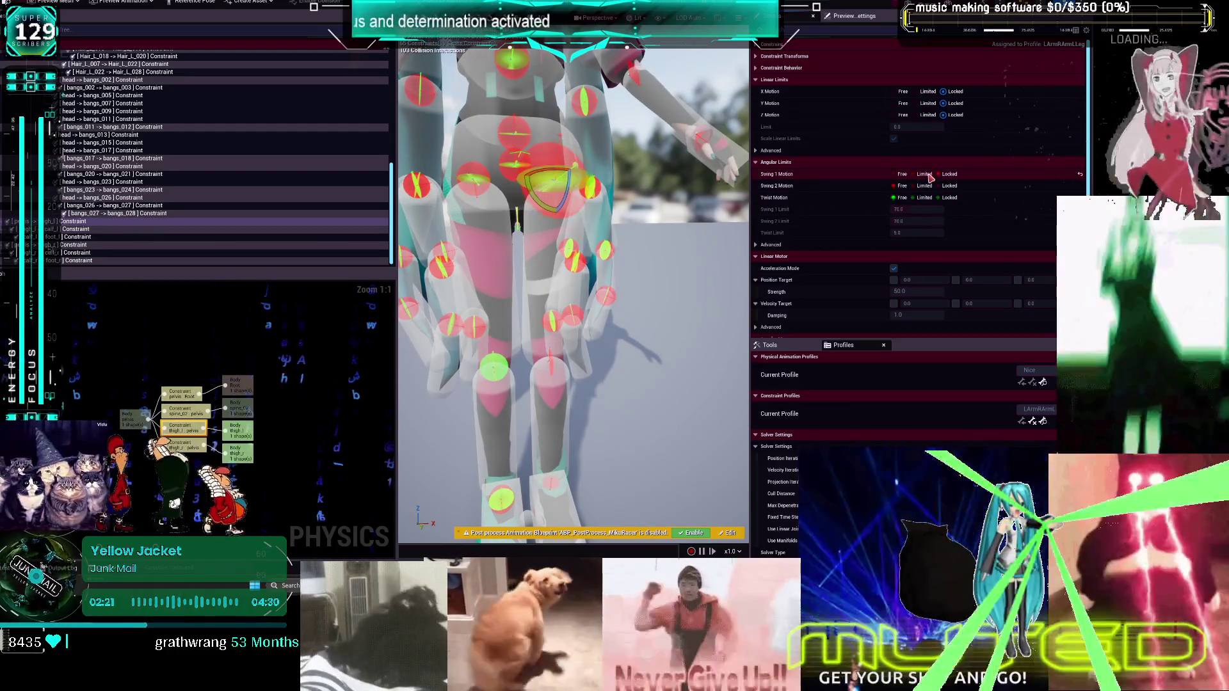
pyautogui.click(925, 185)
pyautogui.click(925, 198)
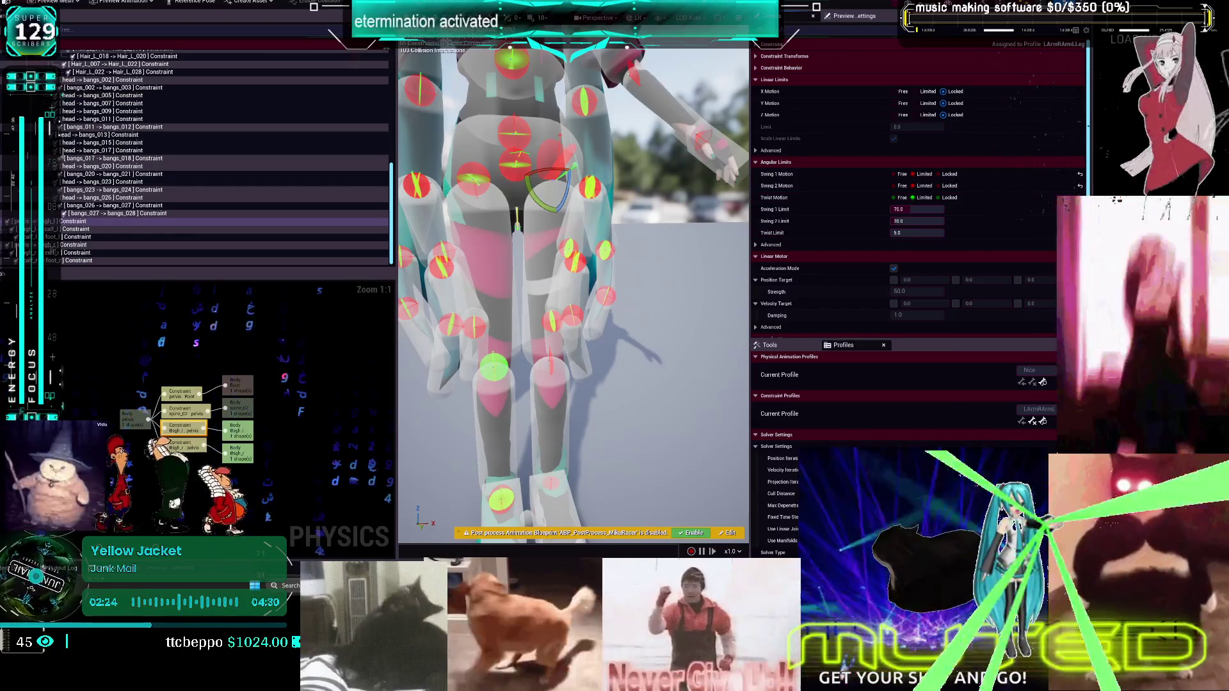
pyautogui.click(1047, 416)
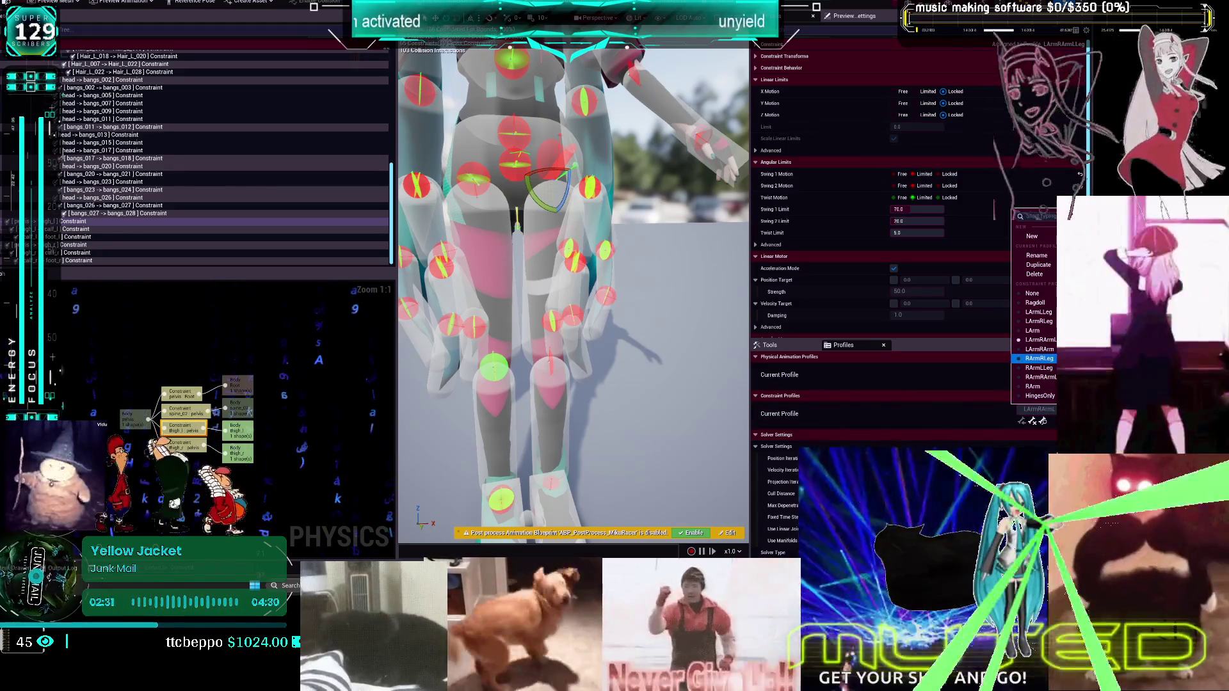
# In the RArmRLeg profile, limit both swing axes of the right foot constraint
pyautogui.click(1039, 358)
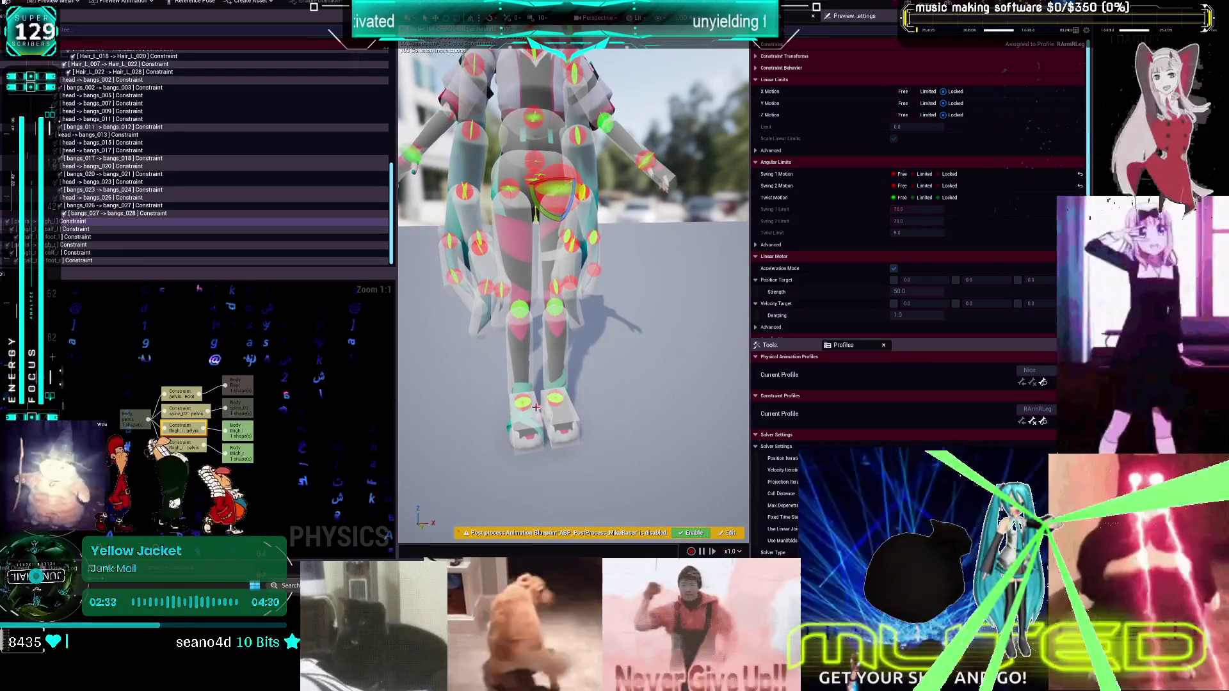
pyautogui.click(250, 261)
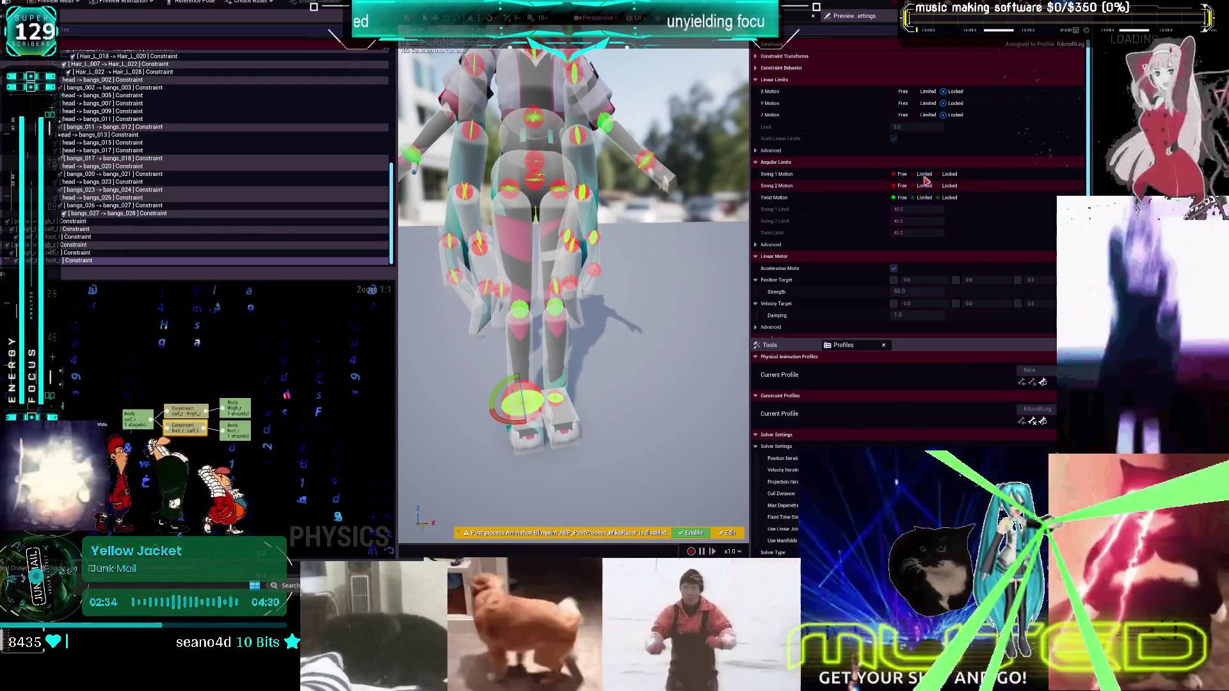
pyautogui.click(924, 175)
pyautogui.click(925, 186)
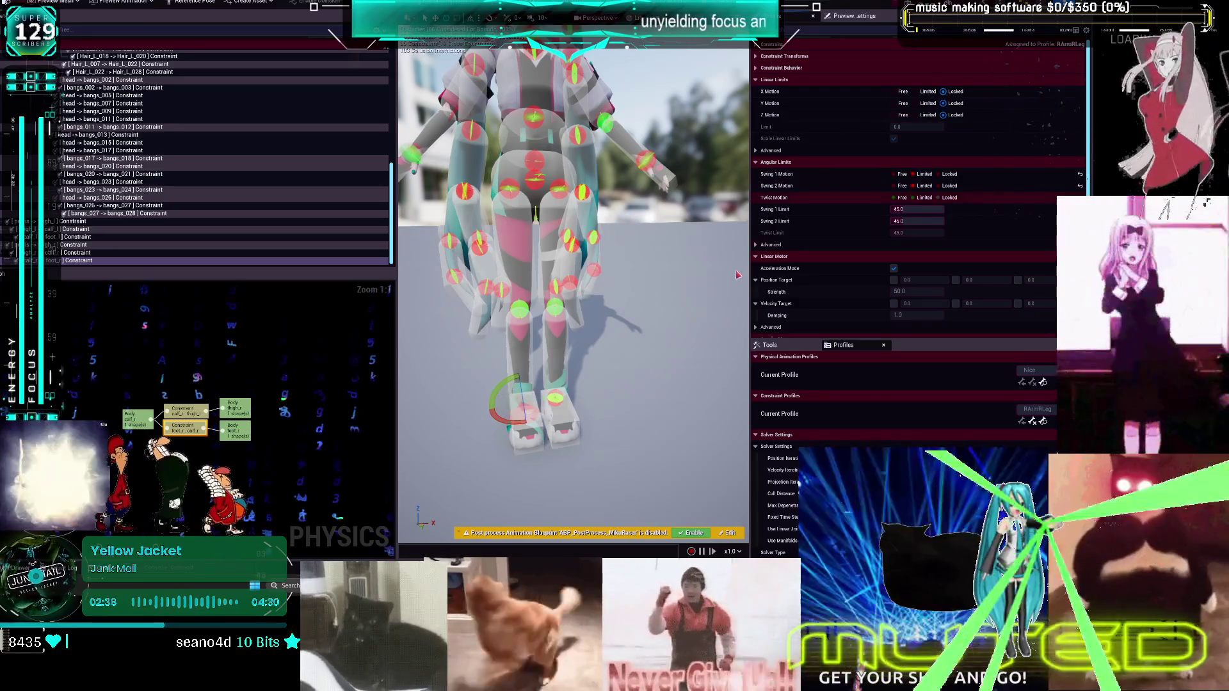
# Lock the right knee's twist and Swing 2, and set its Swing 1 limit to 80
pyautogui.click(522, 327)
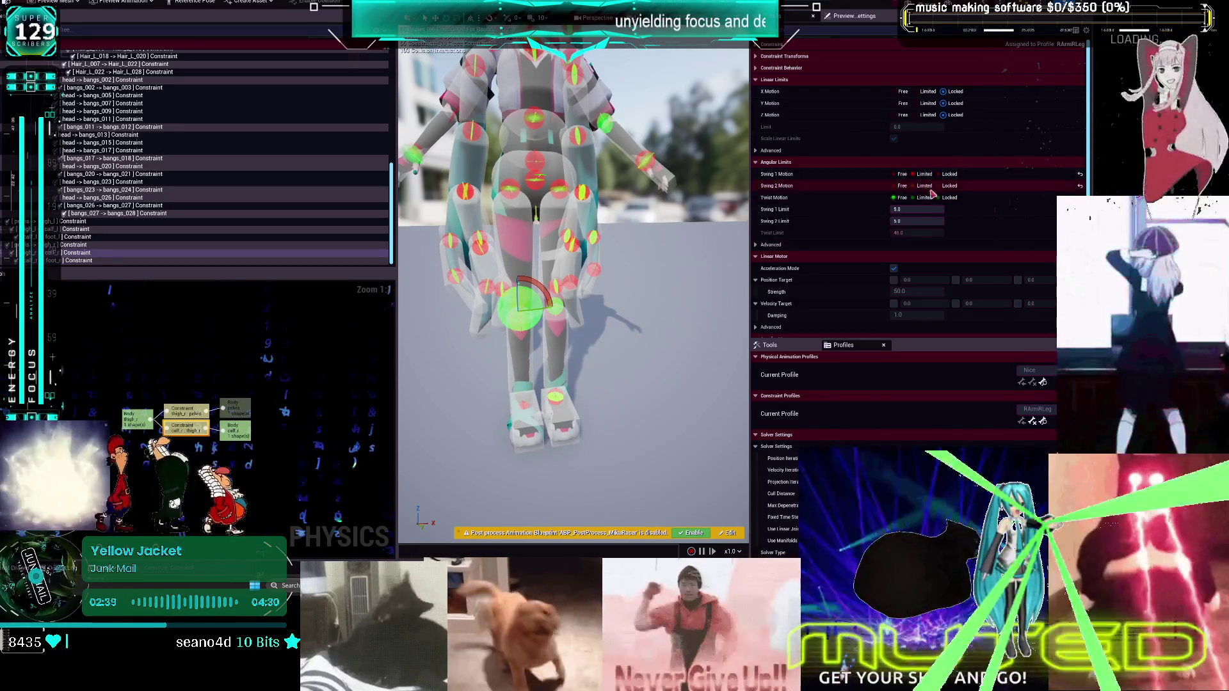
pyautogui.click(950, 198)
pyautogui.click(949, 186)
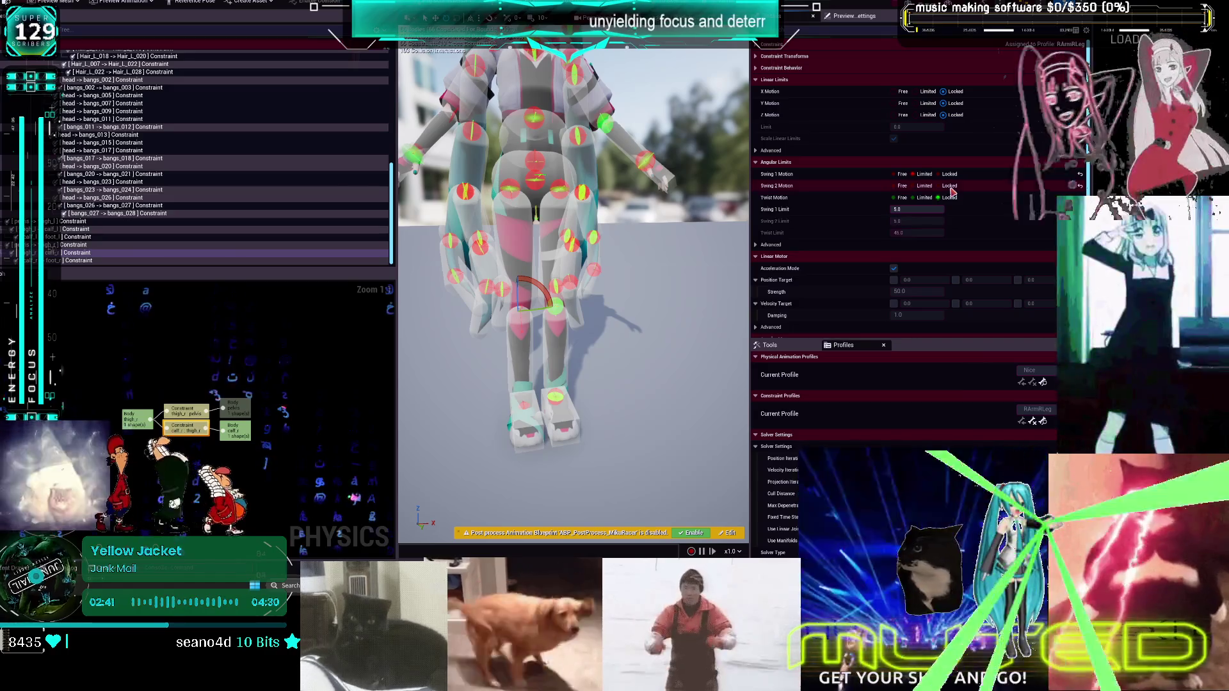
pyautogui.click(915, 209)
pyautogui.write('0')
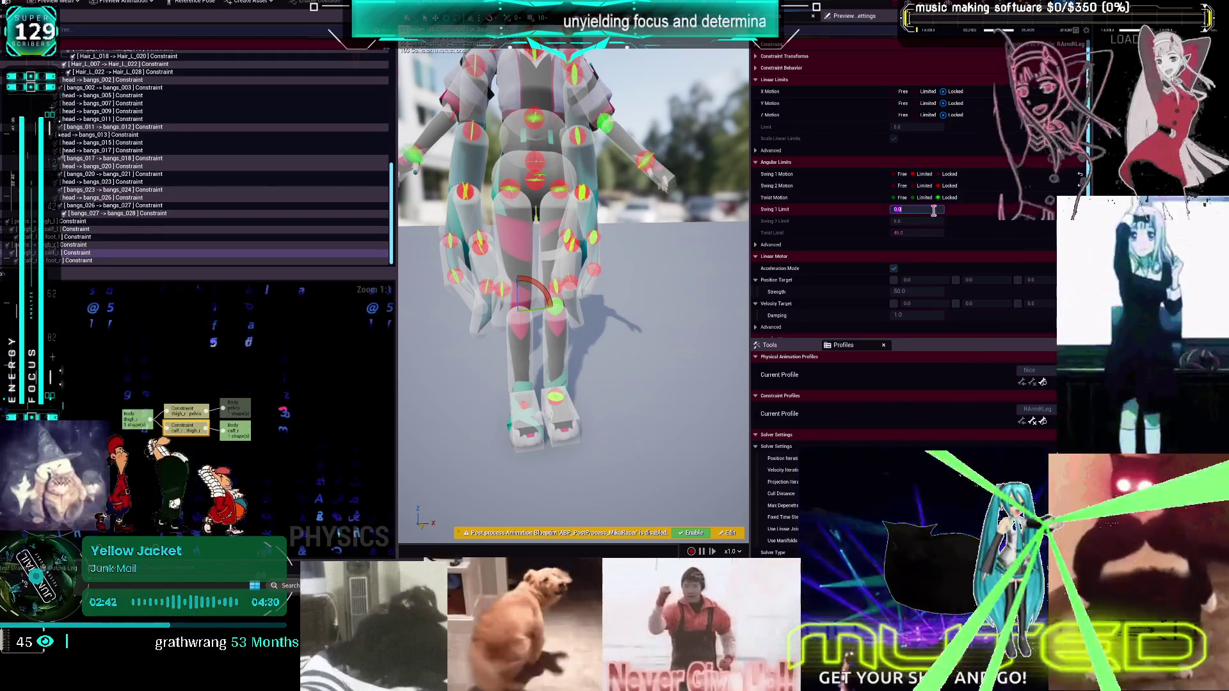
# Limit both swing axes of the right hip constraint, then save the physics asset
pyautogui.click(515, 192)
pyautogui.click(924, 186)
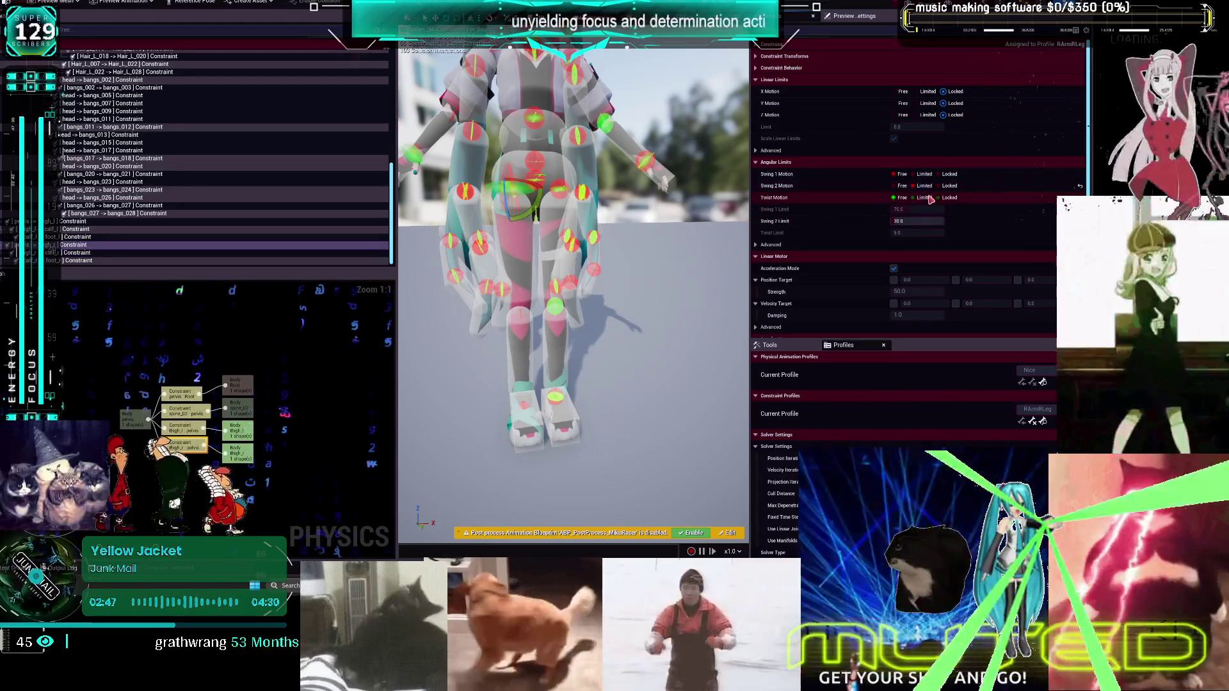
pyautogui.click(924, 174)
pyautogui.click(424, 156)
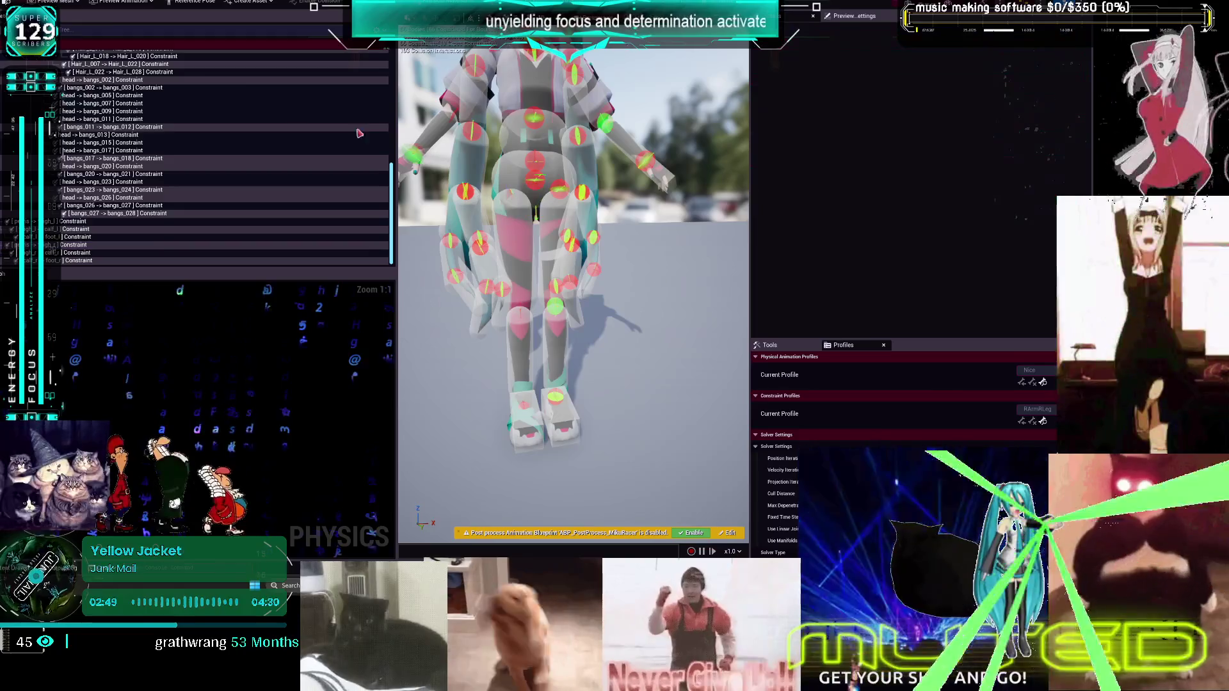
pyautogui.hotkey('ctrl', 's')
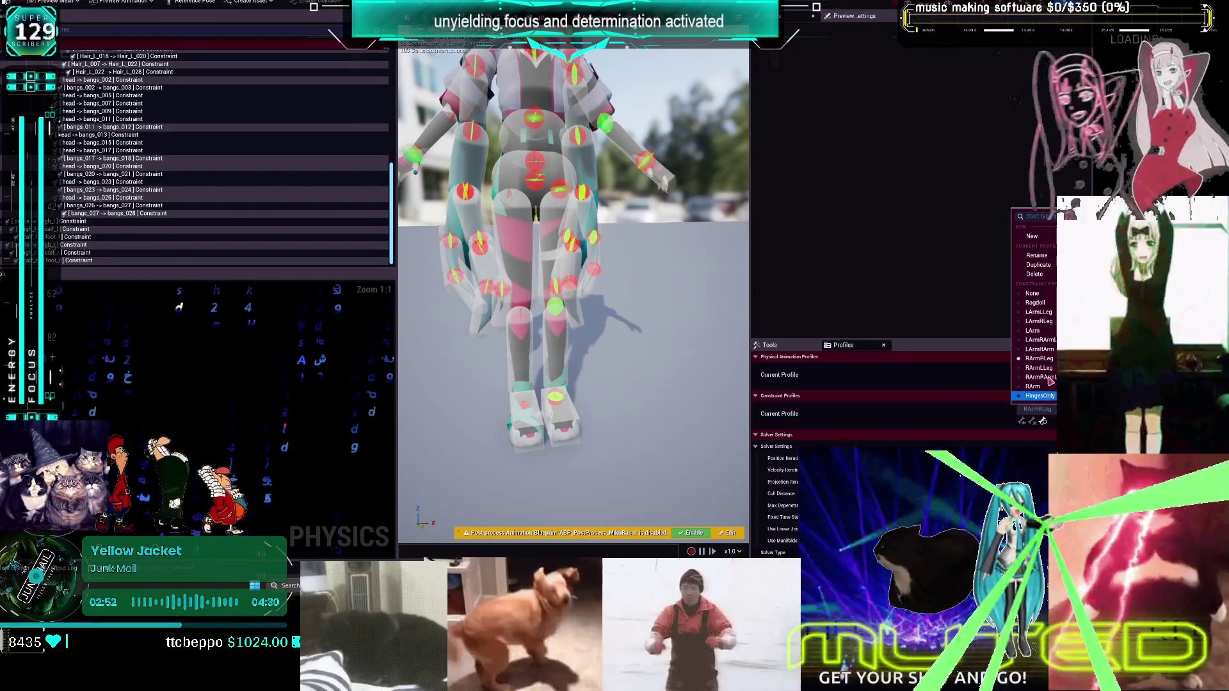
# In the RArmLLeg profile, lock the left knee's twist and set its Swing 1 limit to 80
pyautogui.click(1050, 369)
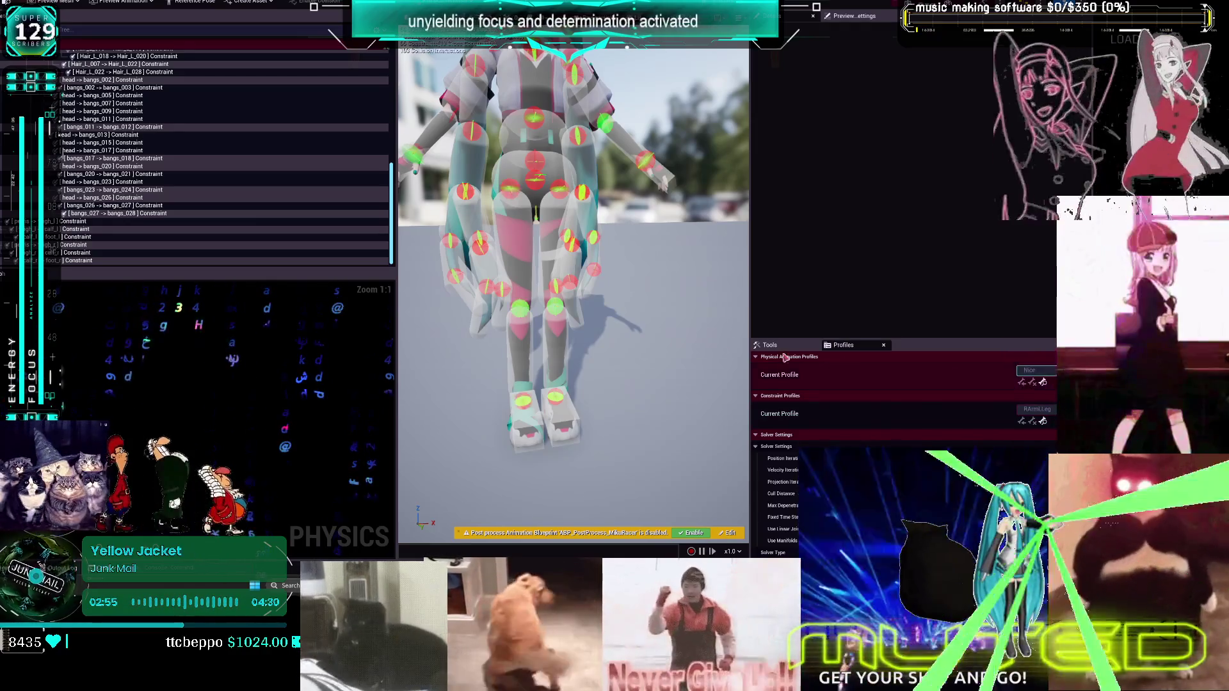
pyautogui.click(560, 399)
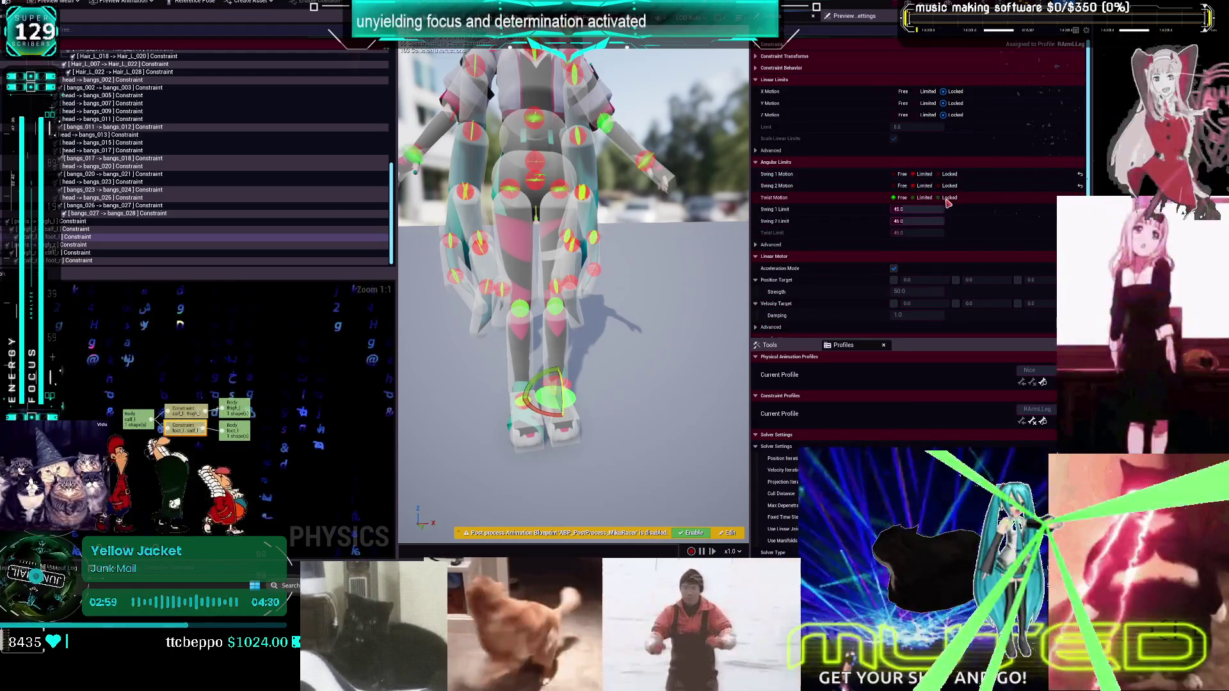
pyautogui.click(555, 311)
pyautogui.click(555, 312)
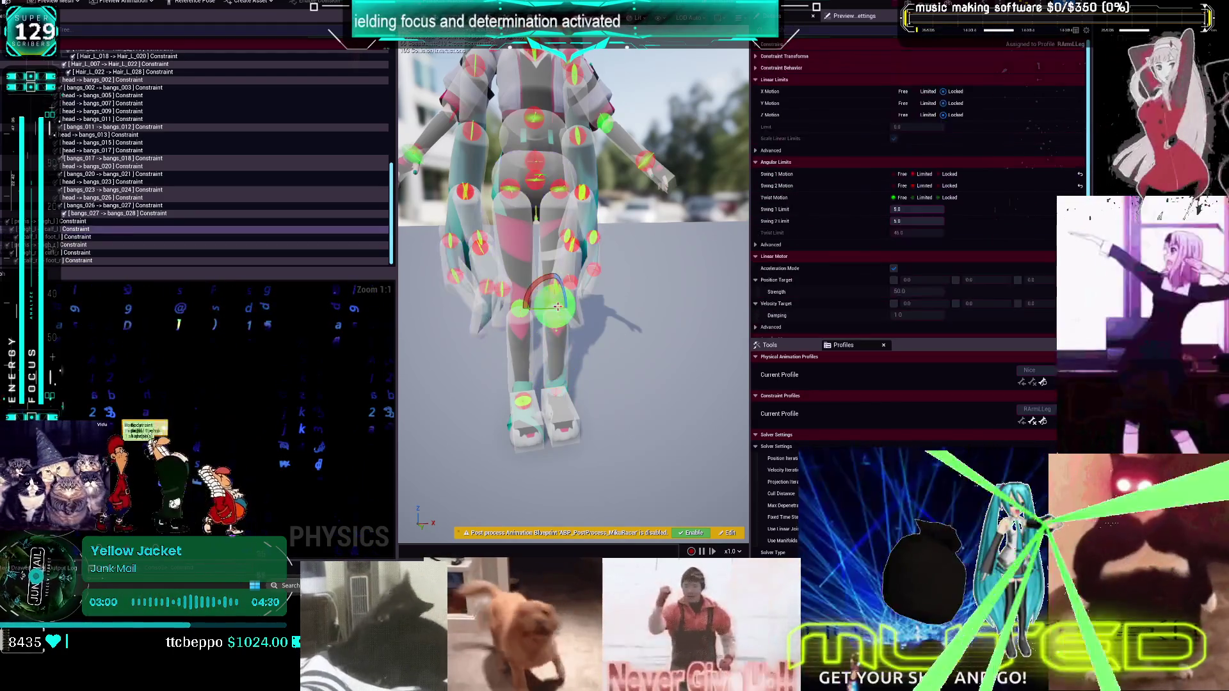
pyautogui.click(951, 197)
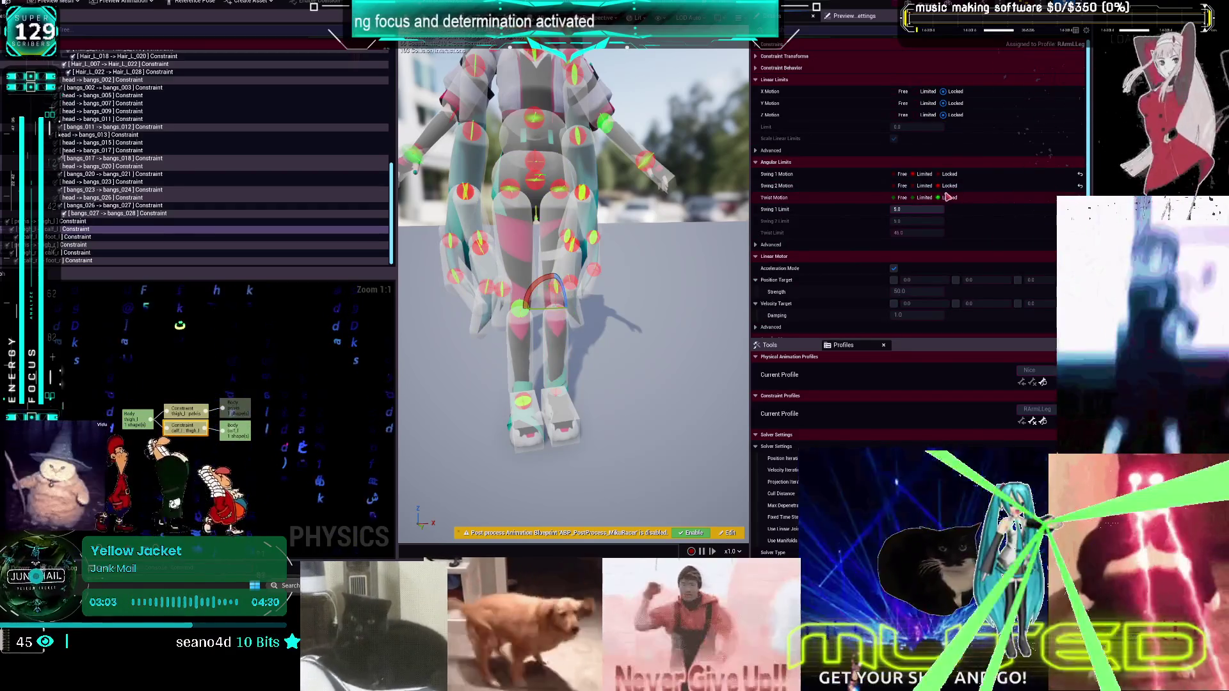
pyautogui.click(932, 210)
pyautogui.press('Return')
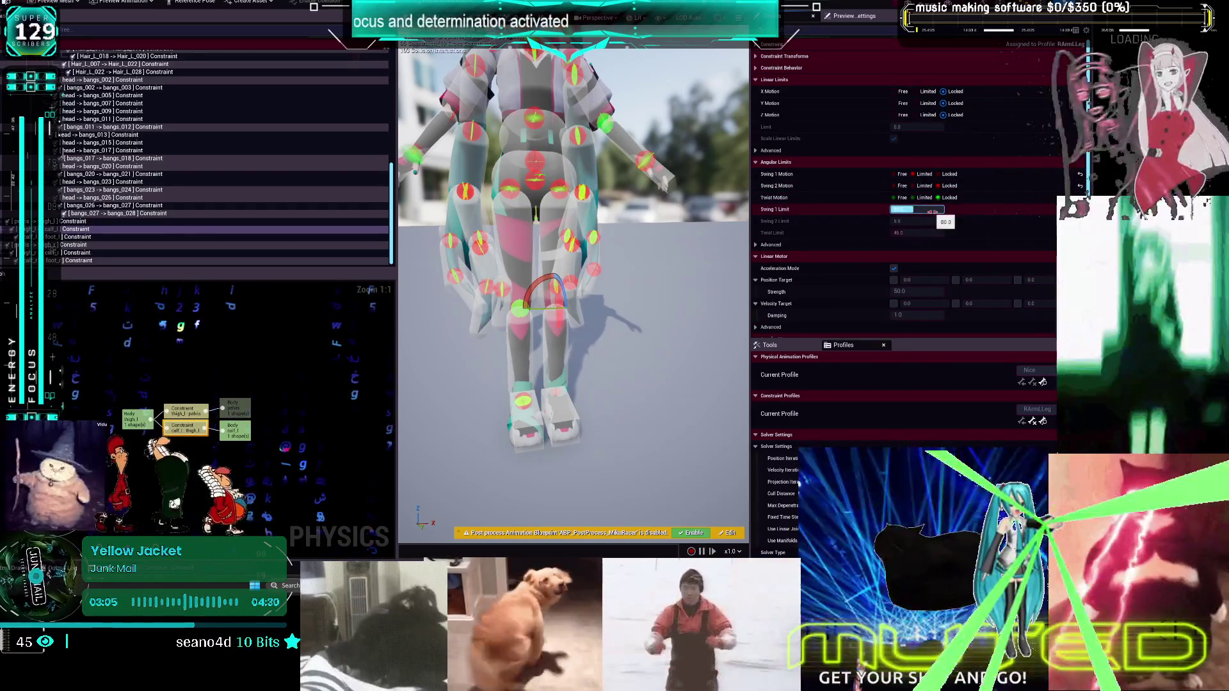
# Limit the left hip's swings and twist with a Swing 1 limit of 70
pyautogui.click(544, 186)
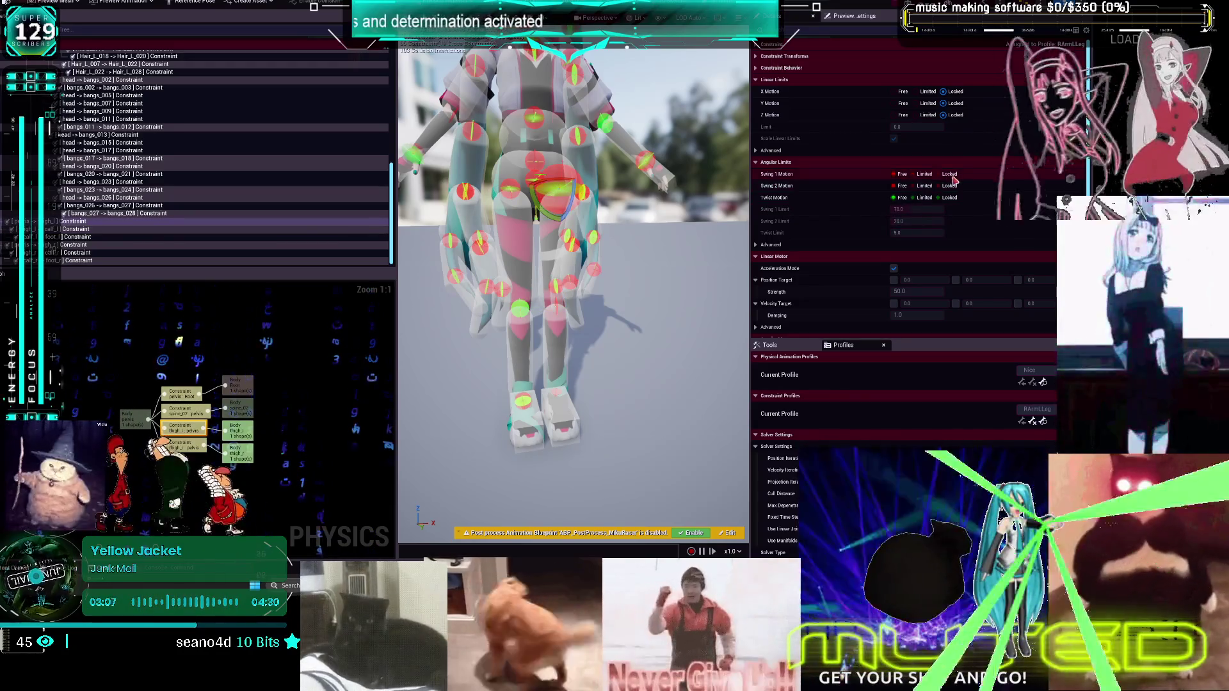
pyautogui.click(924, 175)
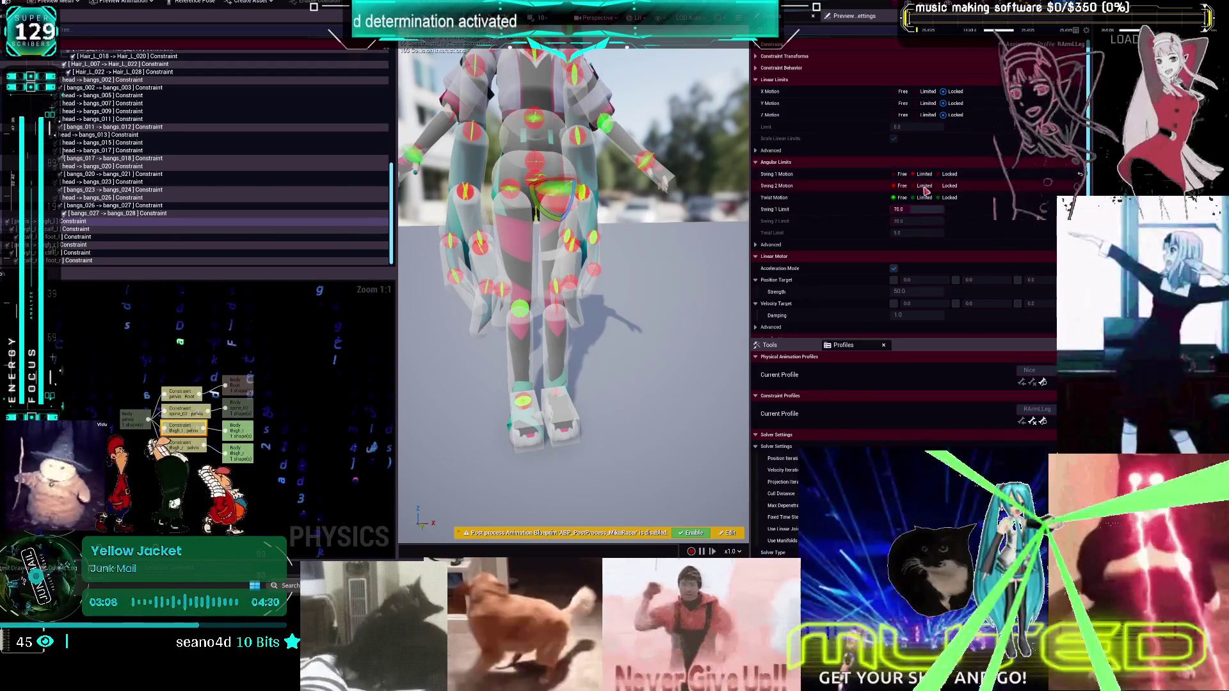
pyautogui.click(925, 186)
pyautogui.click(924, 197)
pyautogui.click(916, 210)
pyautogui.write('70')
pyautogui.press('Return')
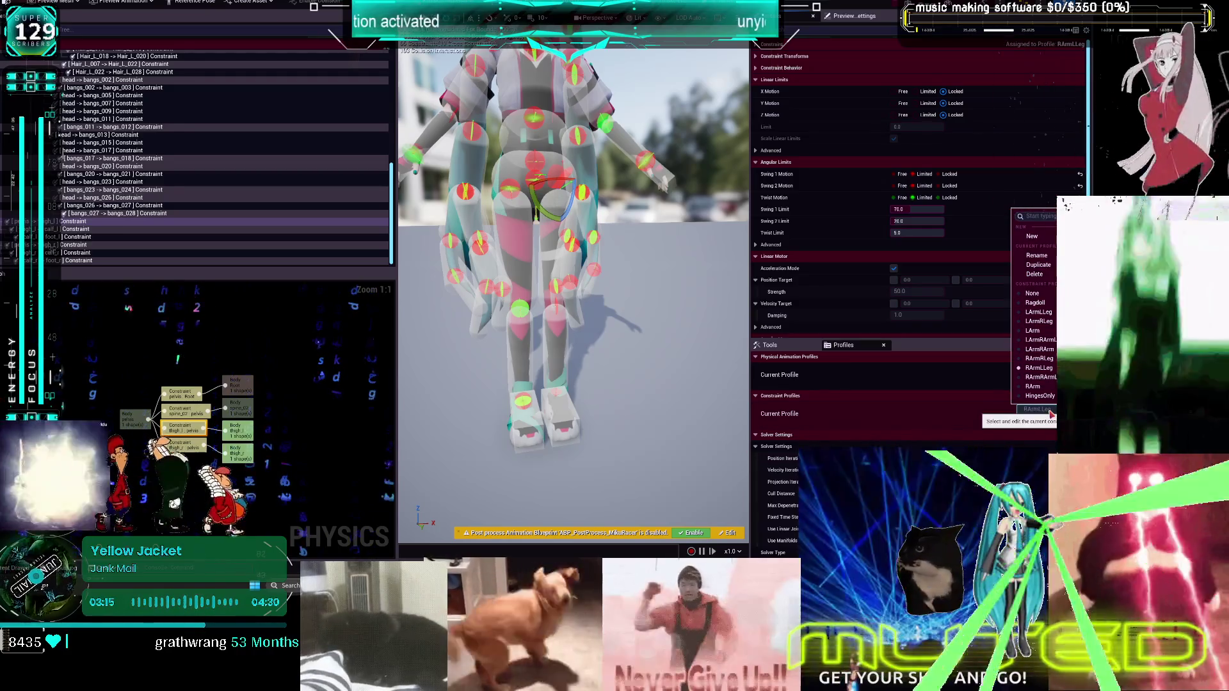
pyautogui.click(333, 197)
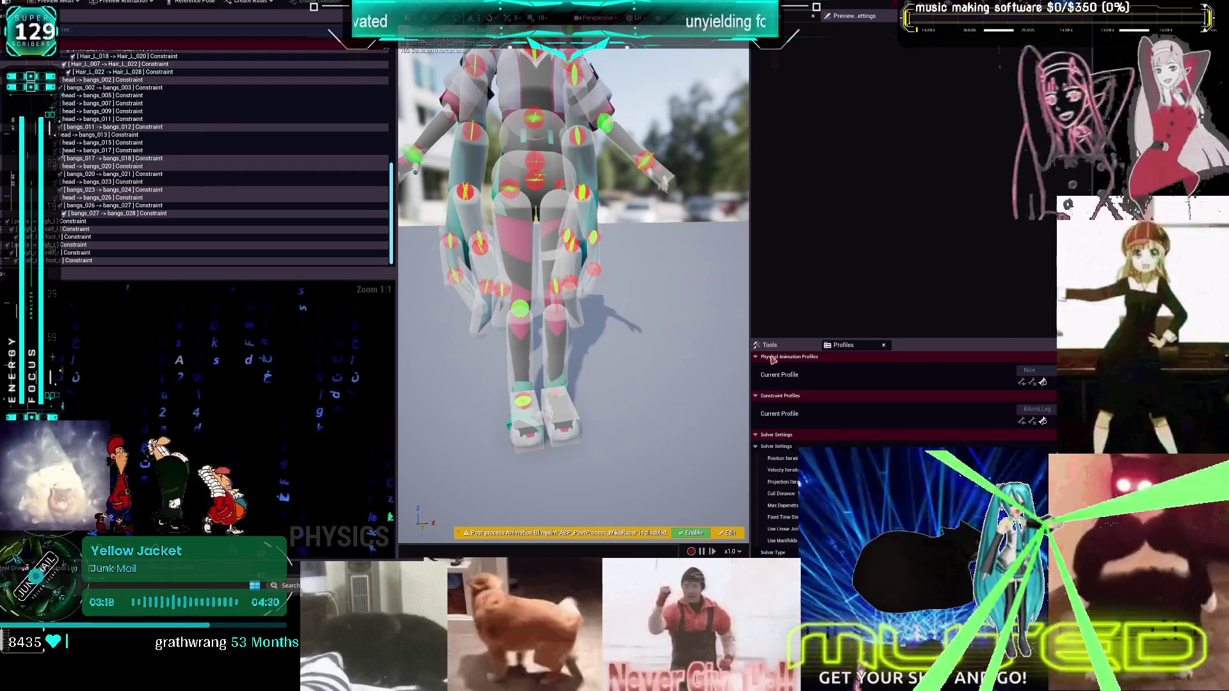
# In another profile, limit the left foot's Swing 1 and lock the left knee's twist
pyautogui.click(1037, 410)
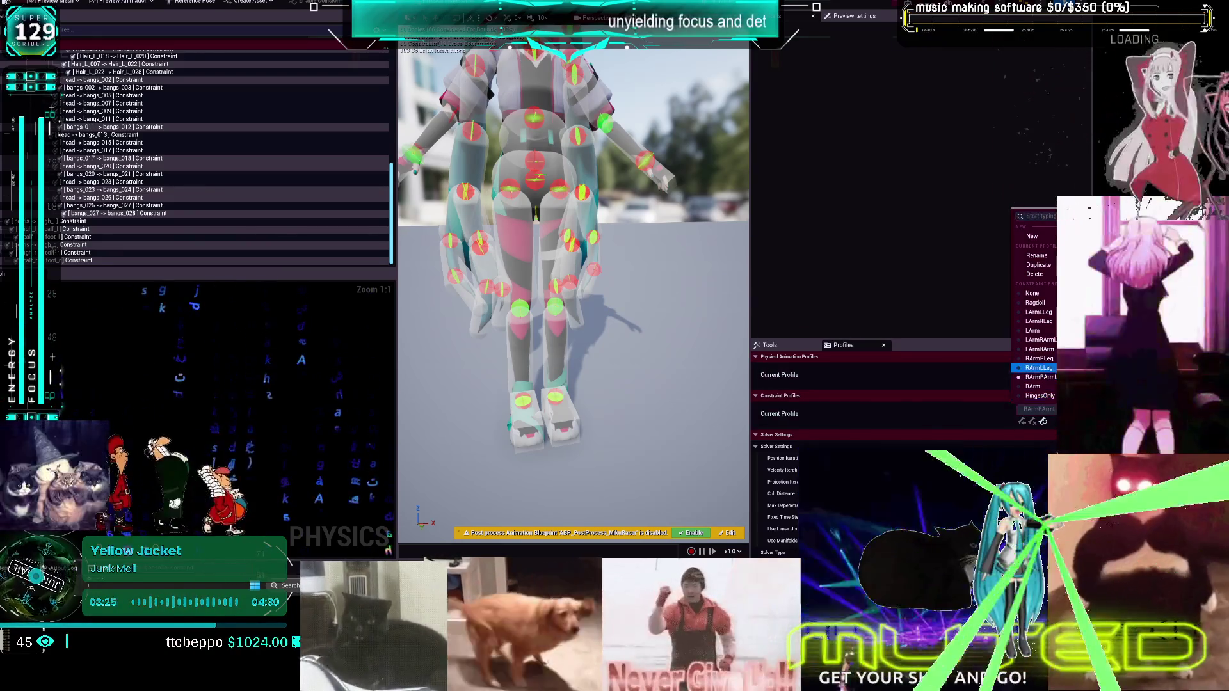
pyautogui.click(854, 265)
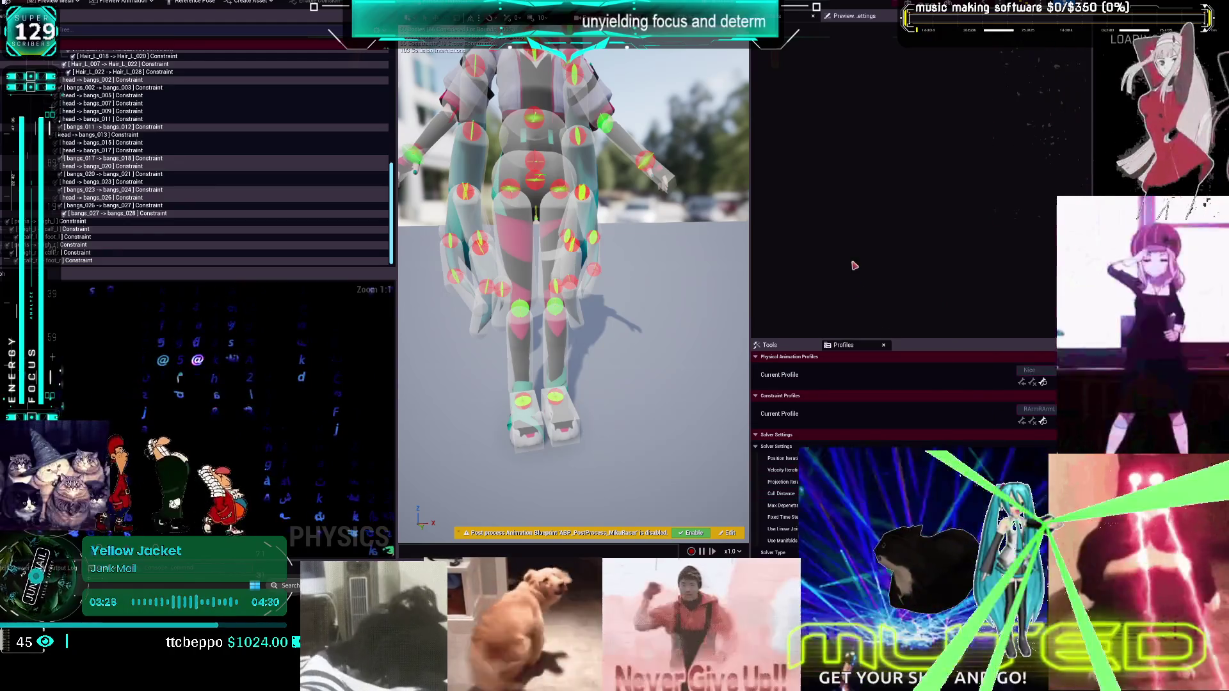
pyautogui.click(568, 417)
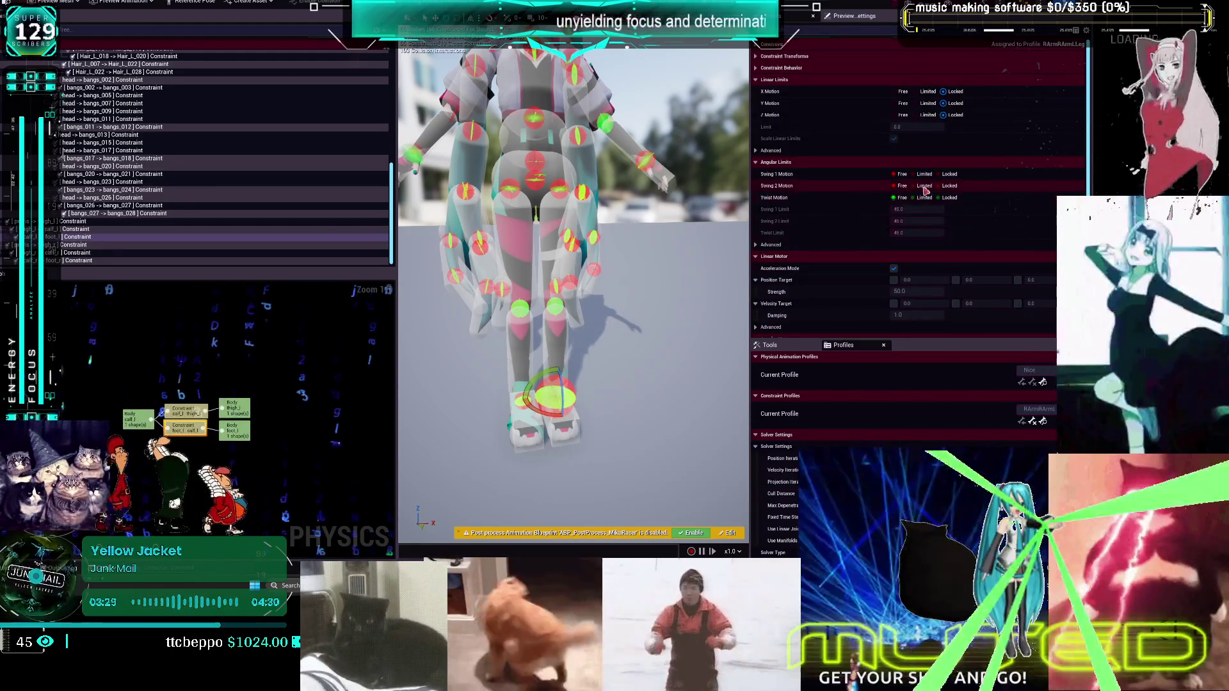
pyautogui.click(924, 174)
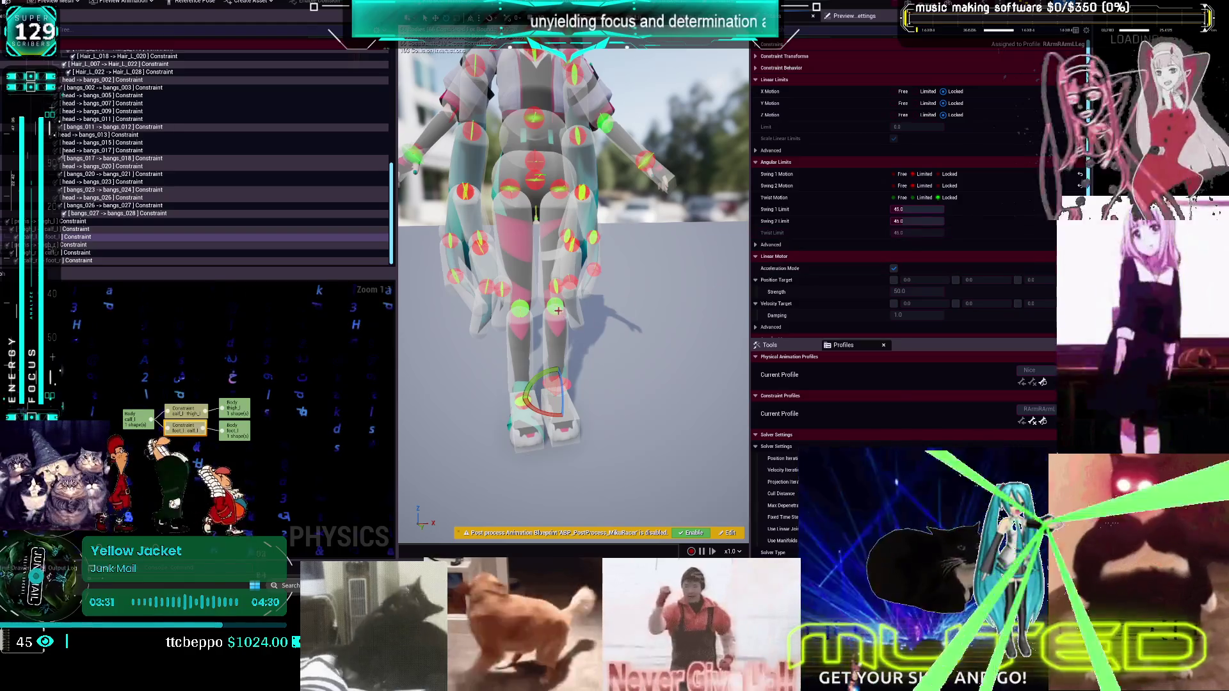
pyautogui.click(553, 305)
pyautogui.click(949, 198)
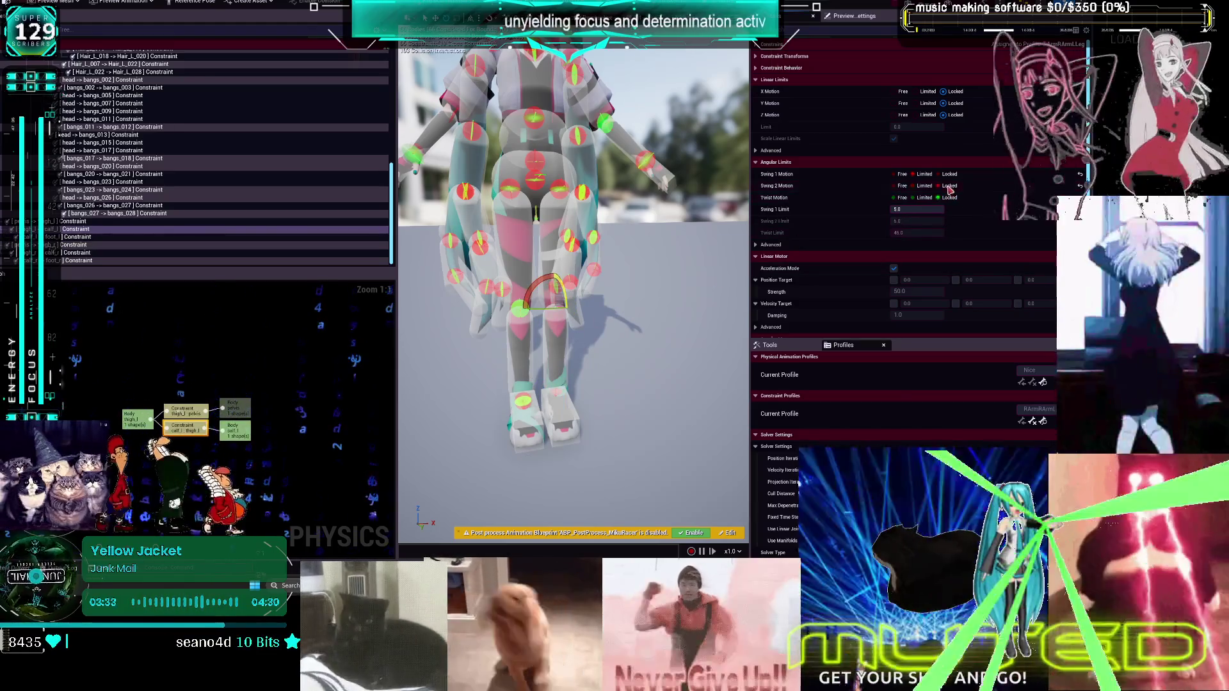
pyautogui.click(929, 210)
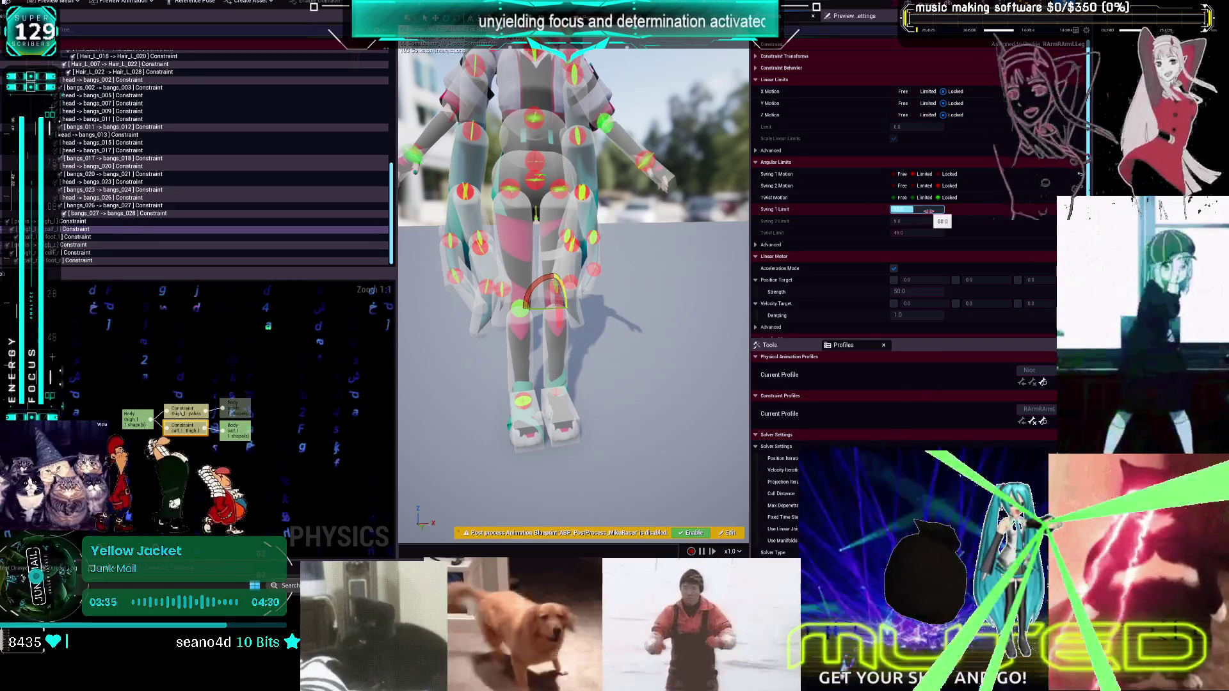
pyautogui.press('Return')
# Set Swing 1, Swing 2 and Twist Motion on the left hip constraint to Limited
pyautogui.click(556, 187)
pyautogui.click(925, 174)
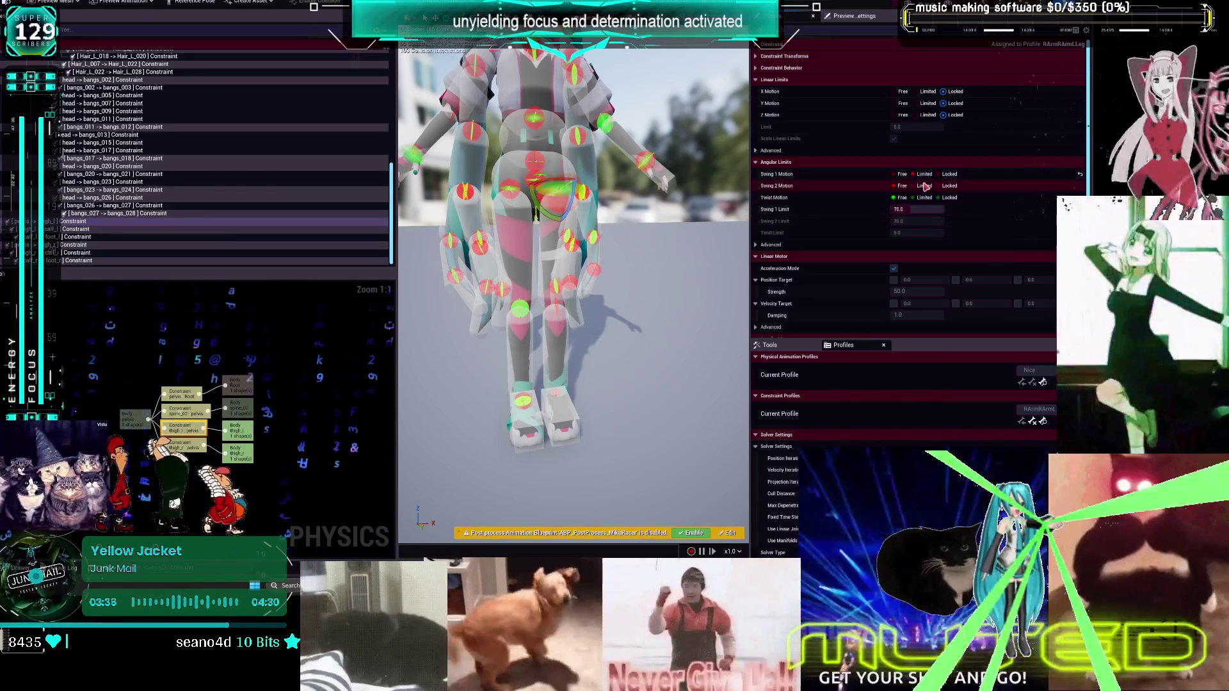
pyautogui.click(925, 185)
pyautogui.click(924, 198)
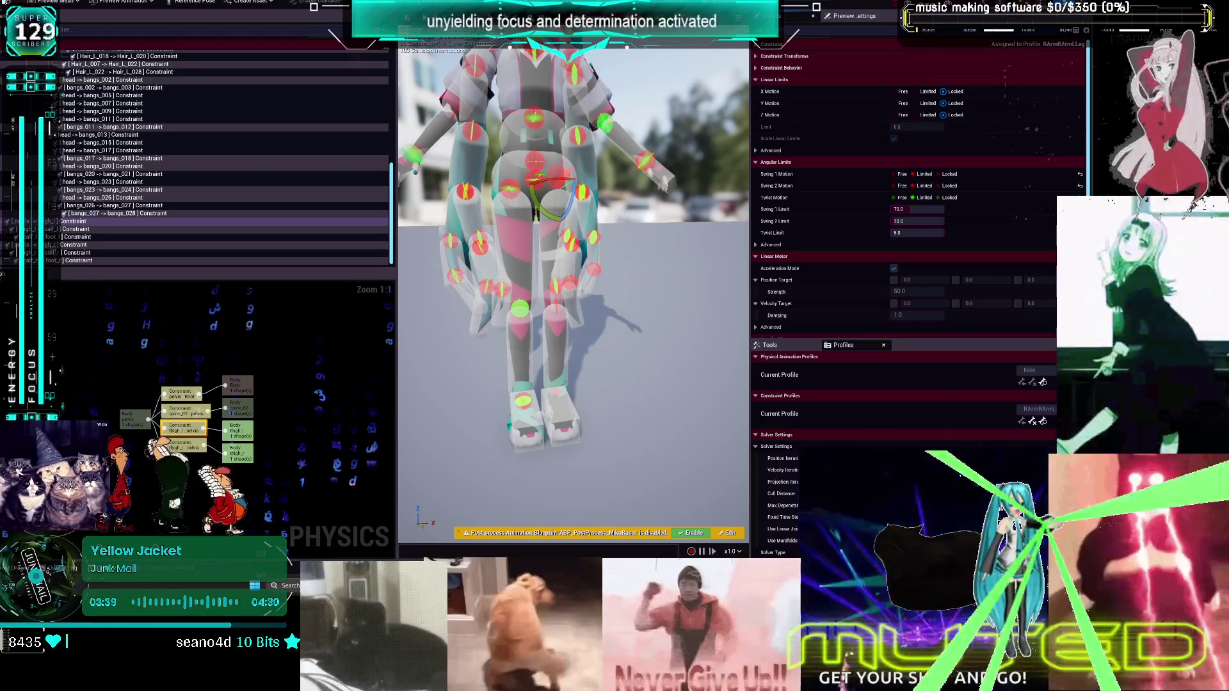
pyautogui.scroll(2, 573, 256)
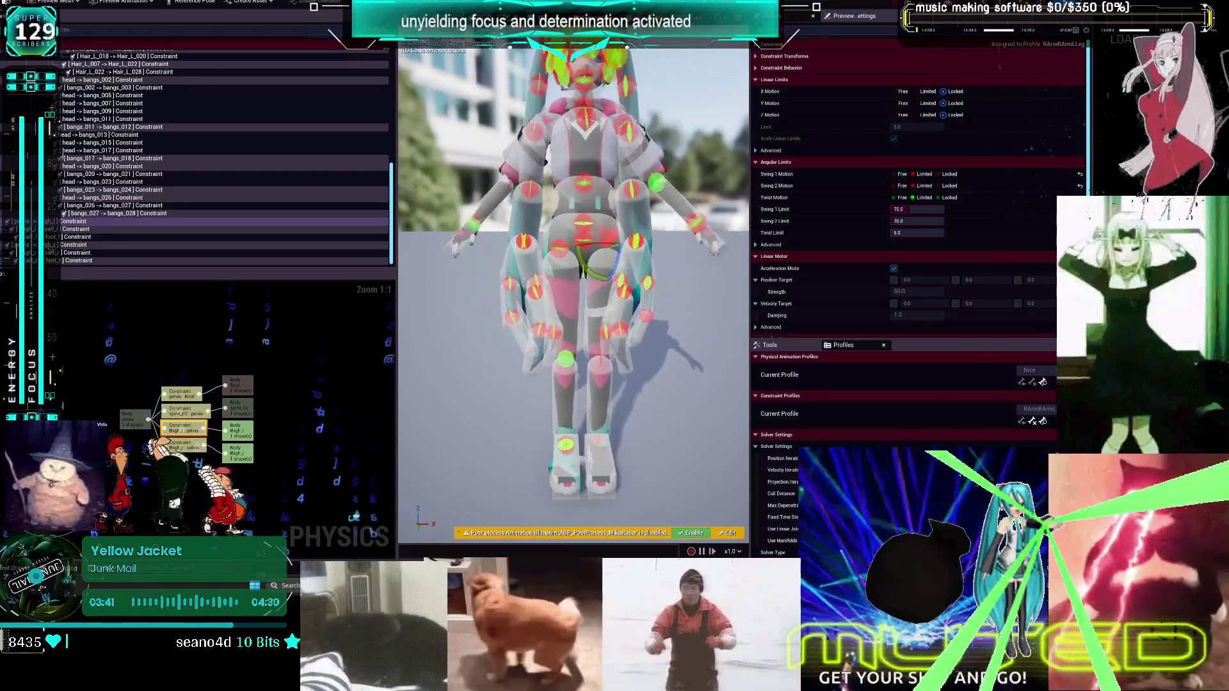
# Cycle through the LArmLLeg, LArmRLeg and LArm profiles, ending on LArmRArm
pyautogui.click(1053, 410)
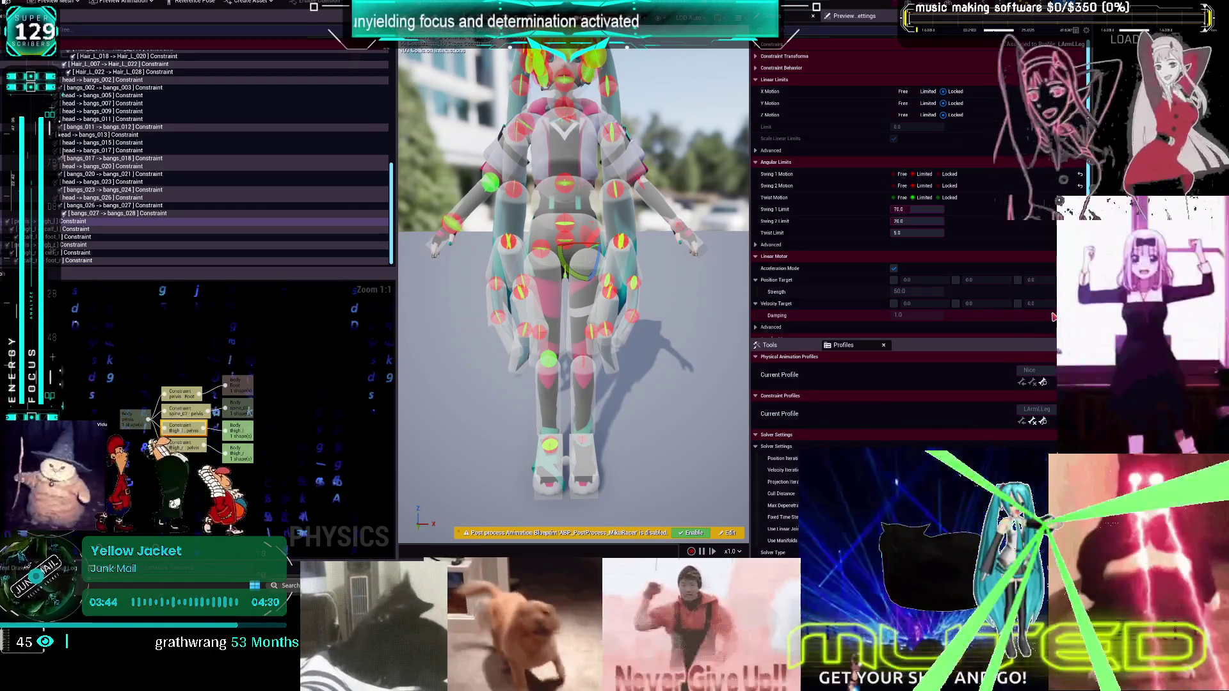
pyautogui.click(1053, 317)
pyautogui.click(1037, 410)
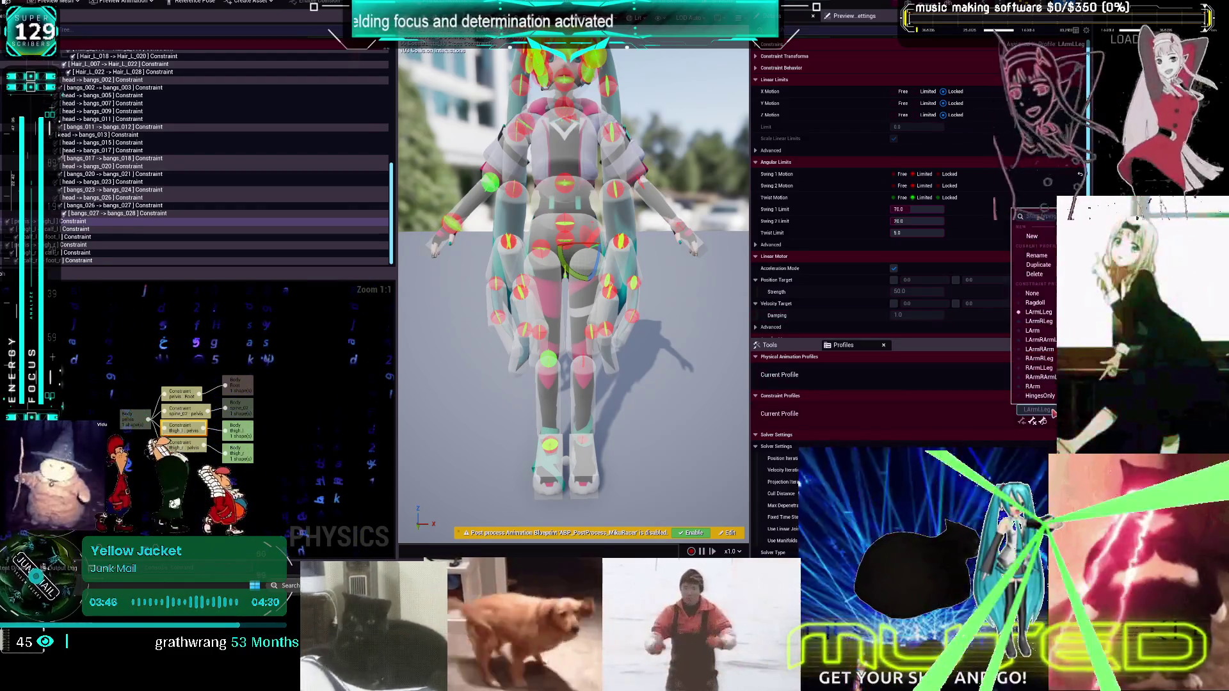
pyautogui.click(1051, 322)
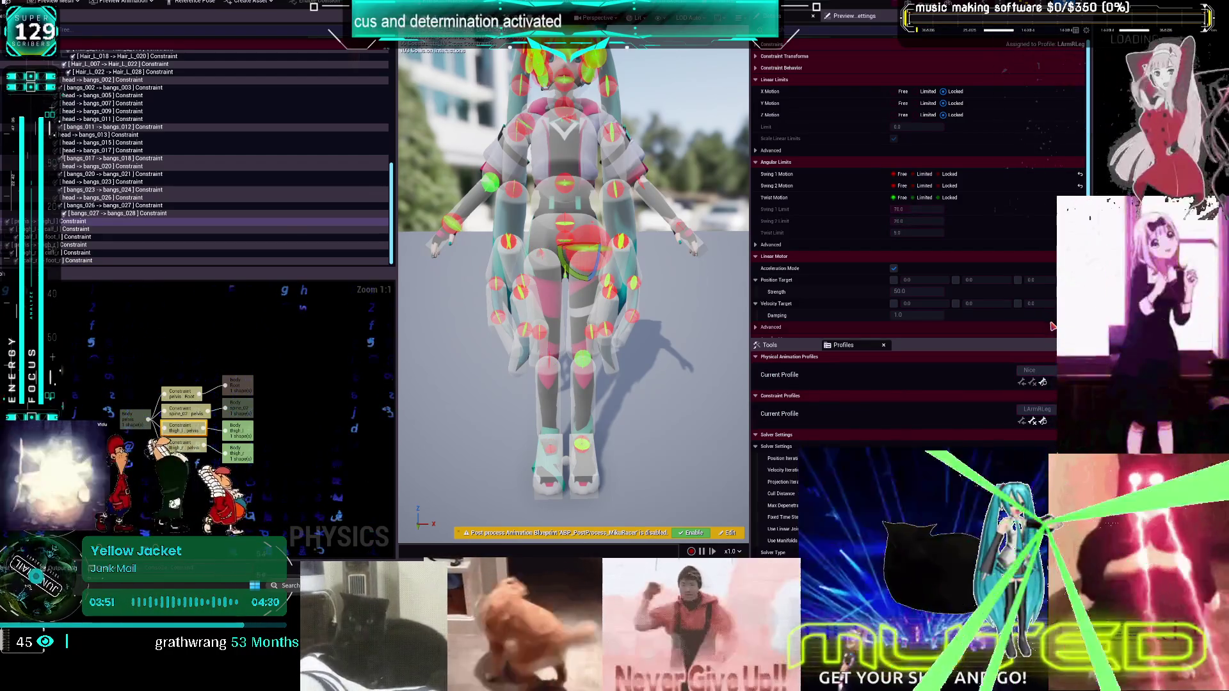
pyautogui.click(1037, 410)
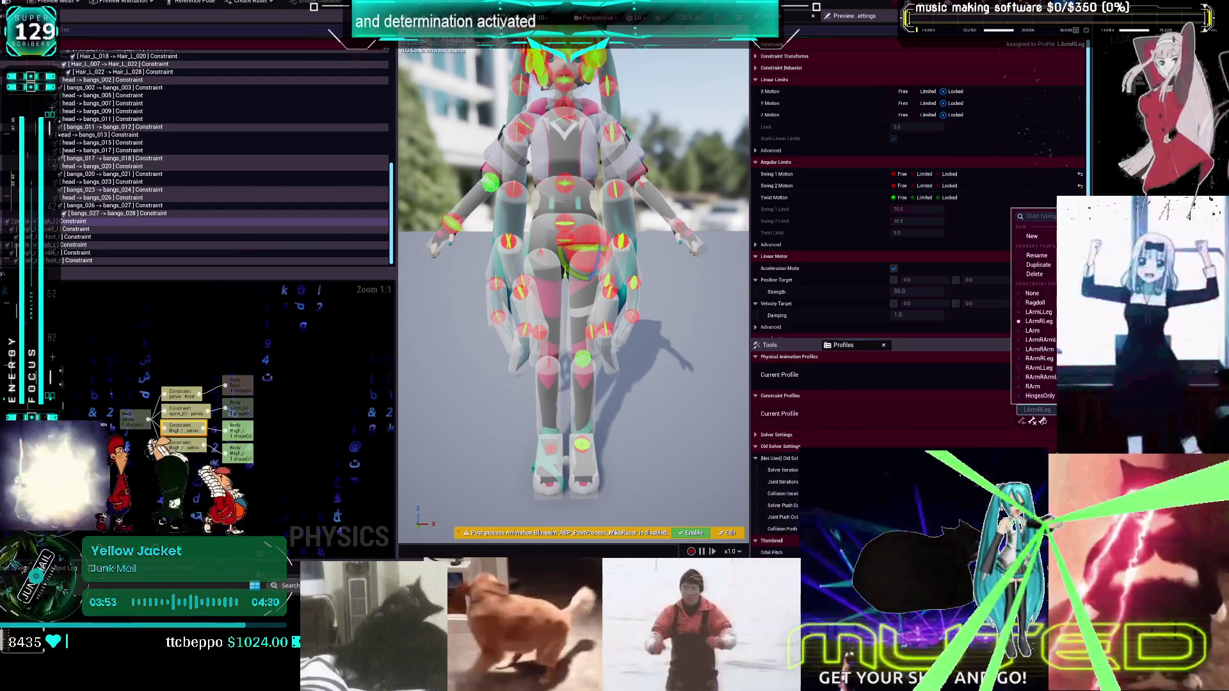
pyautogui.click(1043, 331)
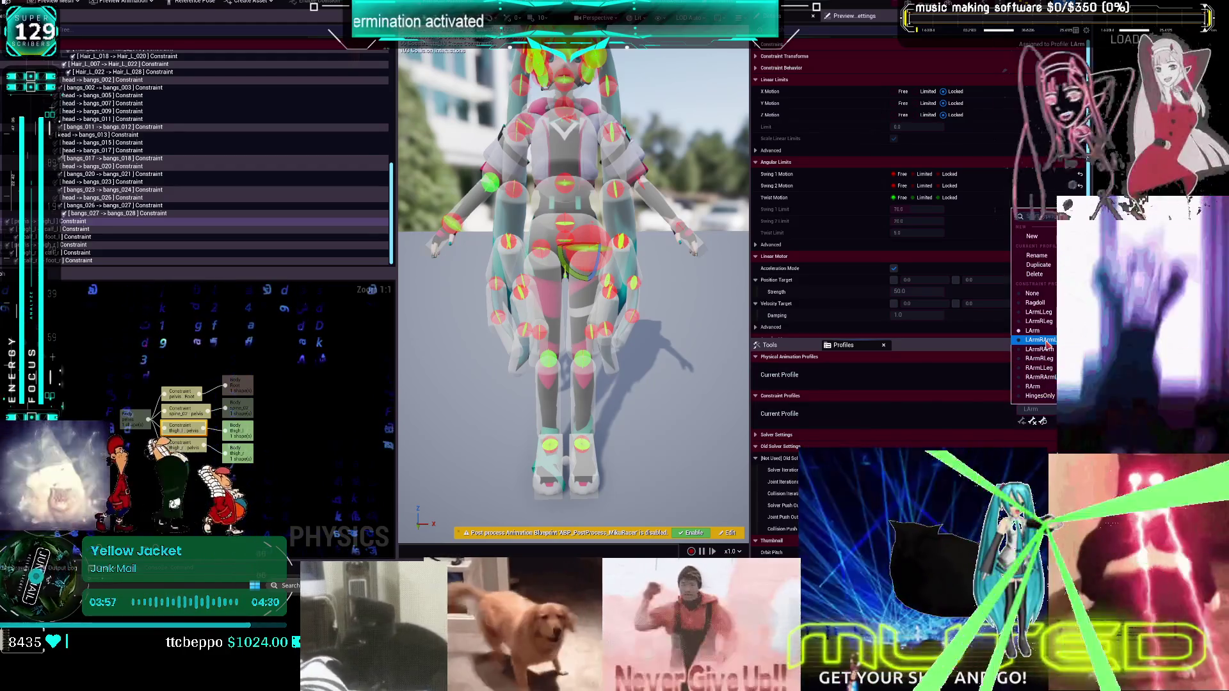
pyautogui.click(1047, 344)
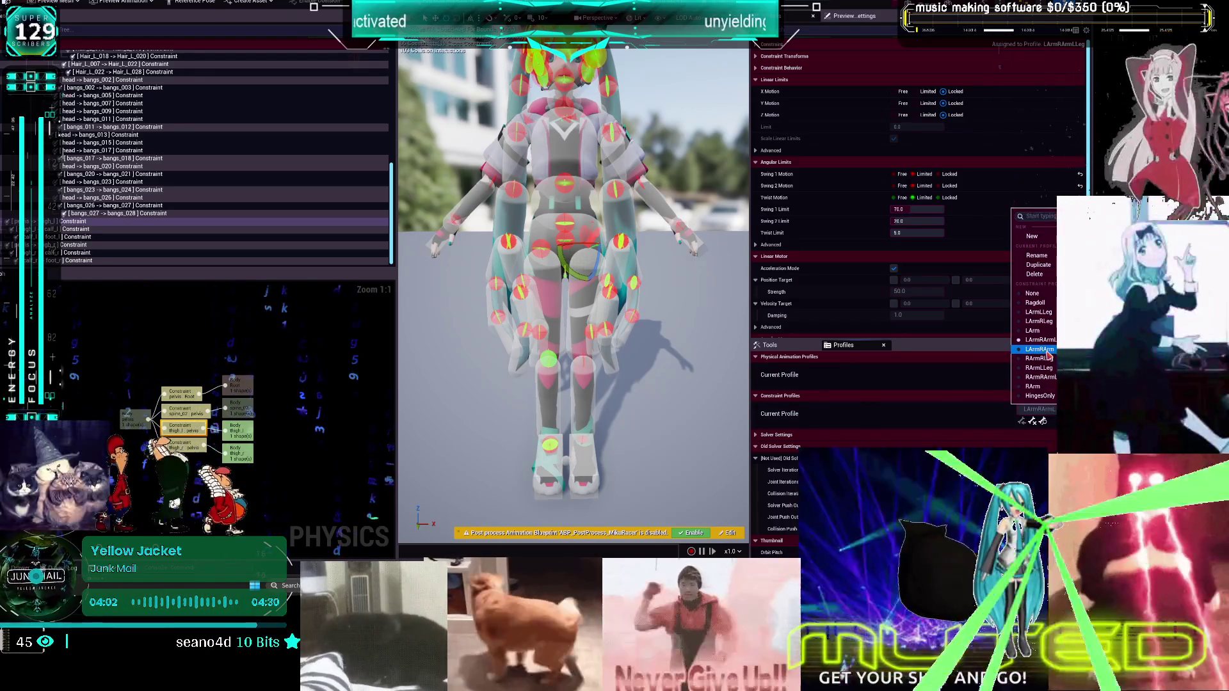
pyautogui.click(1046, 350)
# Lock the twist of the lowerarm_r to hand_r constraint
pyautogui.click(1052, 410)
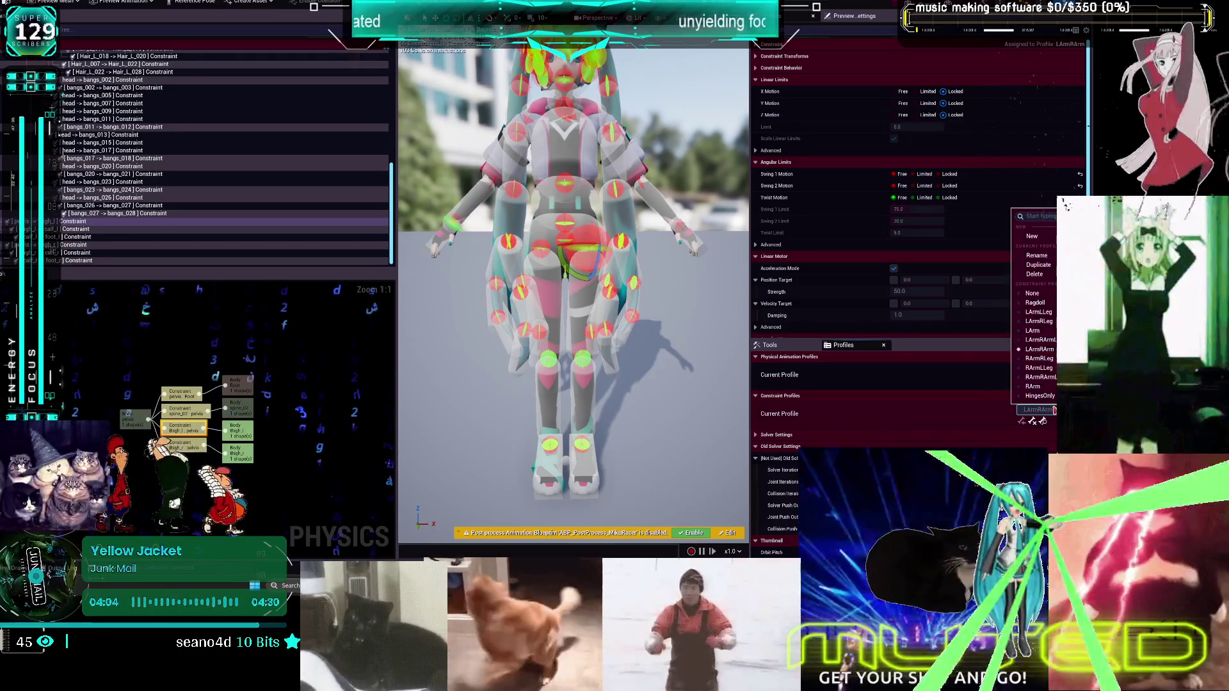
pyautogui.click(1054, 410)
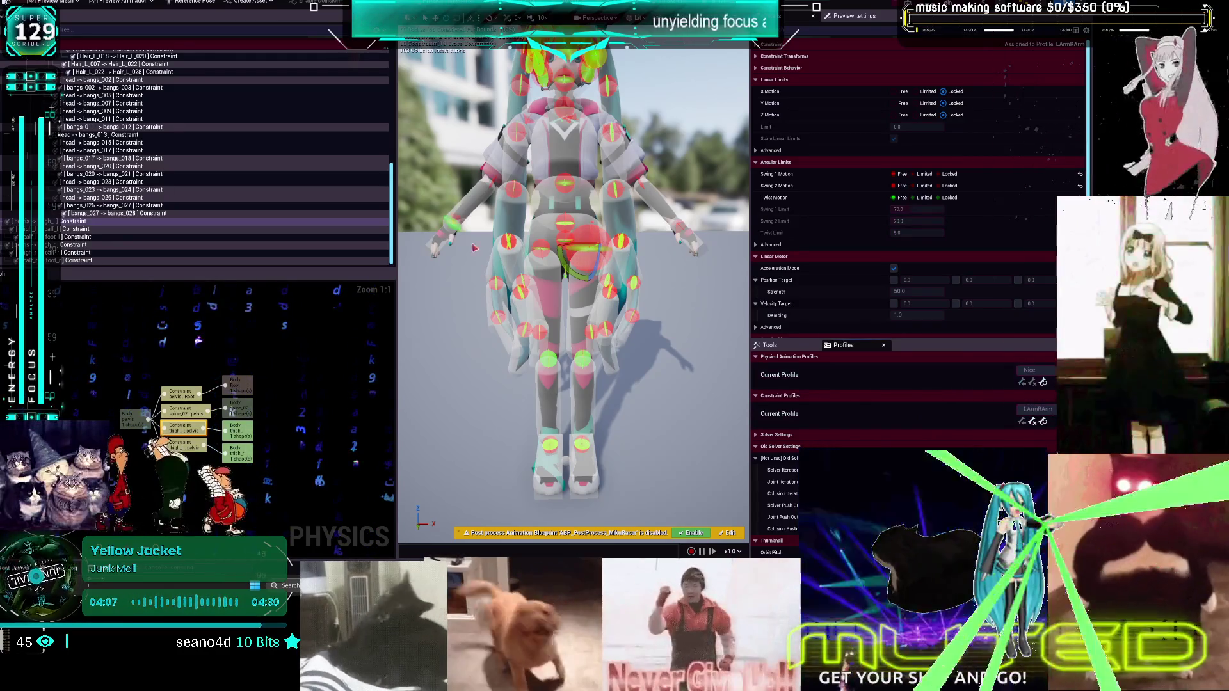
pyautogui.click(941, 199)
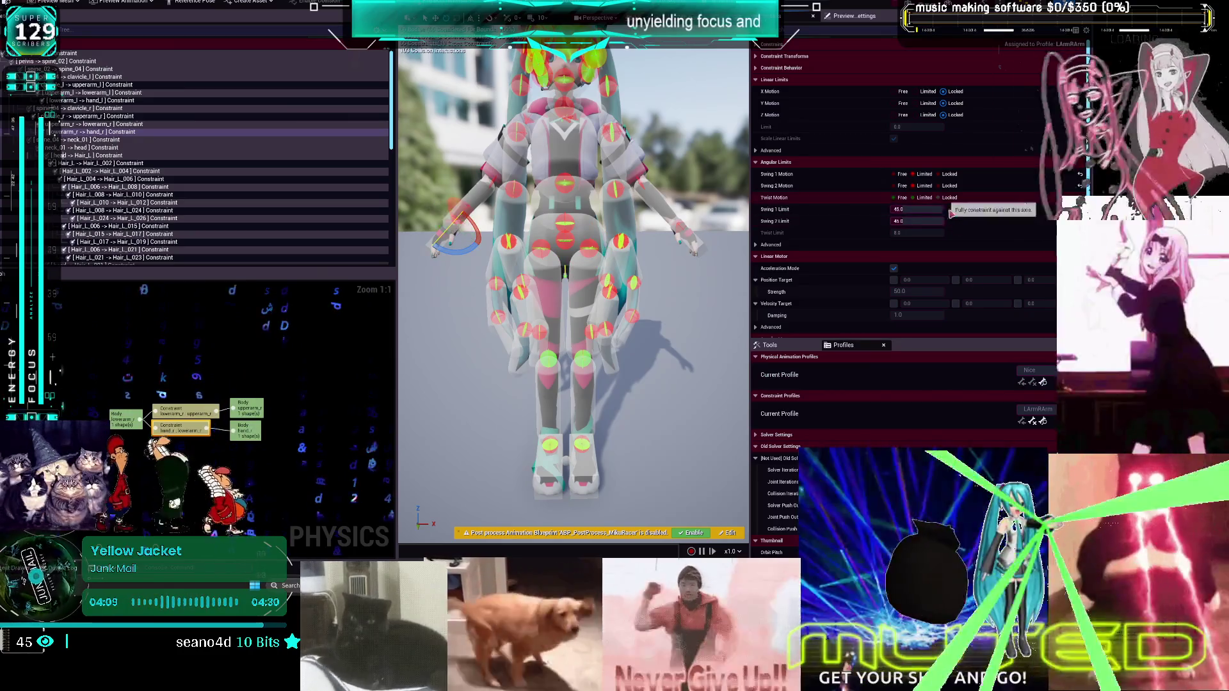
pyautogui.click(644, 310)
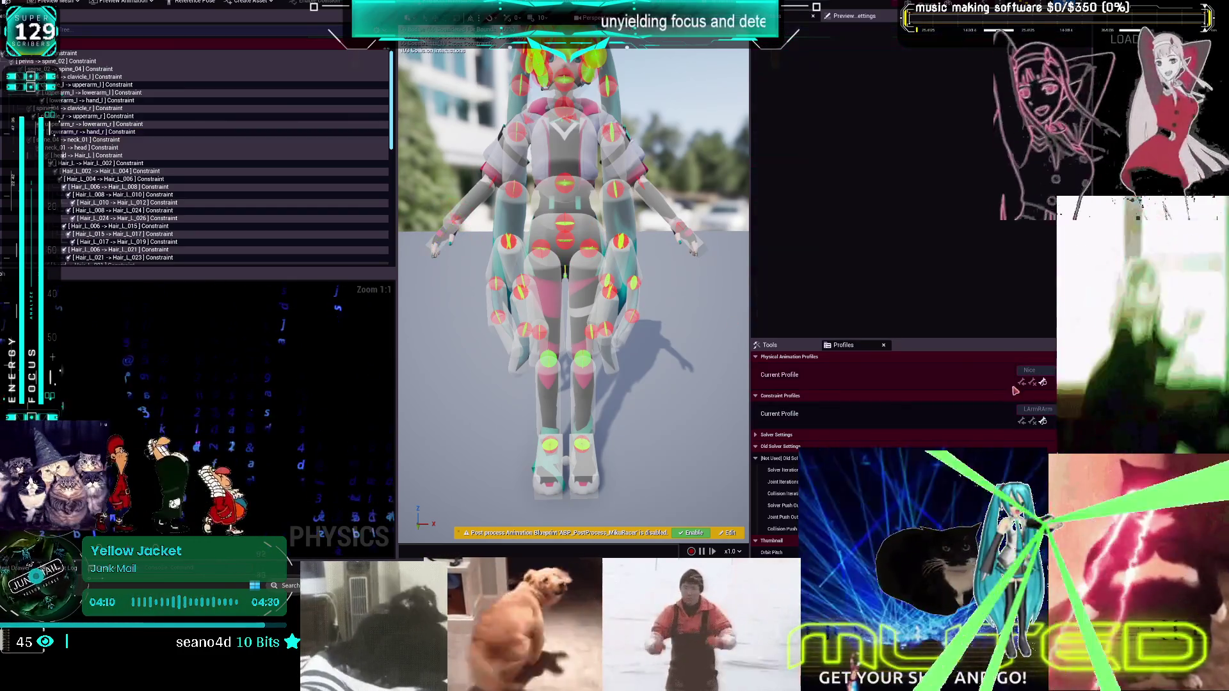
# Switch the current constraint profile to LArmRLeg
pyautogui.click(1052, 410)
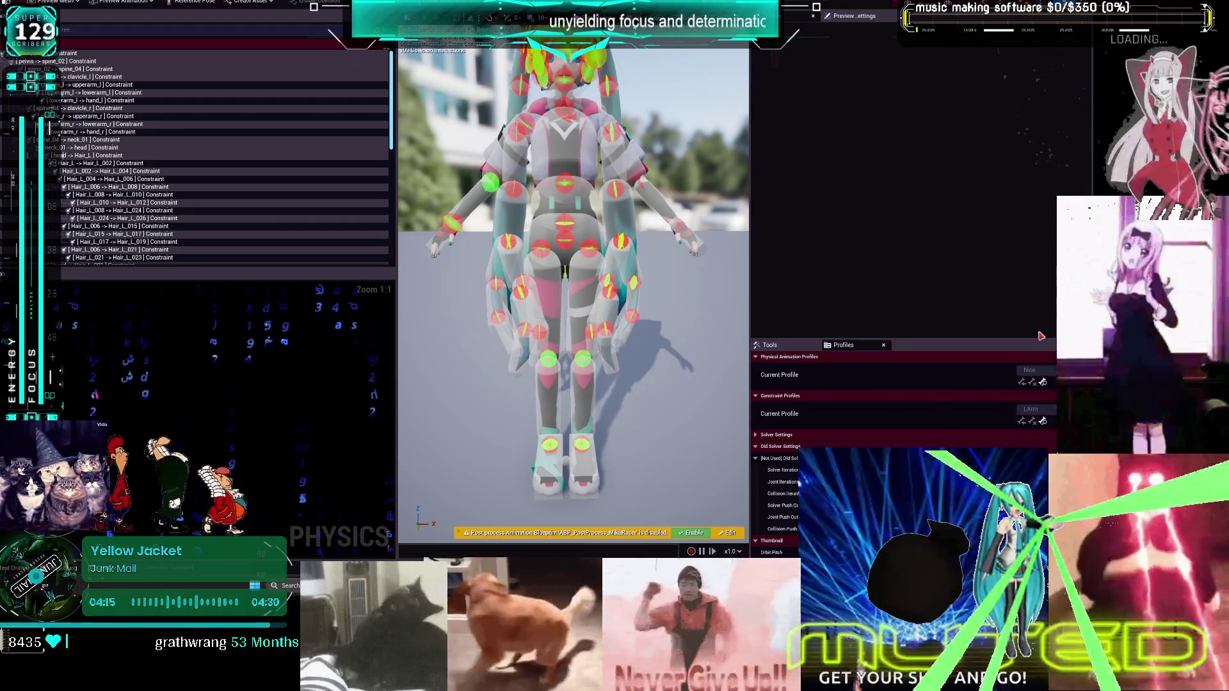
pyautogui.click(1032, 410)
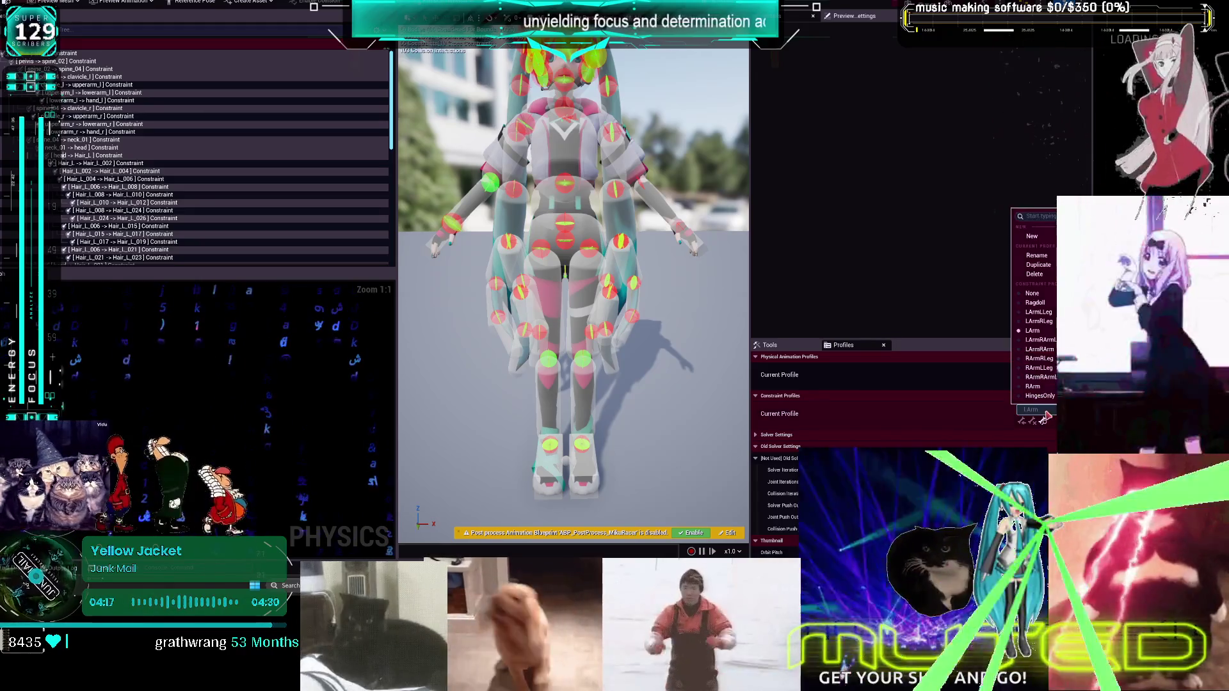
pyautogui.click(1046, 324)
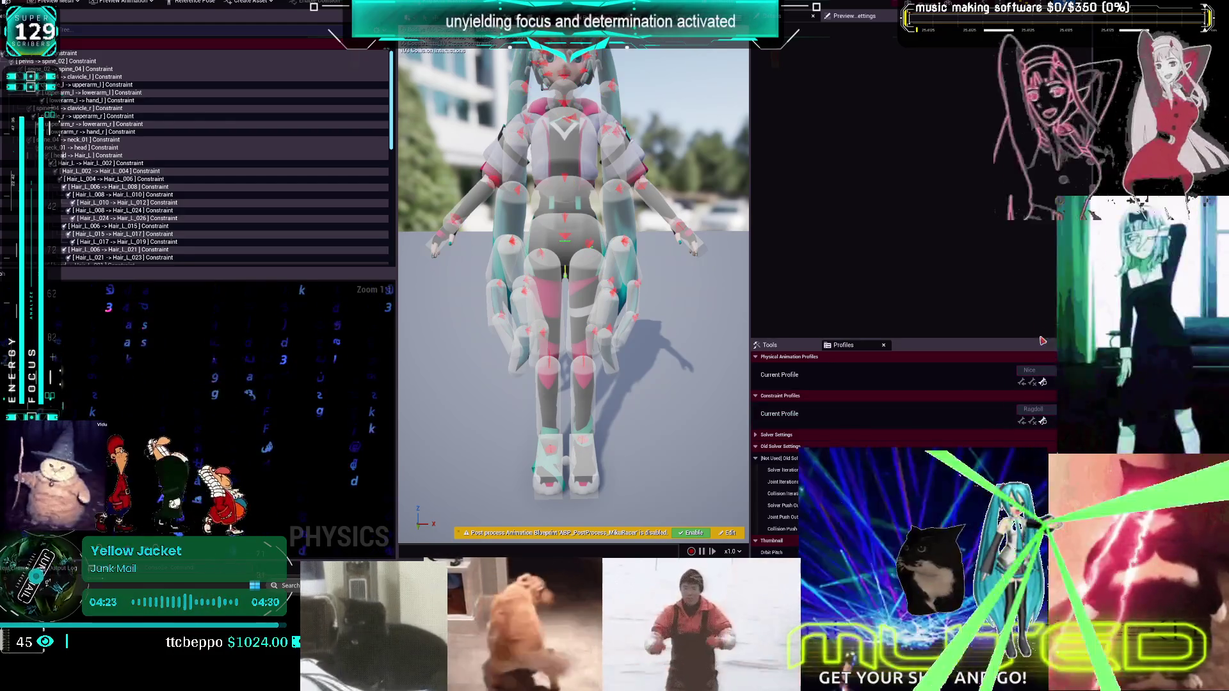
pyautogui.click(1031, 409)
# In the Ragdoll profile, set the clavicle_l→upperarm_l Swing 1 and Swing 2 limits to 45 and lock twist
pyautogui.click(1044, 317)
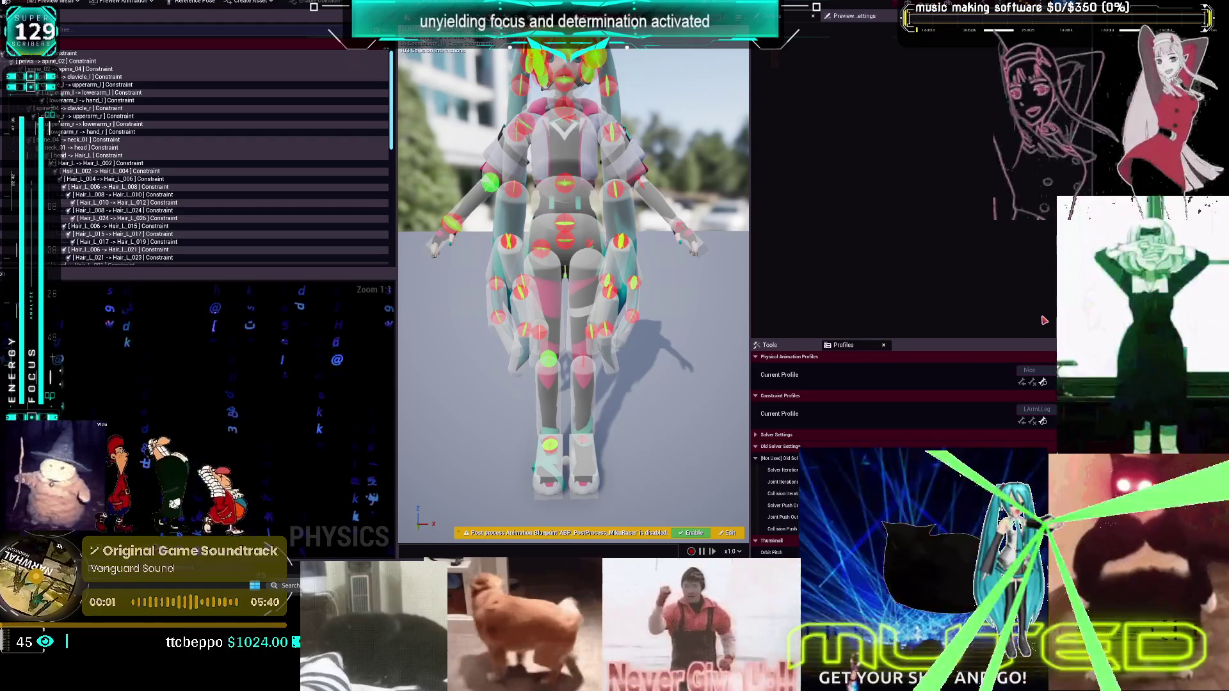
pyautogui.click(618, 129)
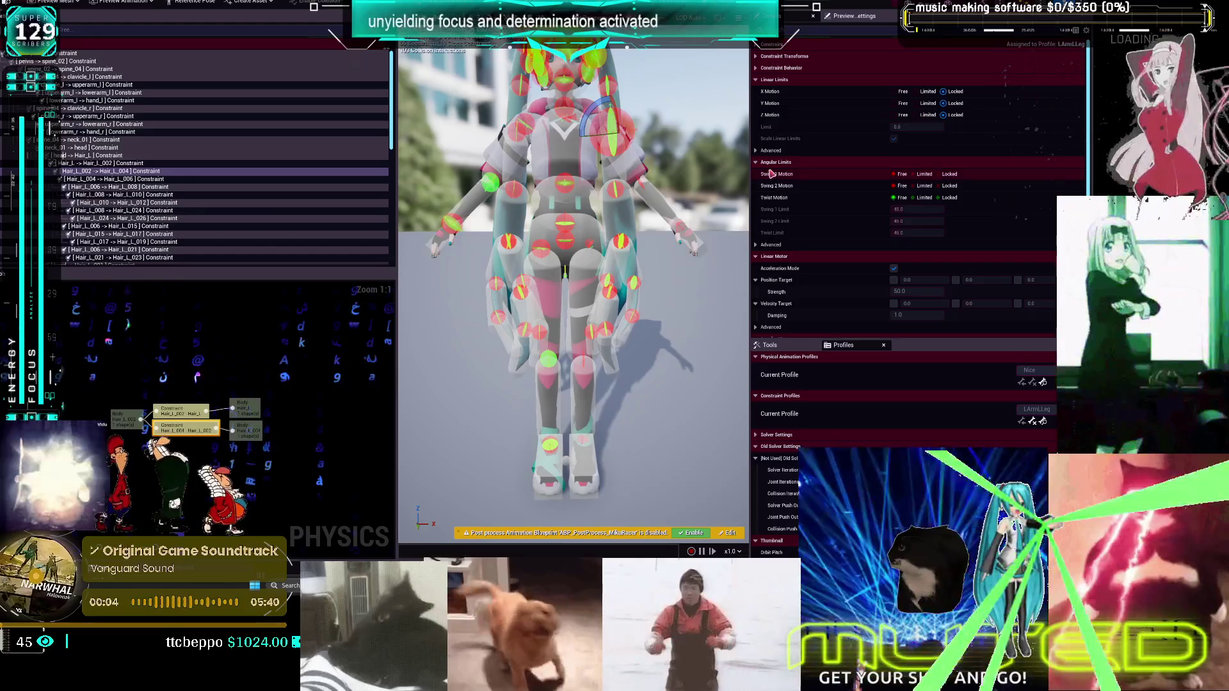
pyautogui.moveTo(577, 320)
pyautogui.mouseDown()
pyautogui.moveTo(544, 269)
pyautogui.moveTo(563, 250)
pyautogui.moveTo(550, 262)
pyautogui.moveTo(576, 275)
pyautogui.moveTo(525, 244)
pyautogui.mouseUp()
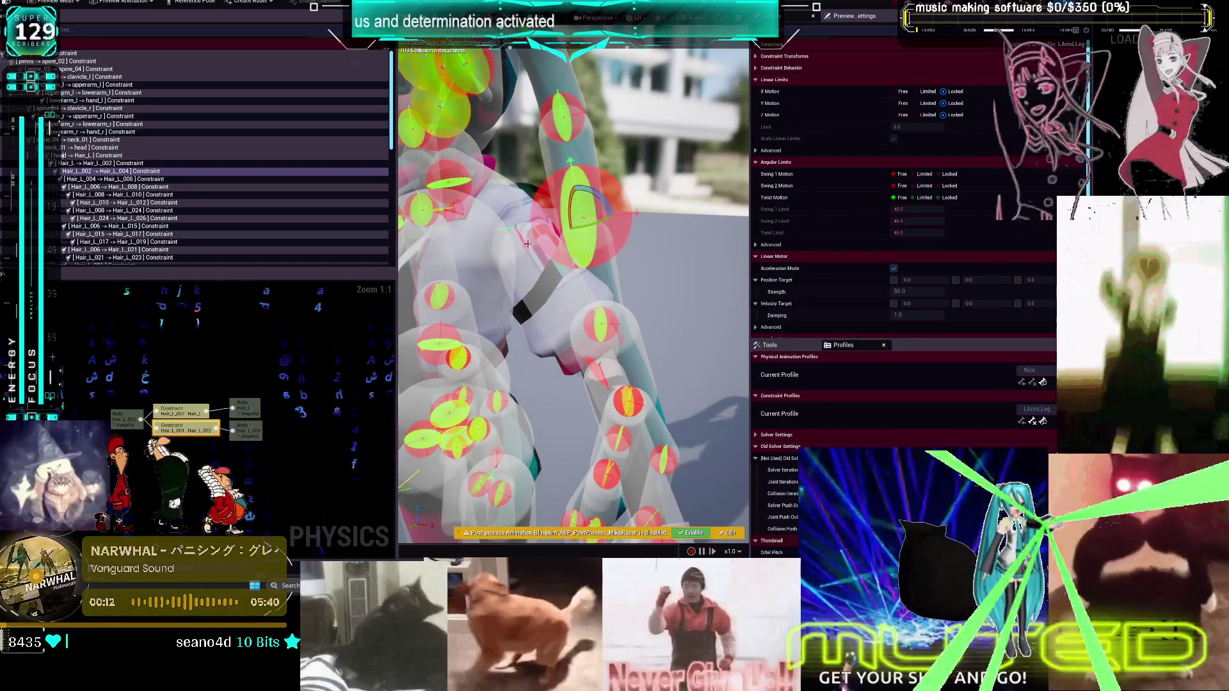
pyautogui.click(526, 245)
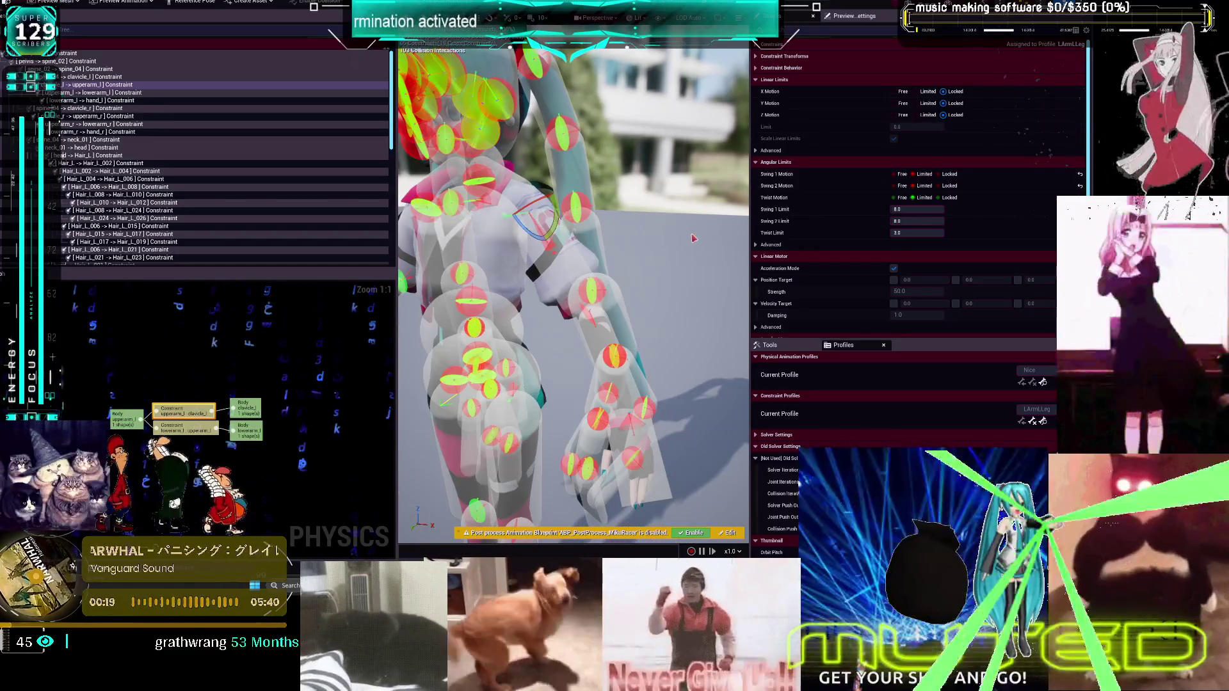
pyautogui.click(919, 210)
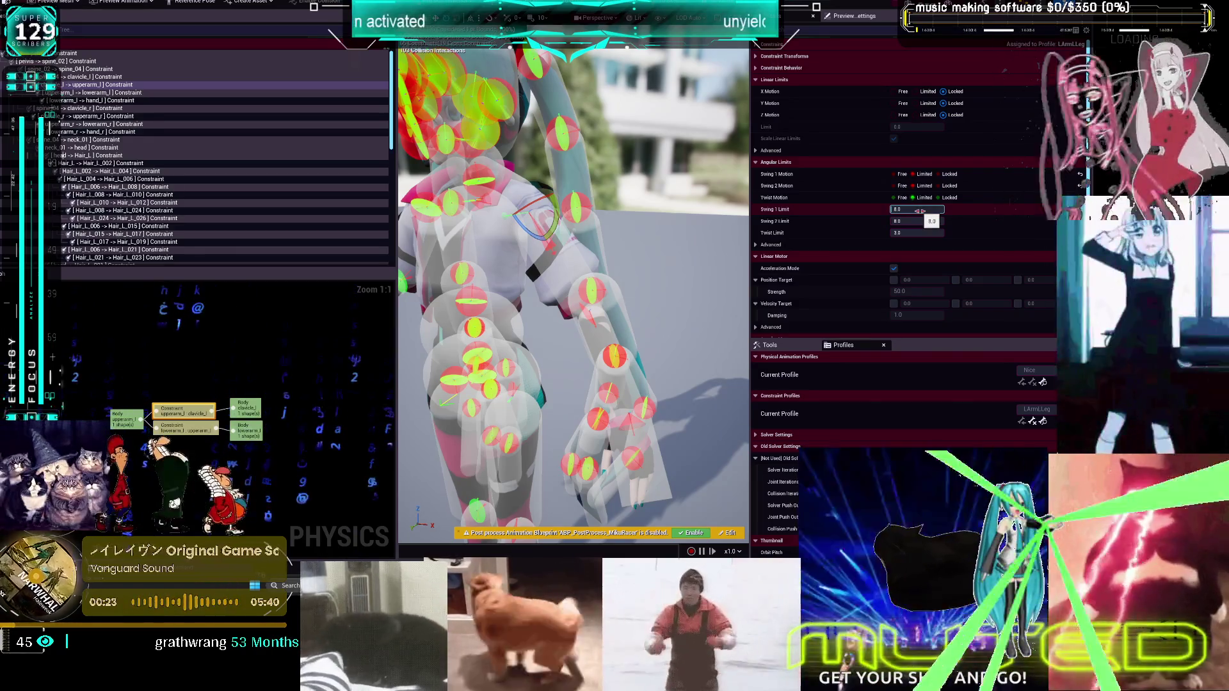
pyautogui.press('Return')
pyautogui.write('45')
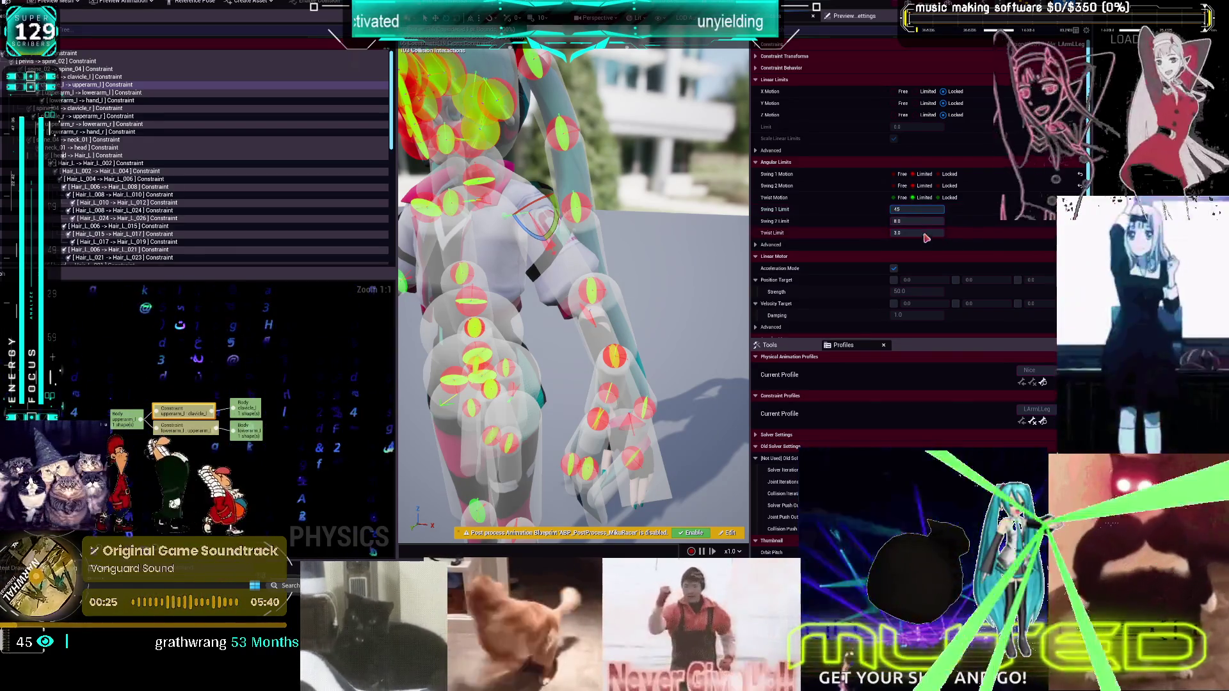
pyautogui.press('Tab')
pyautogui.write('45')
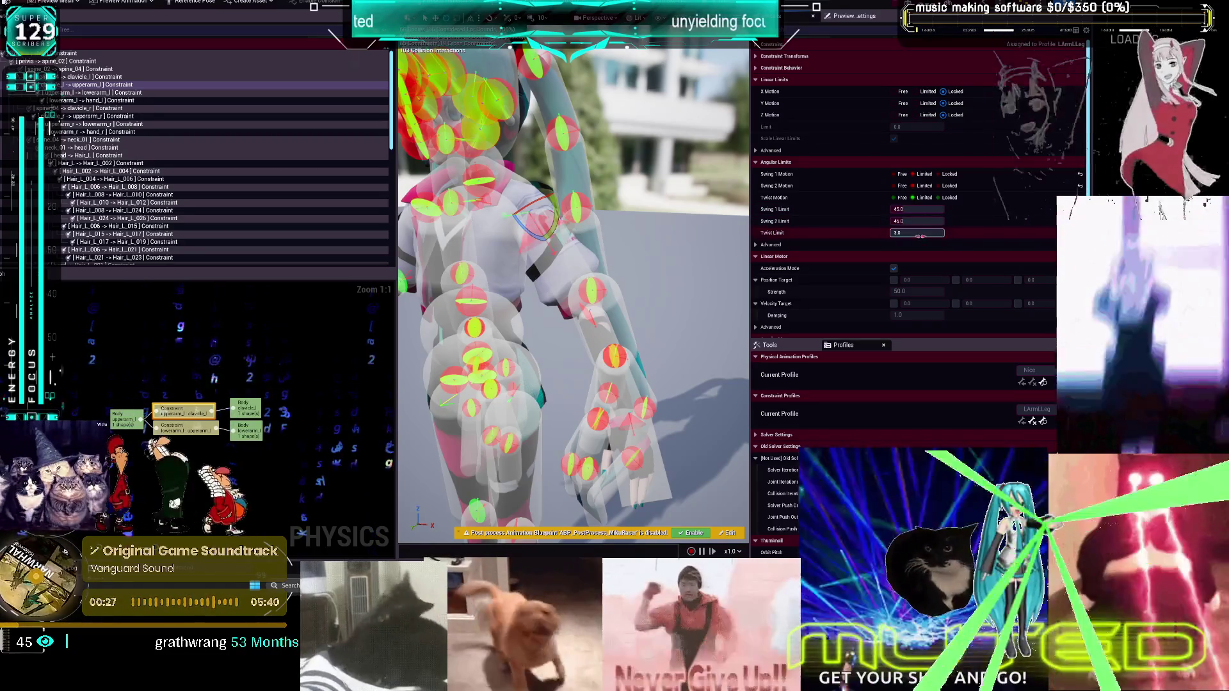
pyautogui.click(940, 198)
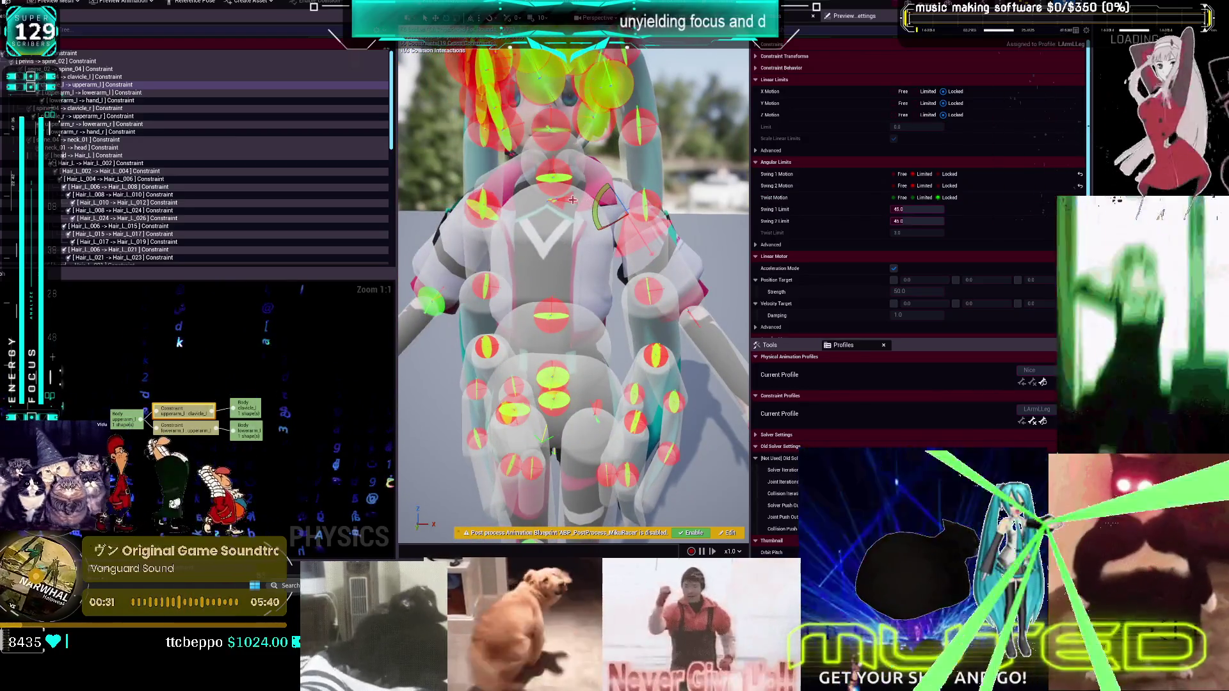
pyautogui.moveTo(570, 199); pyautogui.dragTo(577, 194)
# Set the spine_04→clavicle_r constraint's Swing 1, Swing 2 and twist motions to Free
pyautogui.click(573, 195)
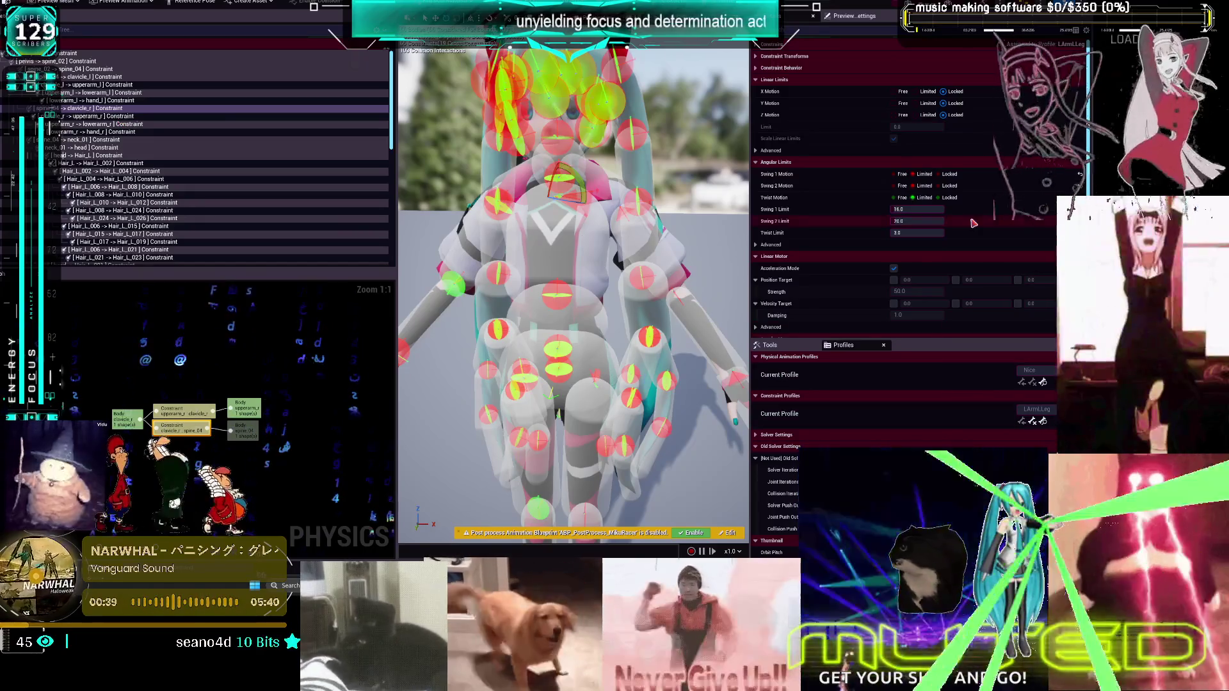
pyautogui.click(902, 175)
pyautogui.click(901, 186)
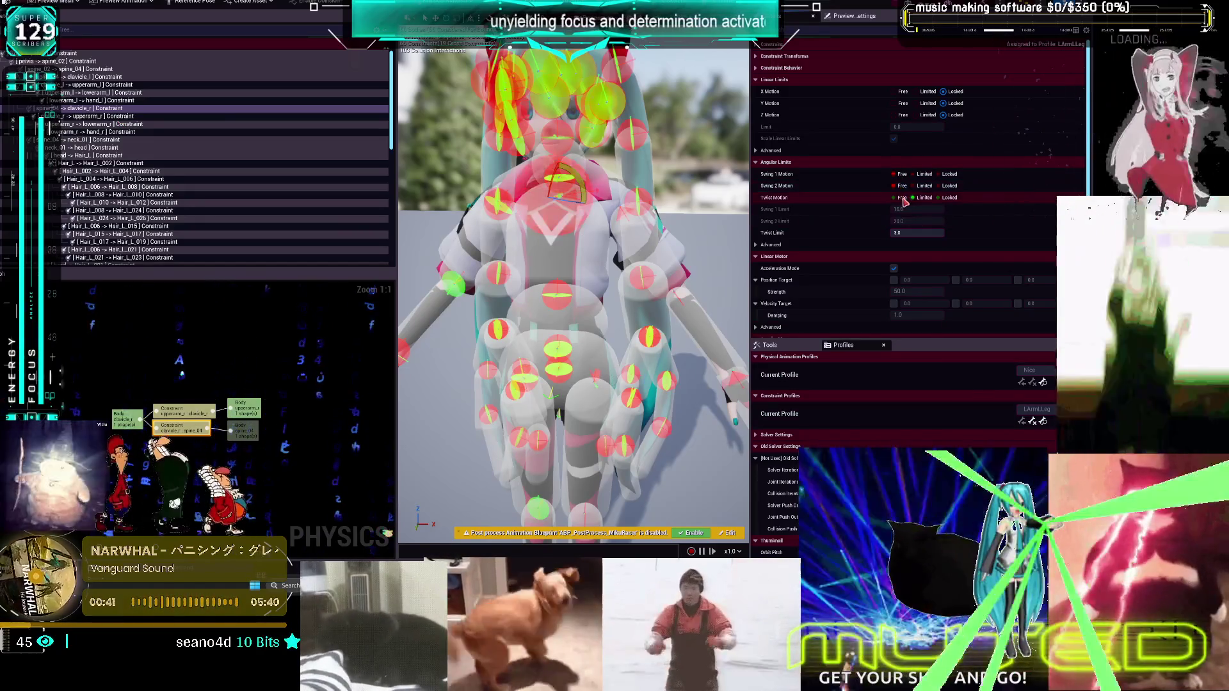
pyautogui.click(902, 198)
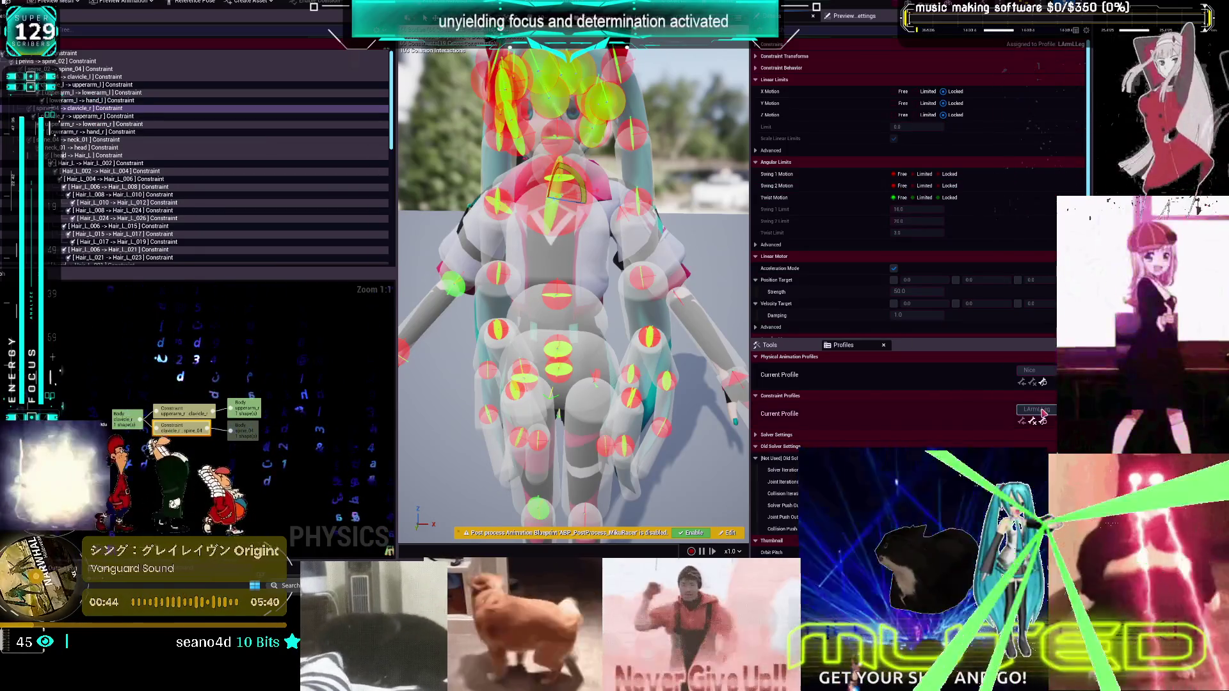
# Switch through the Ragdoll, LArmLLeg and LArmRLeg profiles, ending on LArm
pyautogui.click(1035, 304)
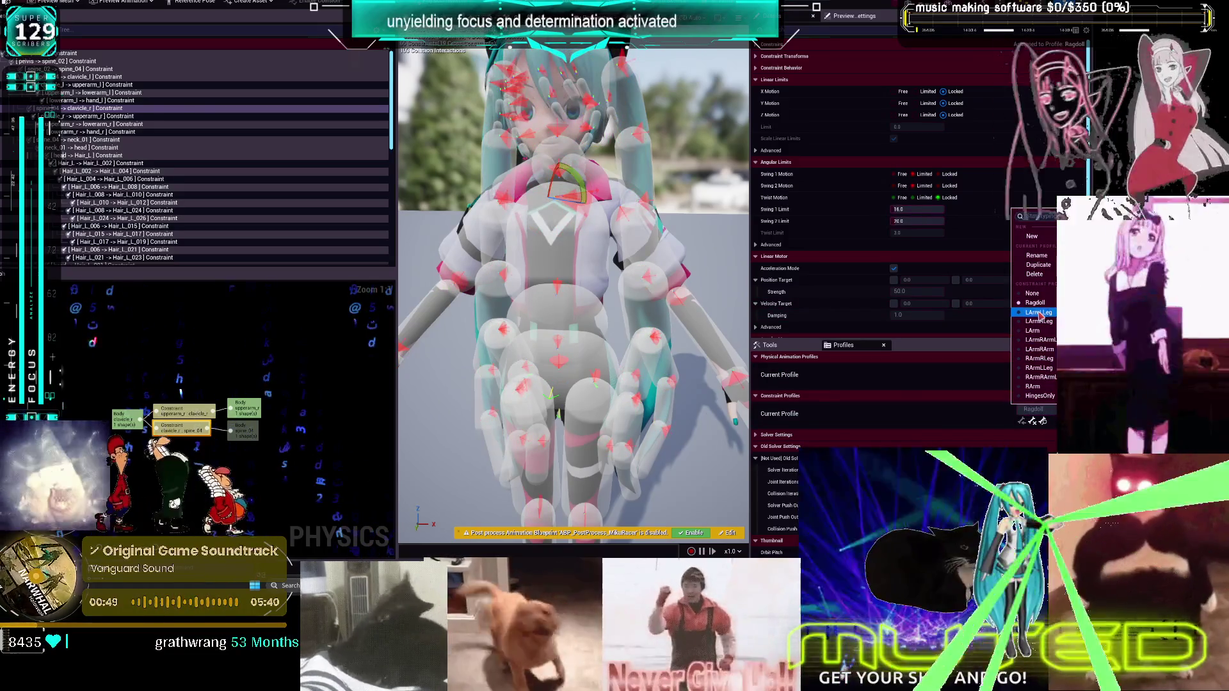
pyautogui.click(1038, 313)
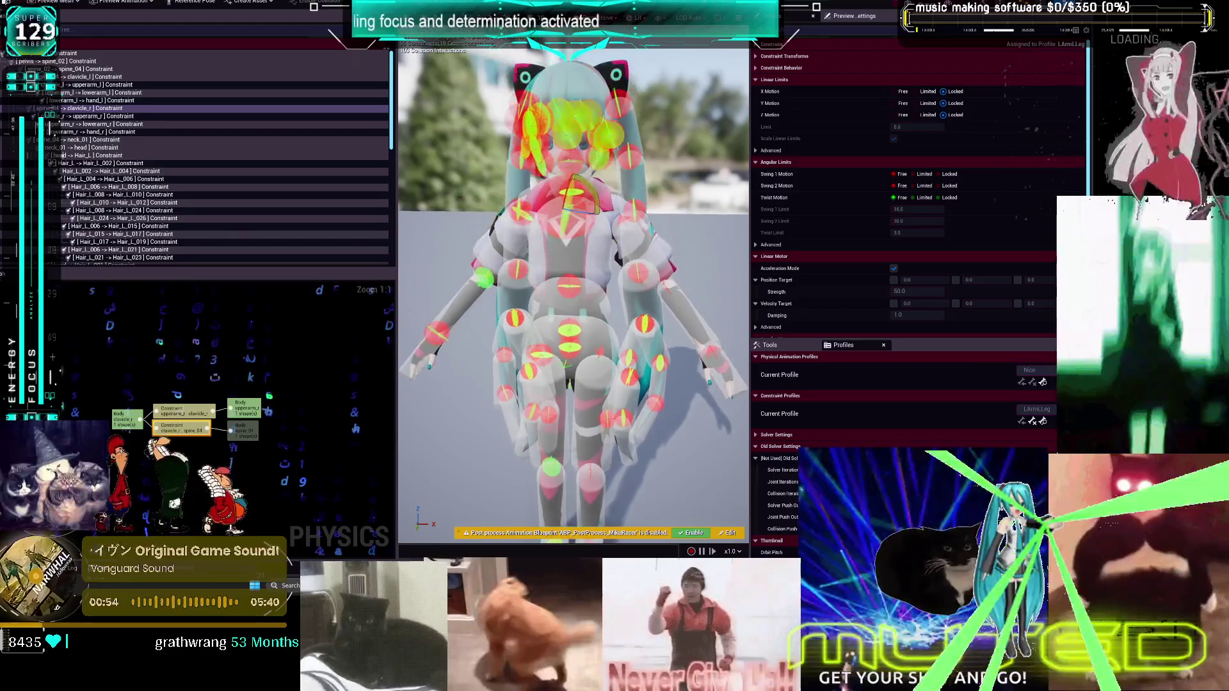
pyautogui.click(1030, 374)
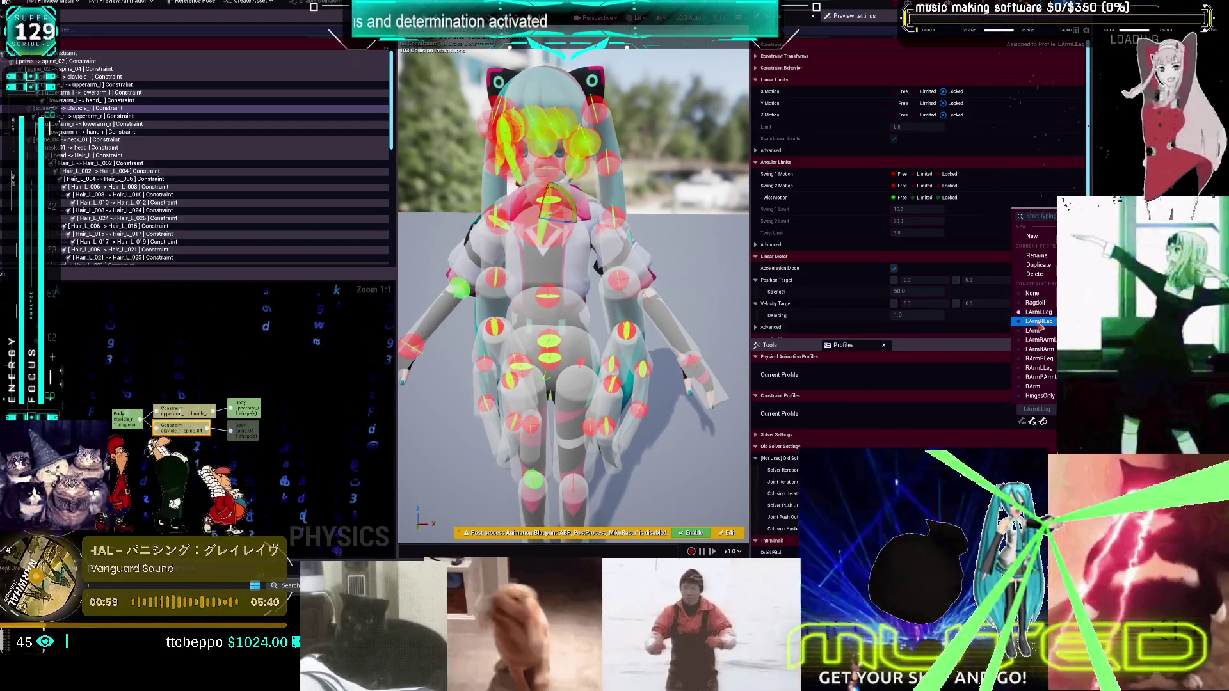
pyautogui.click(1038, 321)
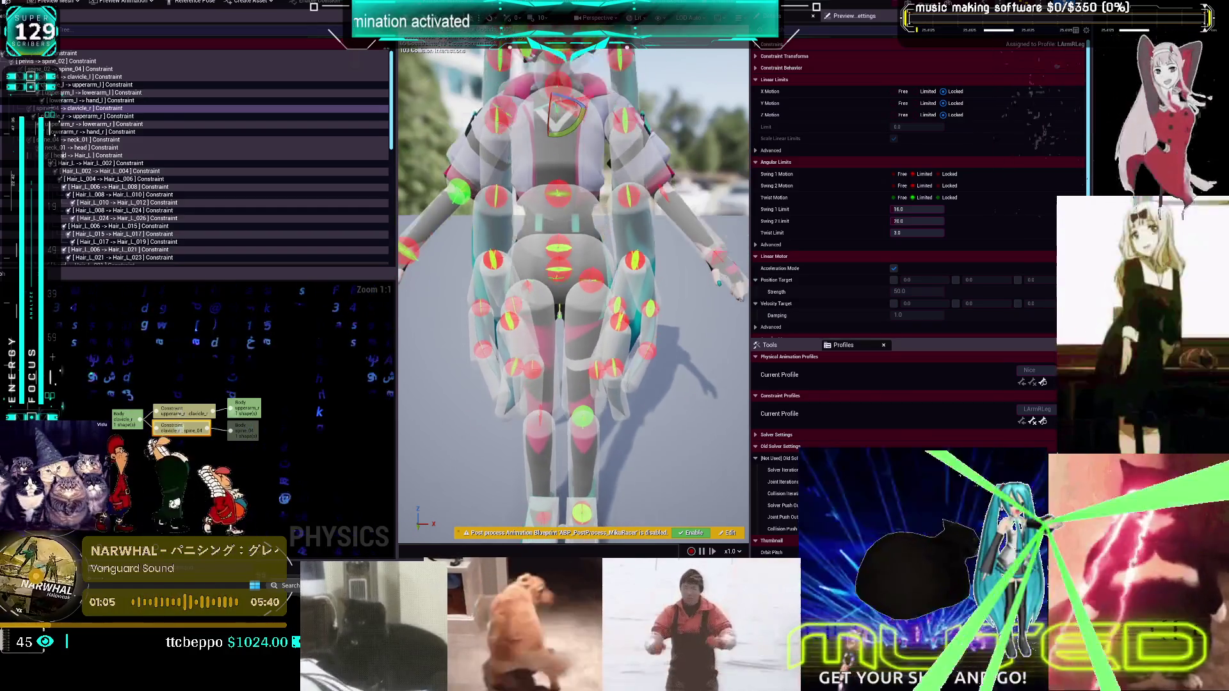
pyautogui.click(1052, 410)
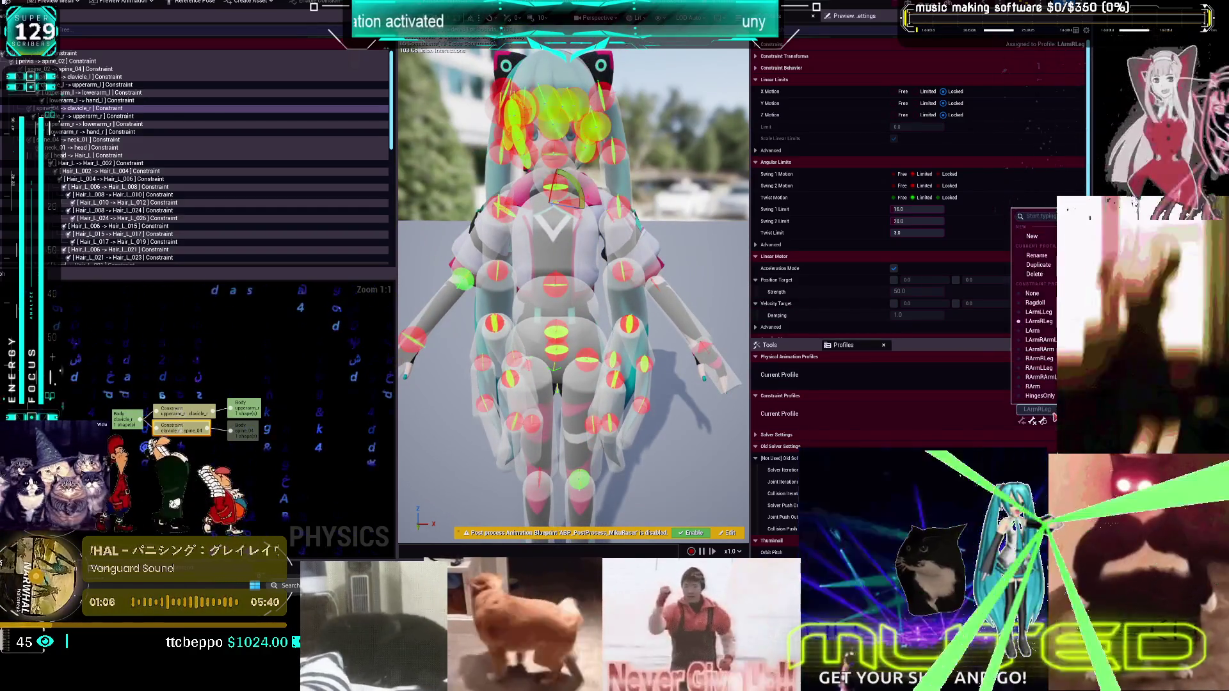
pyautogui.click(1036, 338)
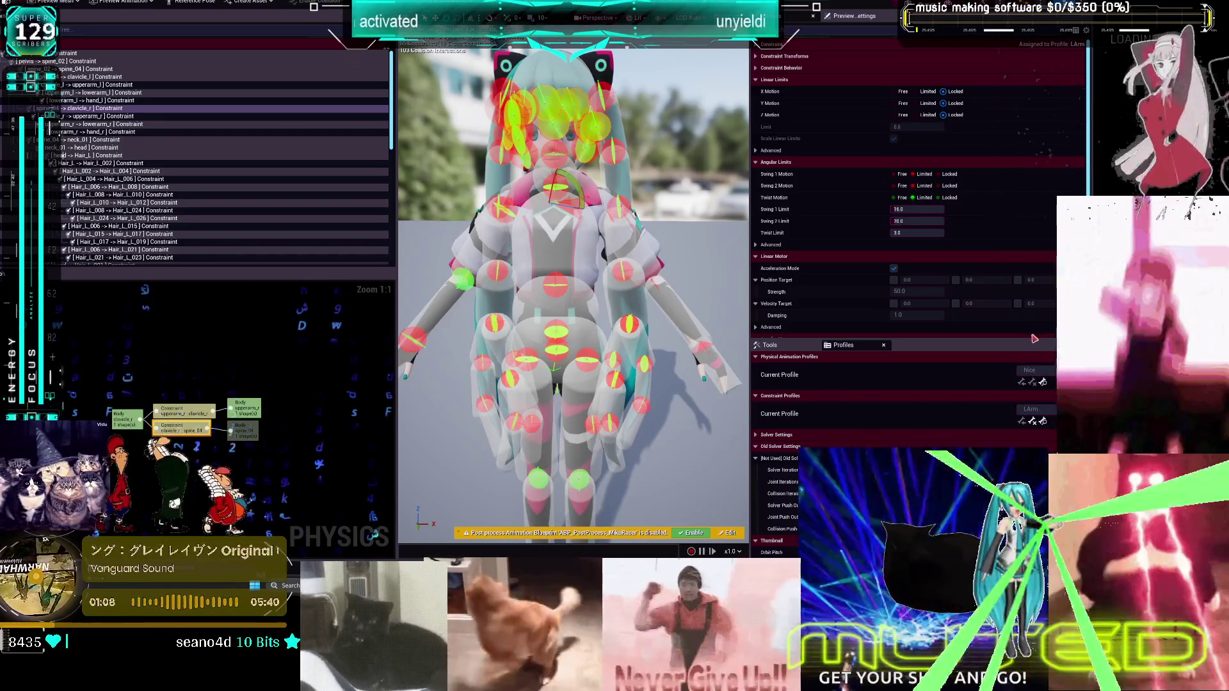
# In the LArm profile, free the spine_04→clavicle_r constraint's swings and twist too
pyautogui.click(680, 206)
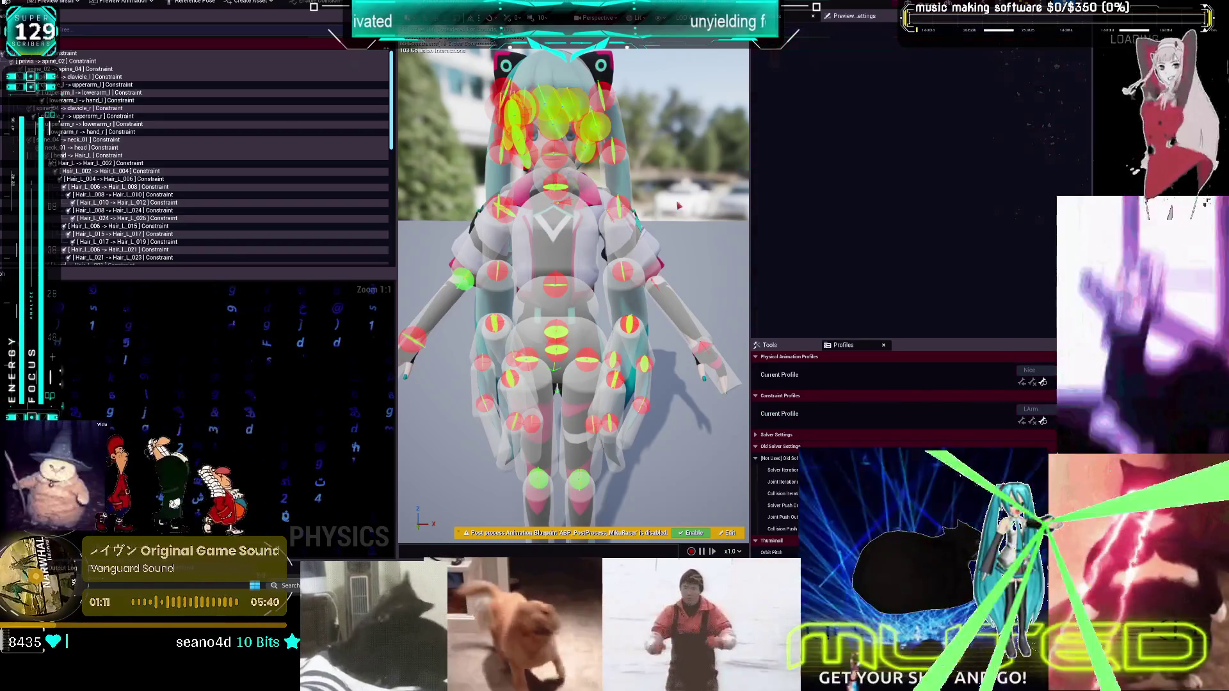
pyautogui.click(558, 206)
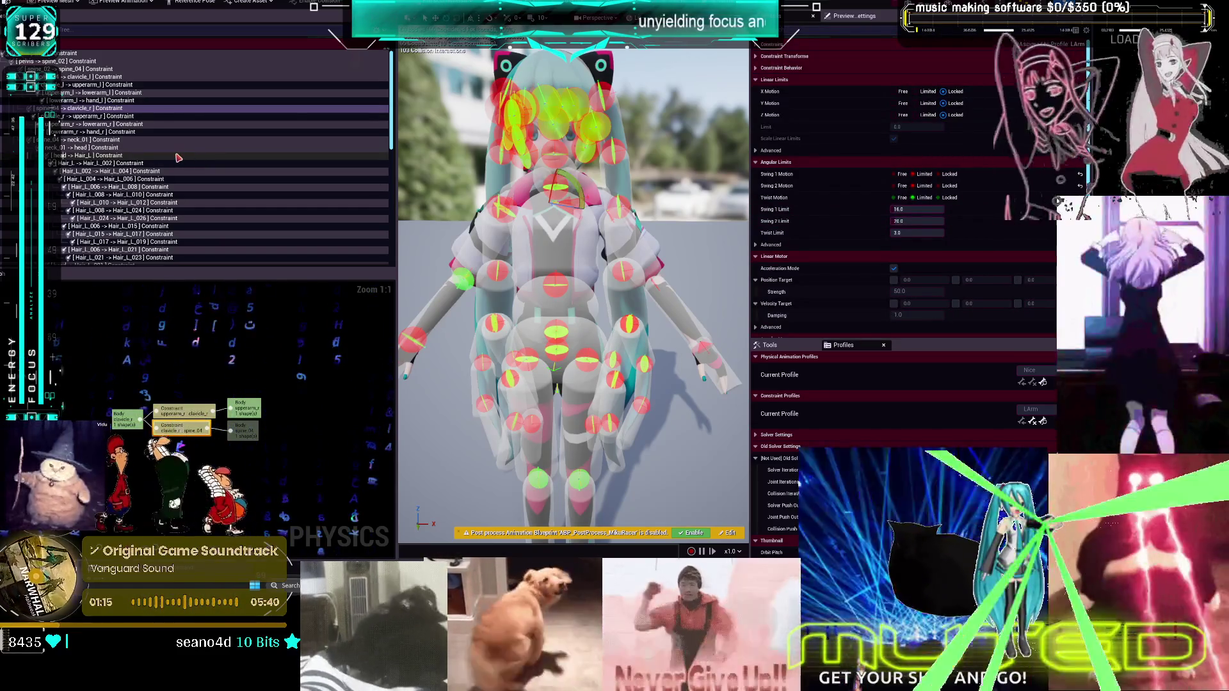
pyautogui.click(902, 174)
pyautogui.click(902, 197)
pyautogui.click(902, 186)
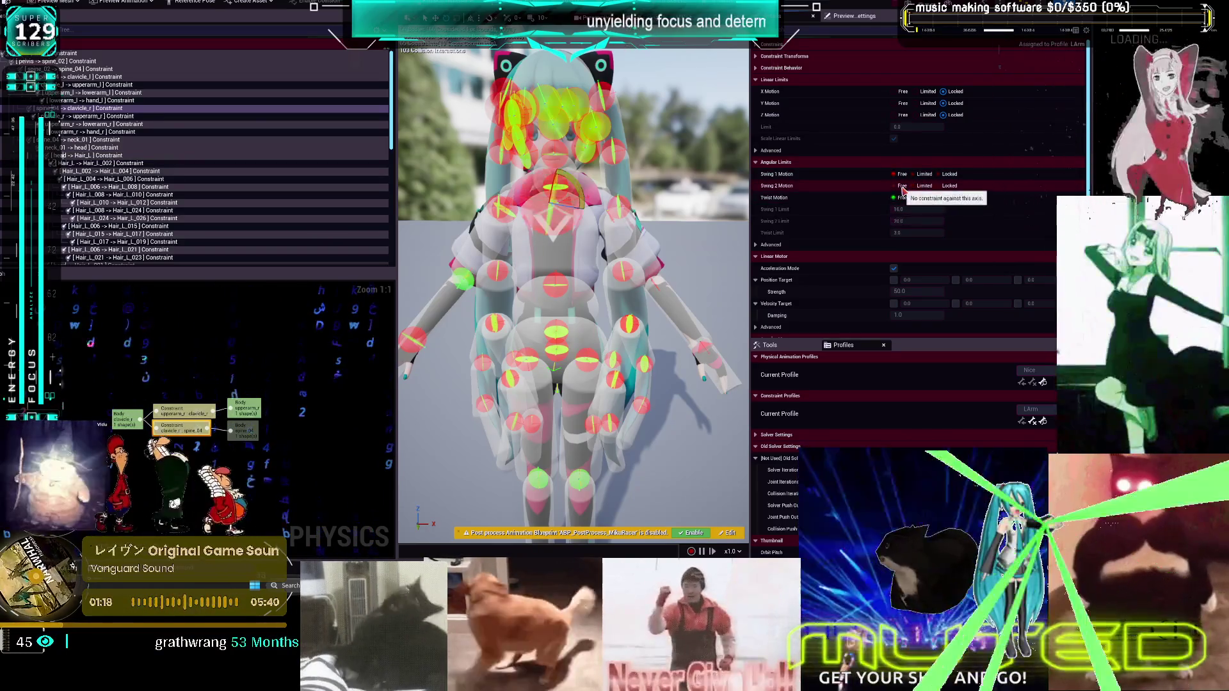
# Make LArmRArmLeg current, select the Hair_L_002→Hair_L_004 constraint, and start simulating
pyautogui.click(1031, 409)
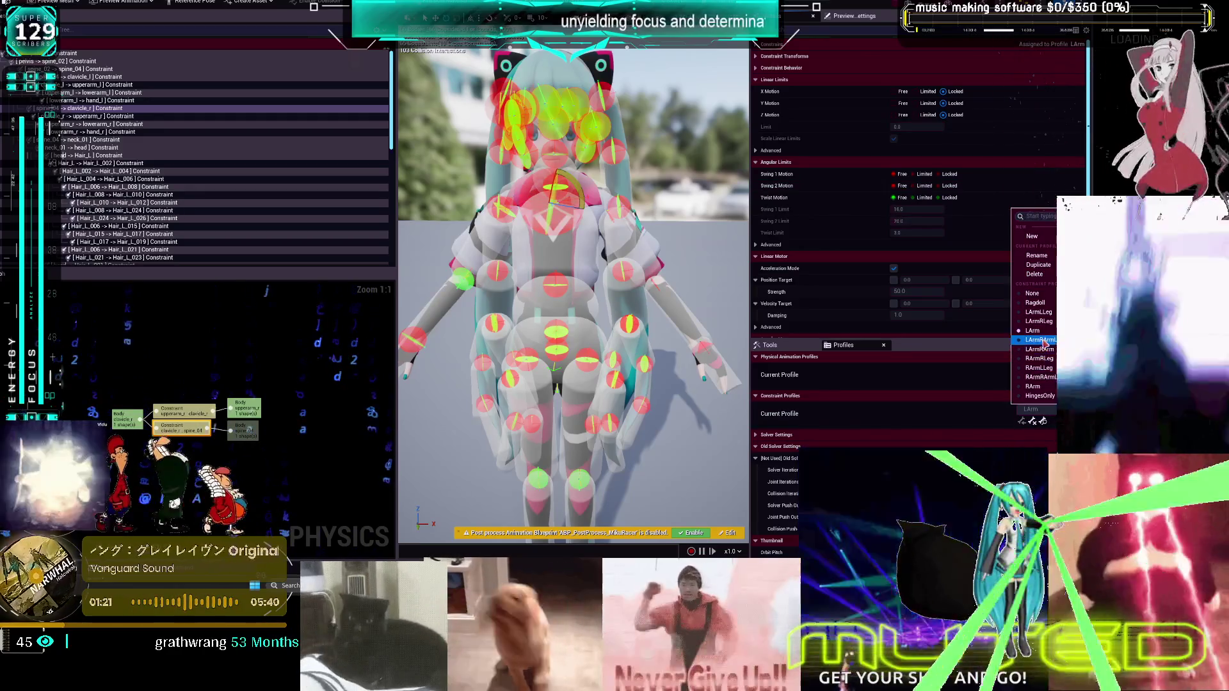
pyautogui.click(1040, 340)
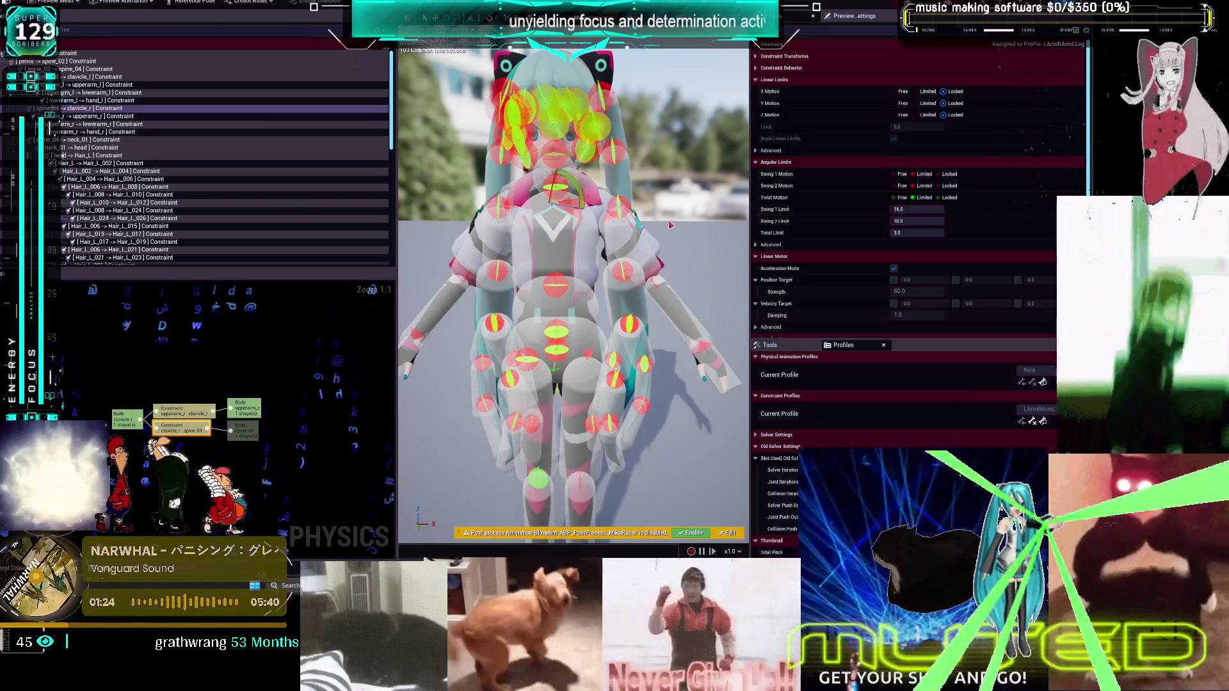
pyautogui.press('Escape')
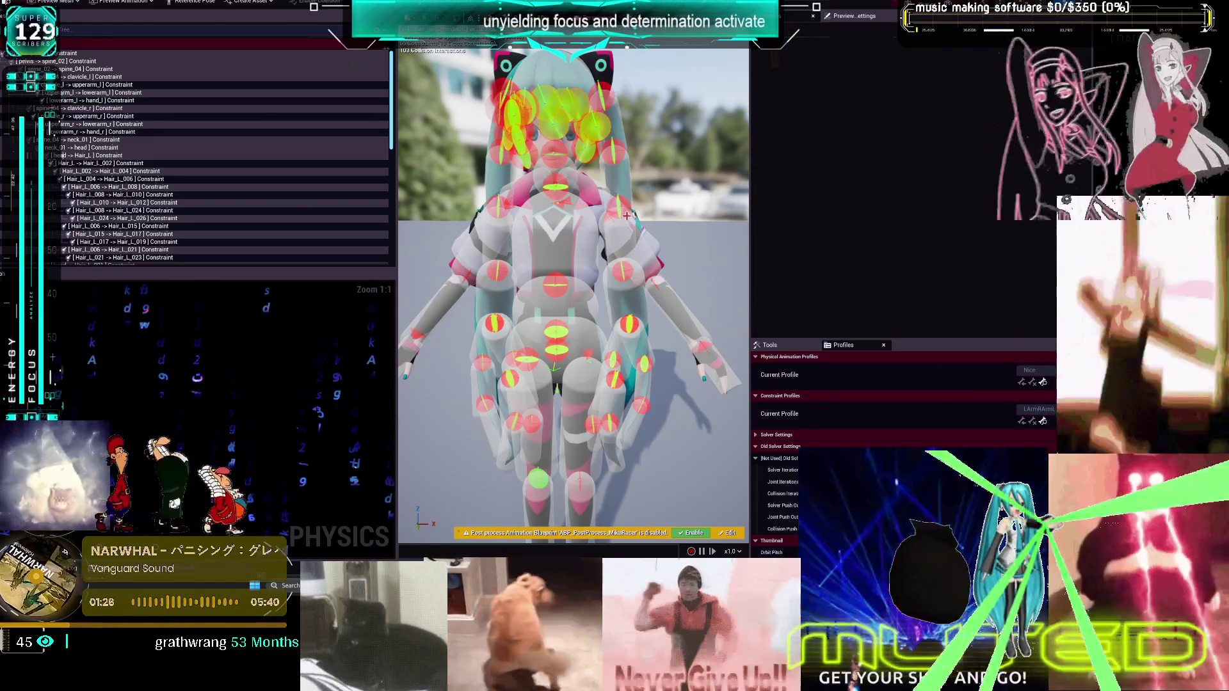
pyautogui.click(627, 217)
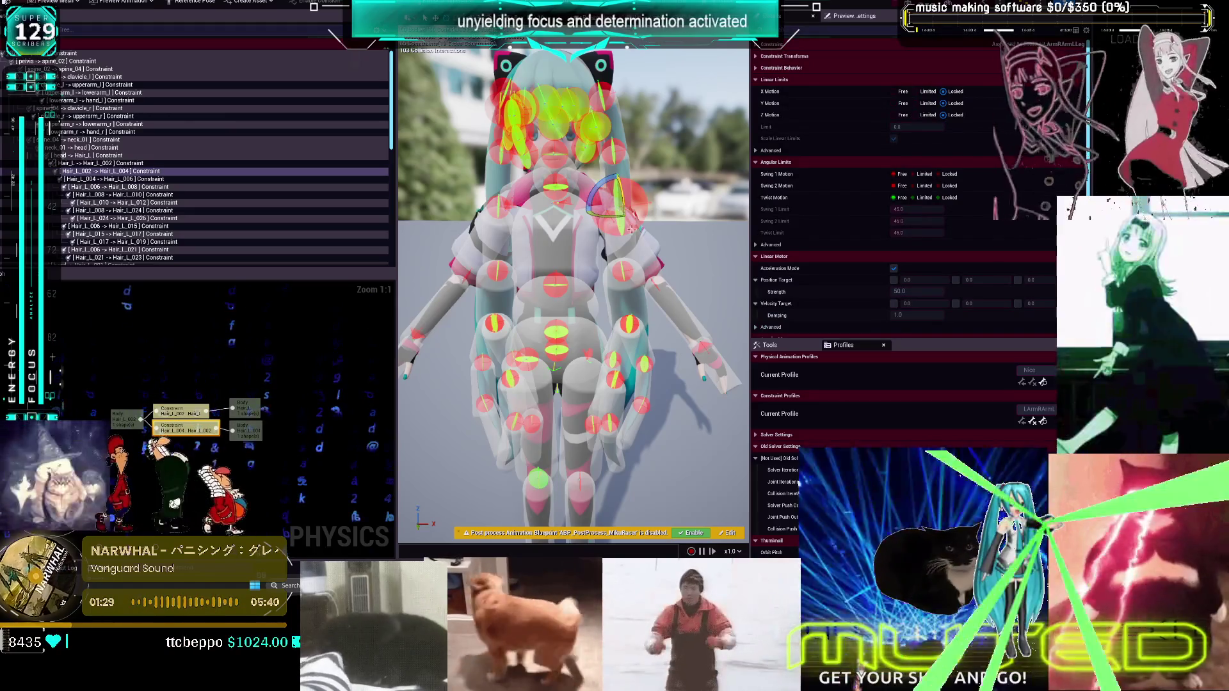
pyautogui.hotkey('alt', 'Return')
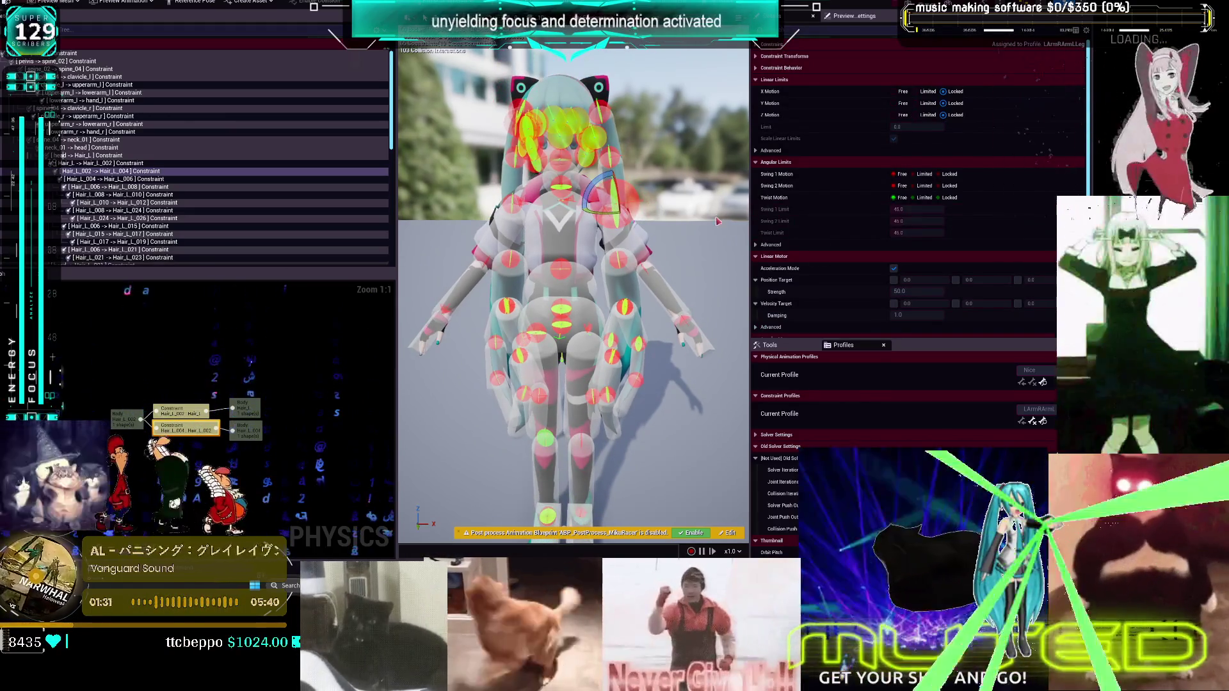
pyautogui.click(756, 395)
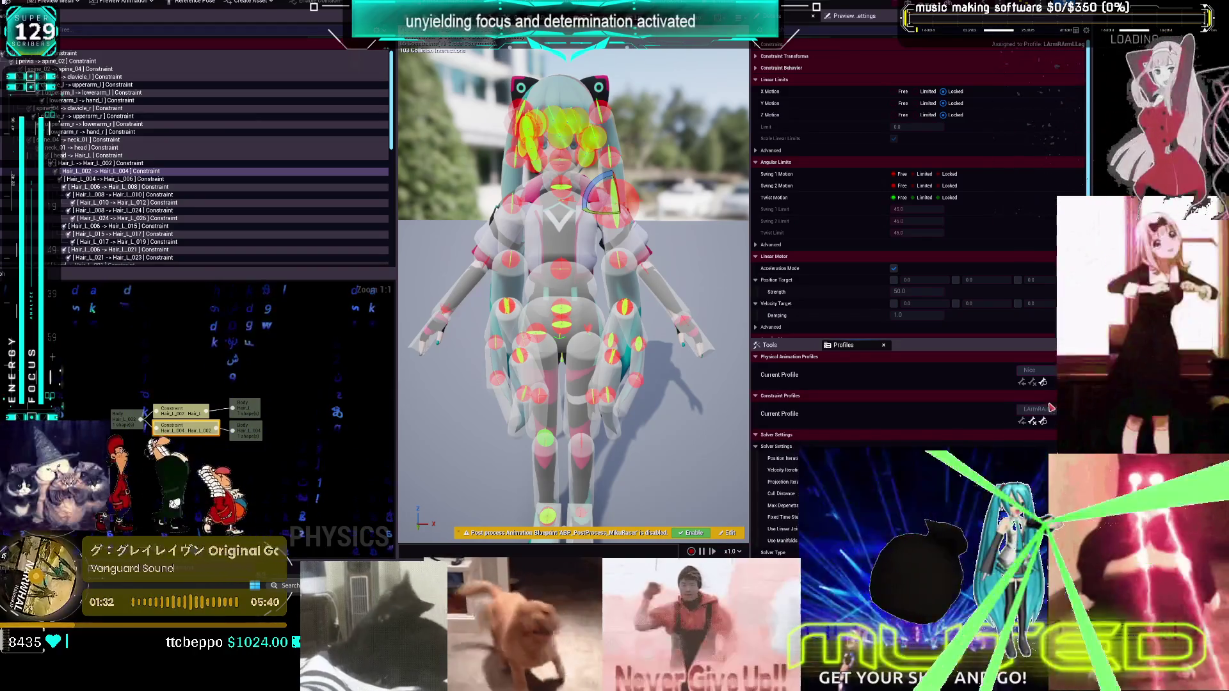
# Try the LArmRArm and LArmRArmLeg profiles, then settle on RArmRLeg as current
pyautogui.click(1037, 409)
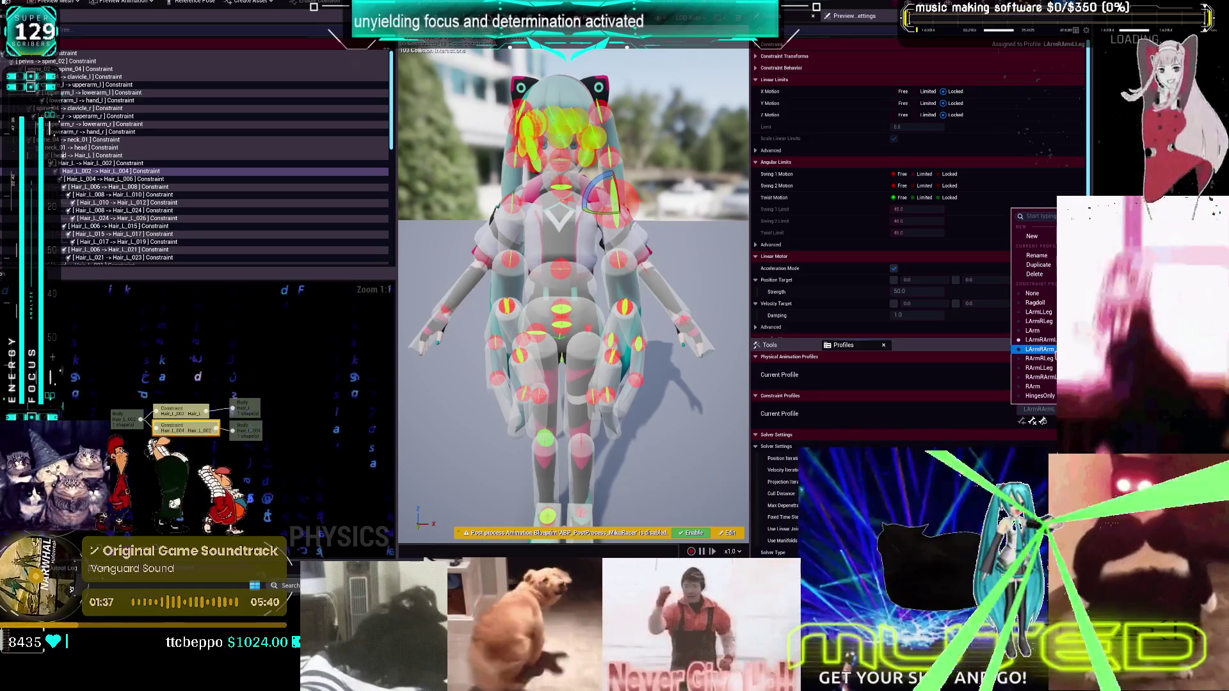
pyautogui.click(1037, 349)
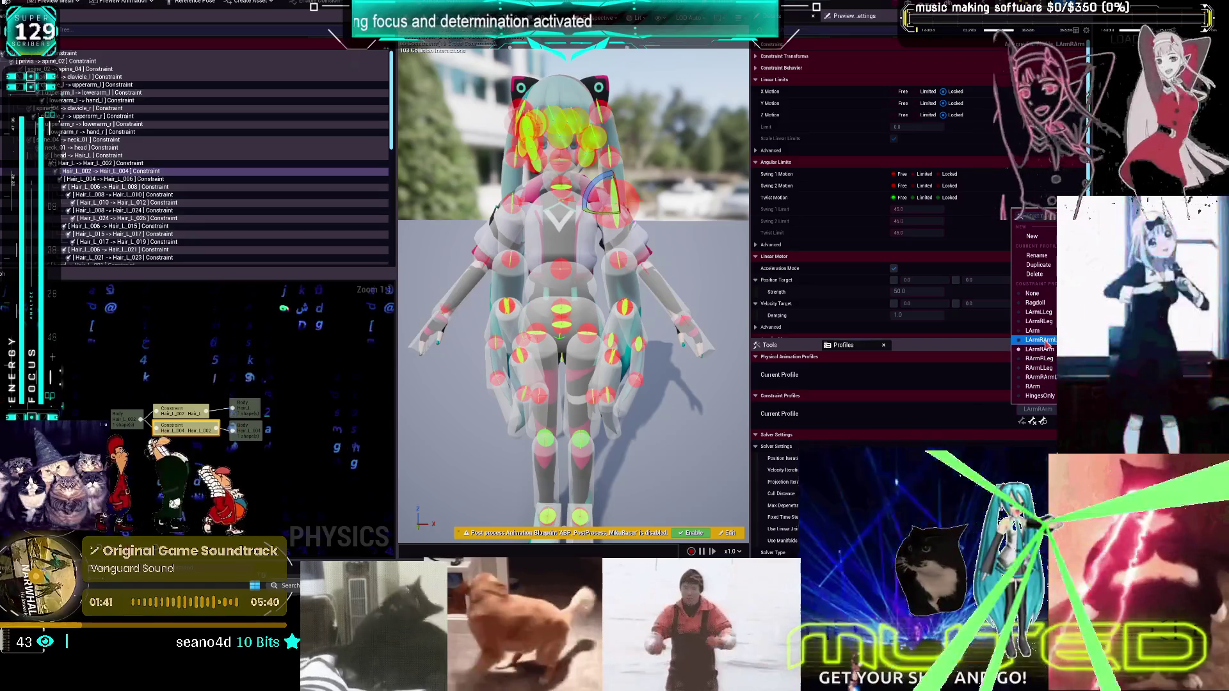
pyautogui.click(1040, 340)
pyautogui.click(1037, 409)
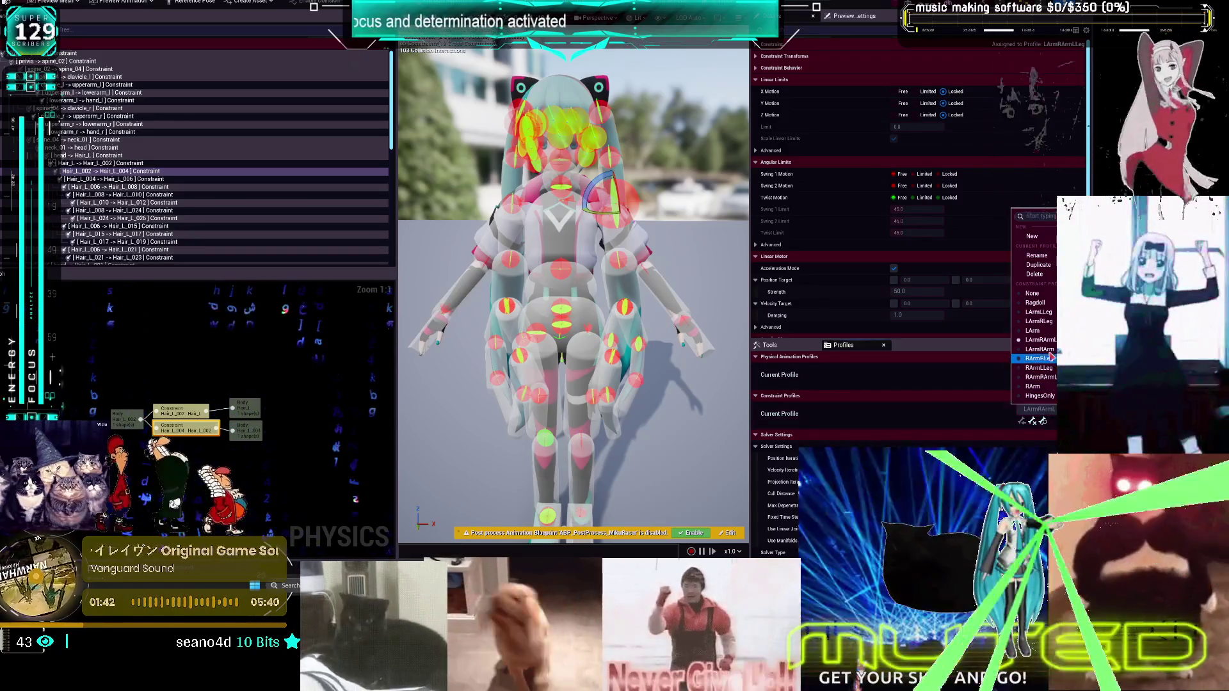
pyautogui.click(1037, 350)
pyautogui.click(1037, 409)
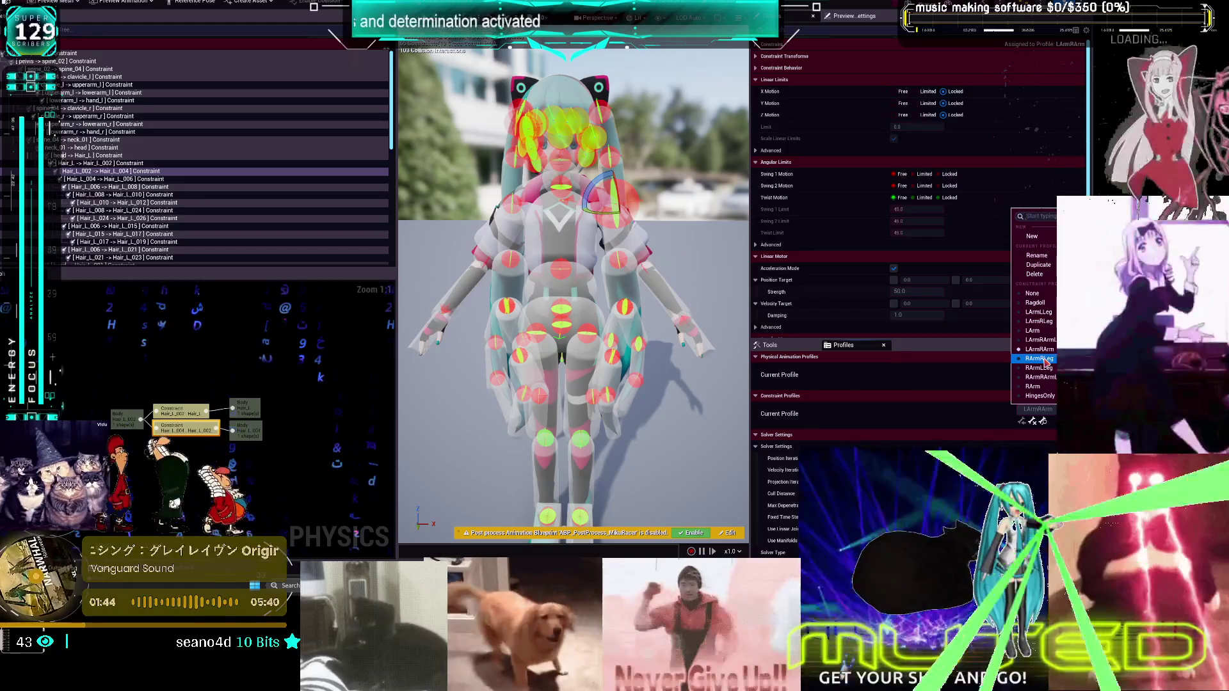
pyautogui.click(1054, 360)
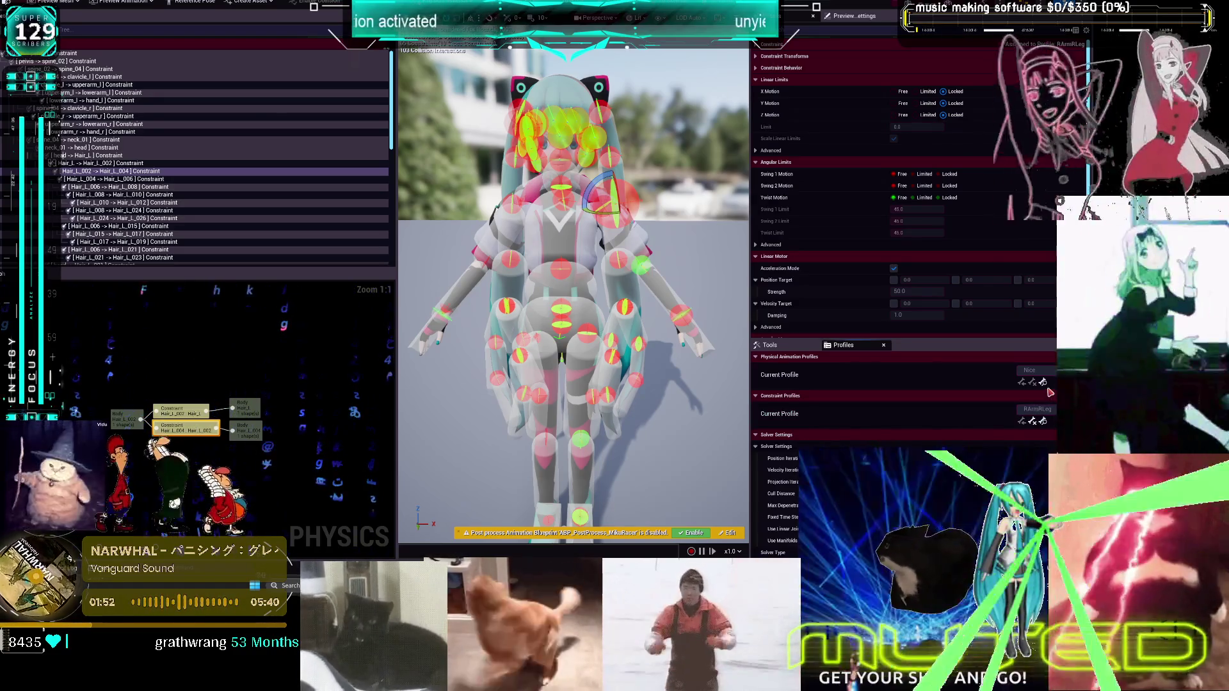
# Select the lowerarm_r→hand_r constraint, then make RArmLLeg the current constraint profile
pyautogui.click(442, 313)
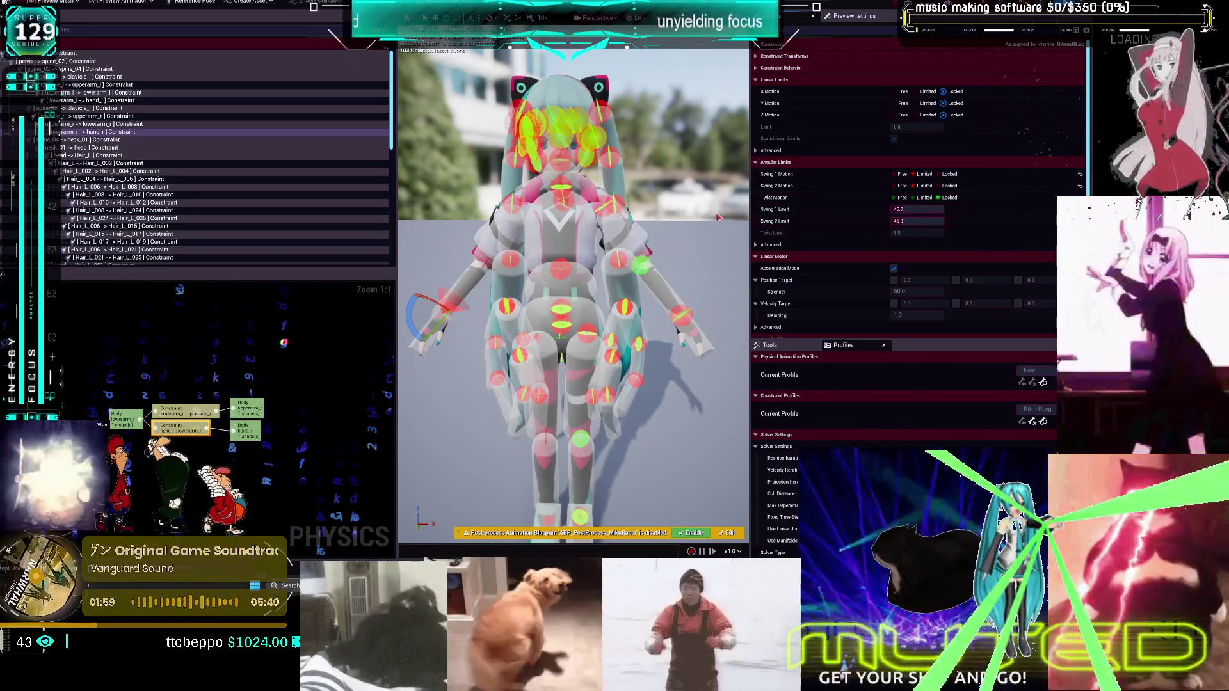
pyautogui.click(689, 205)
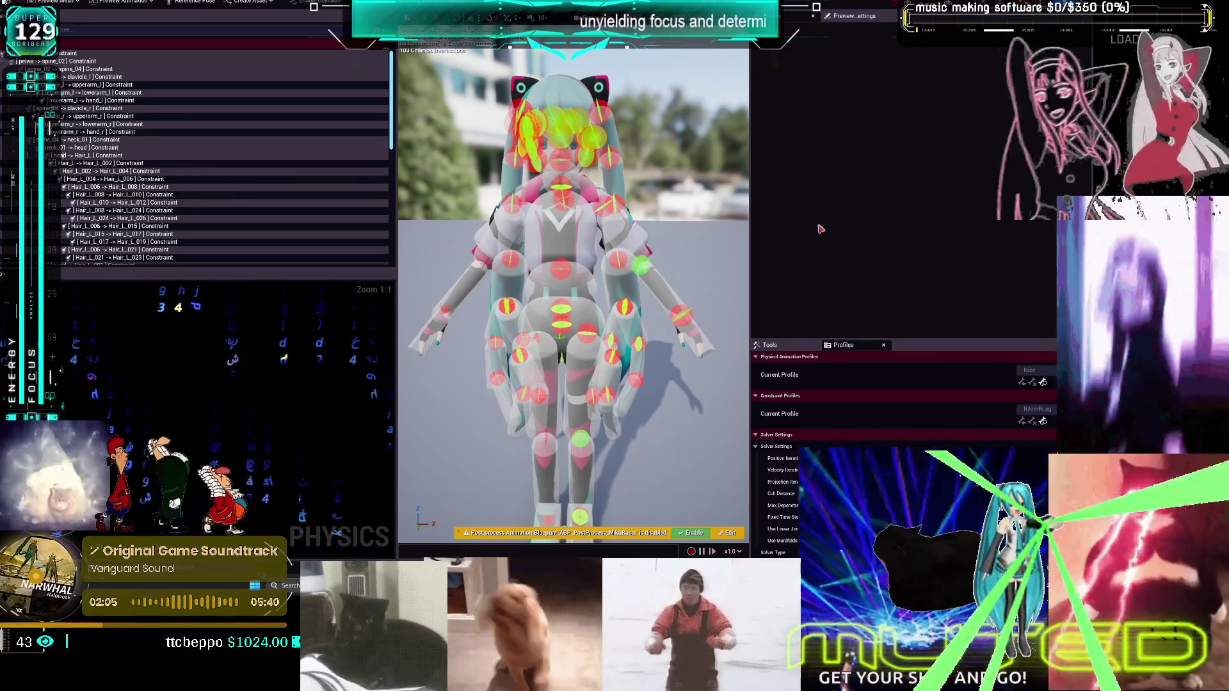
pyautogui.click(1039, 409)
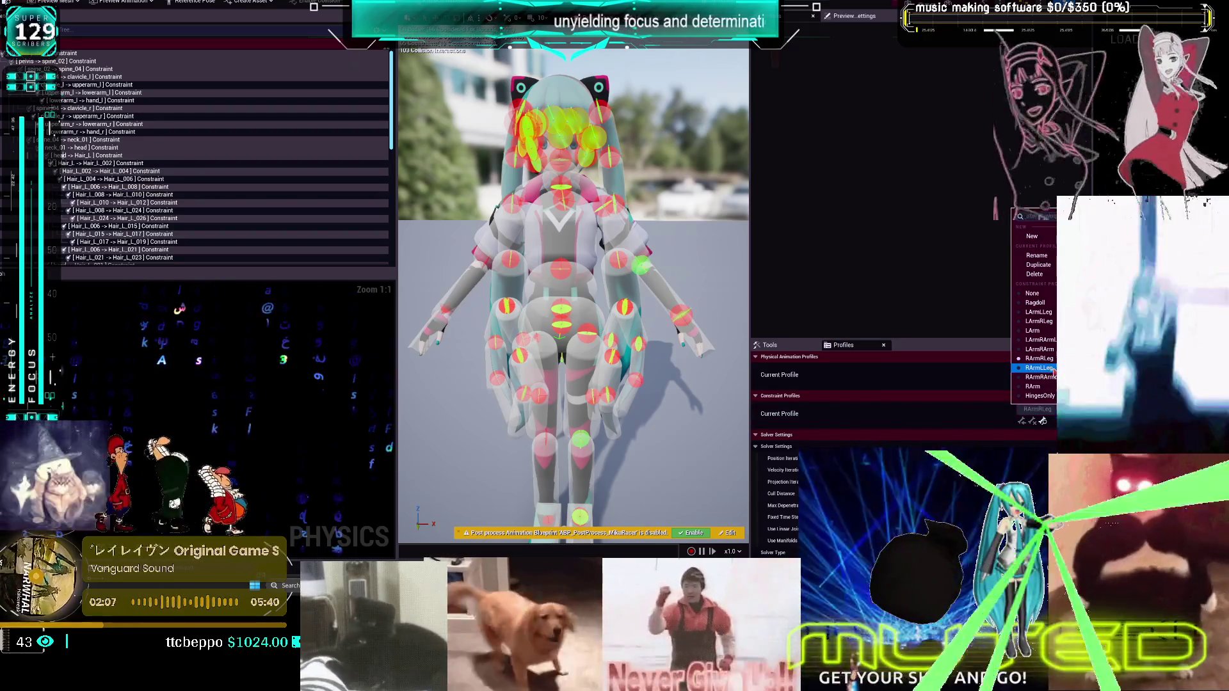
pyautogui.click(1052, 369)
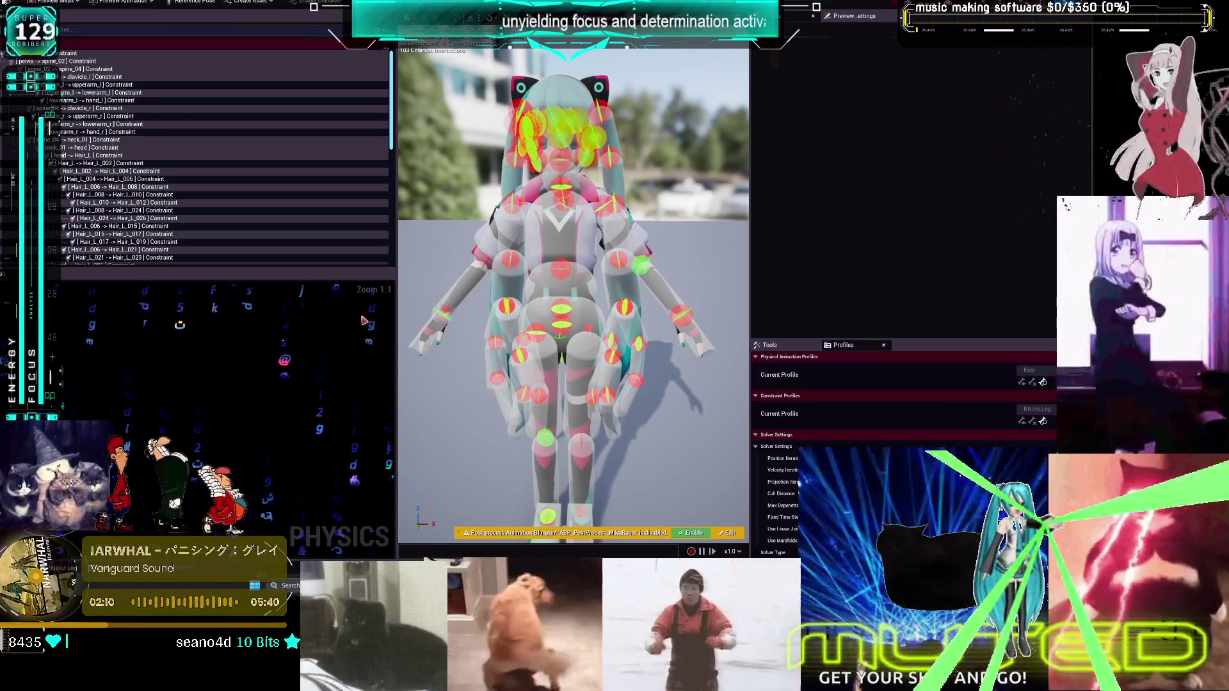
# Reselect the lowerarm_r→hand_r constraint to inspect its limits under RArmLLeg, then reopen the profile list
pyautogui.click(109, 132)
pyautogui.click(913, 221)
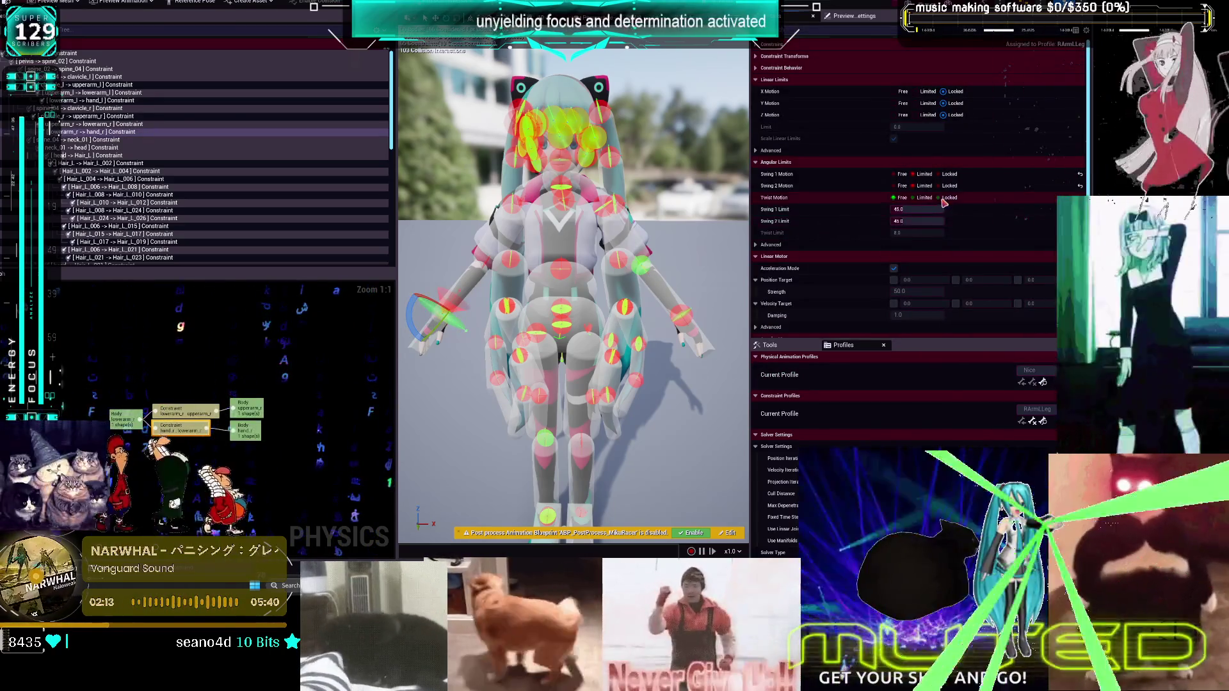
pyautogui.click(827, 299)
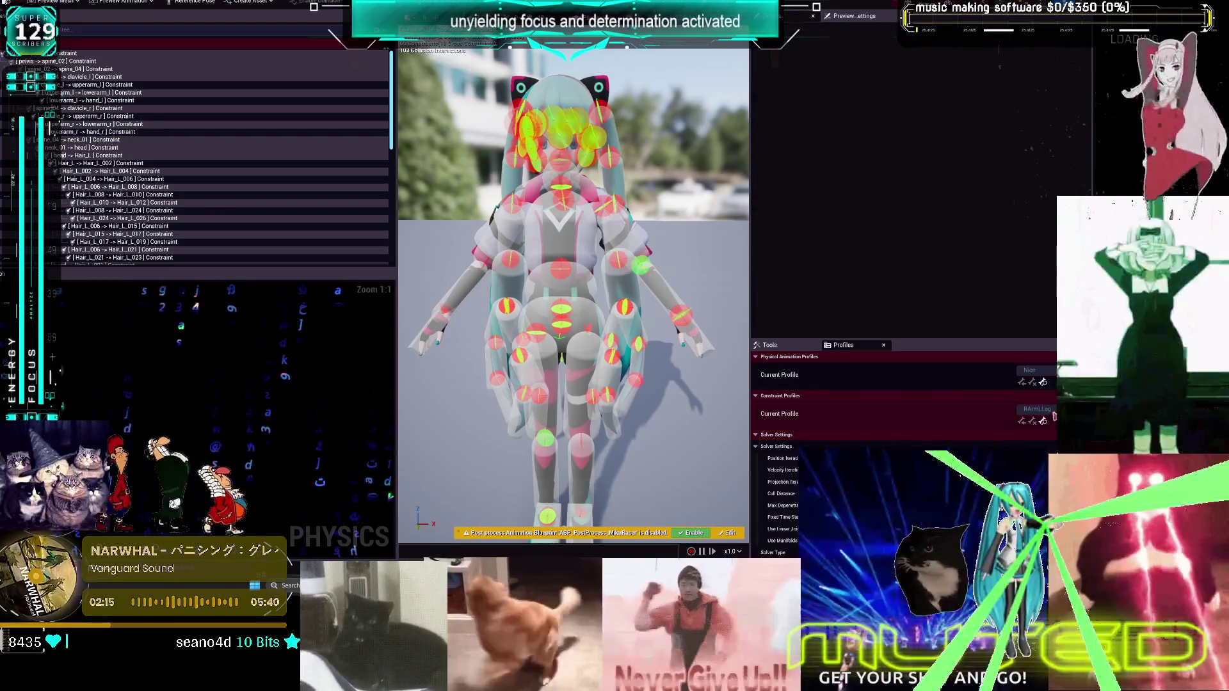
pyautogui.click(1037, 409)
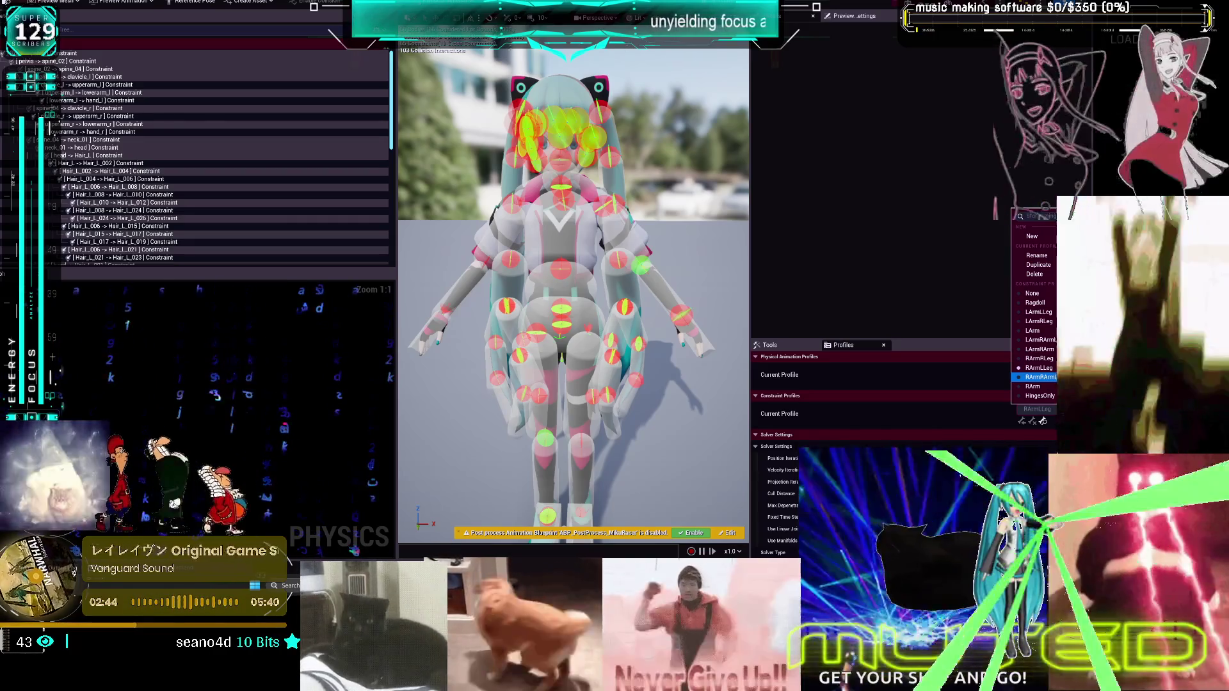
# Switch to another right-arm profile and rename it, removing a stray letter from the name
pyautogui.click(1040, 377)
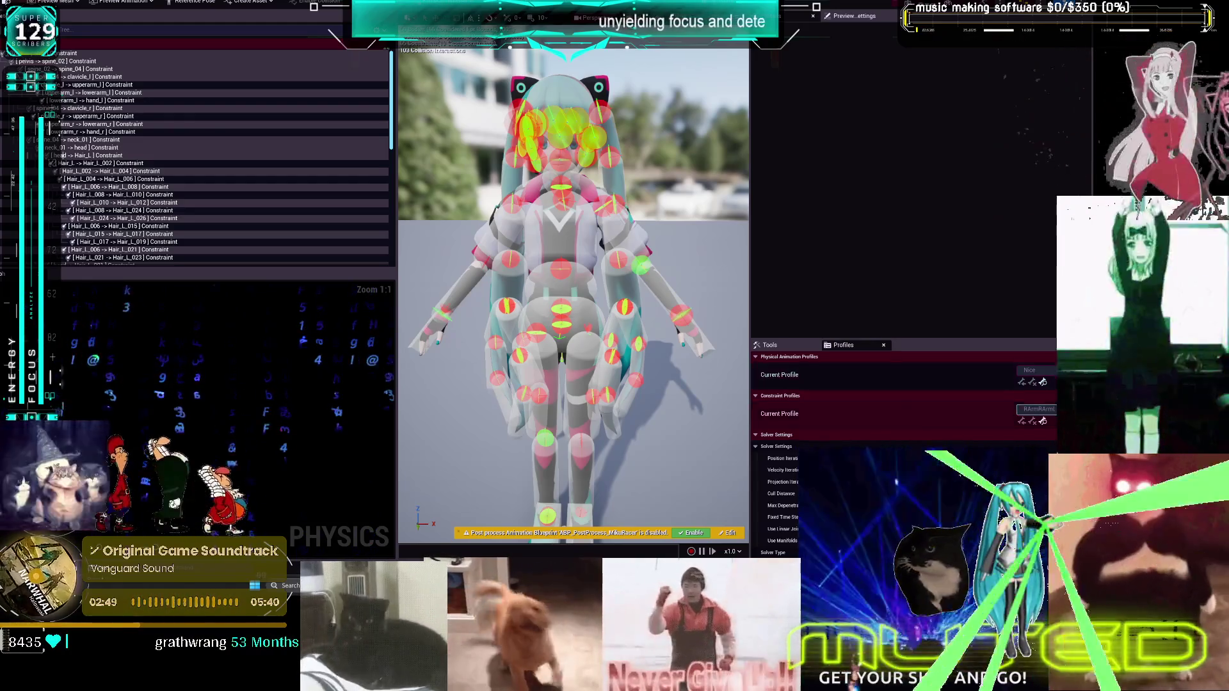
pyautogui.rightClick(1010, 414)
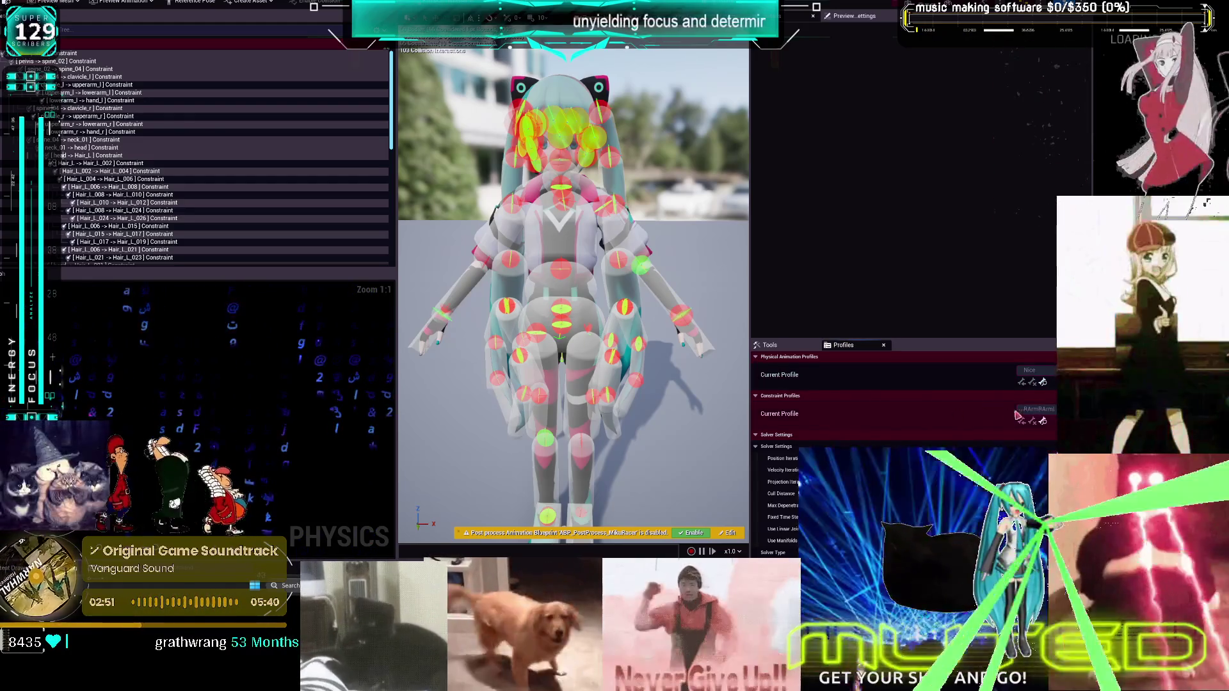
pyautogui.click(1038, 409)
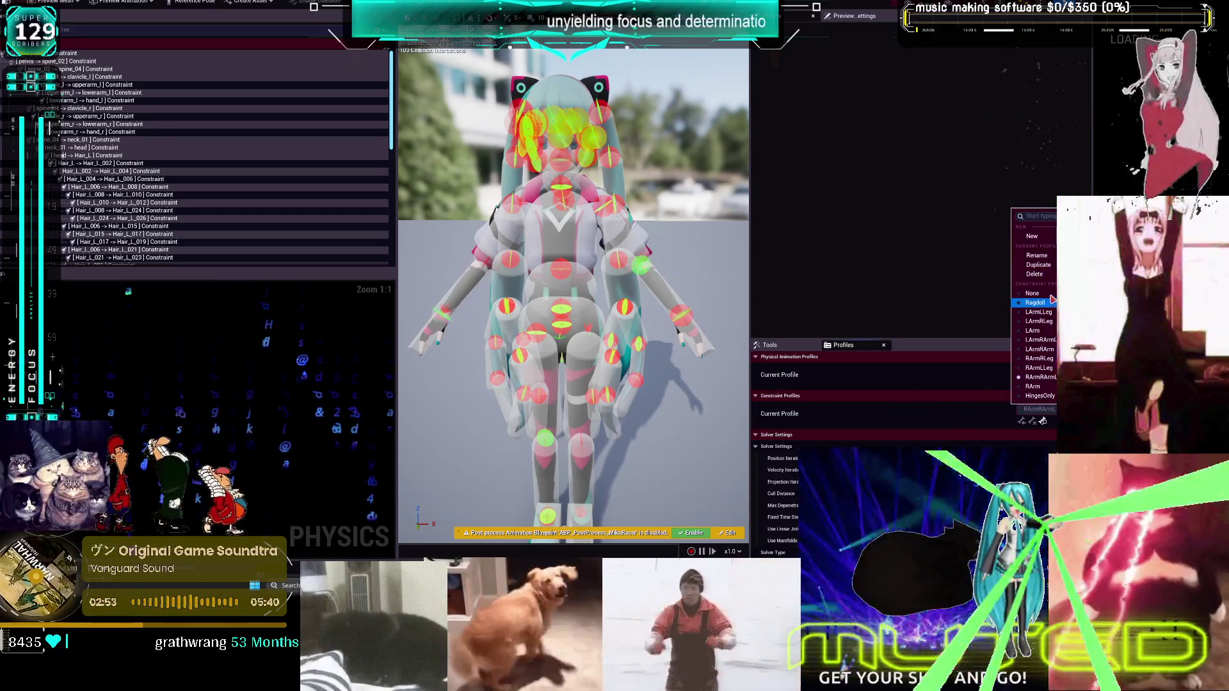
pyautogui.click(1050, 256)
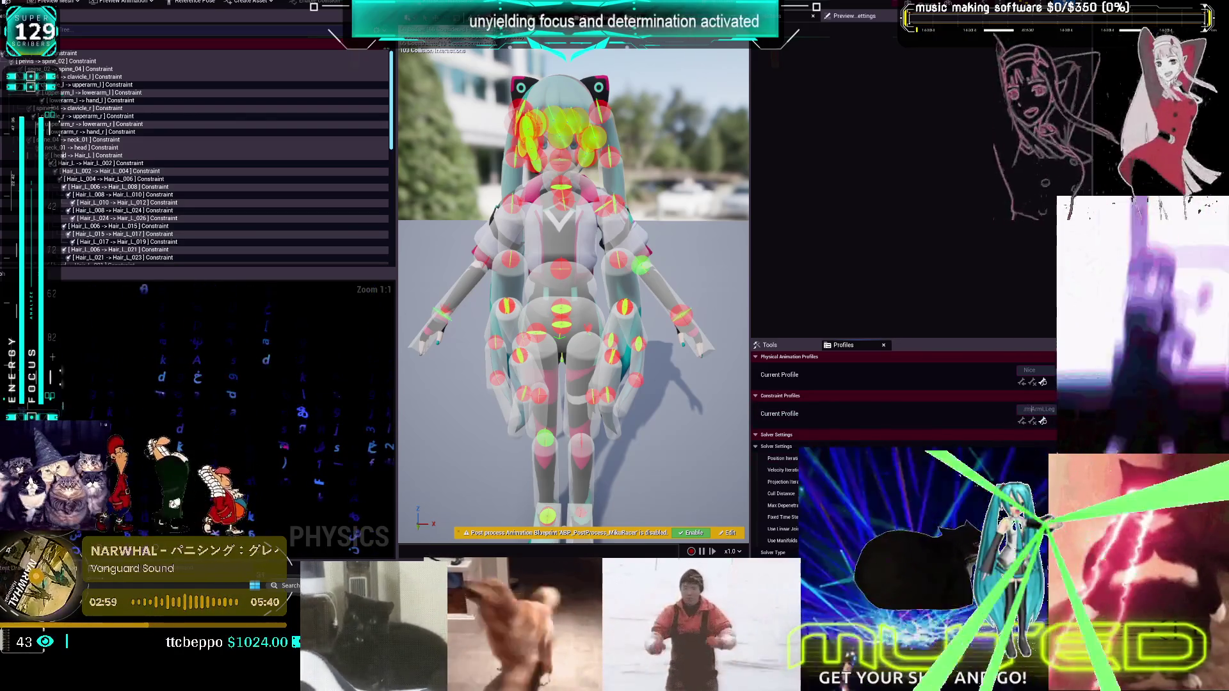
pyautogui.click(1052, 416)
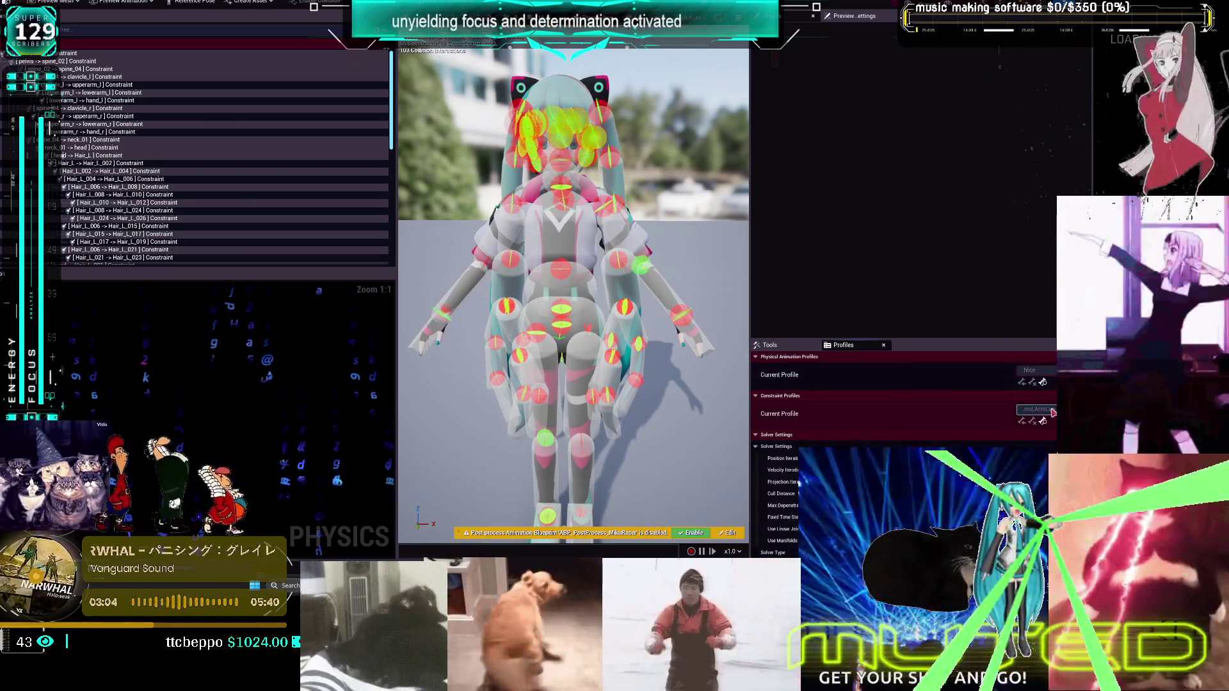
pyautogui.click(1050, 256)
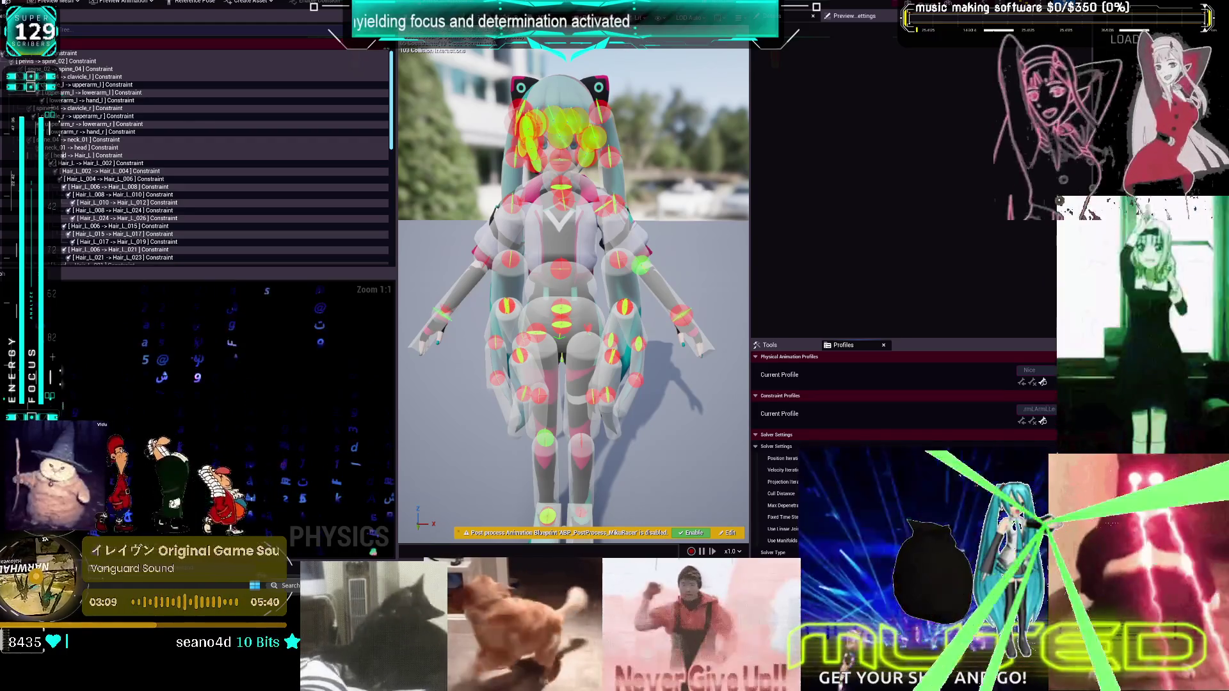
pyautogui.press('BackSpace')
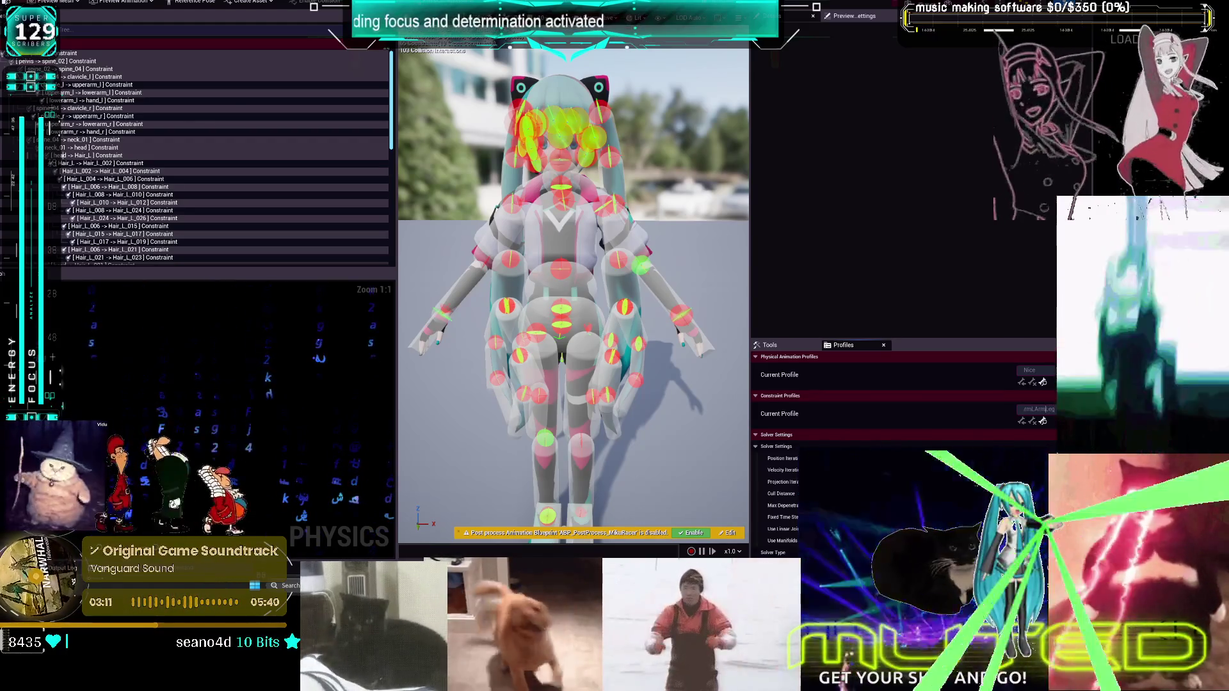
# Delete an unwanted arm-and-leg constraint profile and make LArmRArm current
pyautogui.click(1036, 409)
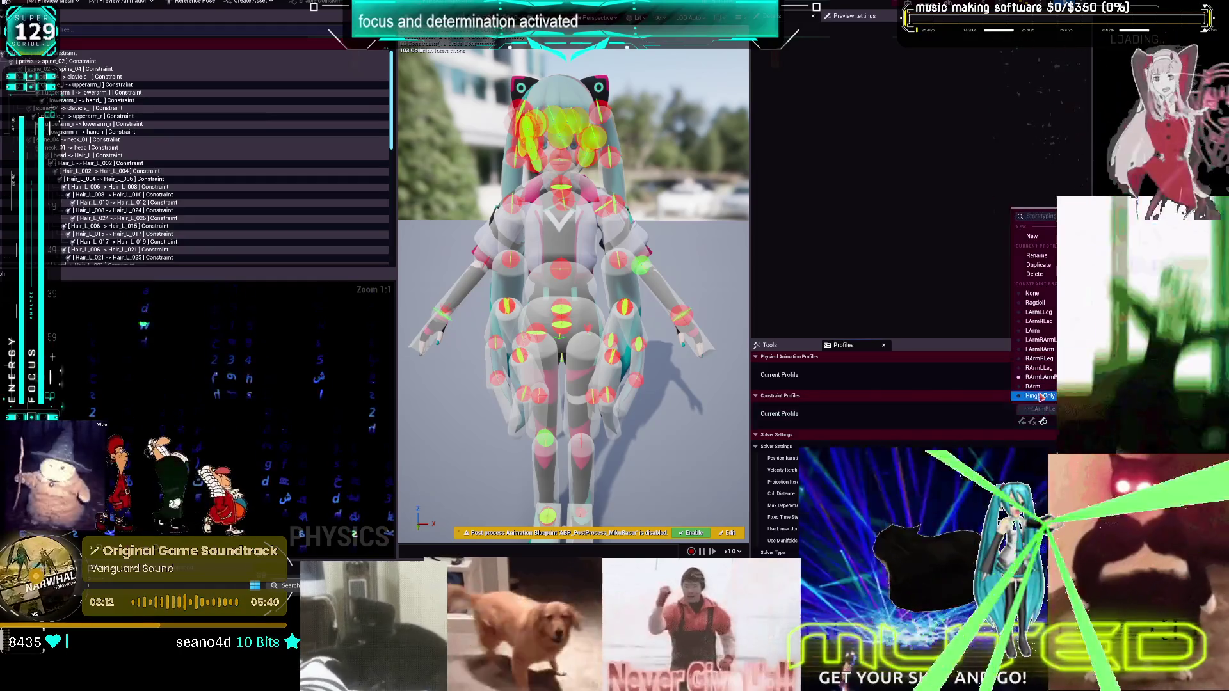
pyautogui.click(1038, 340)
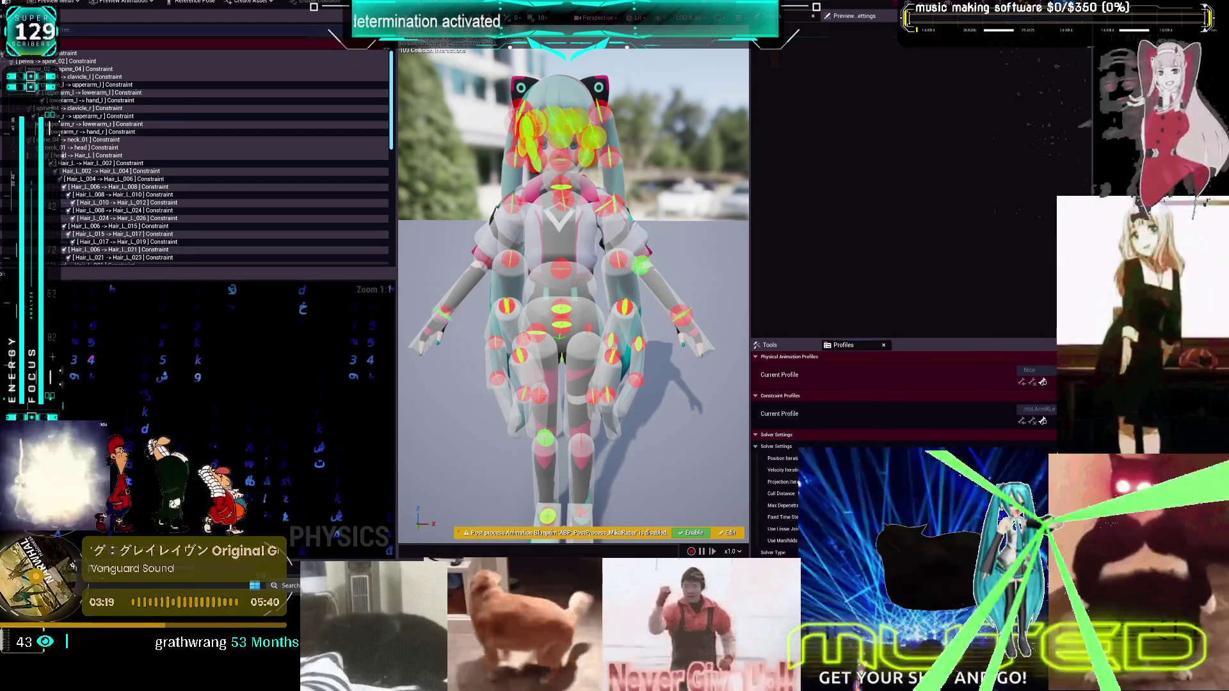
pyautogui.click(1033, 409)
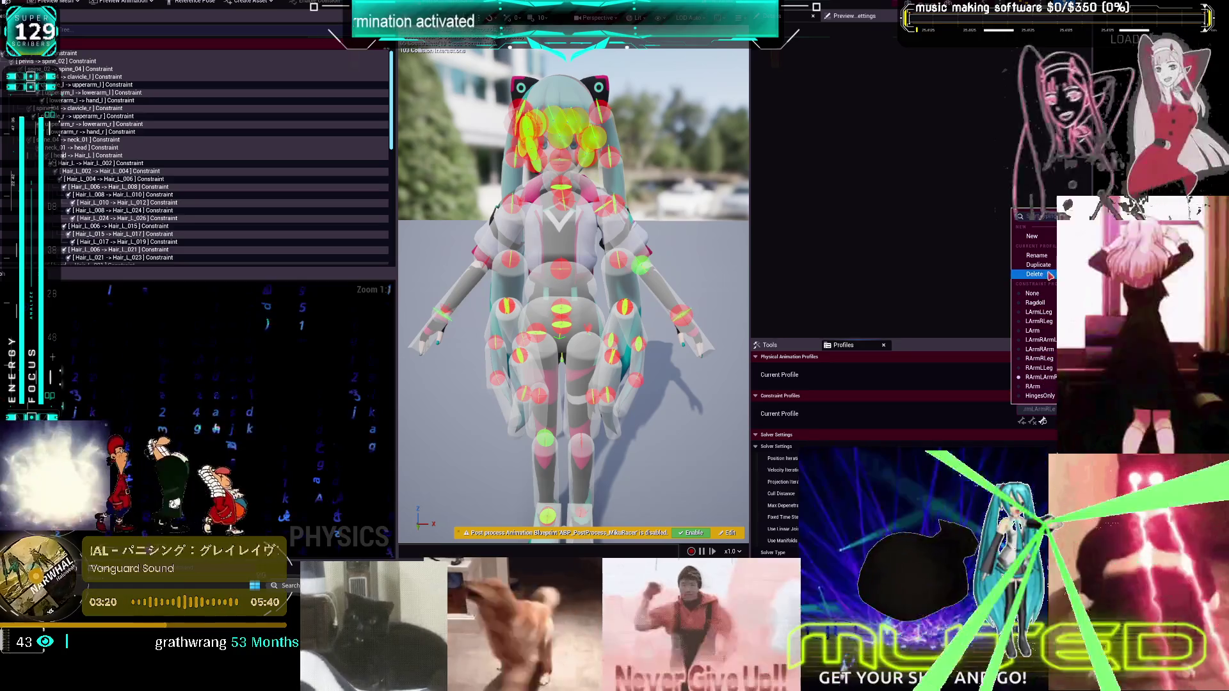
pyautogui.click(1050, 275)
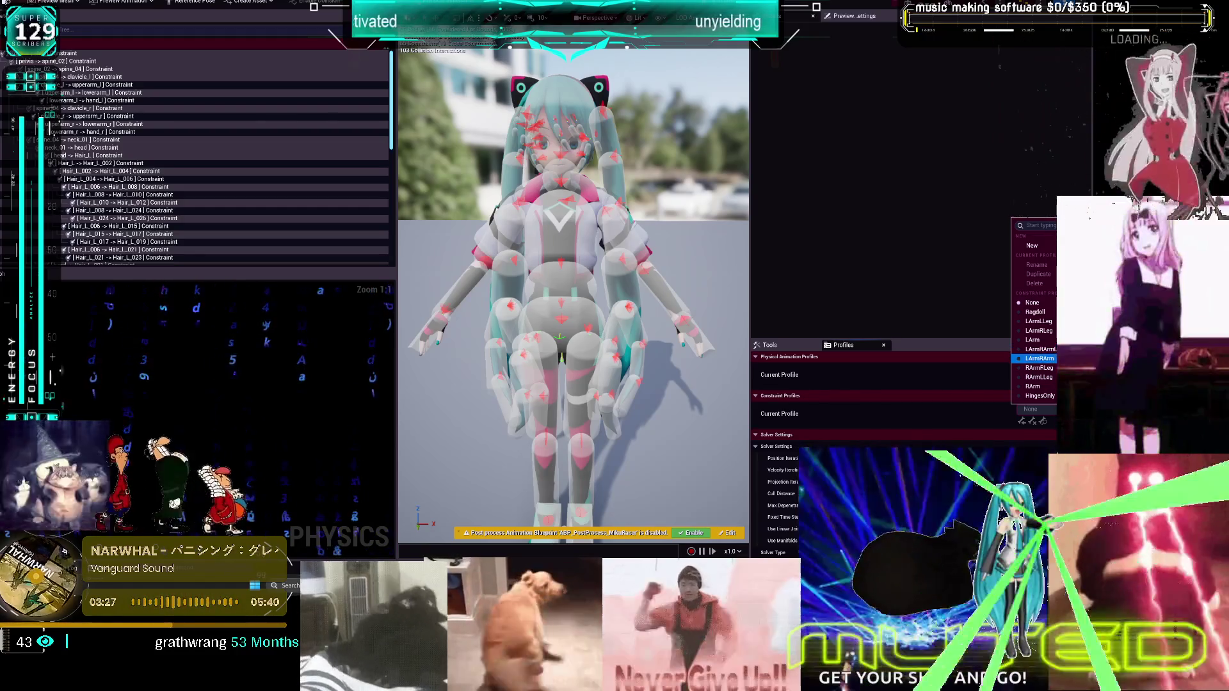
pyautogui.click(1039, 358)
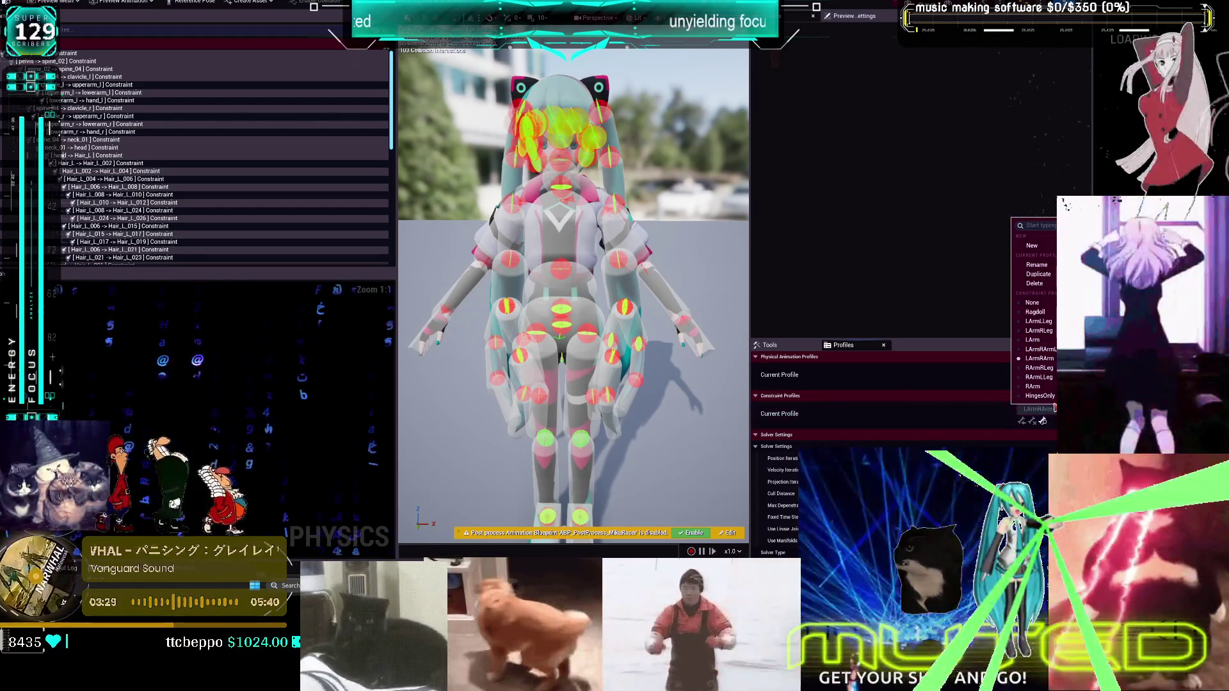
pyautogui.press('Escape')
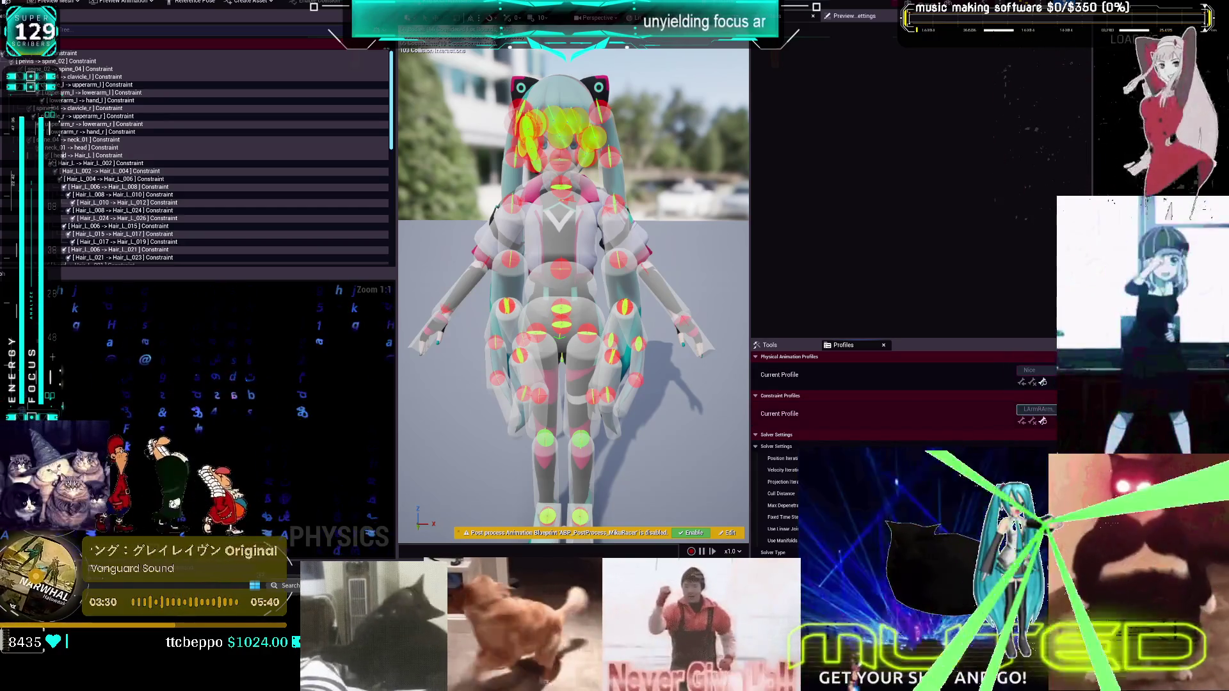
# Duplicate the LArmRArm profile and rename the copy to LArmRArmRLeg
pyautogui.click(1037, 409)
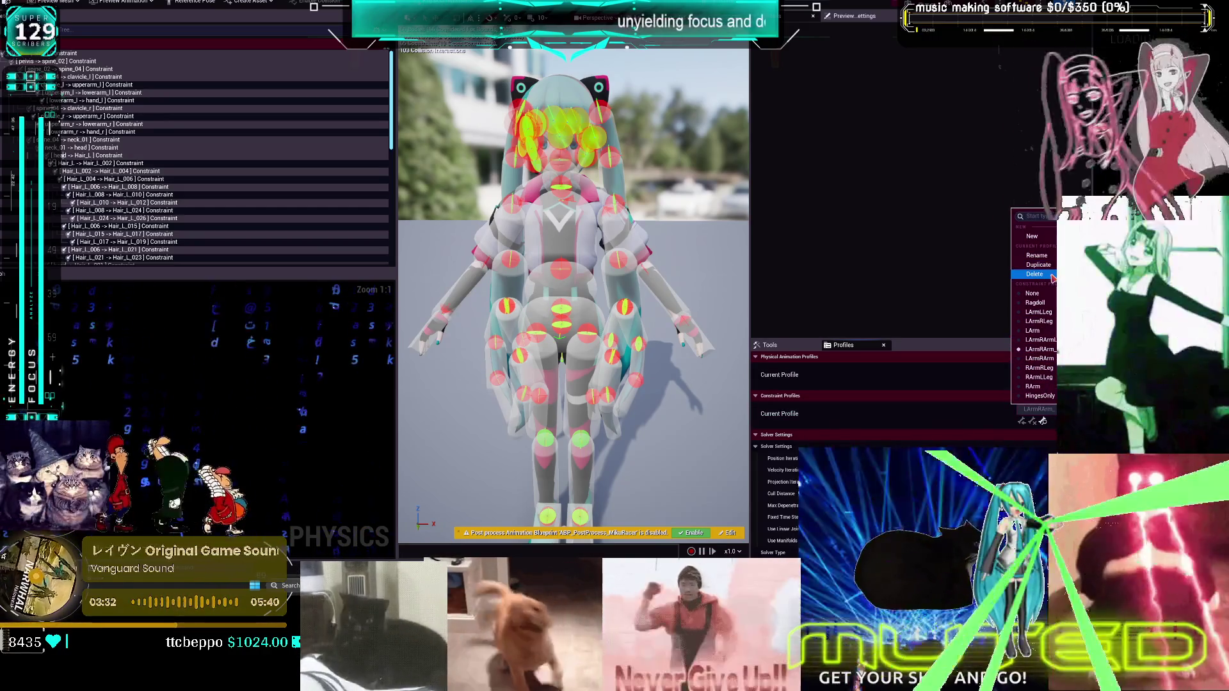
pyautogui.press('Escape')
pyautogui.press('BackSpace')
pyautogui.press('BackSpace')
pyautogui.press('BackSpace')
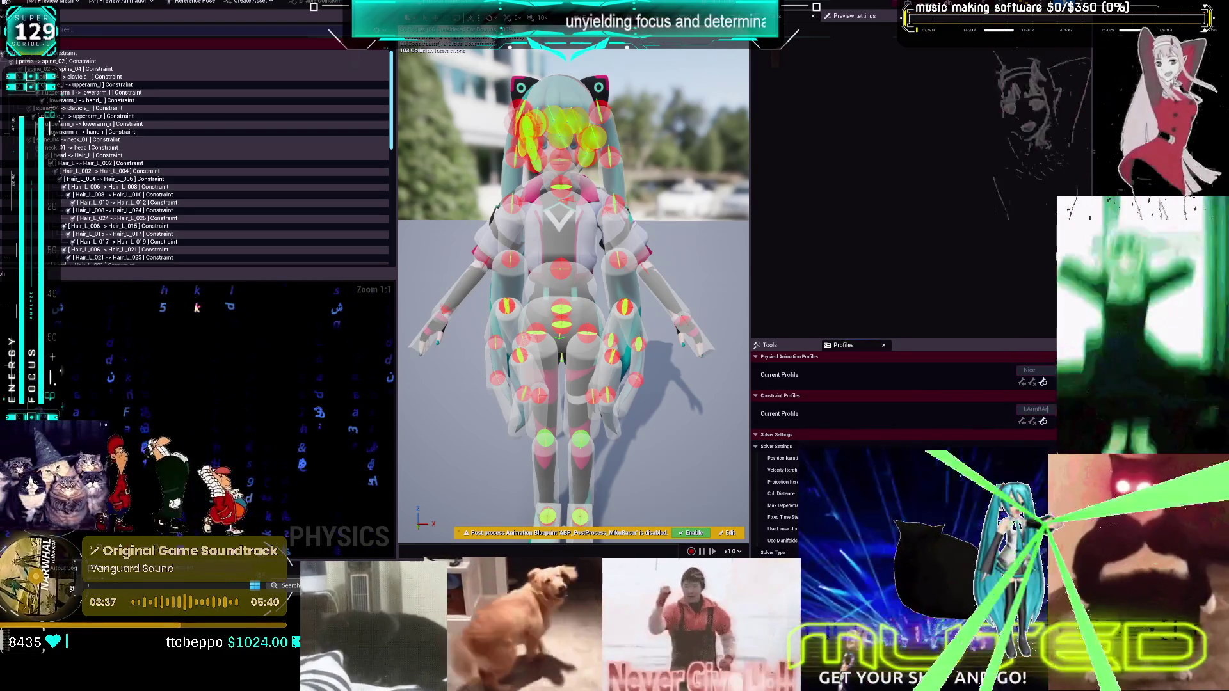
pyautogui.write('mRLeg')
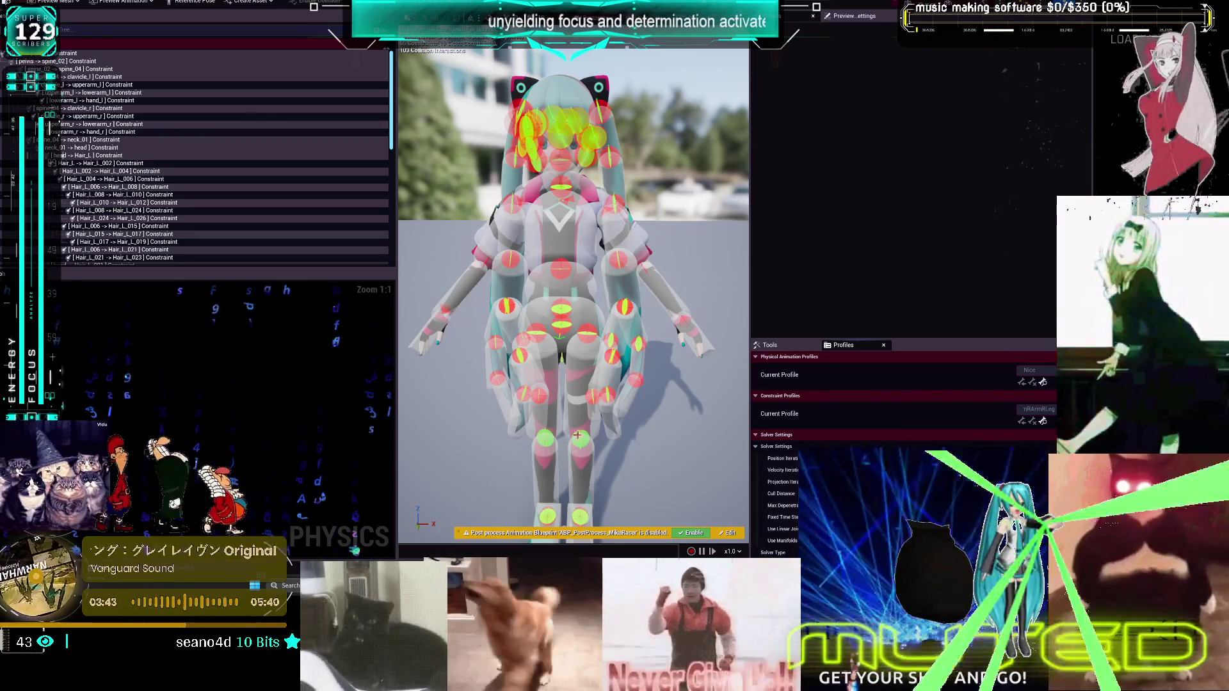
# On the knee constraint, lock Twist Motion and adjust the Swing 1 limit
pyautogui.scroll(3, 598, 463)
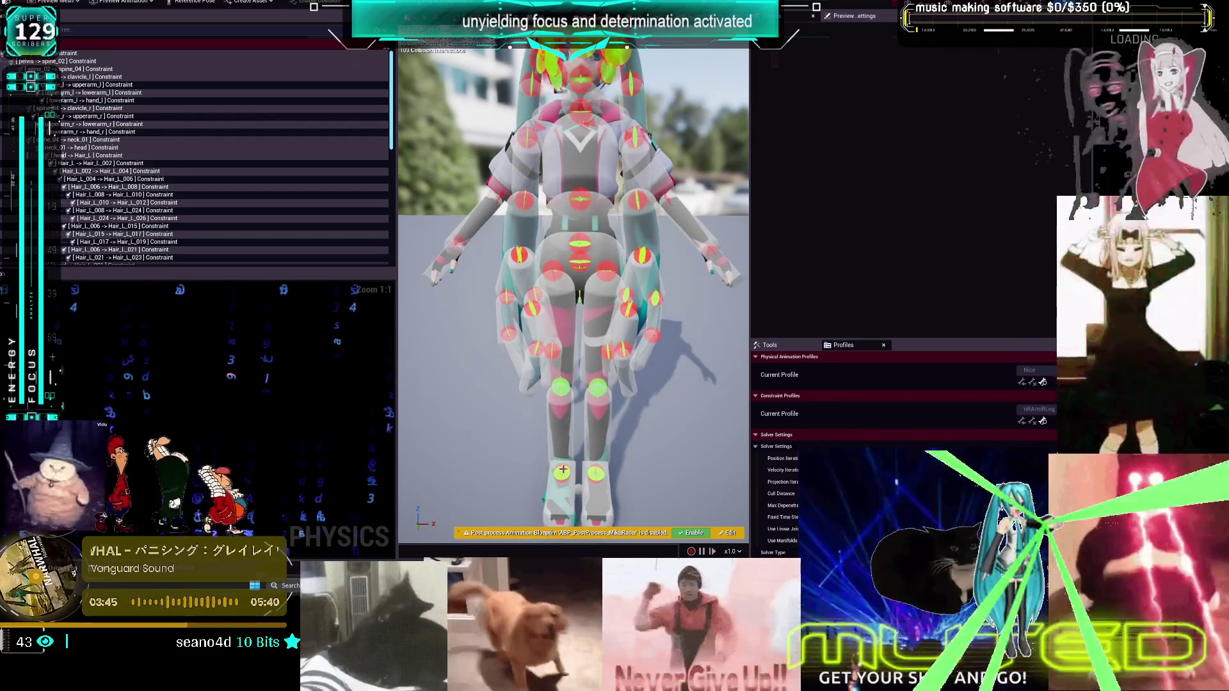
pyautogui.click(563, 473)
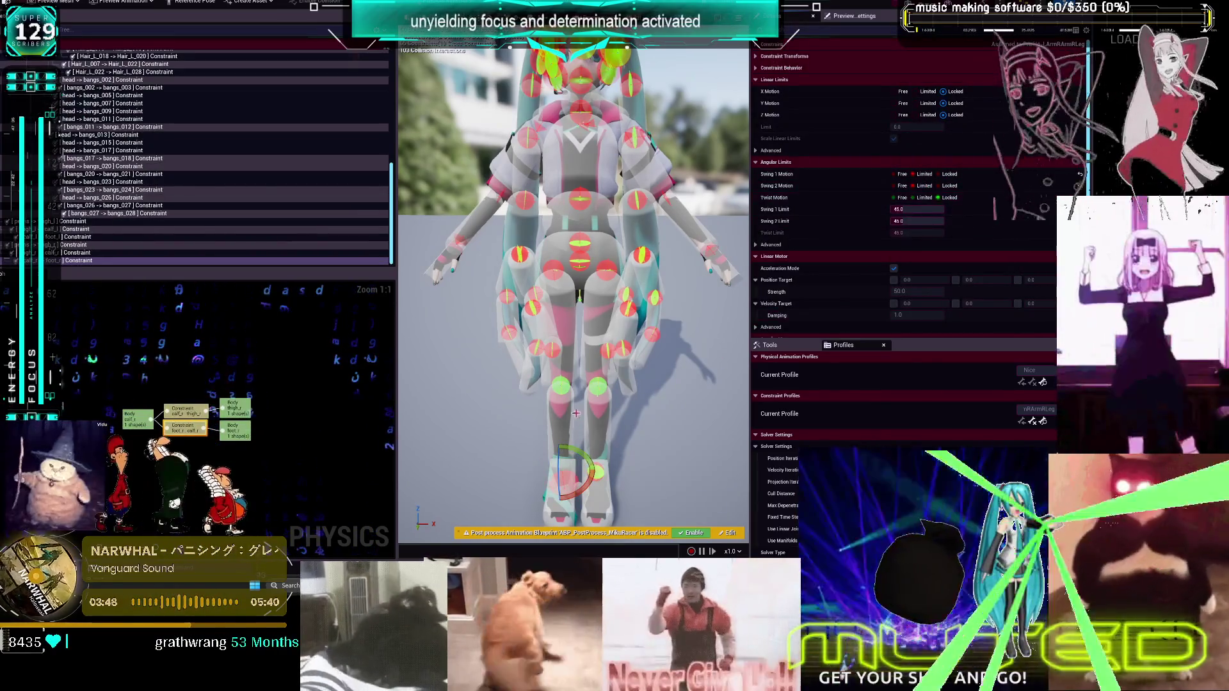
pyautogui.click(562, 384)
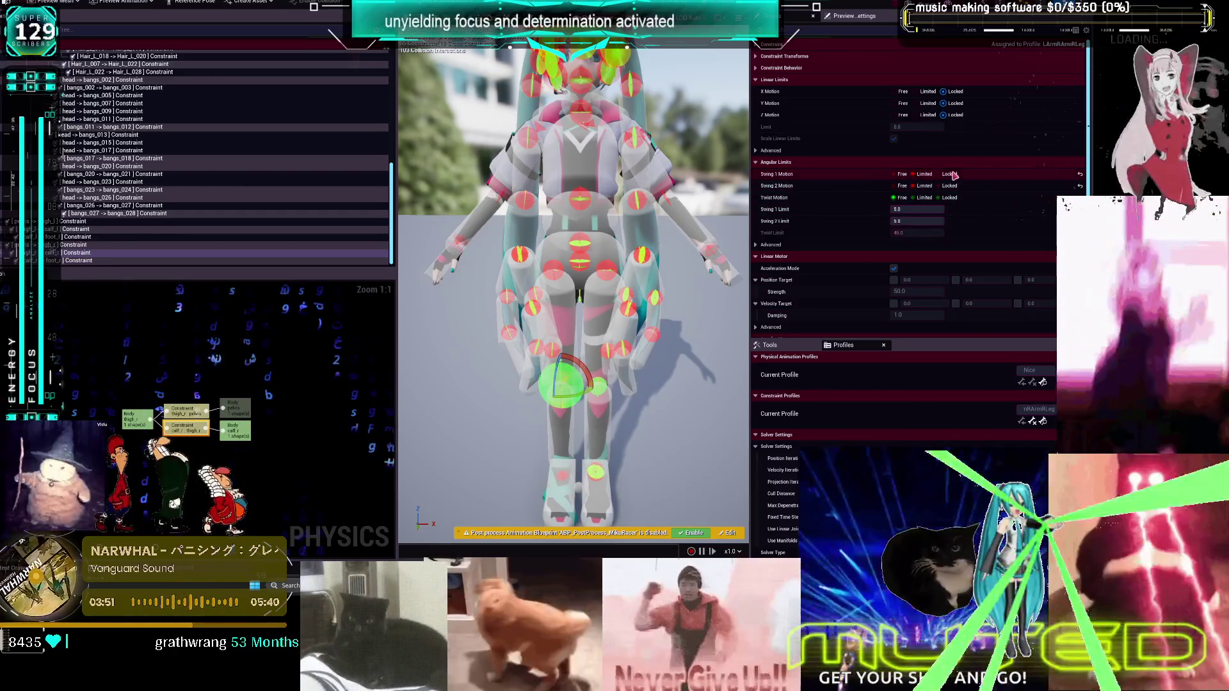
pyautogui.click(939, 197)
pyautogui.moveTo(932, 216); pyautogui.dragTo(931, 208)
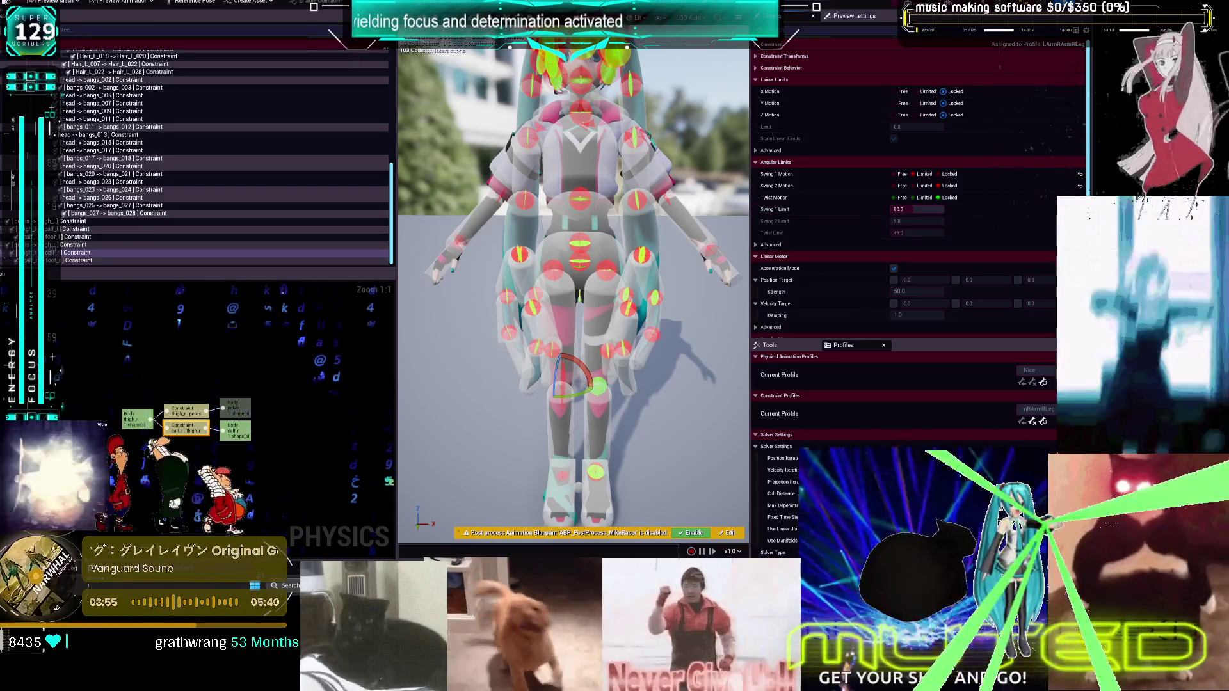
# Set the right hip's Swing 1, Swing 2 and Twist motions to Limited, then save the physics asset
pyautogui.click(563, 282)
pyautogui.click(924, 174)
pyautogui.click(925, 186)
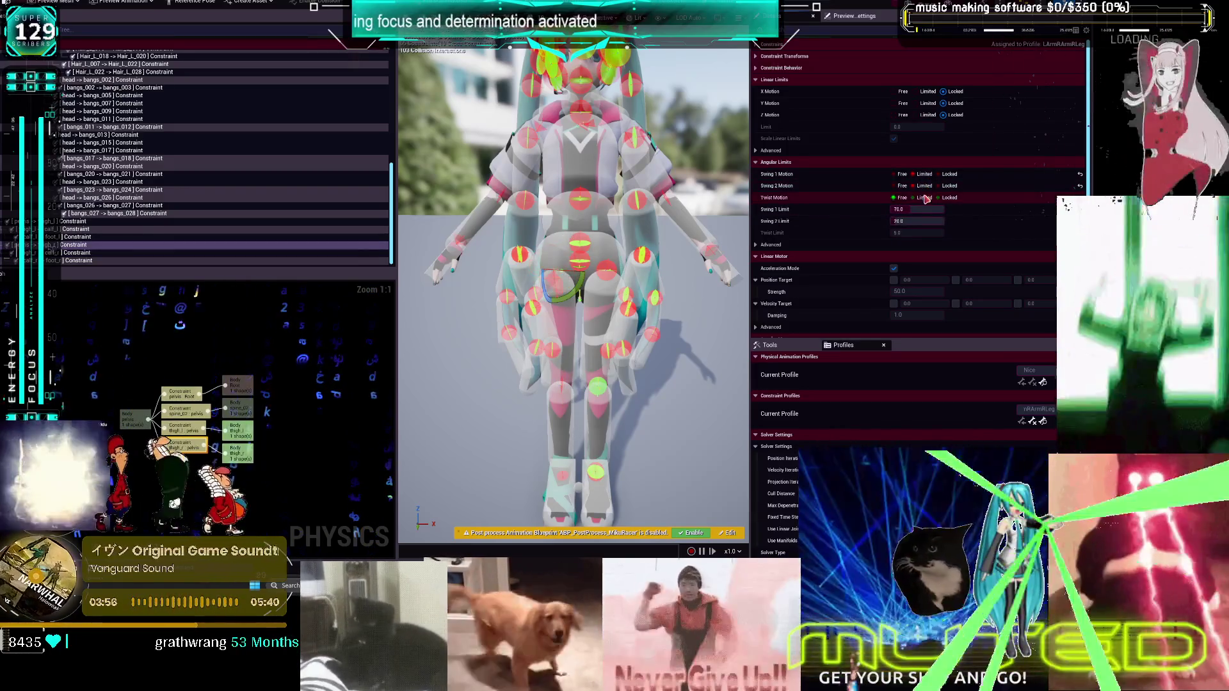
pyautogui.click(924, 198)
pyautogui.click(739, 367)
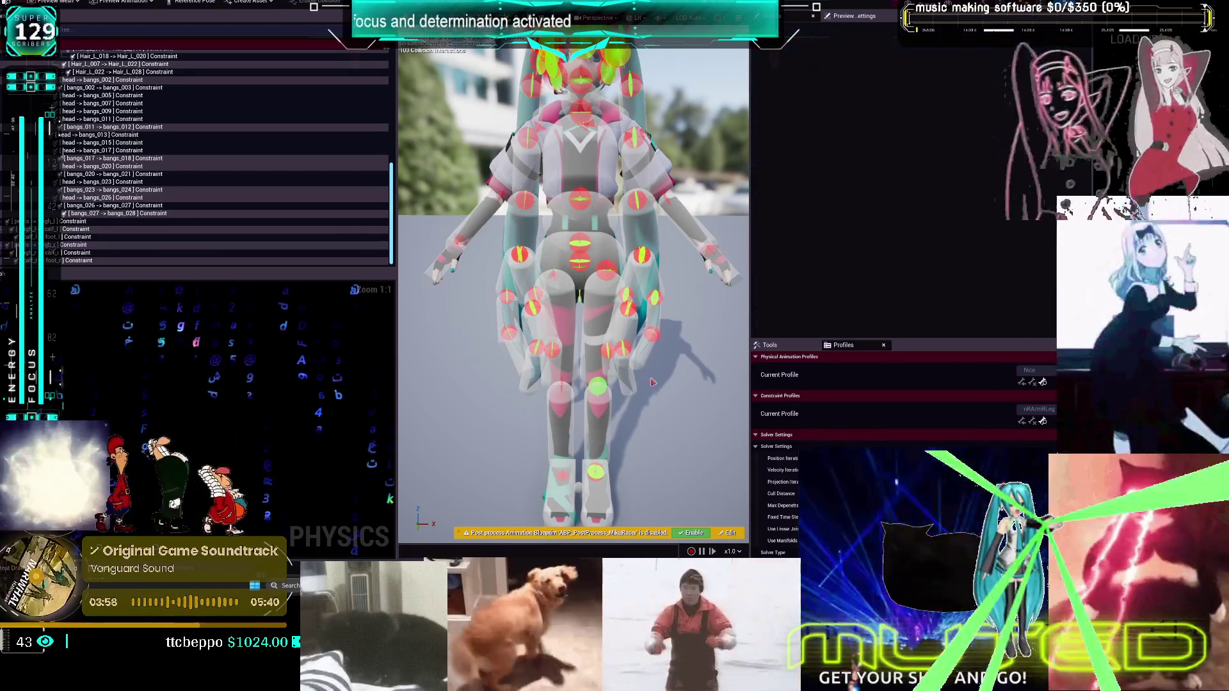
pyautogui.hotkey('ctrl', 's')
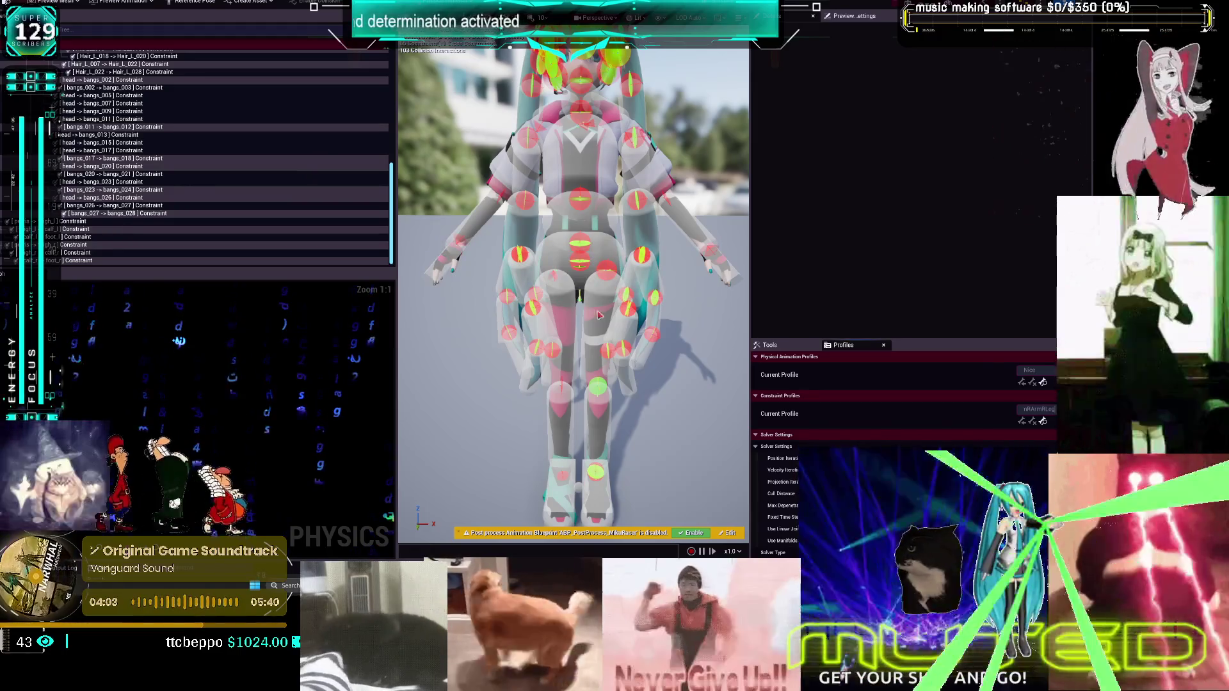
# Preview the LArmRArm, RArmRLeg and RArmLLeg constraint profiles in turn
pyautogui.click(1037, 409)
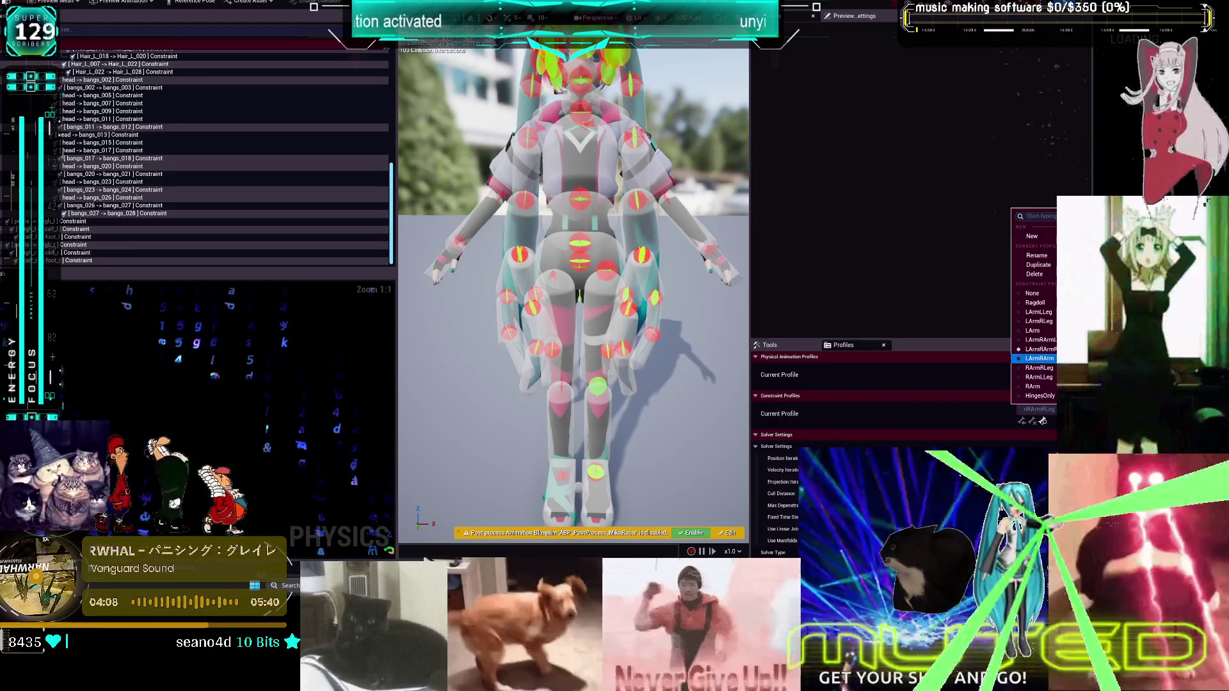
pyautogui.click(1039, 358)
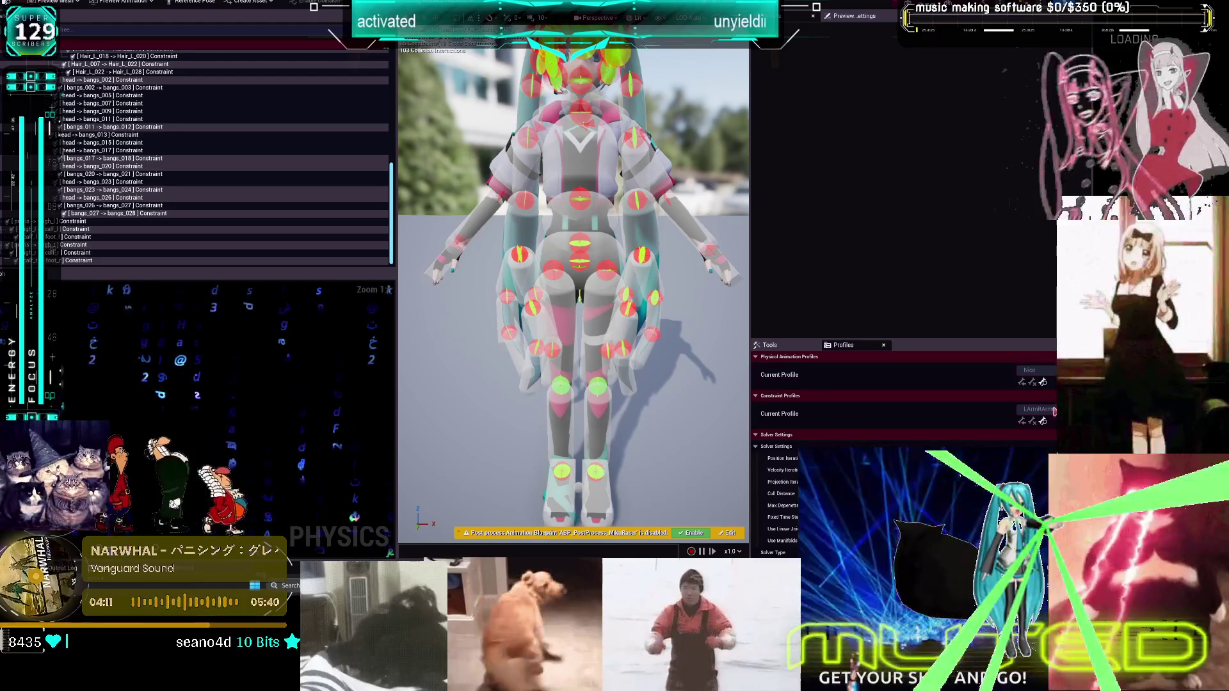
pyautogui.click(1053, 409)
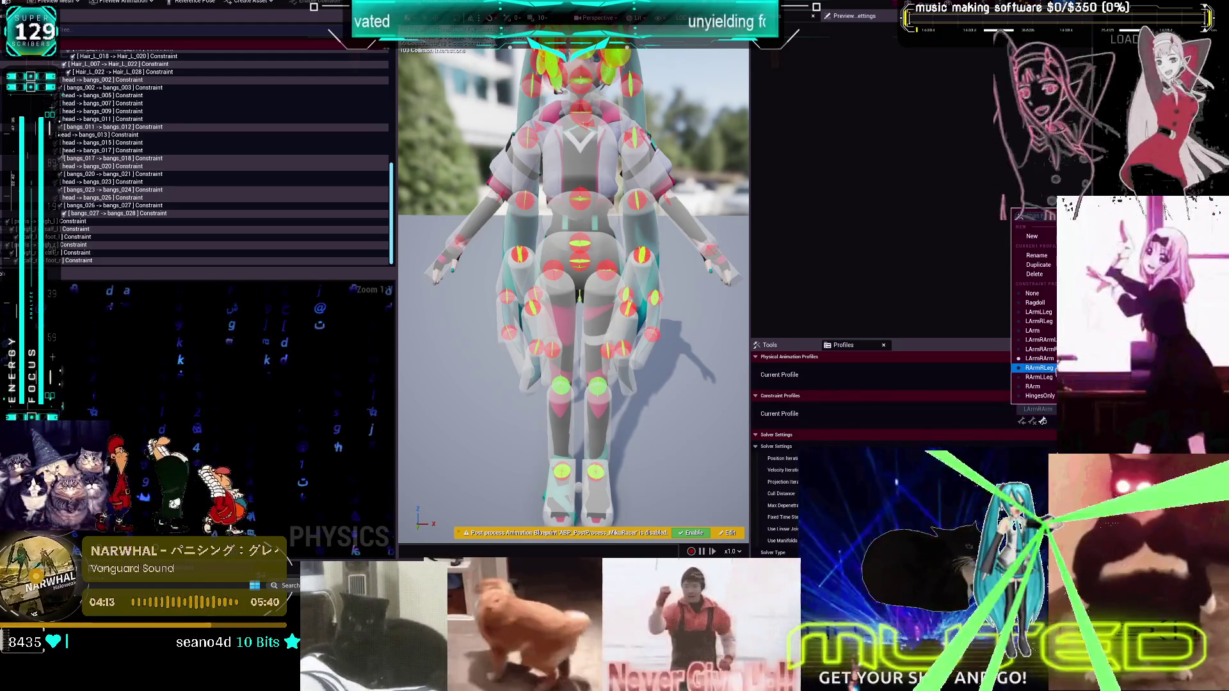
pyautogui.click(1039, 368)
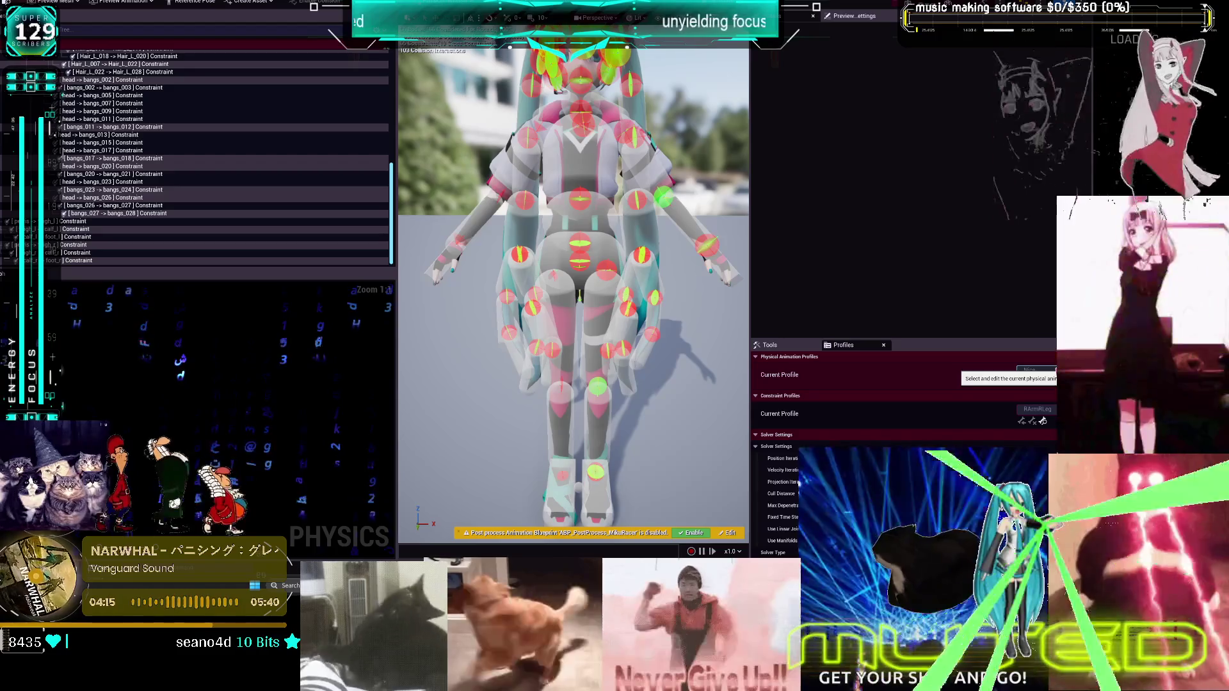
pyautogui.click(1036, 409)
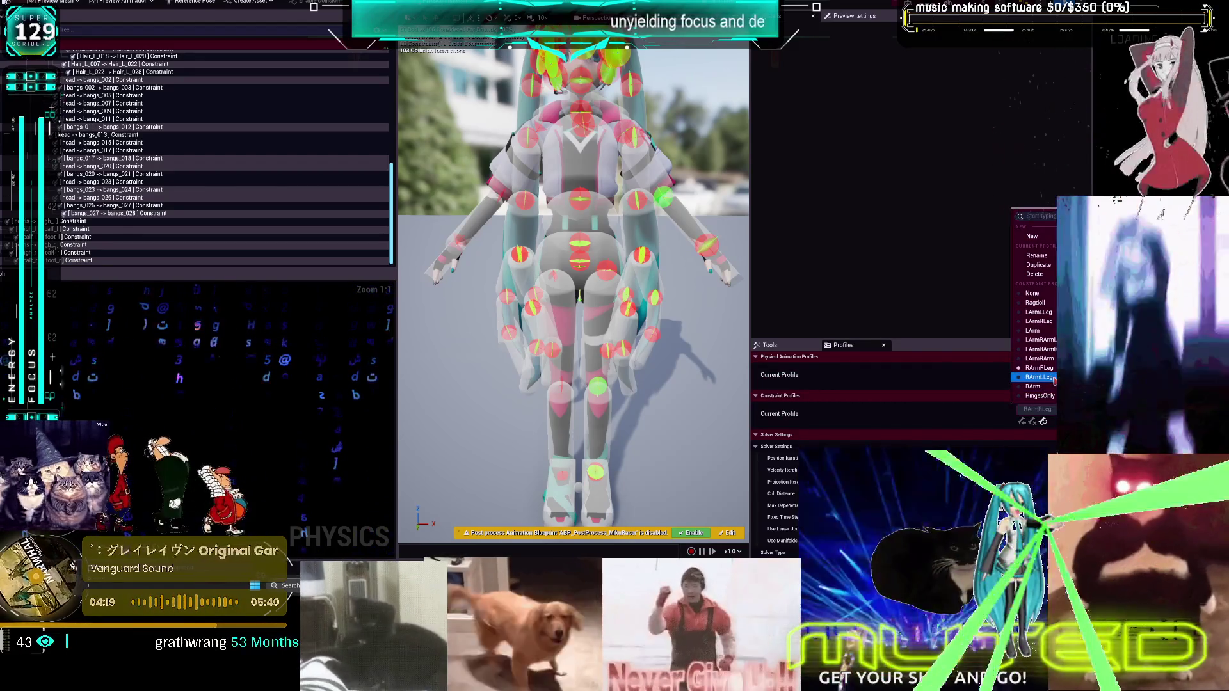
pyautogui.click(1053, 379)
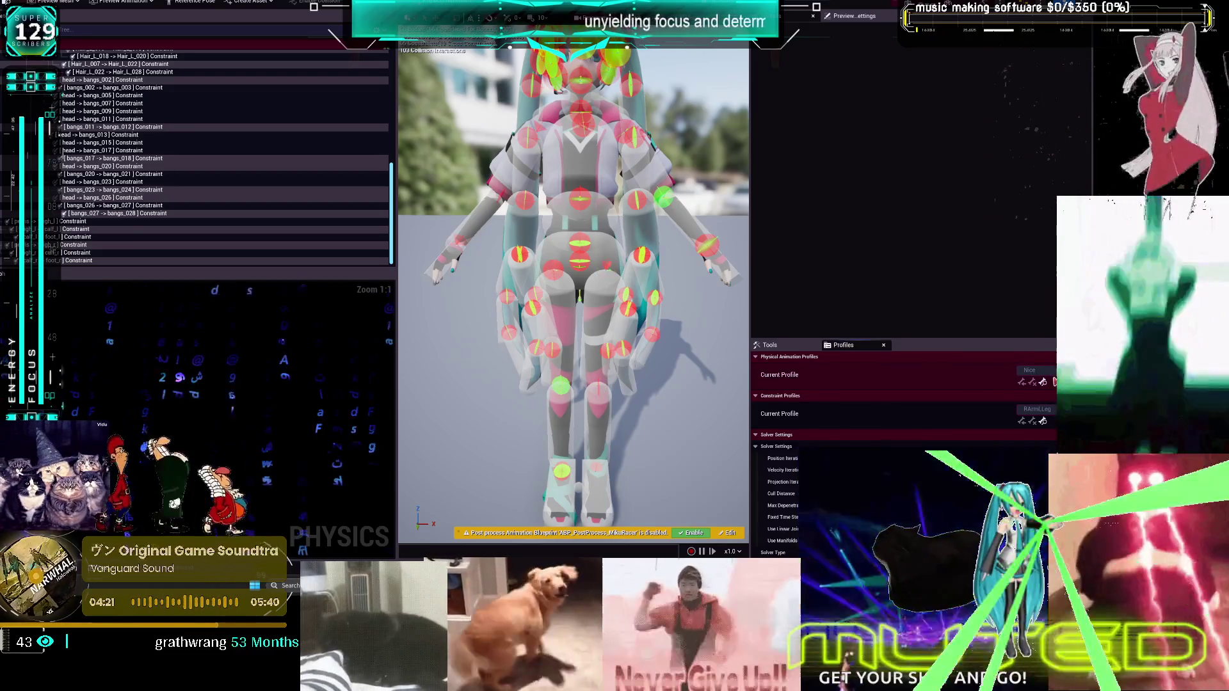
# Apply the RArm profile and inspect the right hand constraint's limits
pyautogui.click(1037, 409)
pyautogui.click(1051, 392)
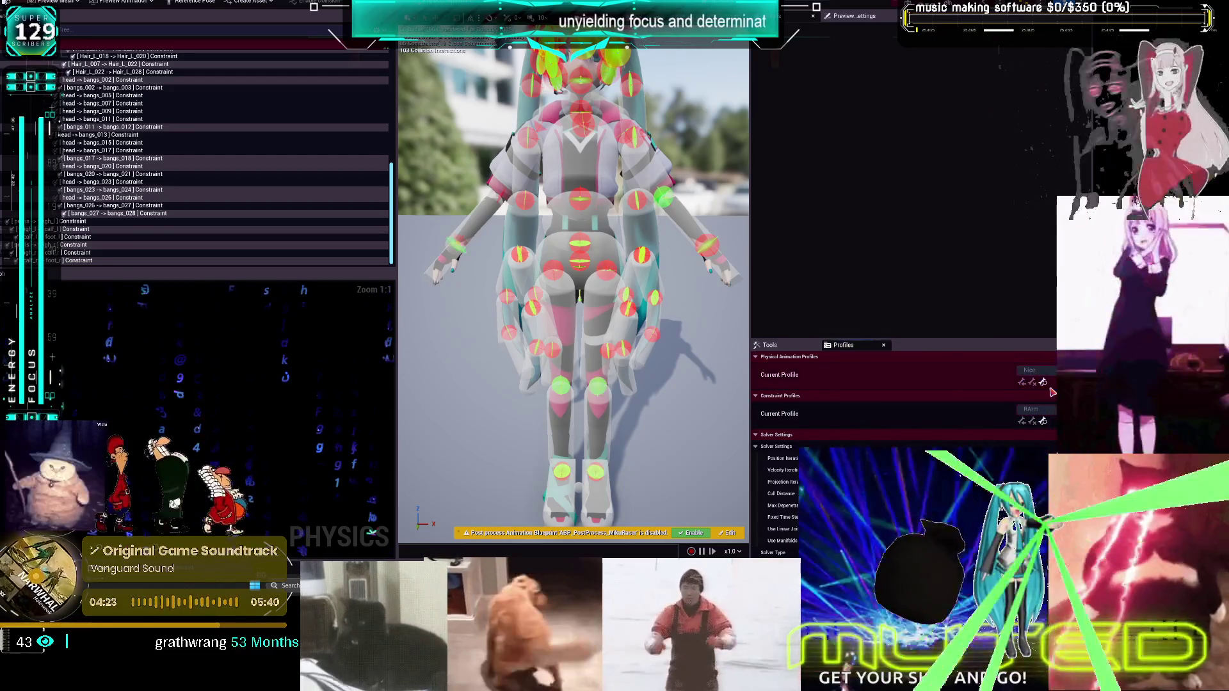
pyautogui.click(454, 244)
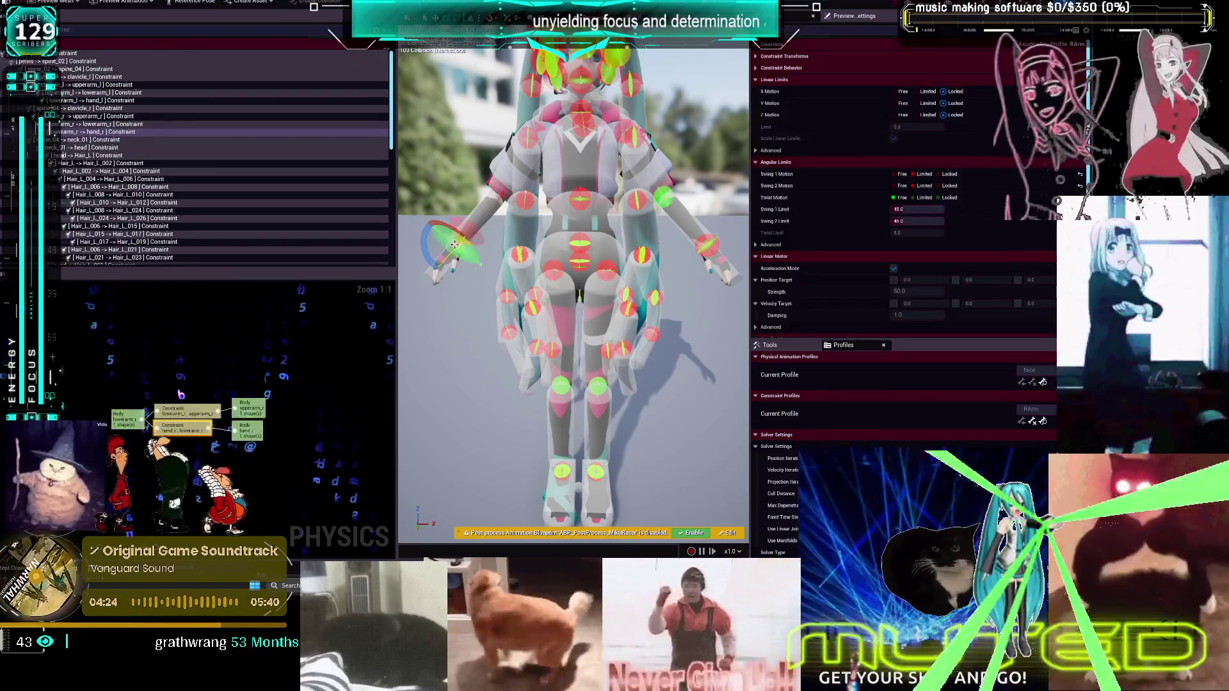
pyautogui.click(471, 333)
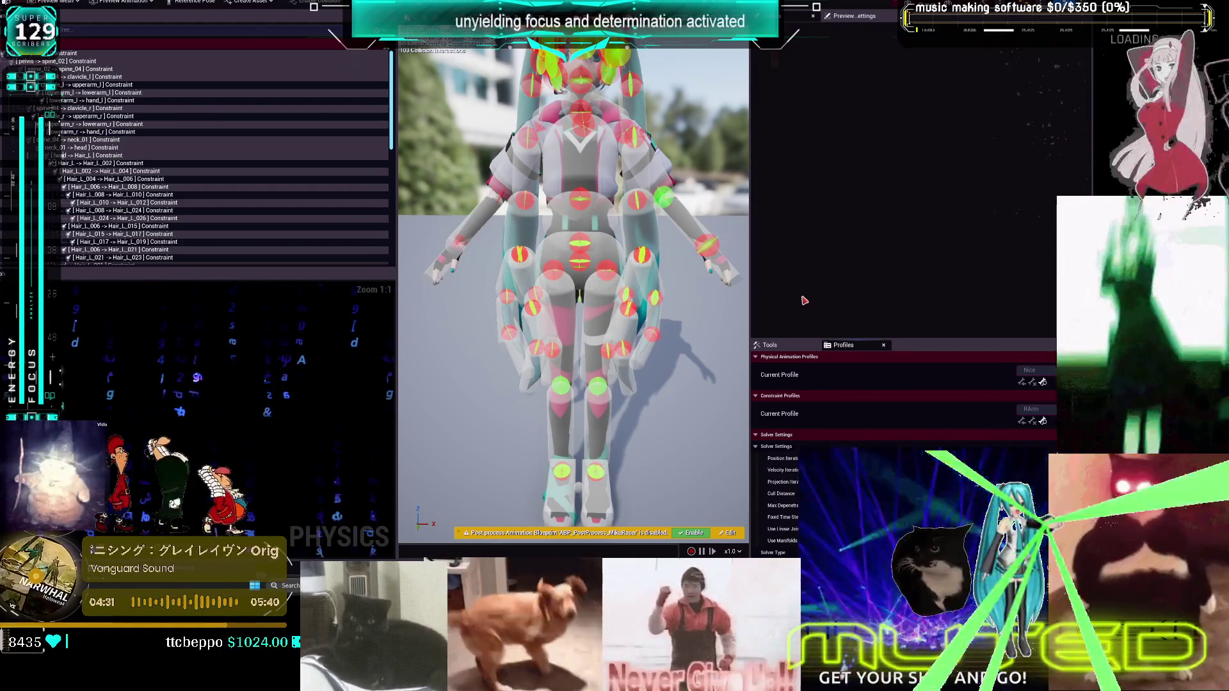
pyautogui.hotkey('alt', 'Tab')
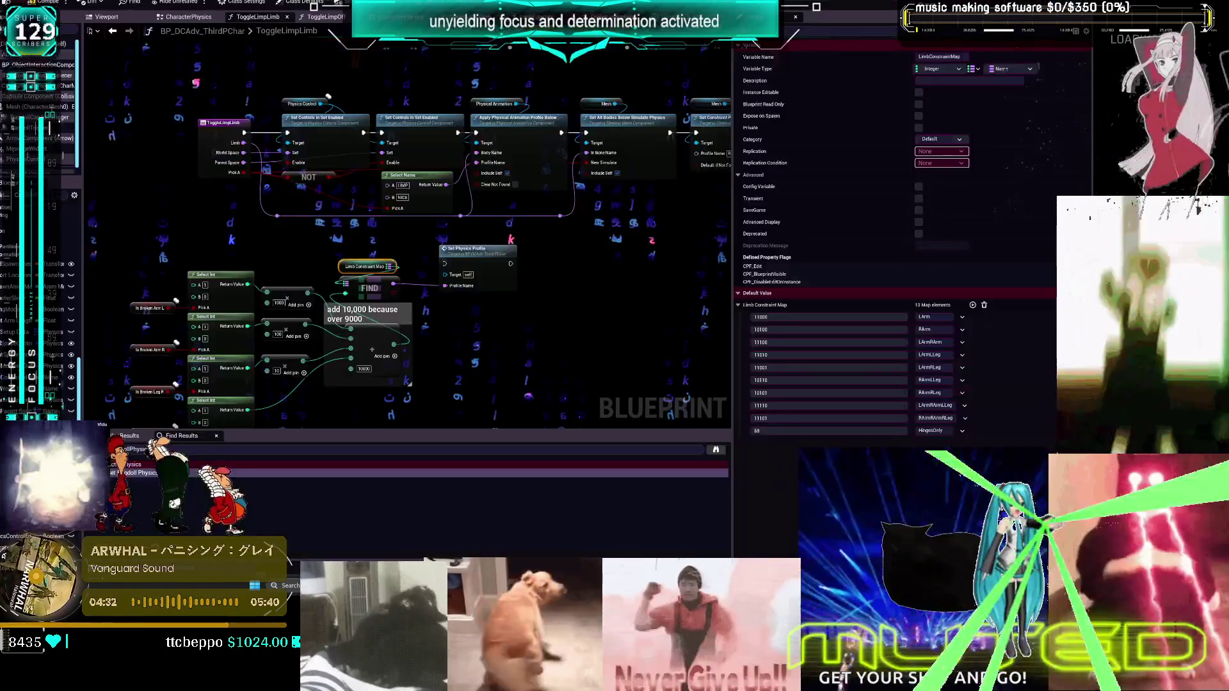
# Switch to the Obsidian canvas of per-limb default swing and twist values
pyautogui.hotkey('alt', 'Tab')
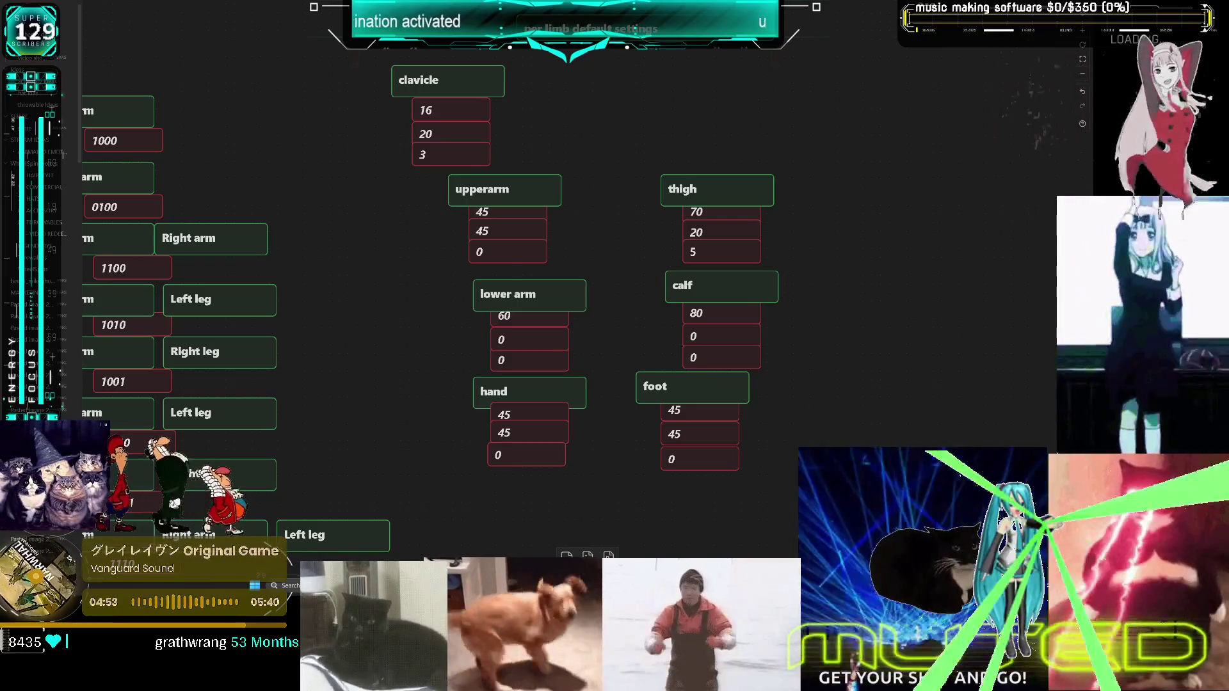
# Switch to the browser tab showing the streamer's Twitch channel page
pyautogui.hotkey('ctrl', 'Tab')
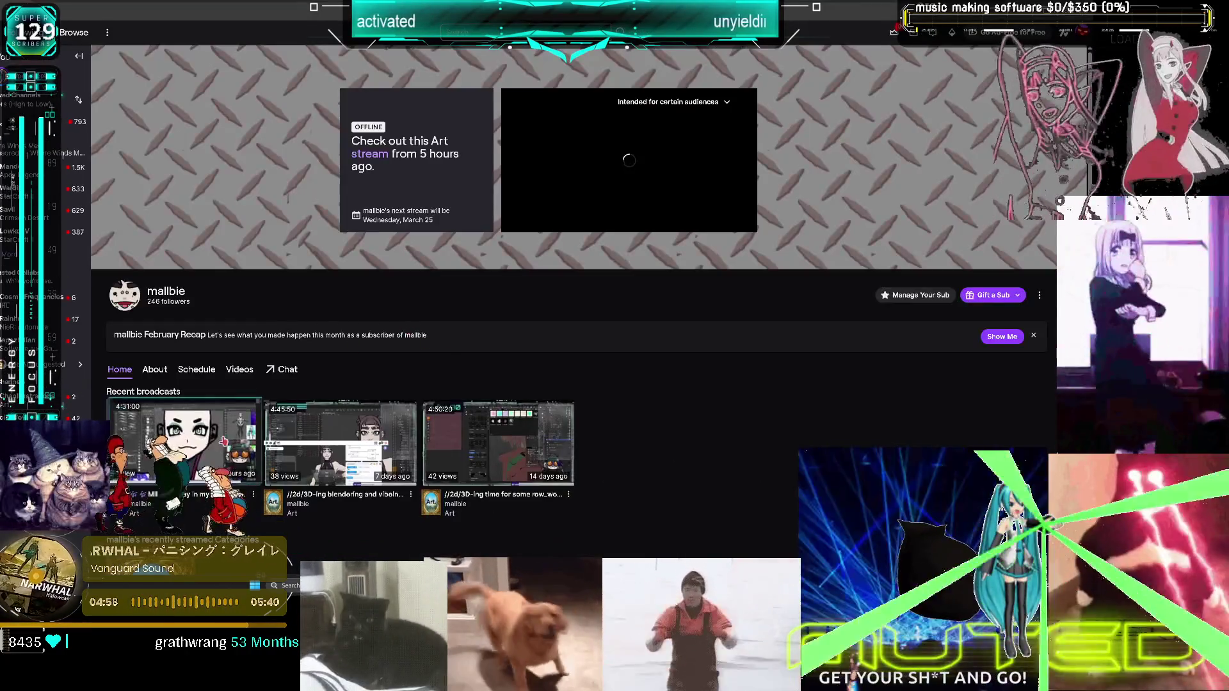
# Play the channel's recent modelling broadcast and skip ahead to the head modelling around 03:45
pyautogui.click(182, 443)
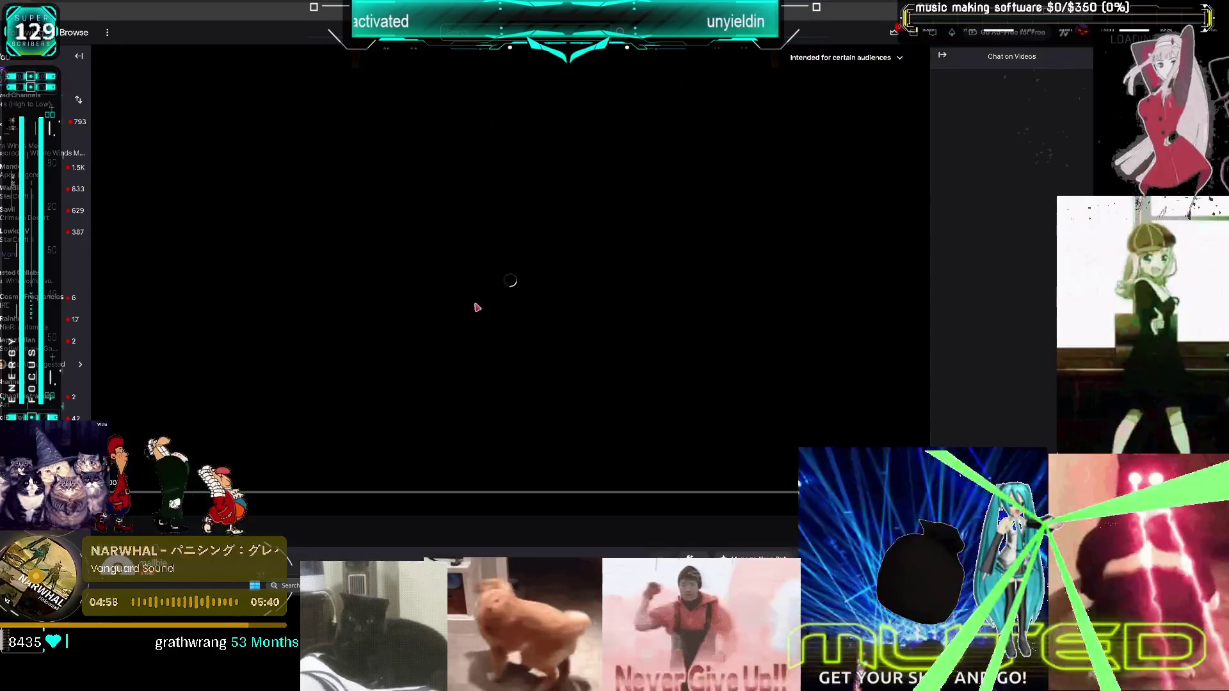
pyautogui.click(318, 498)
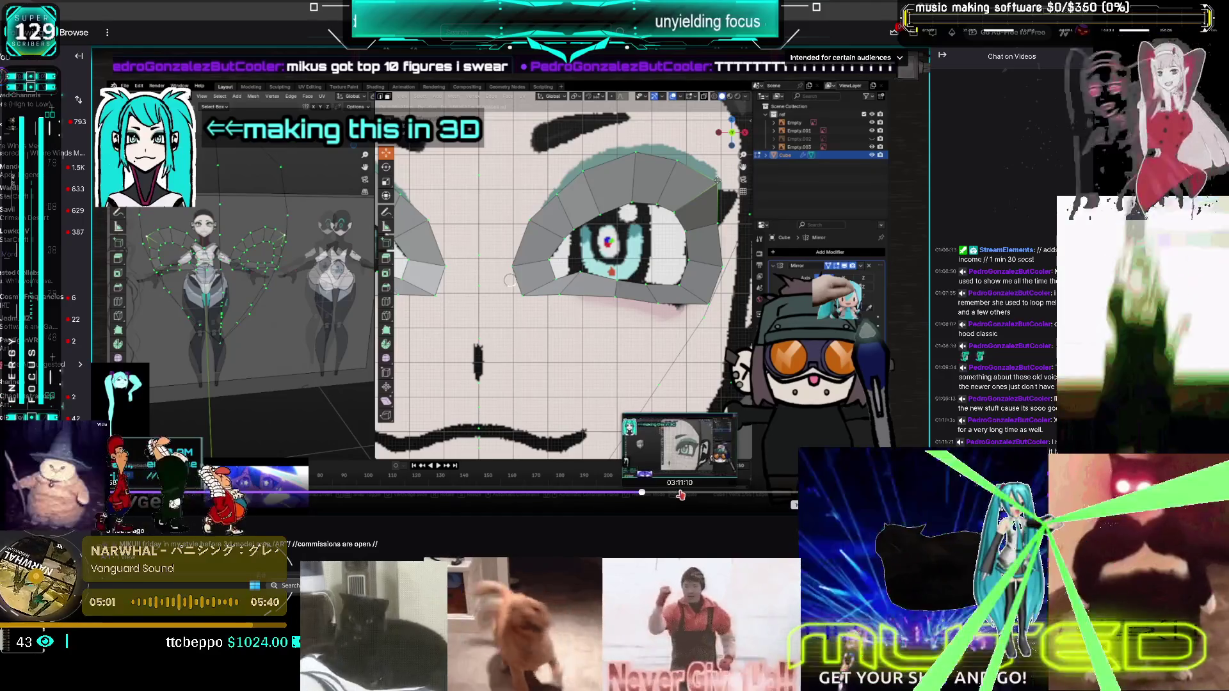
pyautogui.click(679, 495)
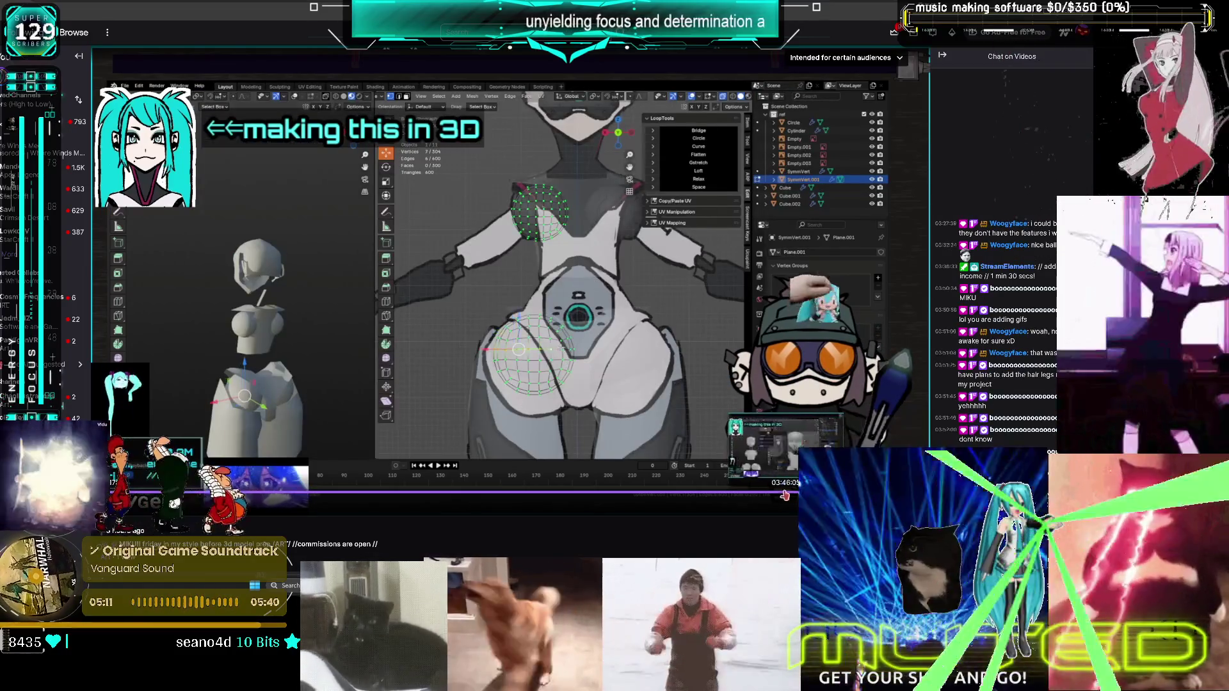
pyautogui.click(785, 495)
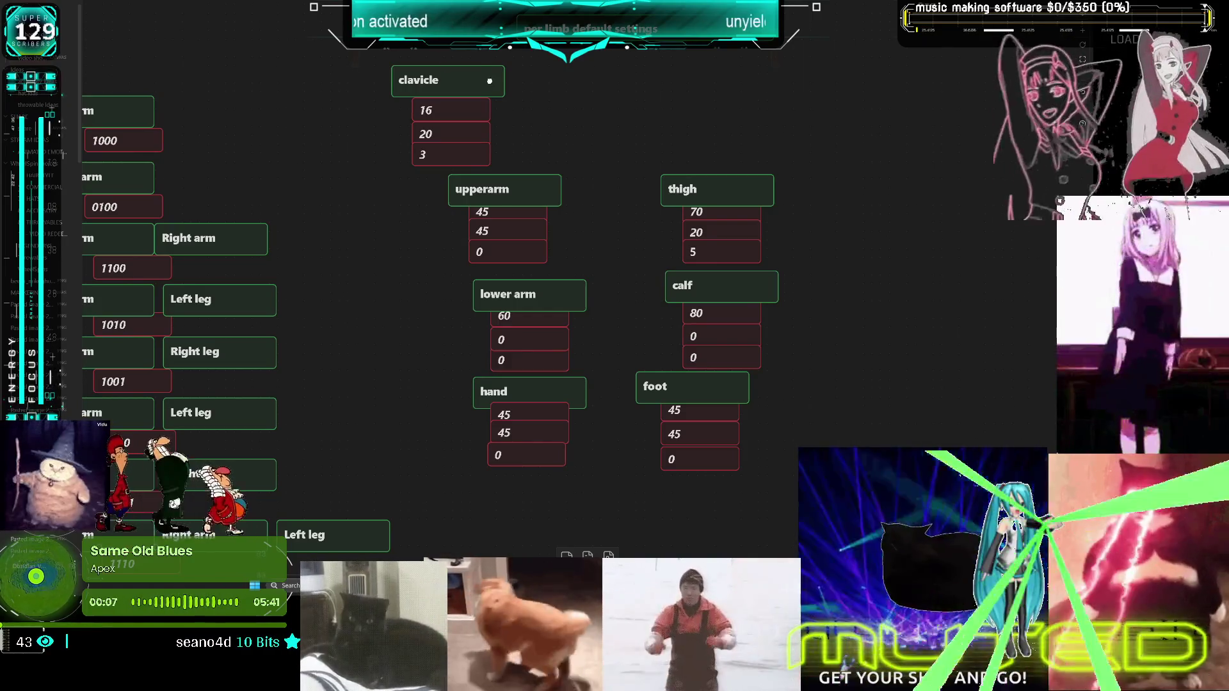
# Add a 'default twist swing 50 motors' note card beside the clavicle card, then return to Unreal
pyautogui.hotkey('ctrl', 'v')
pyautogui.moveTo(587, 273)
pyautogui.mouseDown()
pyautogui.moveTo(585, 122)
pyautogui.moveTo(570, 104)
pyautogui.mouseUp()
pyautogui.doubleClick(568, 106)
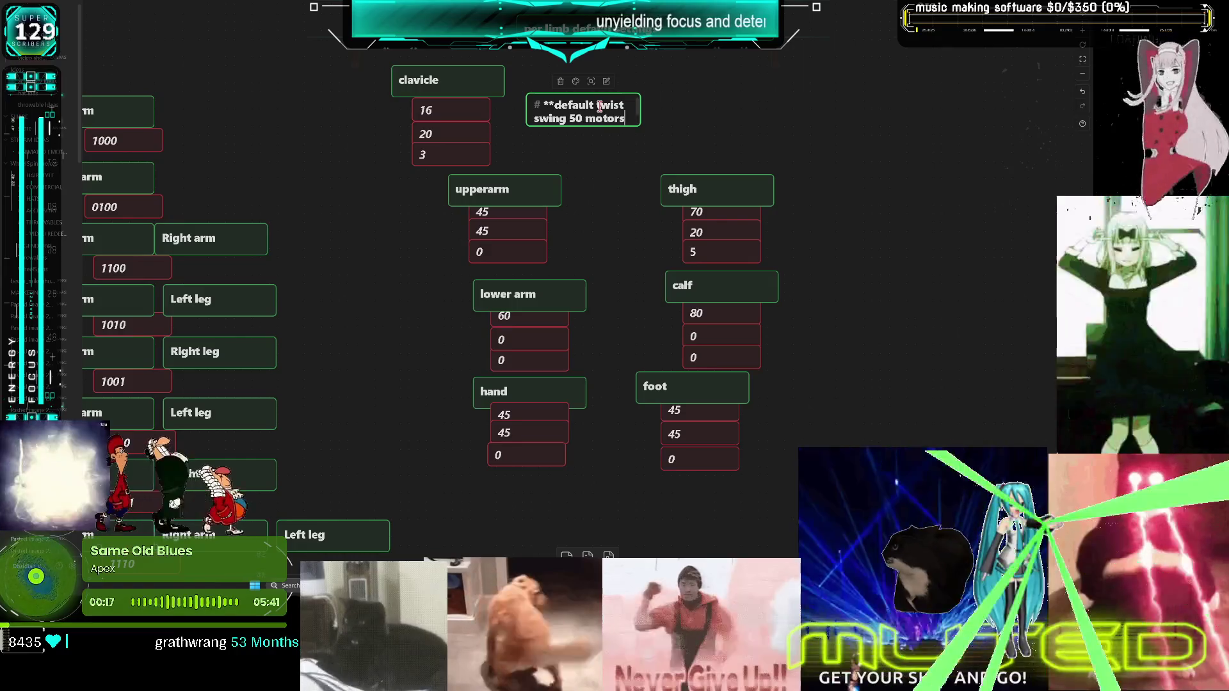
pyautogui.click(698, 157)
pyautogui.moveTo(585, 109); pyautogui.dragTo(566, 92)
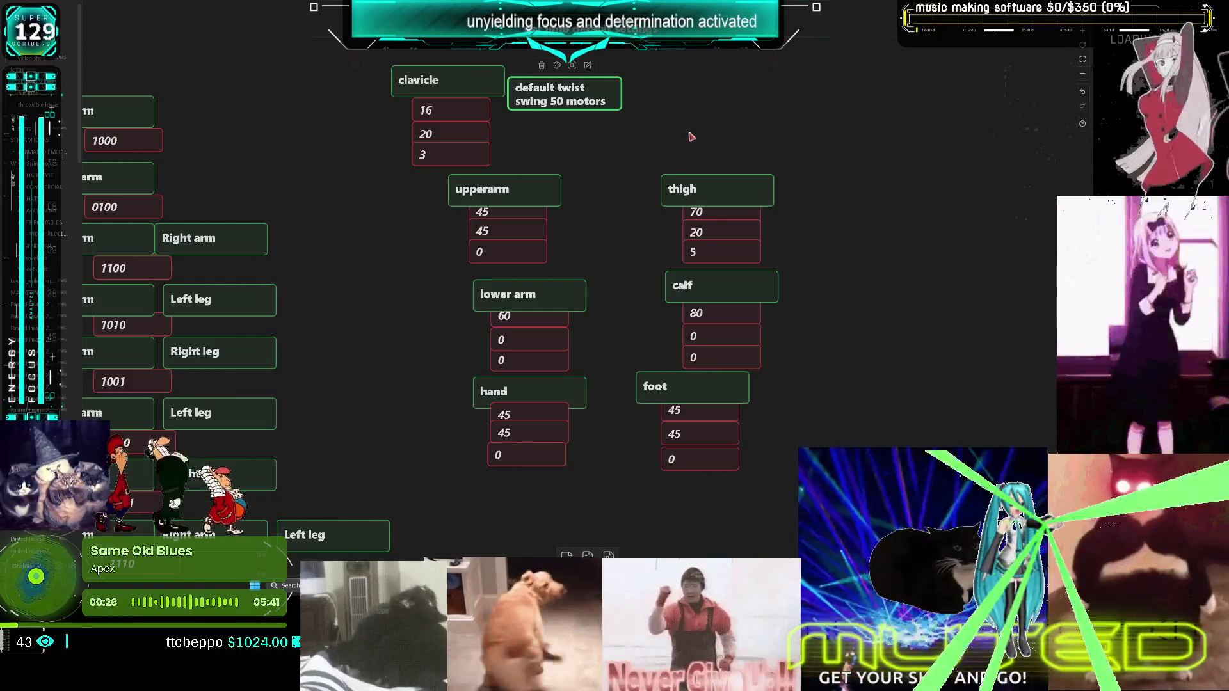
pyautogui.hotkey('alt', 'Tab')
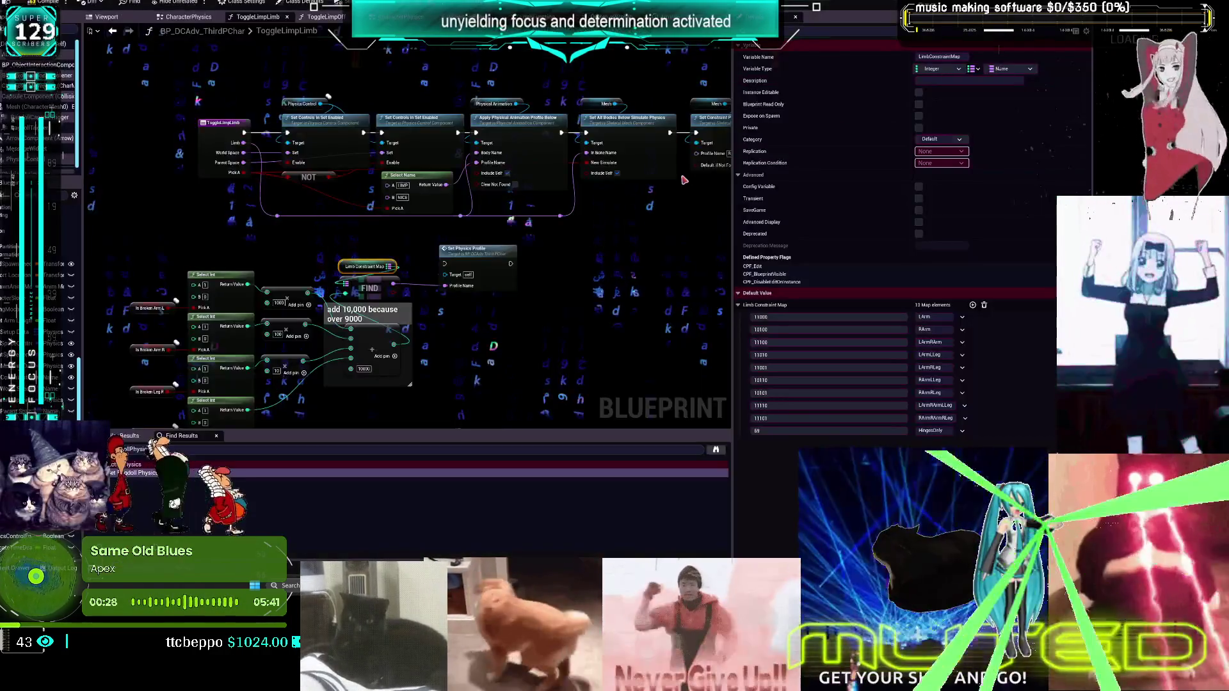
# Pan the ToggleLimpLimb graph to centre its top row of physics-toggle nodes
pyautogui.scroll(1, 575, 191)
pyautogui.moveTo(575, 190)
pyautogui.mouseDown()
pyautogui.moveTo(500, 256)
pyautogui.moveTo(556, 227)
pyautogui.mouseUp()
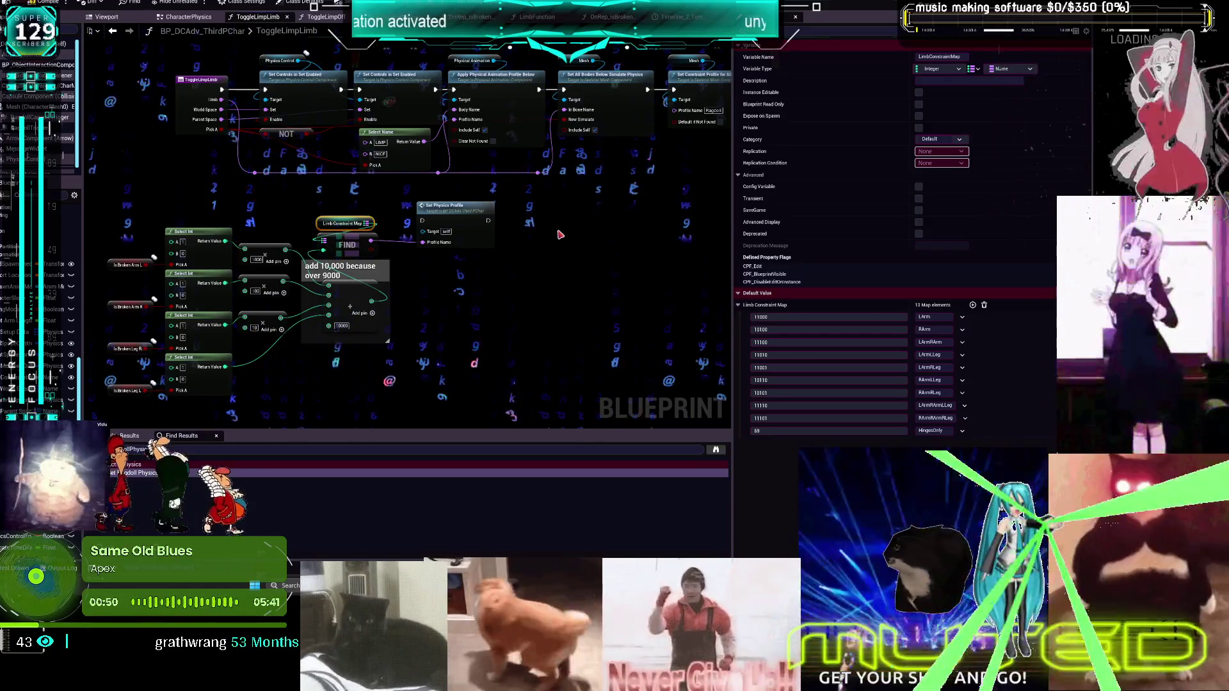
pyautogui.moveTo(559, 235); pyautogui.dragTo(610, 196)
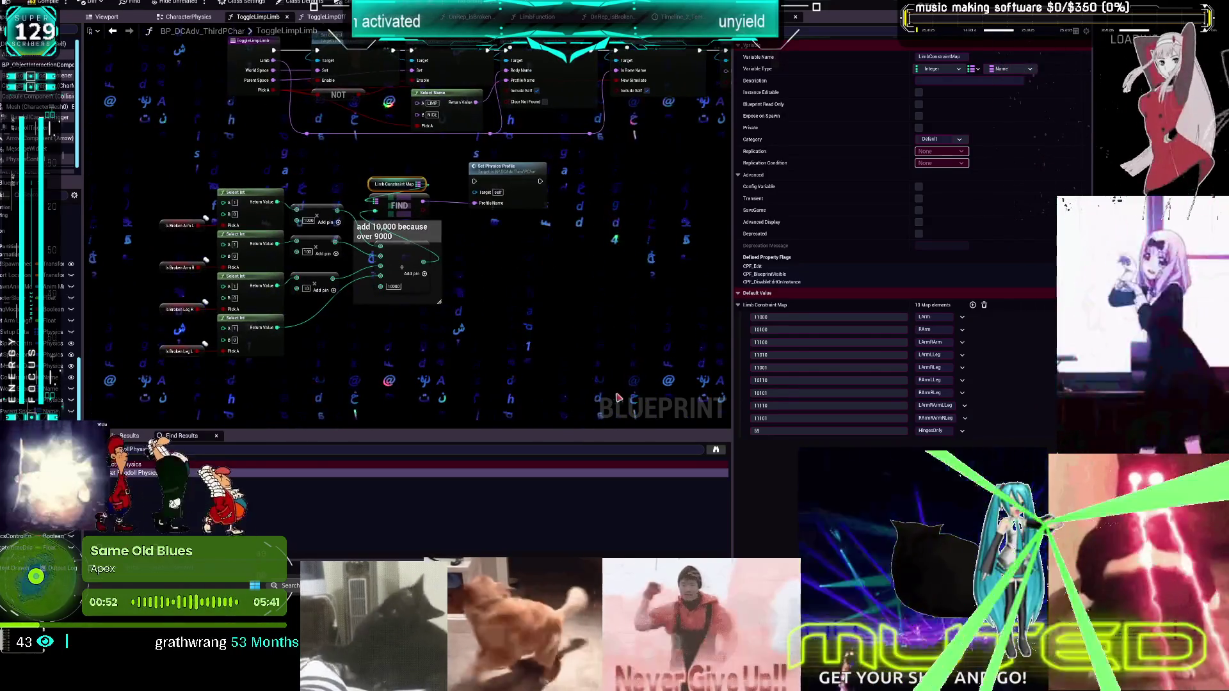
pyautogui.moveTo(622, 401); pyautogui.dragTo(513, 287)
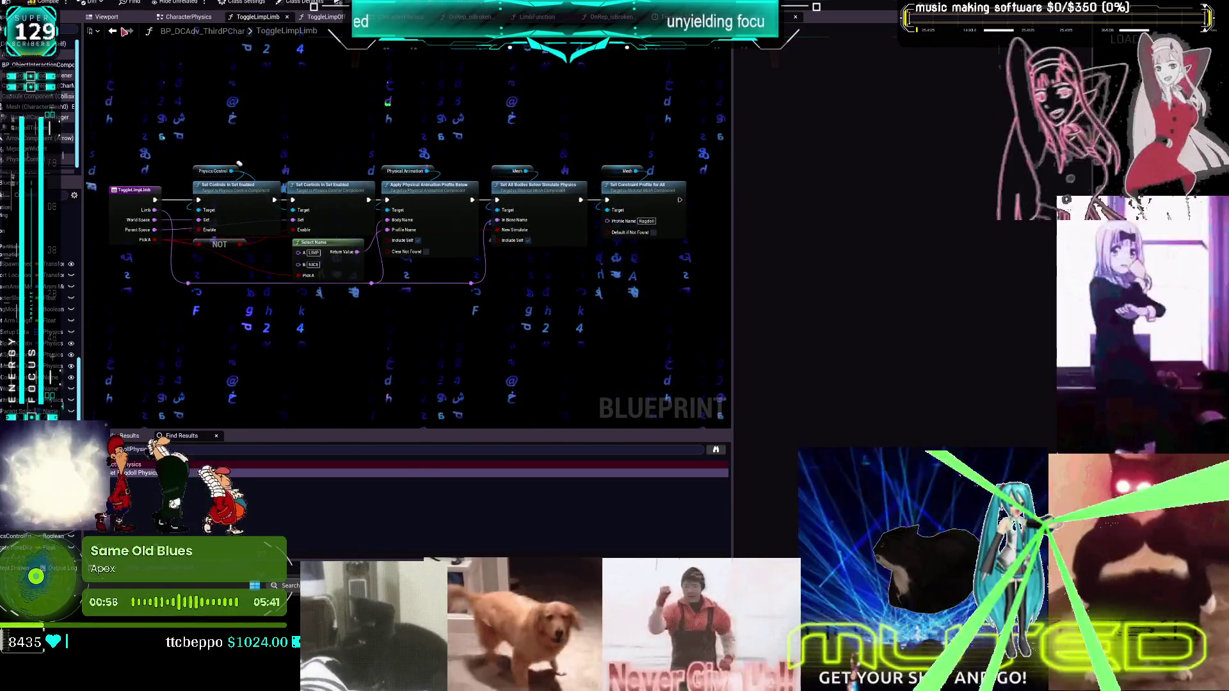
pyautogui.click(113, 32)
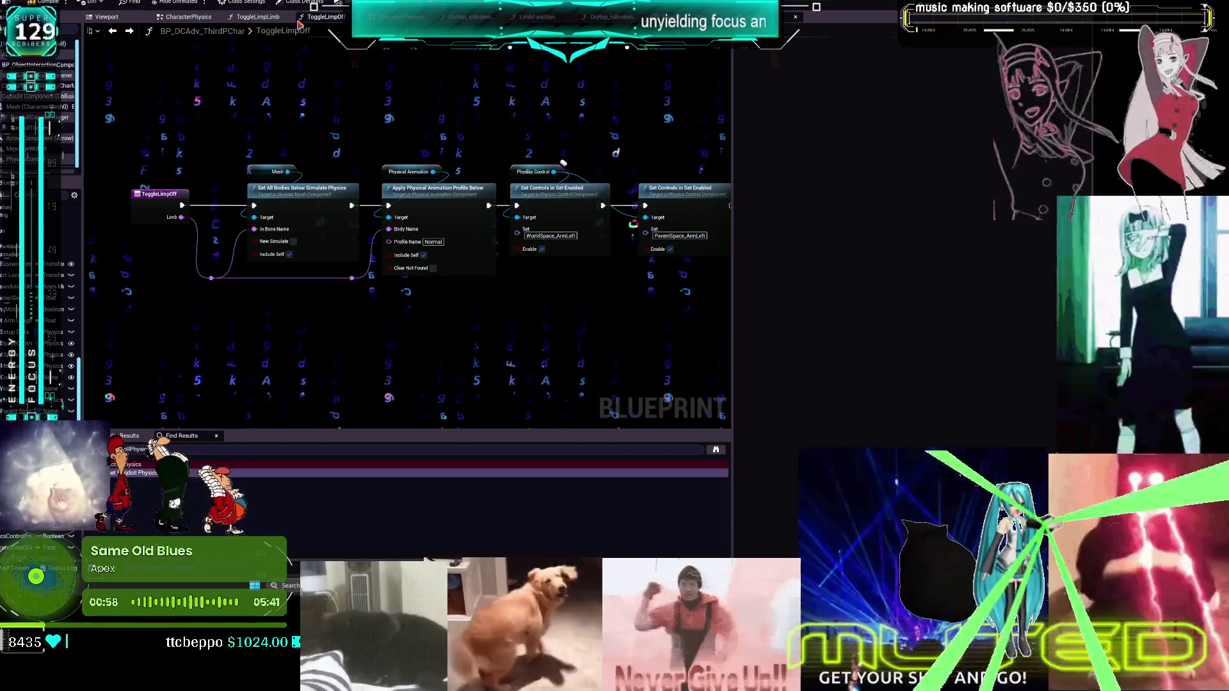
pyautogui.click(189, 22)
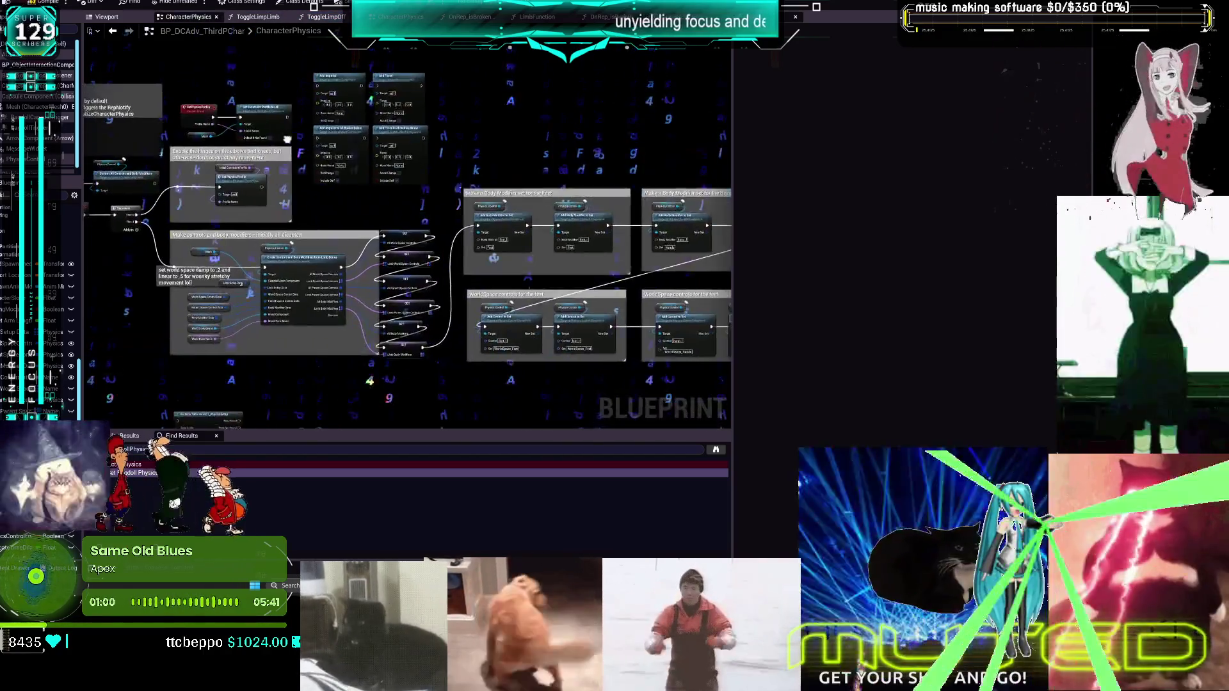
pyautogui.moveTo(732, 178); pyautogui.dragTo(950, 180)
pyautogui.scroll(-6, 485, 208)
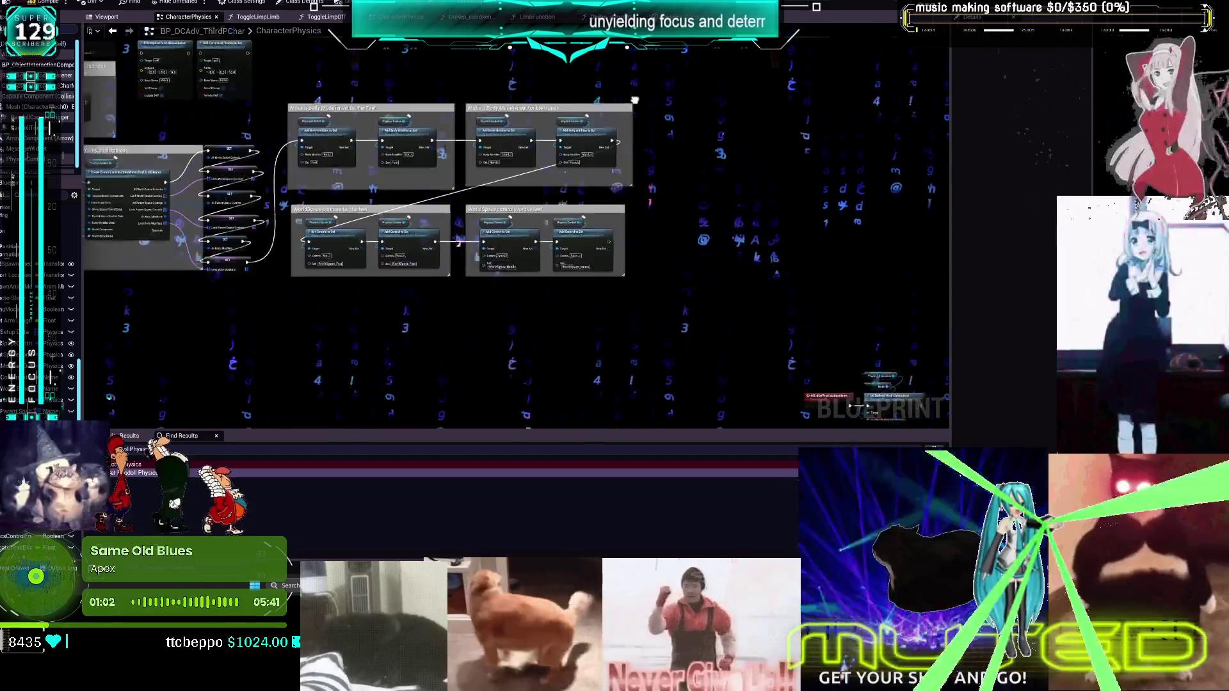
pyautogui.scroll(6, 486, 208)
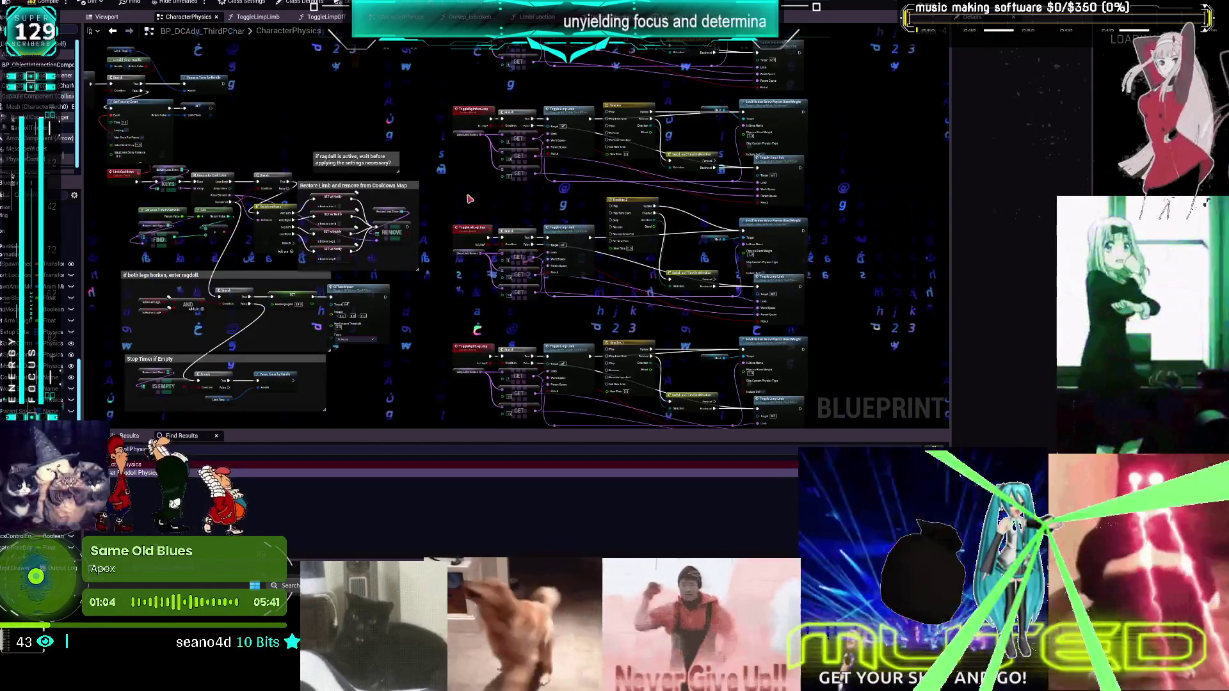
pyautogui.moveTo(452, 213); pyautogui.dragTo(689, 182)
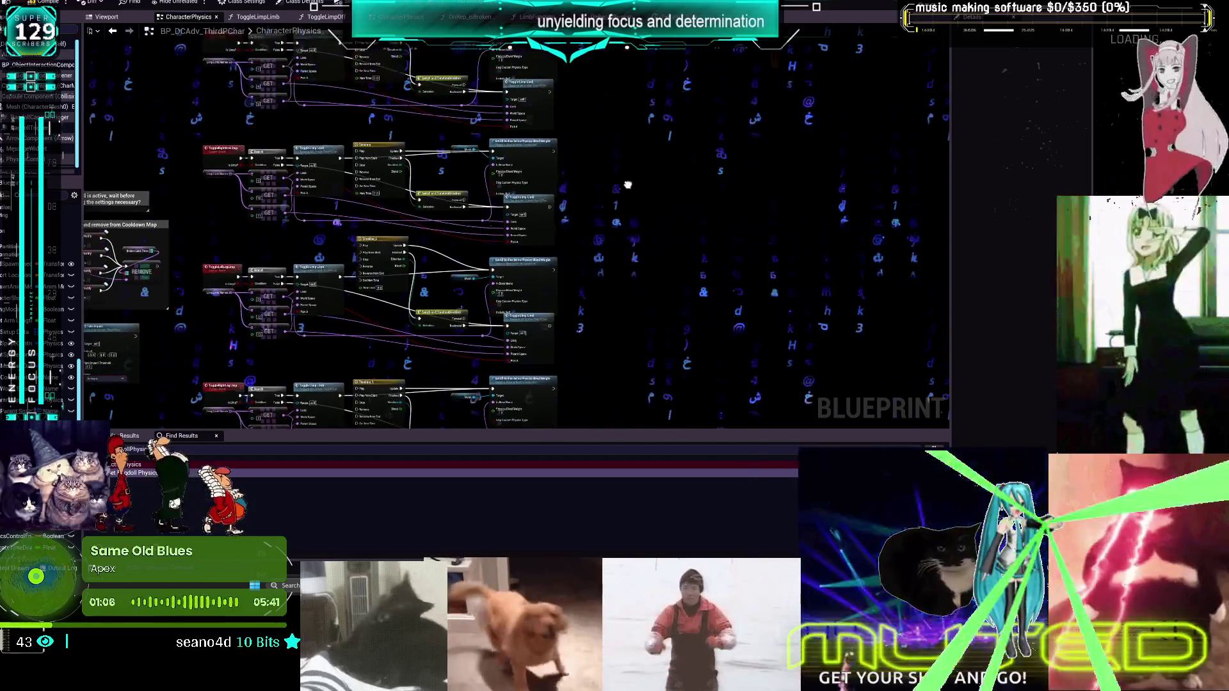
pyautogui.scroll(3, 563, 137)
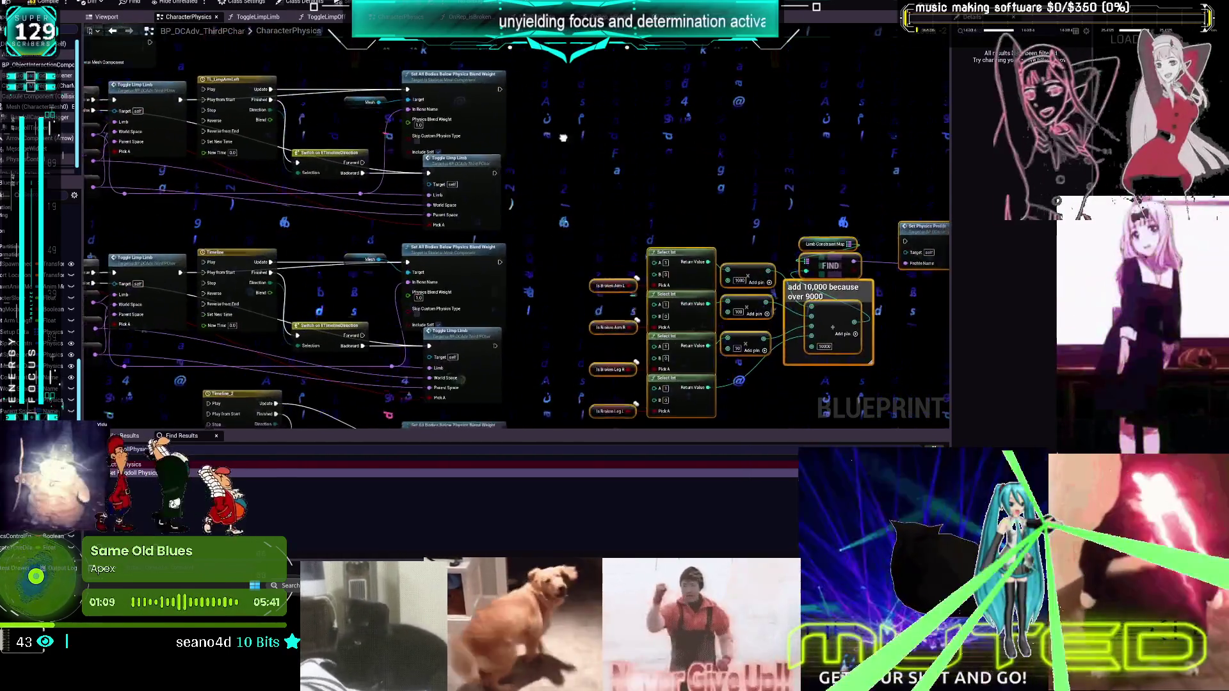
pyautogui.moveTo(564, 137)
pyautogui.mouseDown()
pyautogui.moveTo(492, 127)
pyautogui.moveTo(486, 215)
pyautogui.mouseUp()
pyautogui.scroll(-1, 492, 126)
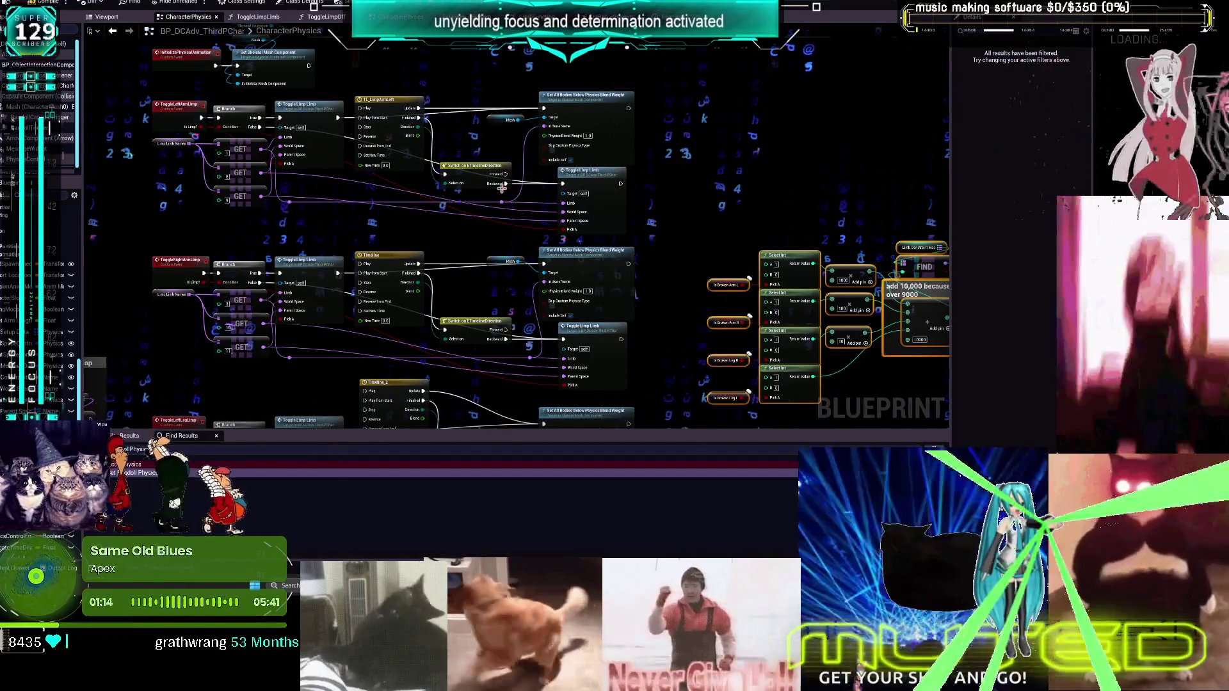
pyautogui.moveTo(638, 187); pyautogui.dragTo(412, 132)
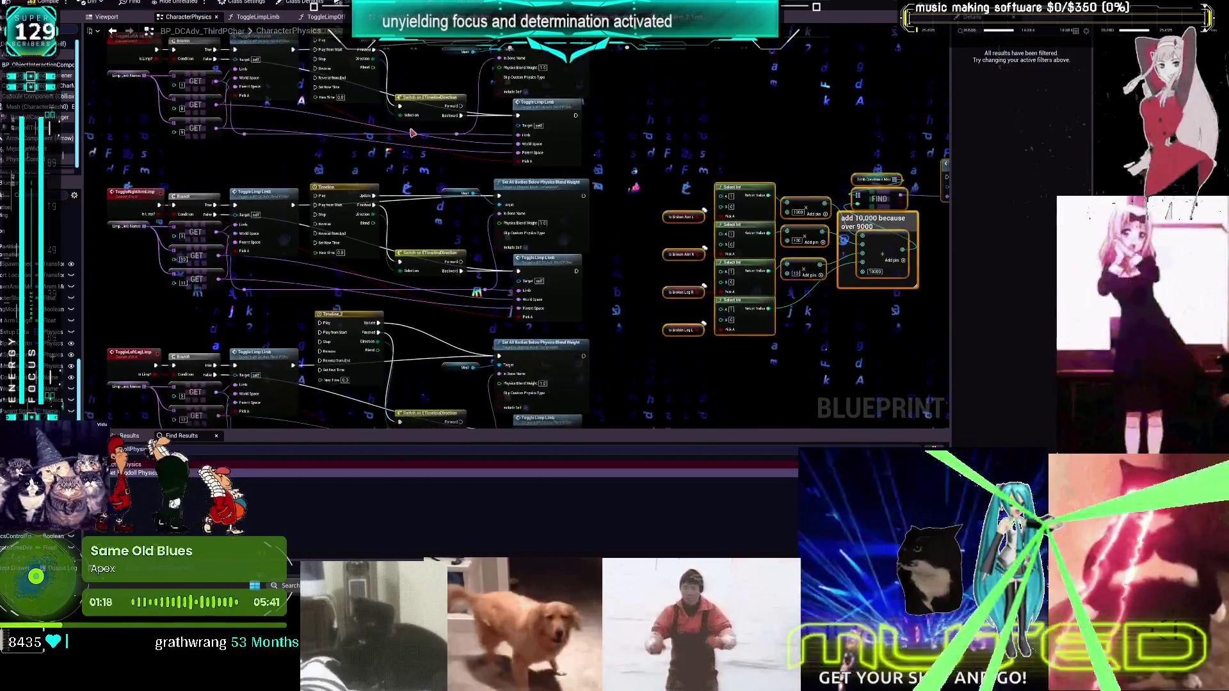
pyautogui.scroll(-2, 413, 133)
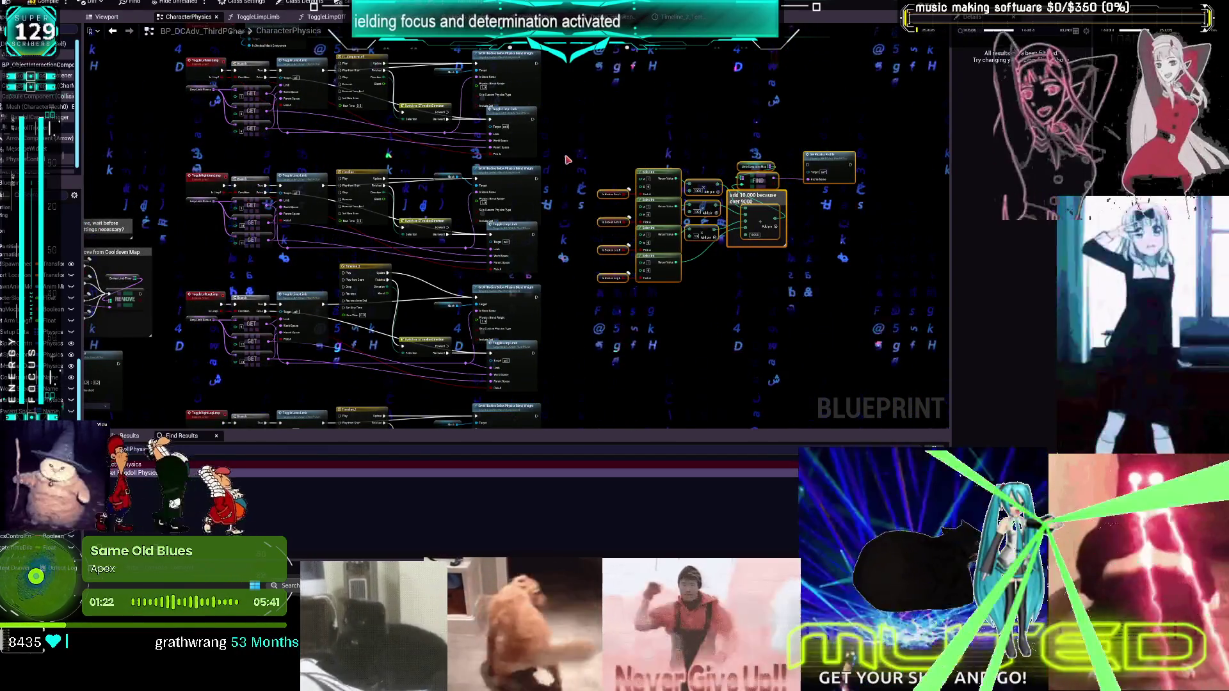
pyautogui.scroll(-1, 572, 134)
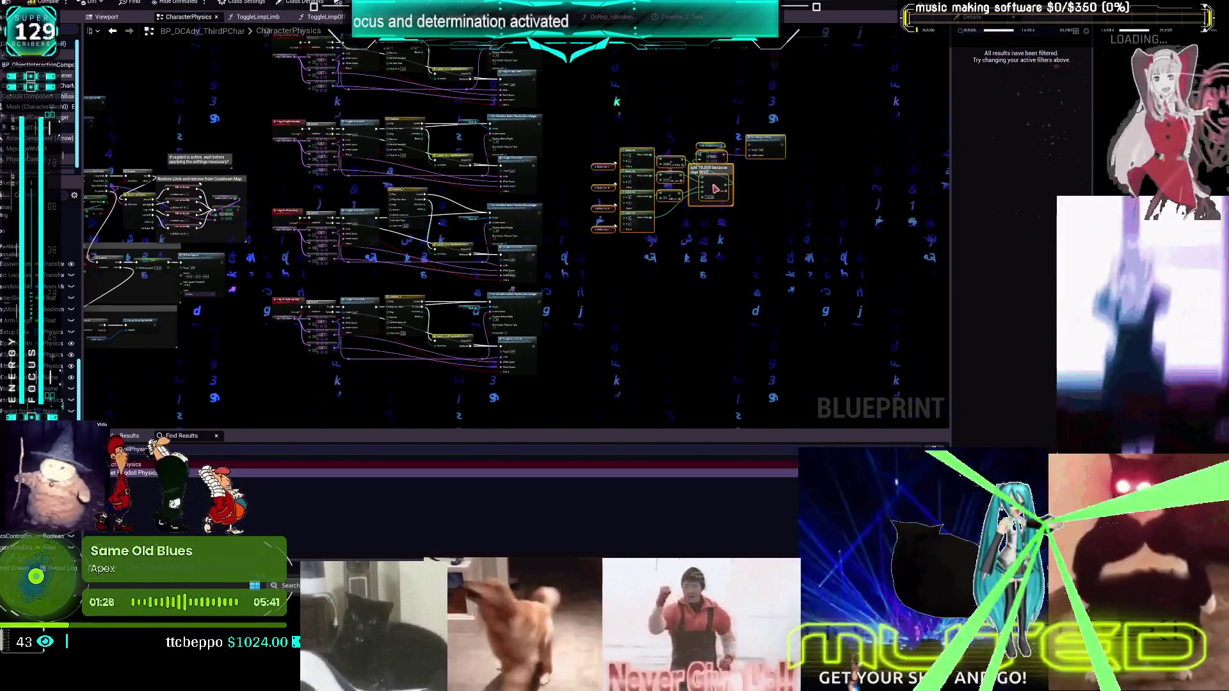
pyautogui.moveTo(607, 183); pyautogui.dragTo(612, 218)
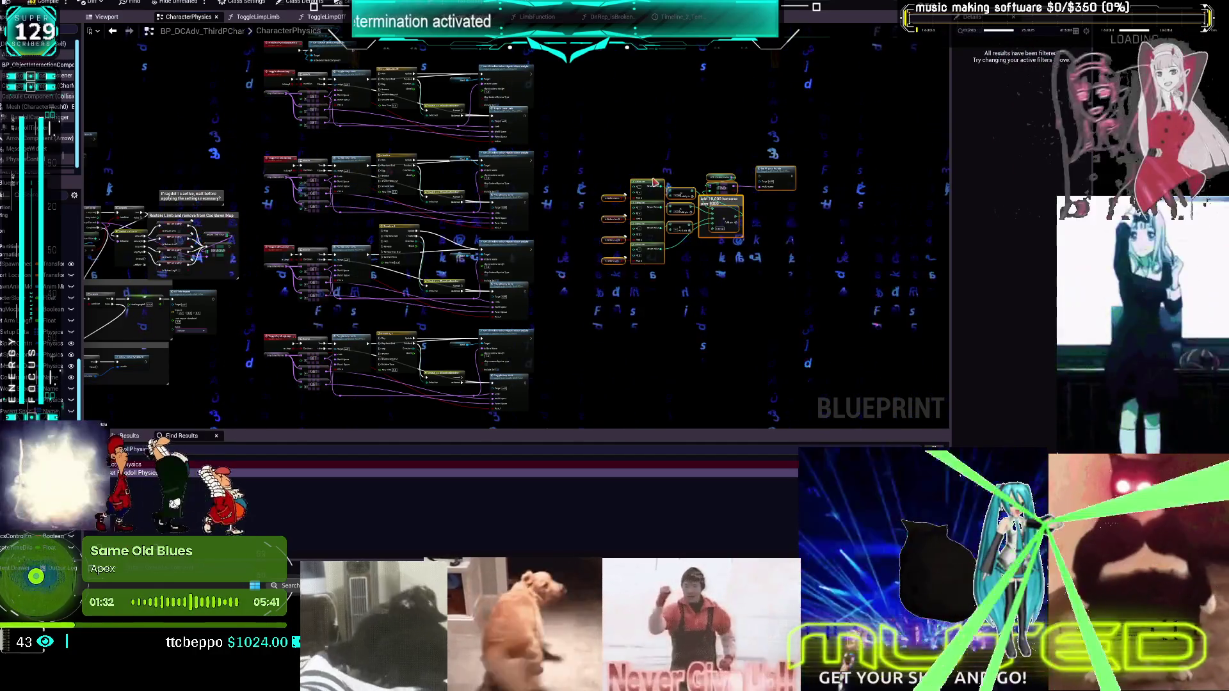
pyautogui.scroll(5, 648, 182)
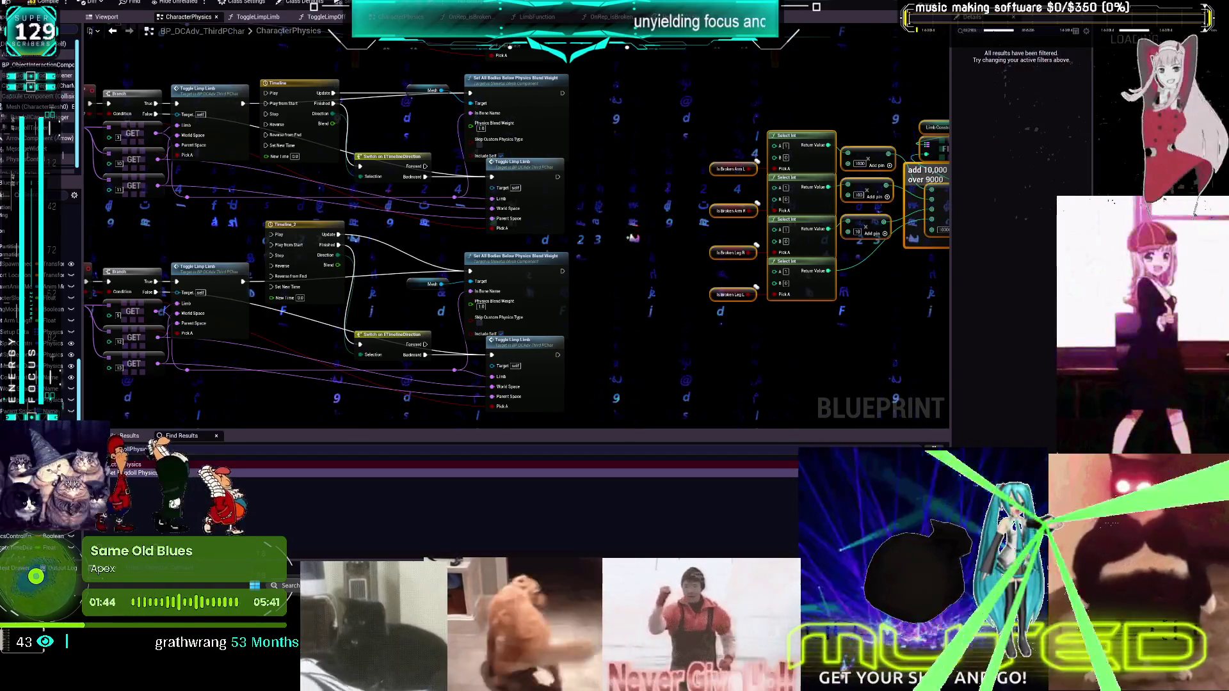
pyautogui.scroll(-1, 607, 159)
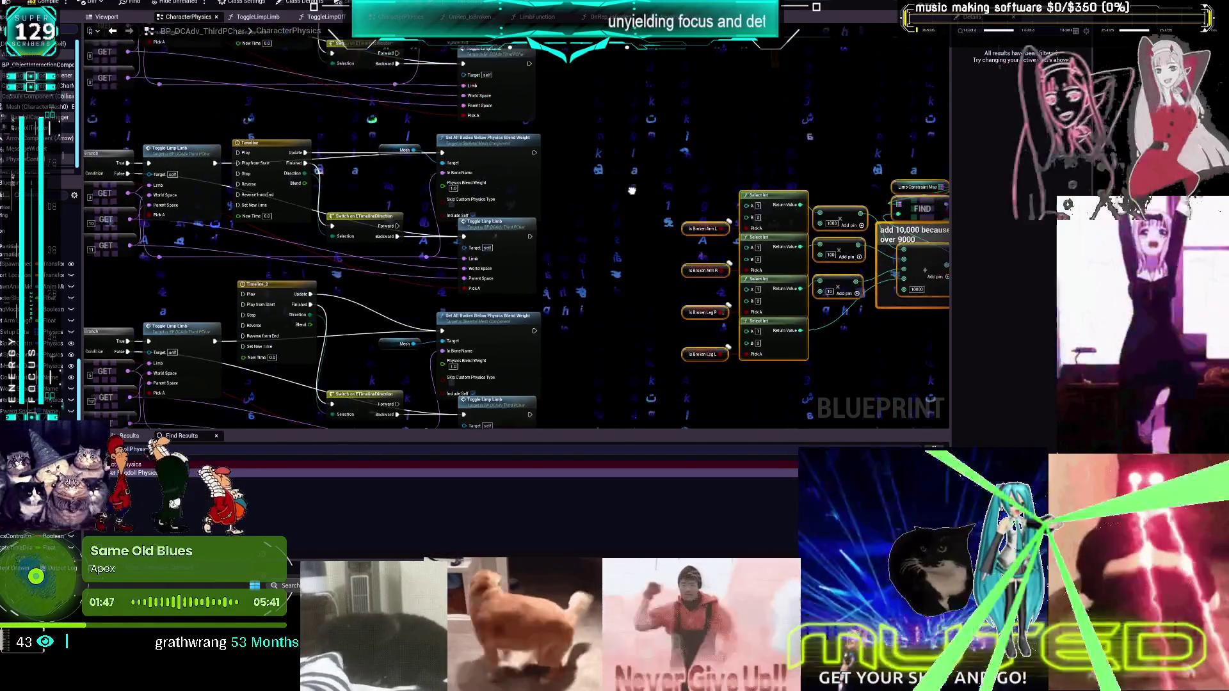
pyautogui.scroll(-2, 606, 159)
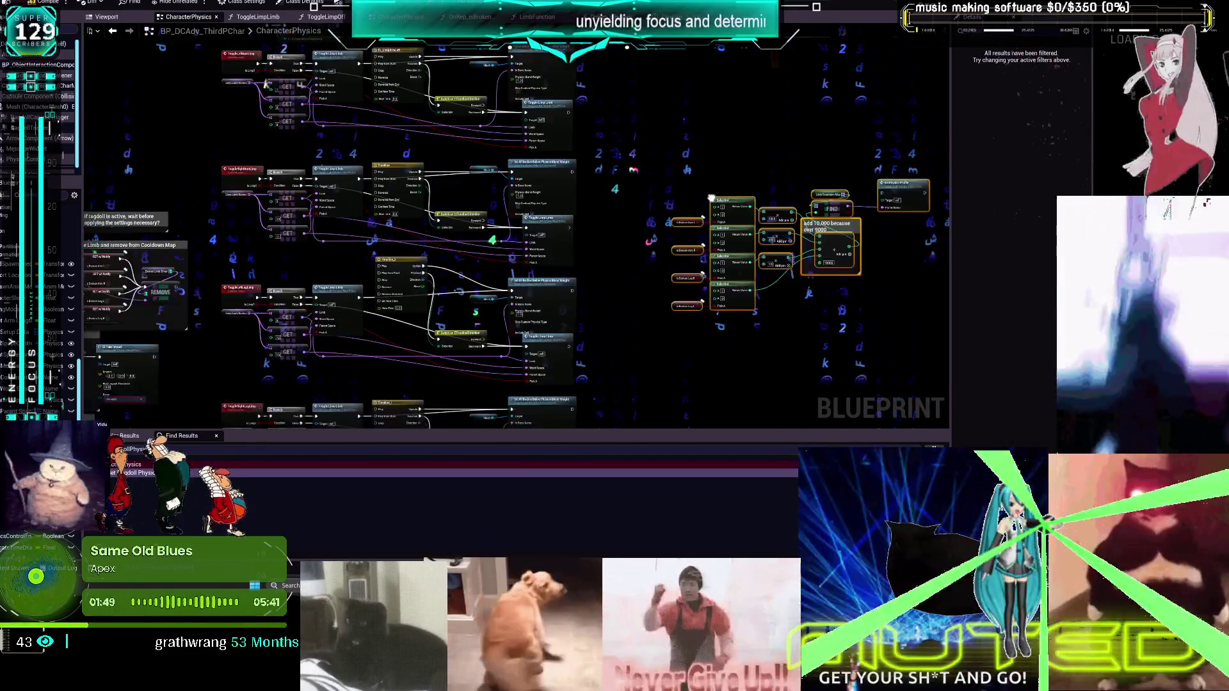
pyautogui.moveTo(607, 159); pyautogui.dragTo(549, 129)
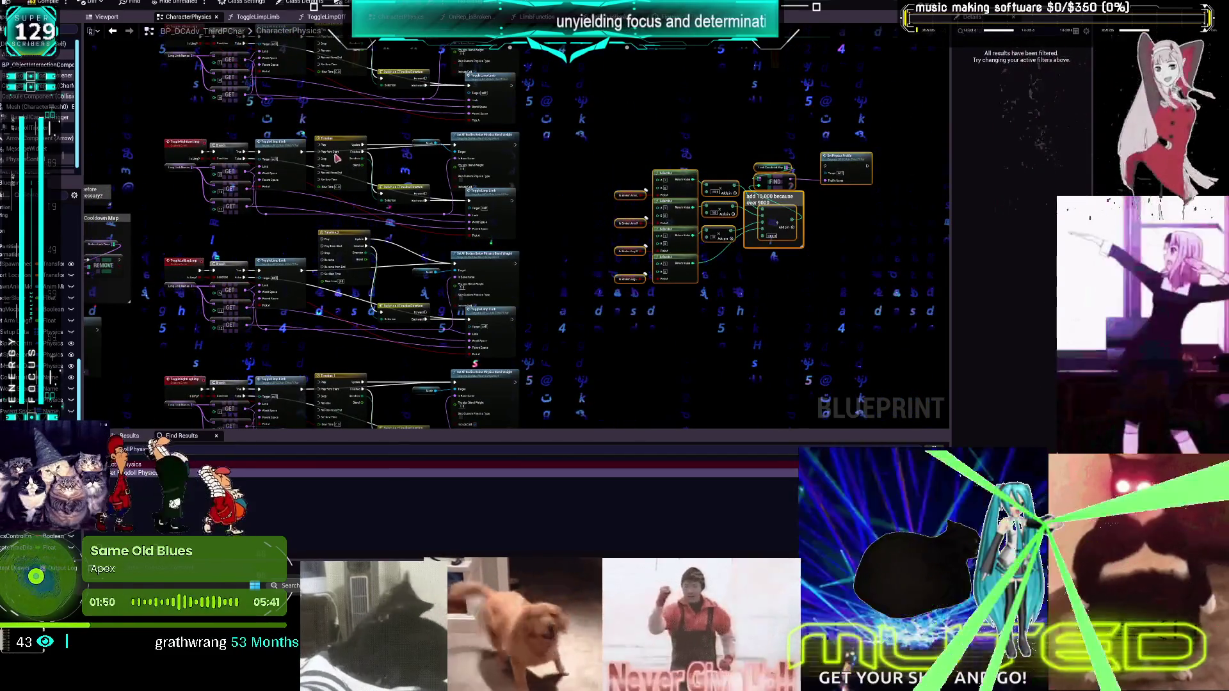
pyautogui.doubleClick(255, 139)
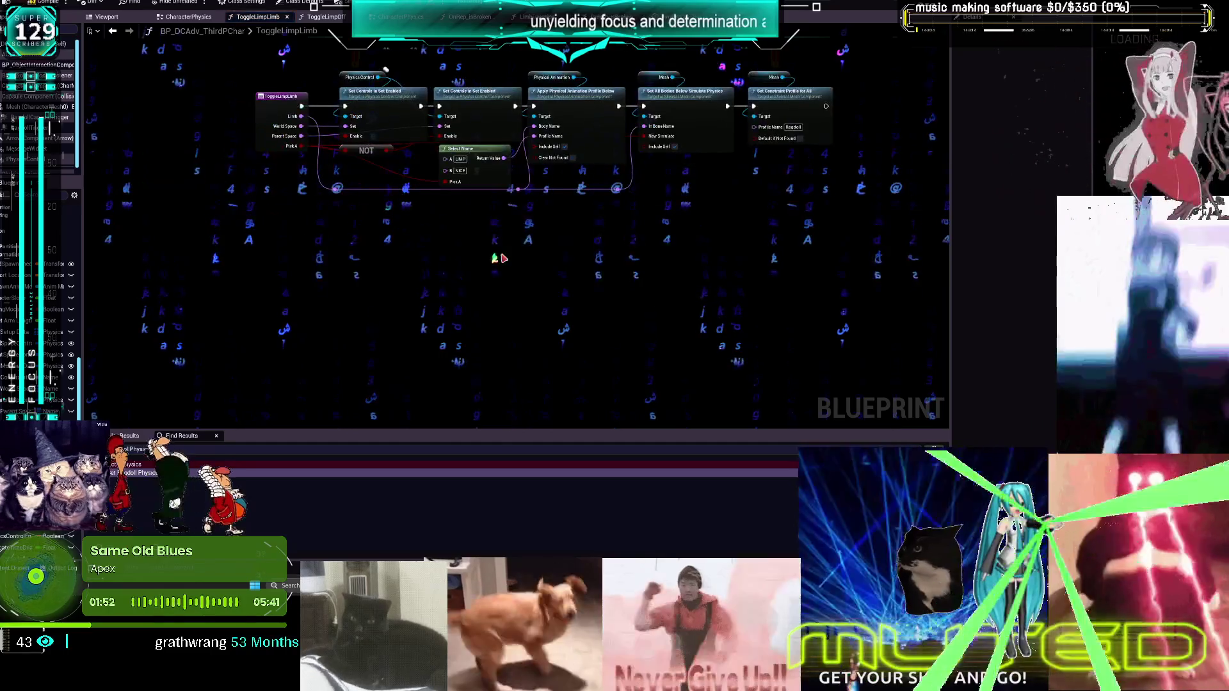
# Wire the Select Int/FIND/Set Physics Profile group after Set All Bodies Below Simulate Physics, then add a Branch node
pyautogui.moveTo(732, 196)
pyautogui.mouseDown()
pyautogui.moveTo(502, 241)
pyautogui.moveTo(470, 233)
pyautogui.mouseUp()
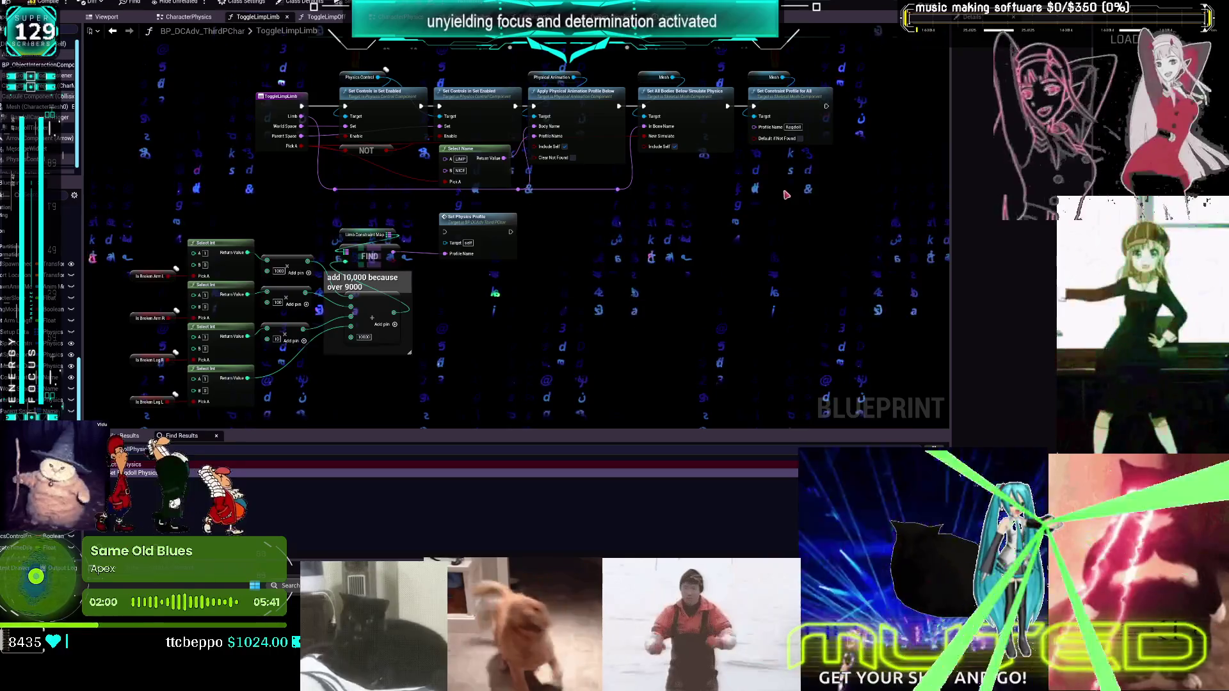
pyautogui.moveTo(654, 245); pyautogui.dragTo(637, 215)
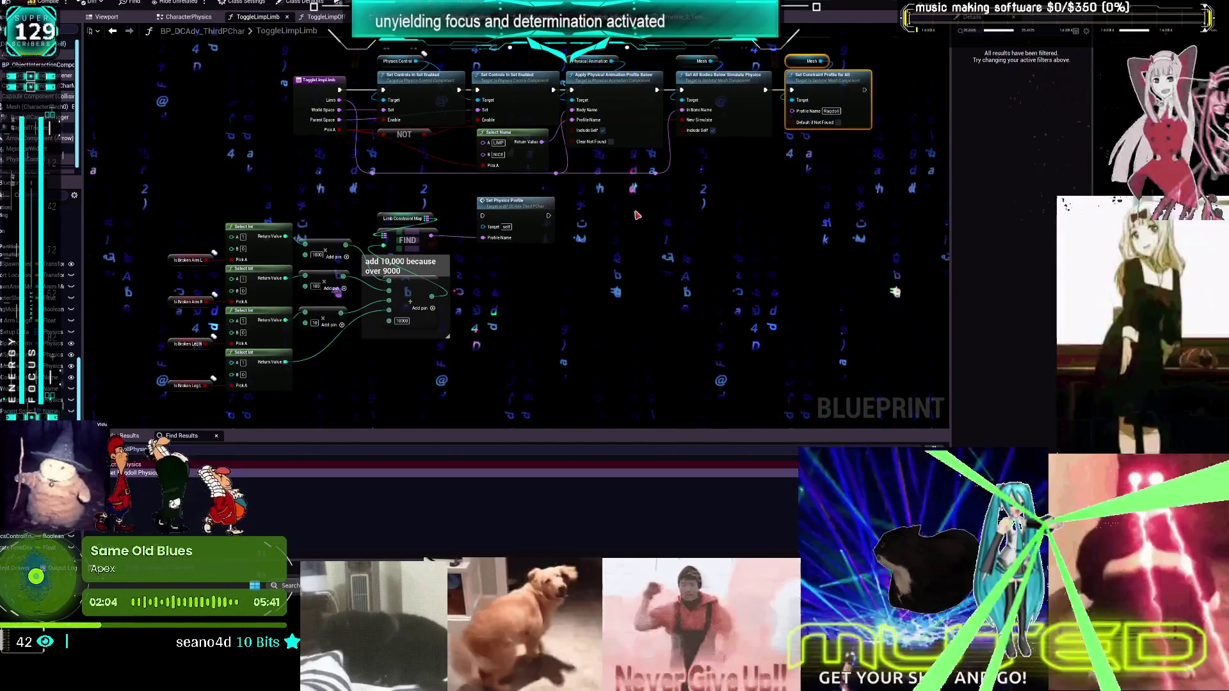
pyautogui.scroll(-1, 631, 215)
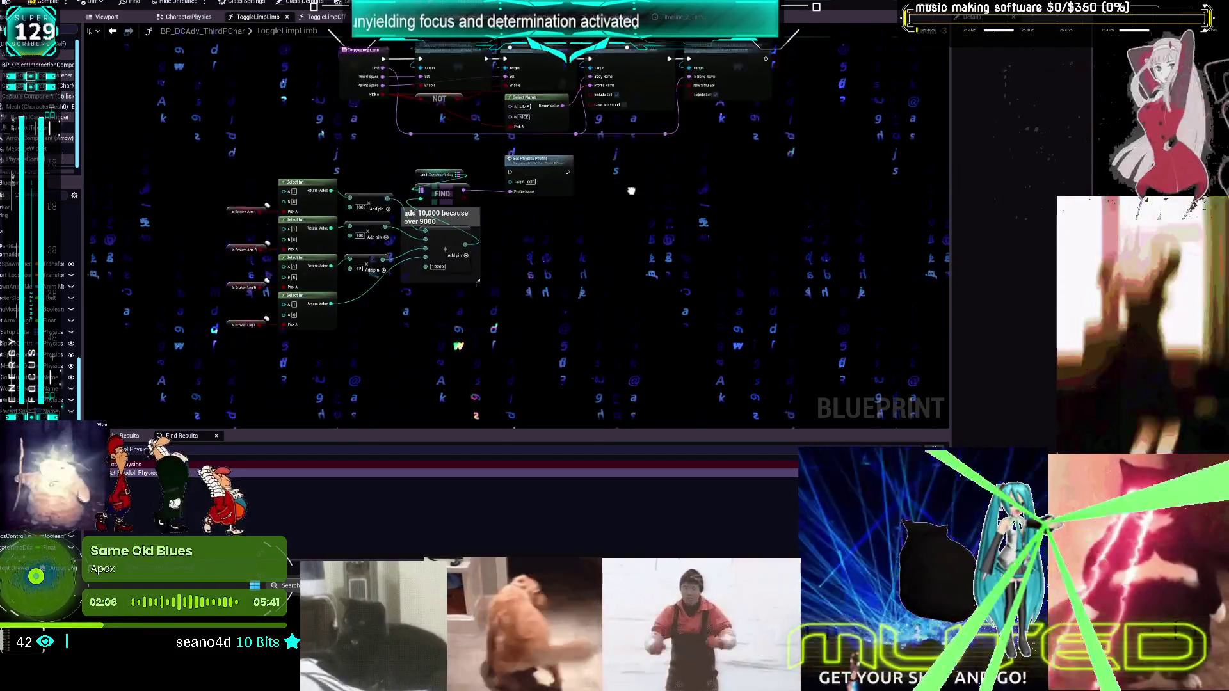
pyautogui.moveTo(212, 348)
pyautogui.mouseDown()
pyautogui.moveTo(576, 150)
pyautogui.moveTo(542, 160)
pyautogui.moveTo(789, 161)
pyautogui.moveTo(759, 149)
pyautogui.moveTo(802, 231)
pyautogui.mouseUp()
pyautogui.click(801, 163)
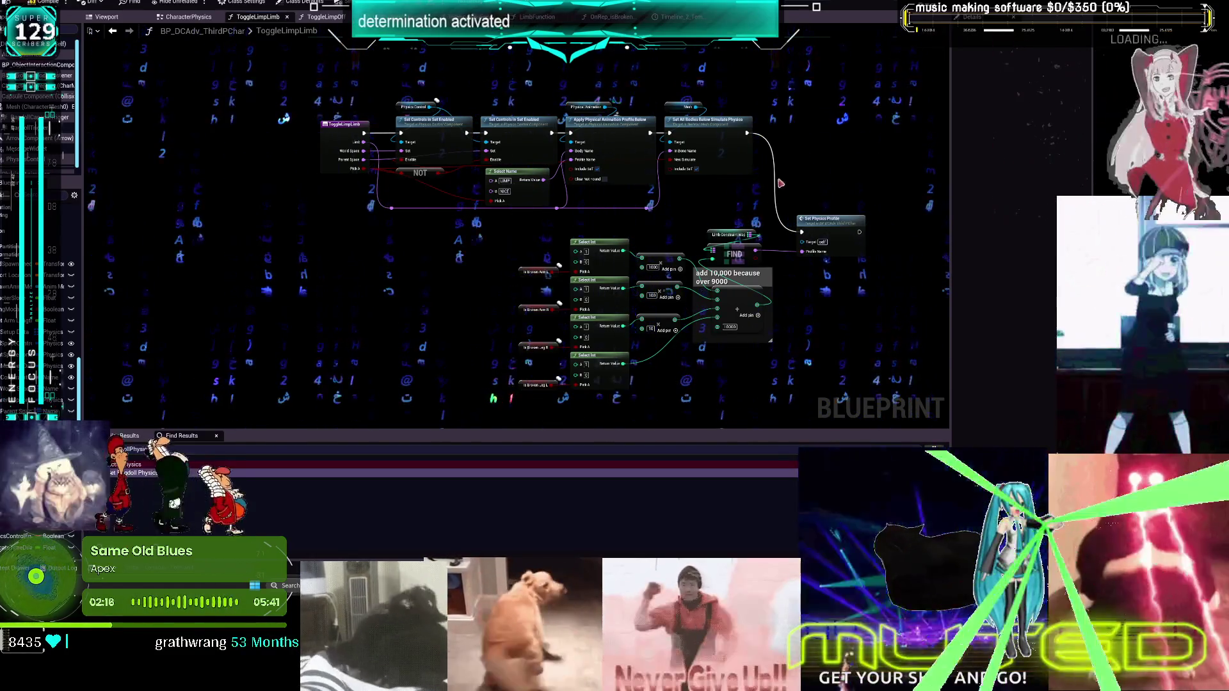
pyautogui.click(826, 116)
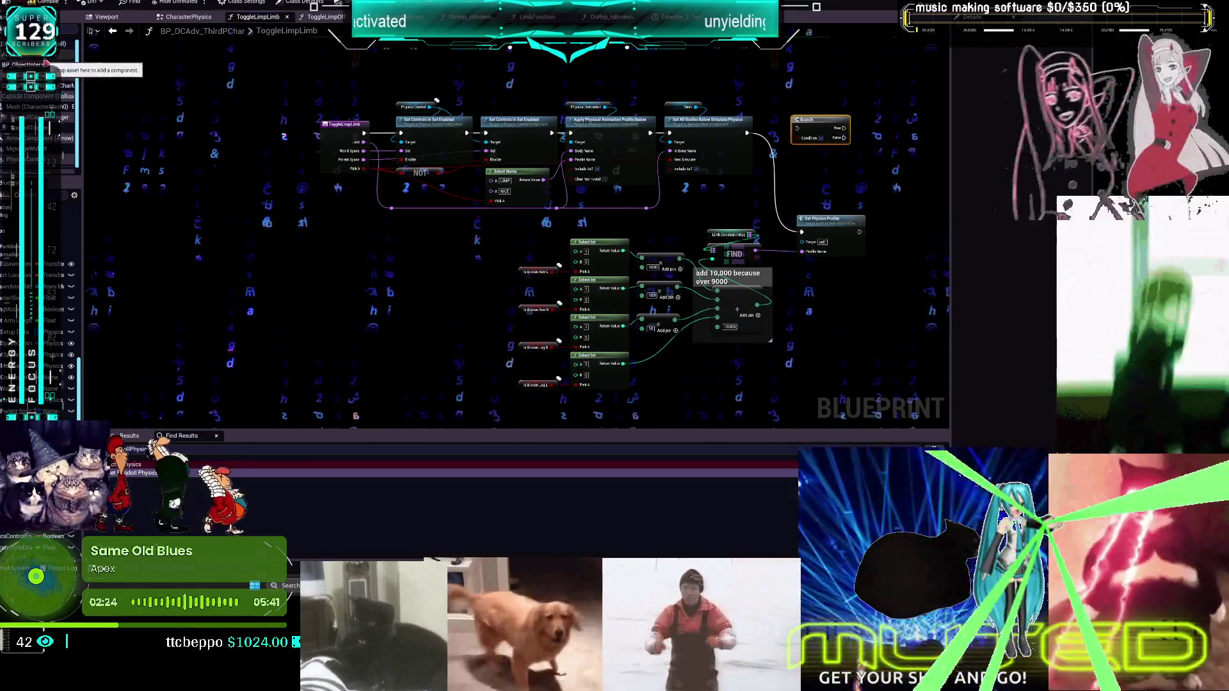
# Add an AC Ragdoll Recover getter and its Is Ragdoll Active node
pyautogui.moveTo(29, 128); pyautogui.dragTo(762, 68)
pyautogui.scroll(3, 635, 128)
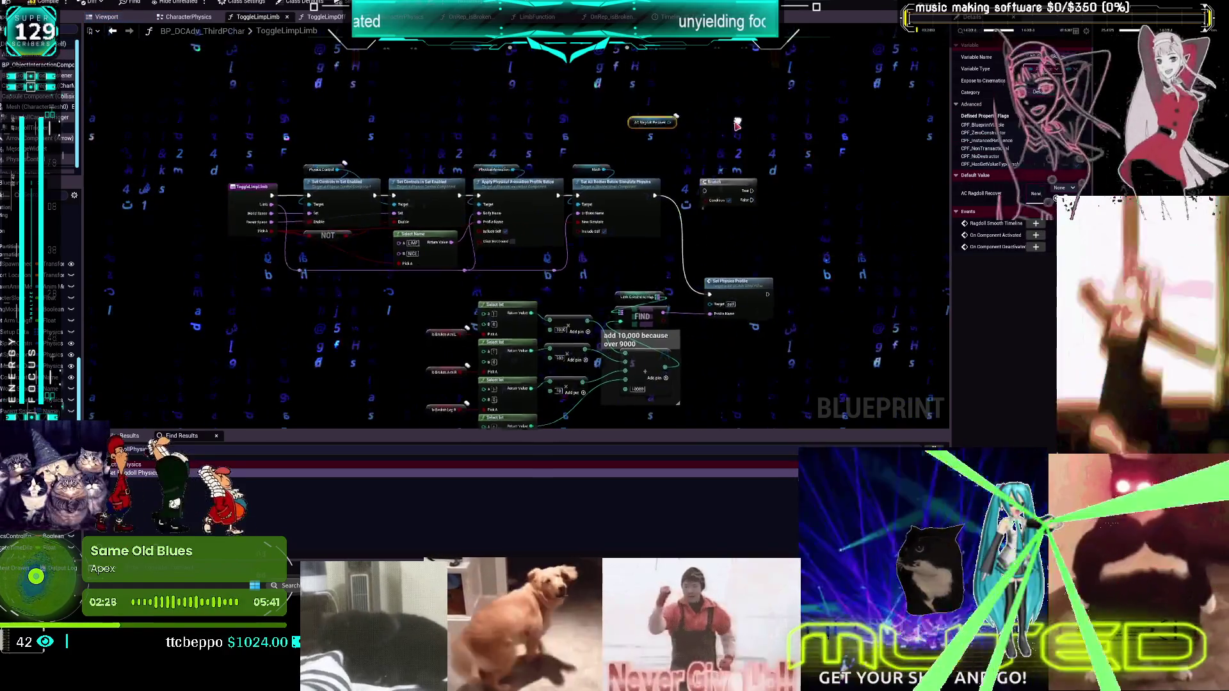
pyautogui.moveTo(634, 125); pyautogui.dragTo(689, 149)
pyautogui.write('is ragdo')
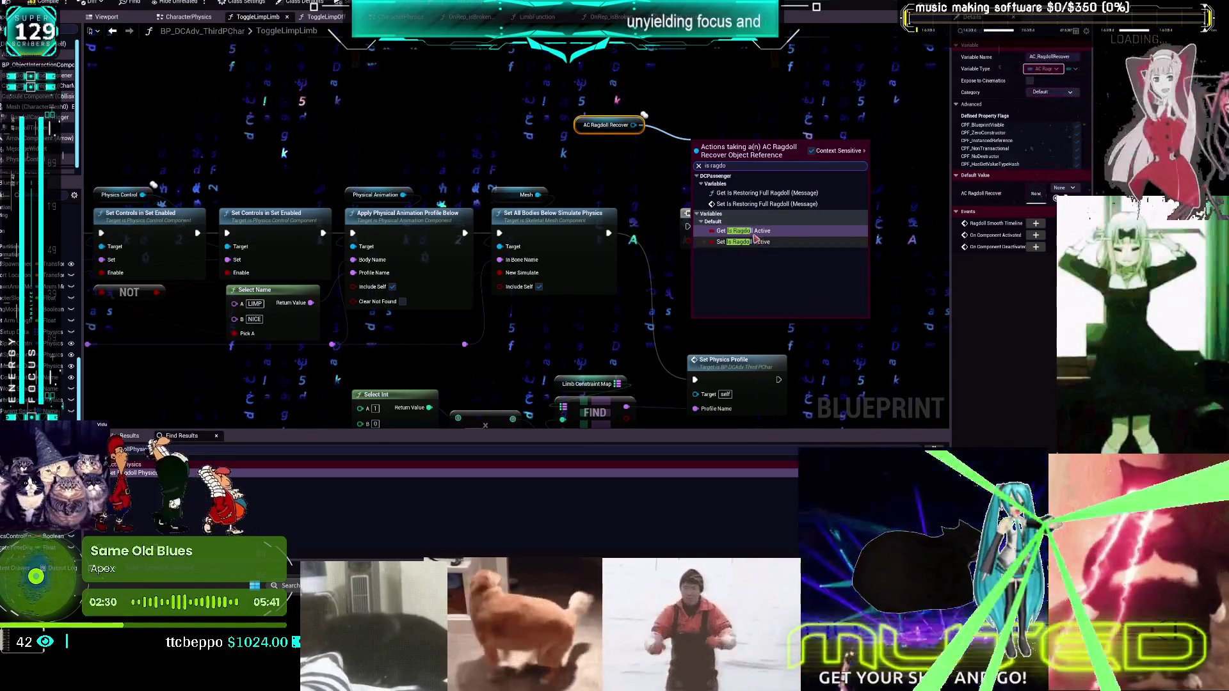
pyautogui.click(746, 230)
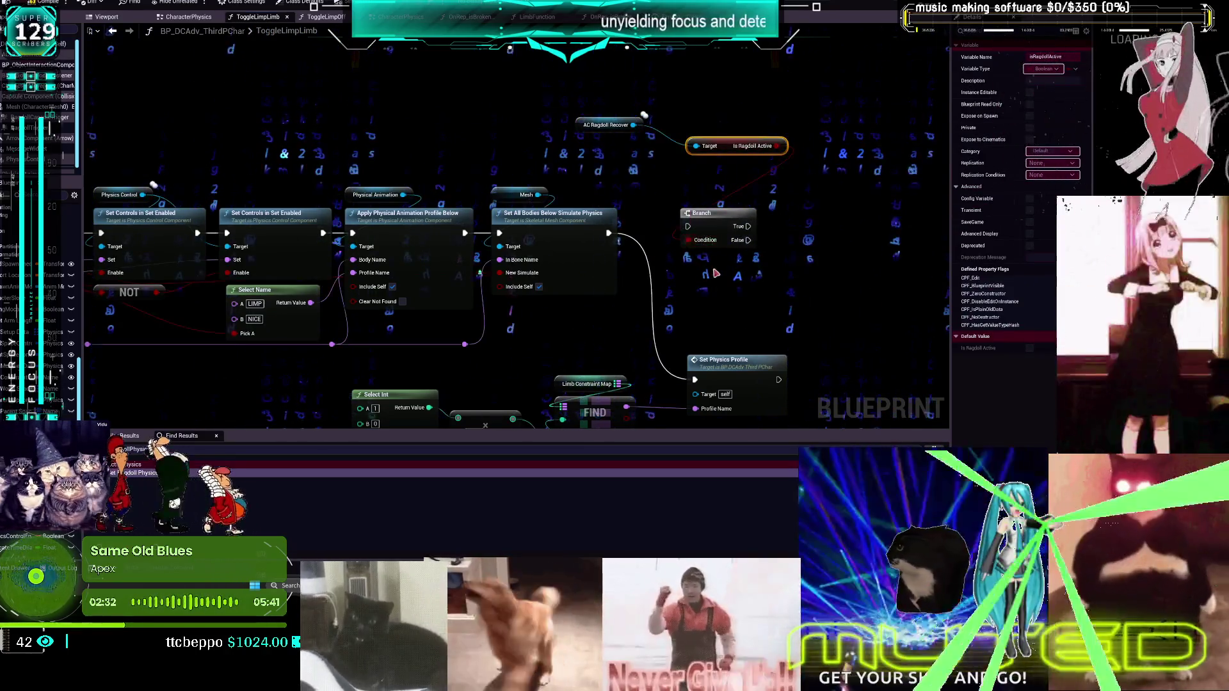
# Duplicate the Set Physics Profile node and place the copy near the Branch
pyautogui.moveTo(652, 254); pyautogui.dragTo(634, 179)
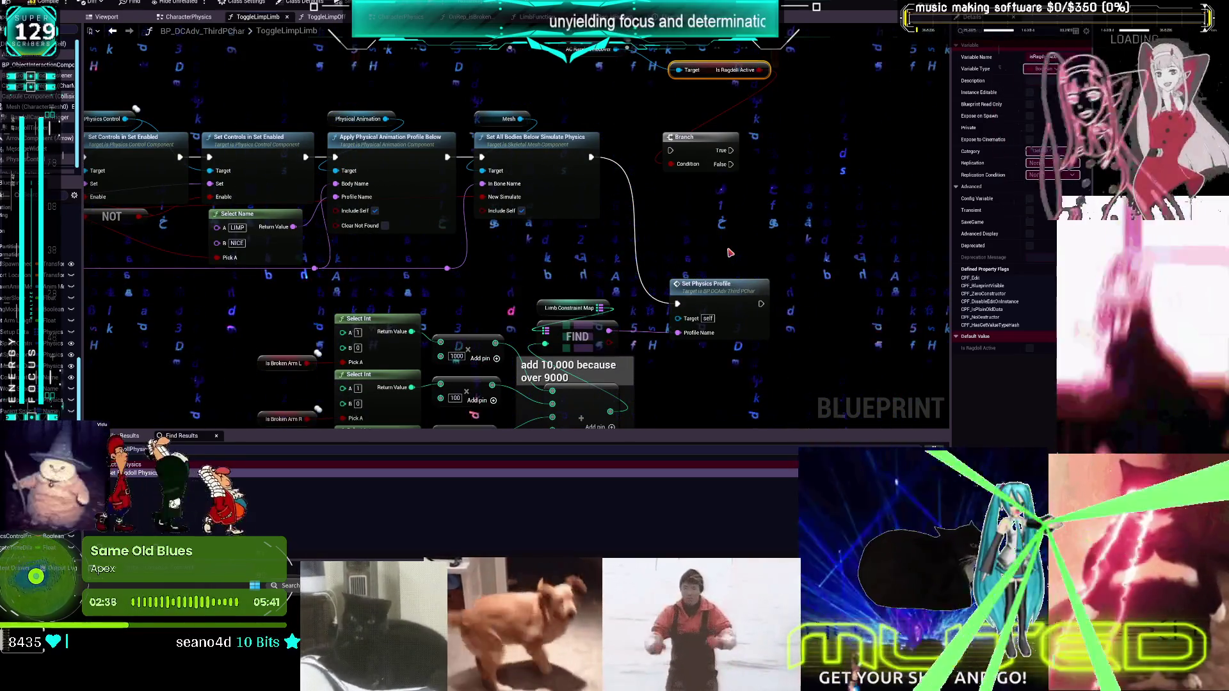
pyautogui.moveTo(730, 250); pyautogui.dragTo(735, 184)
pyautogui.scroll(-1, 735, 185)
pyautogui.moveTo(634, 345); pyautogui.dragTo(647, 296)
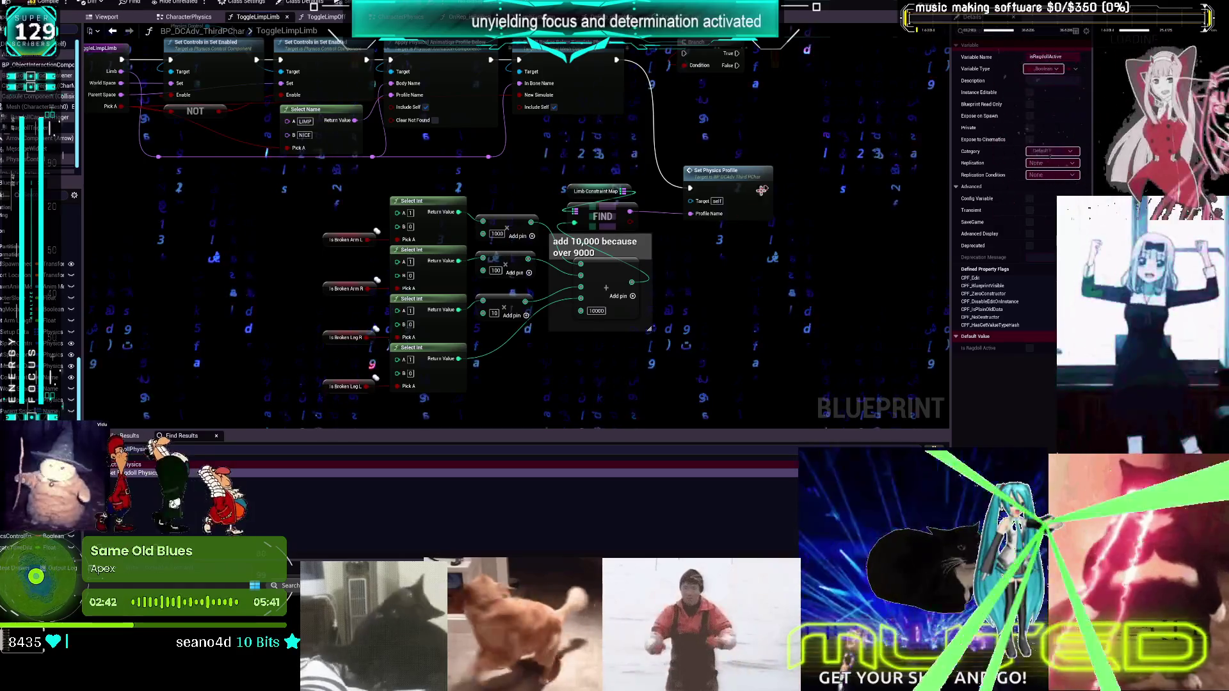
pyautogui.moveTo(778, 144); pyautogui.dragTo(721, 210)
pyautogui.hotkey('ctrl', 'd')
pyautogui.moveTo(728, 66); pyautogui.dragTo(710, 129)
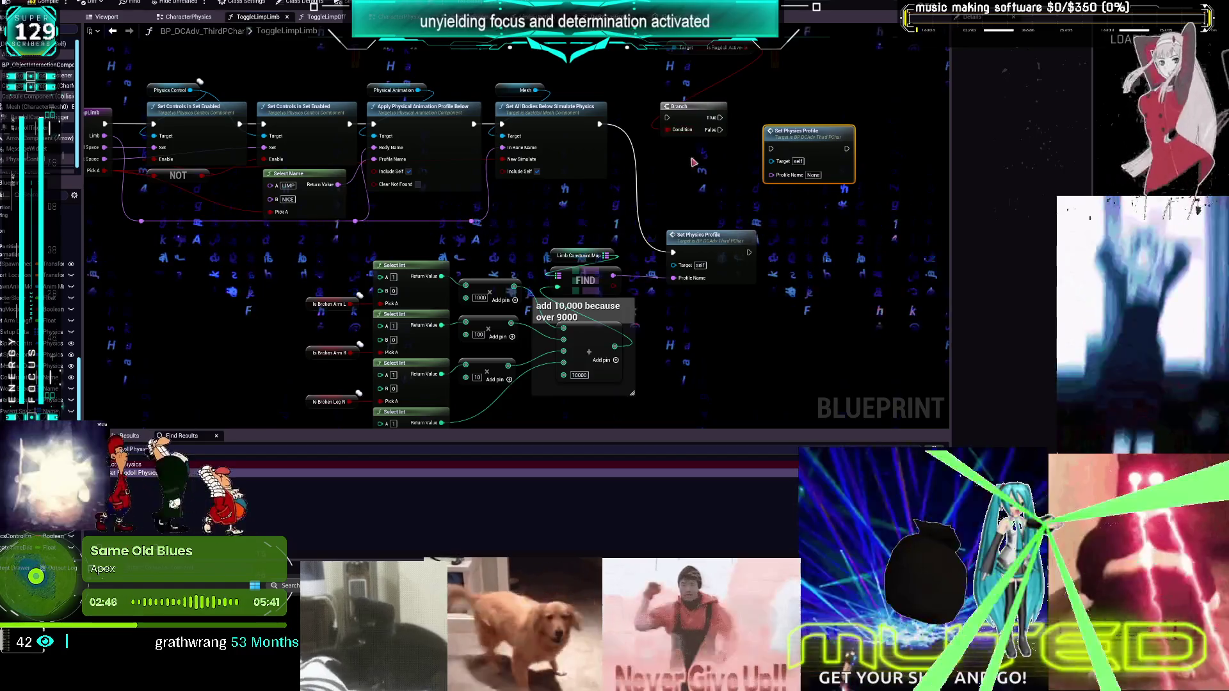
# Wire Branch False to the lower Set Physics Profile, then switch to BP_ThirdPersonMikuRacer's EventGraph
pyautogui.keyDown('alt'); pyautogui.click(600, 123); pyautogui.keyUp('alt')
pyautogui.moveTo(721, 130)
pyautogui.mouseDown()
pyautogui.moveTo(722, 197)
pyautogui.moveTo(673, 253)
pyautogui.mouseUp()
pyautogui.moveTo(720, 118)
pyautogui.mouseDown()
pyautogui.moveTo(771, 149)
pyautogui.moveTo(800, 123)
pyautogui.moveTo(788, 117)
pyautogui.mouseUp()
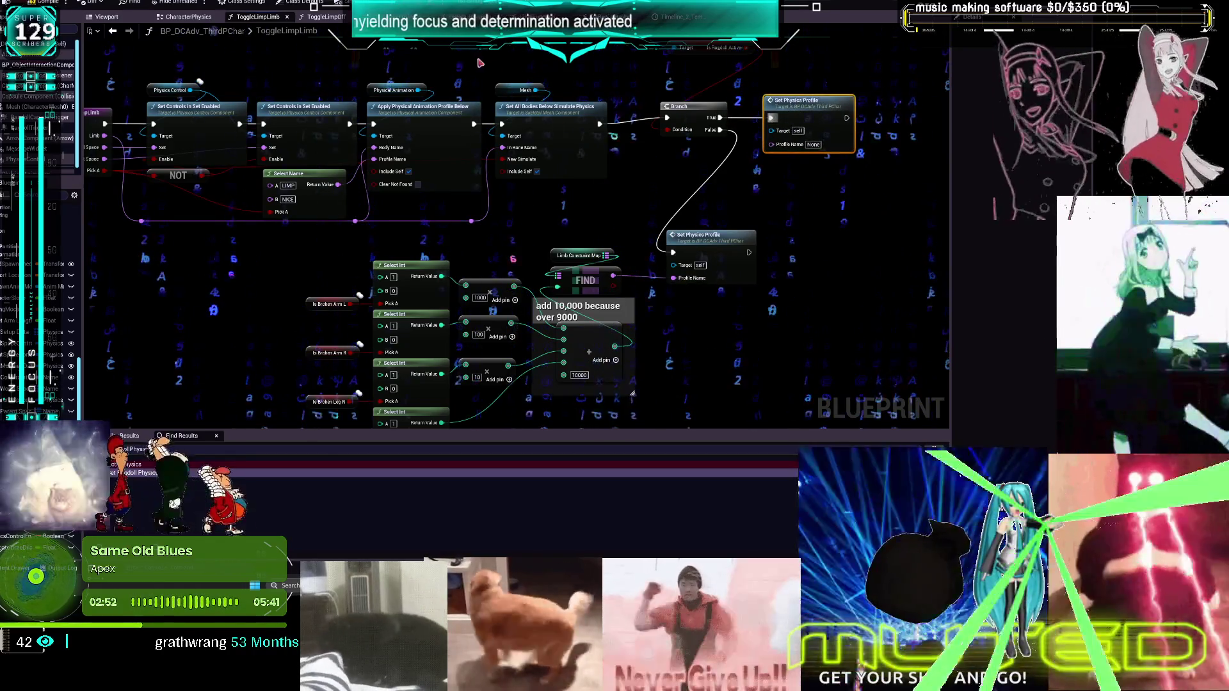
pyautogui.hotkey('alt', 'Tab')
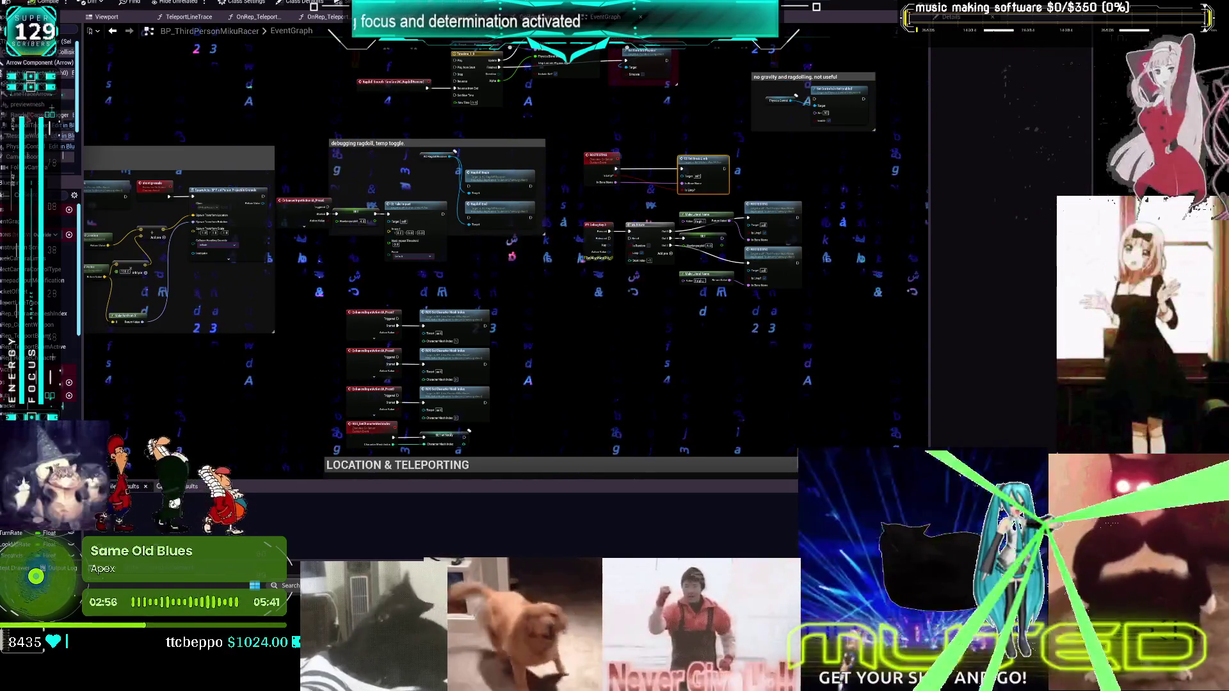
# Open the character mesh's physics asset and preview the HingesOnly constraint profile
pyautogui.click(38, 73)
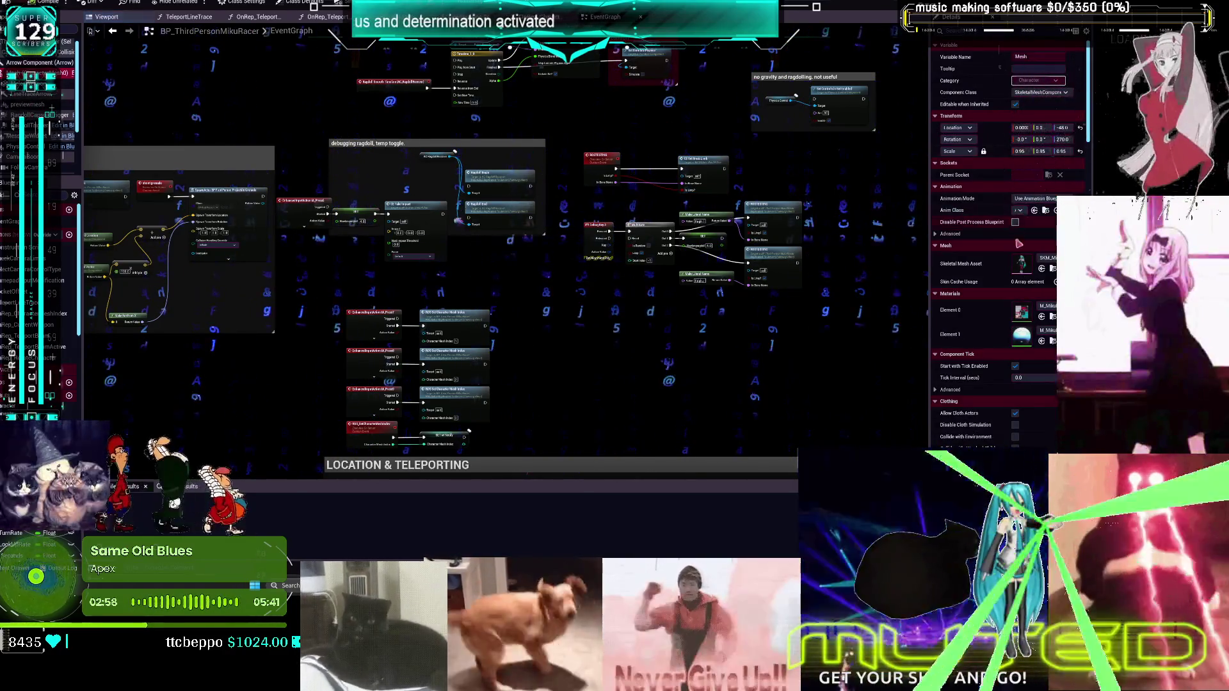
pyautogui.hotkey('alt', 'Tab')
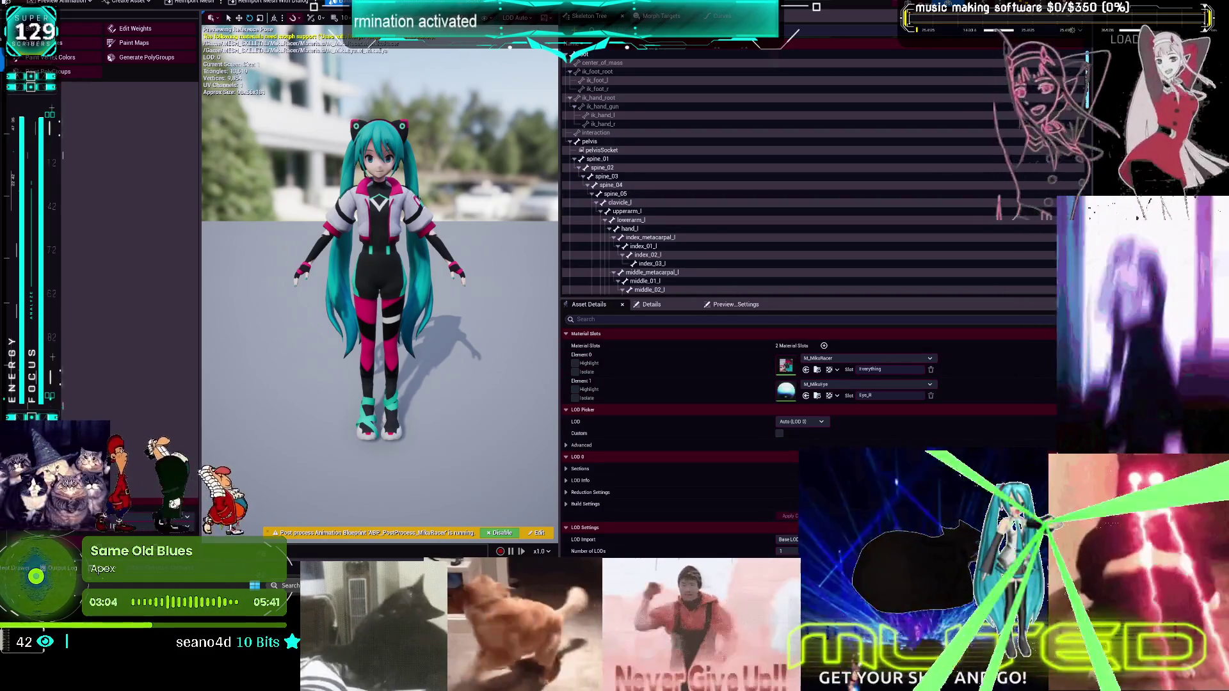
pyautogui.hotkey('alt', 'Tab')
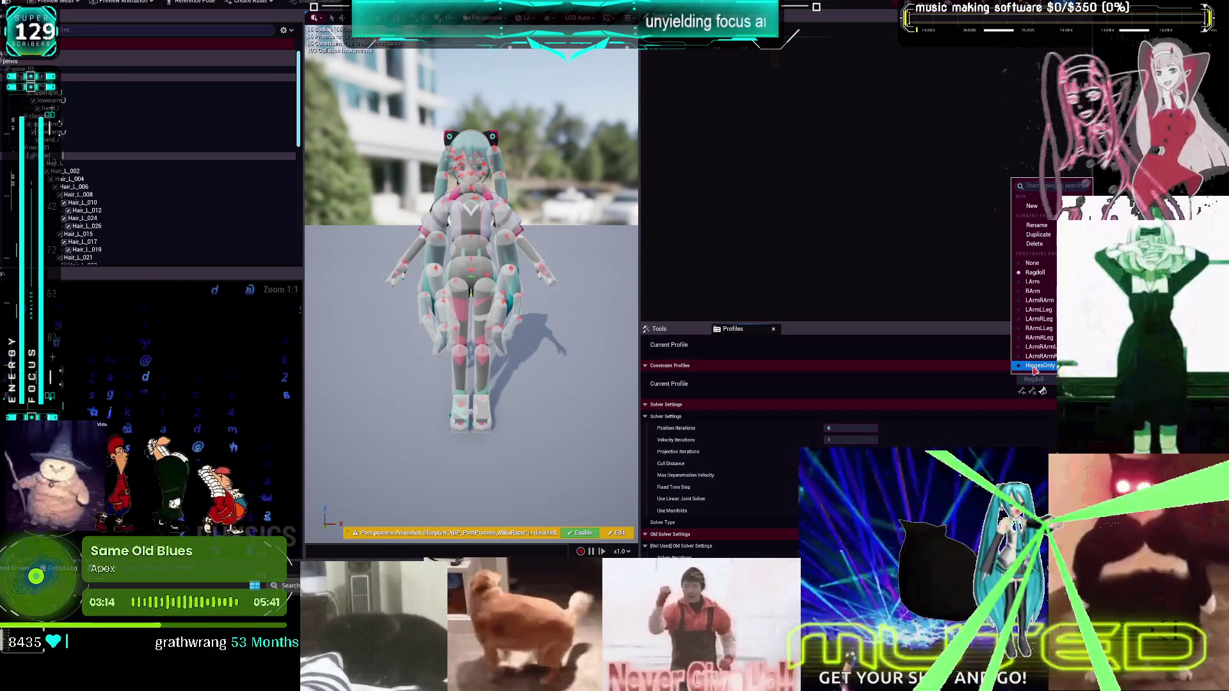
pyautogui.click(1035, 367)
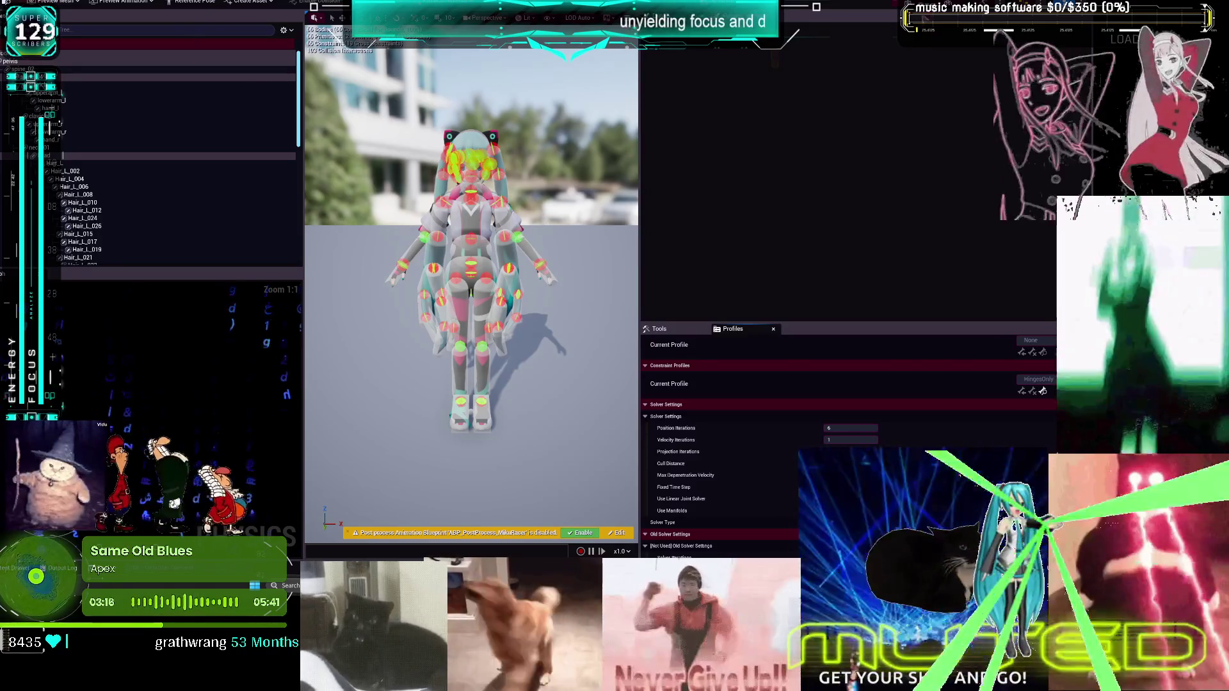
# Return to the ToggleLimpLimb graph with the Set Physics Profile node in view
pyautogui.click(344, 98)
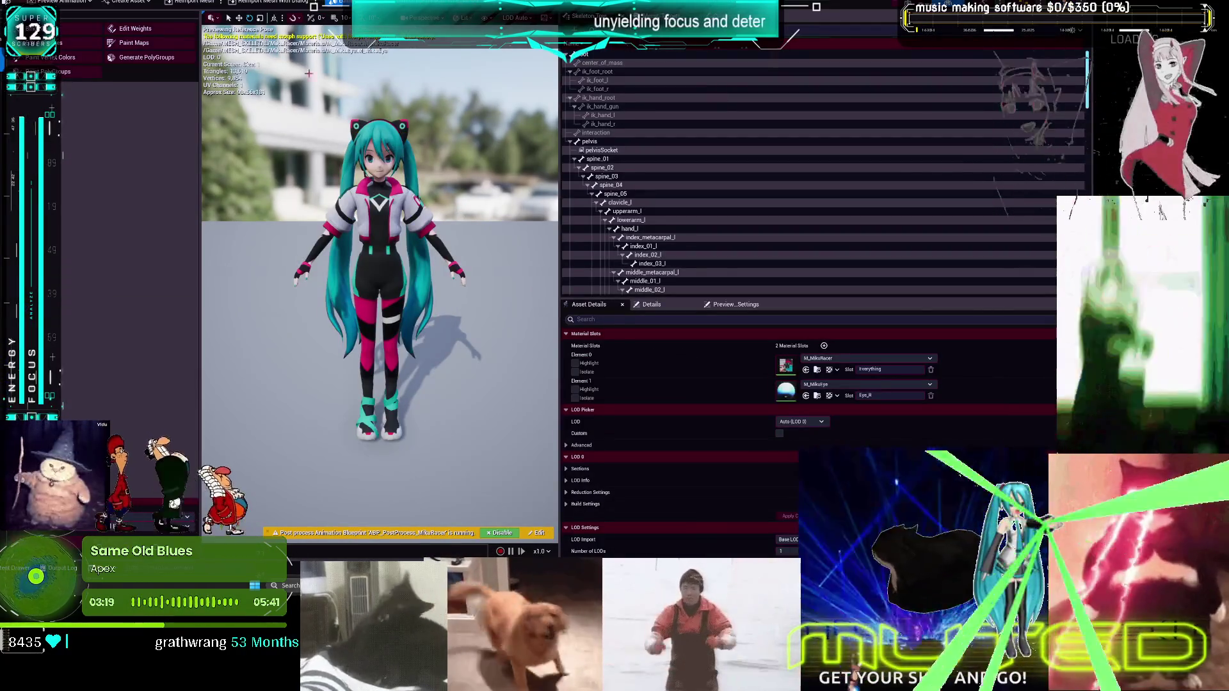
pyautogui.hotkey('ctrl', 'Tab')
pyautogui.moveTo(608, 141); pyautogui.dragTo(589, 184)
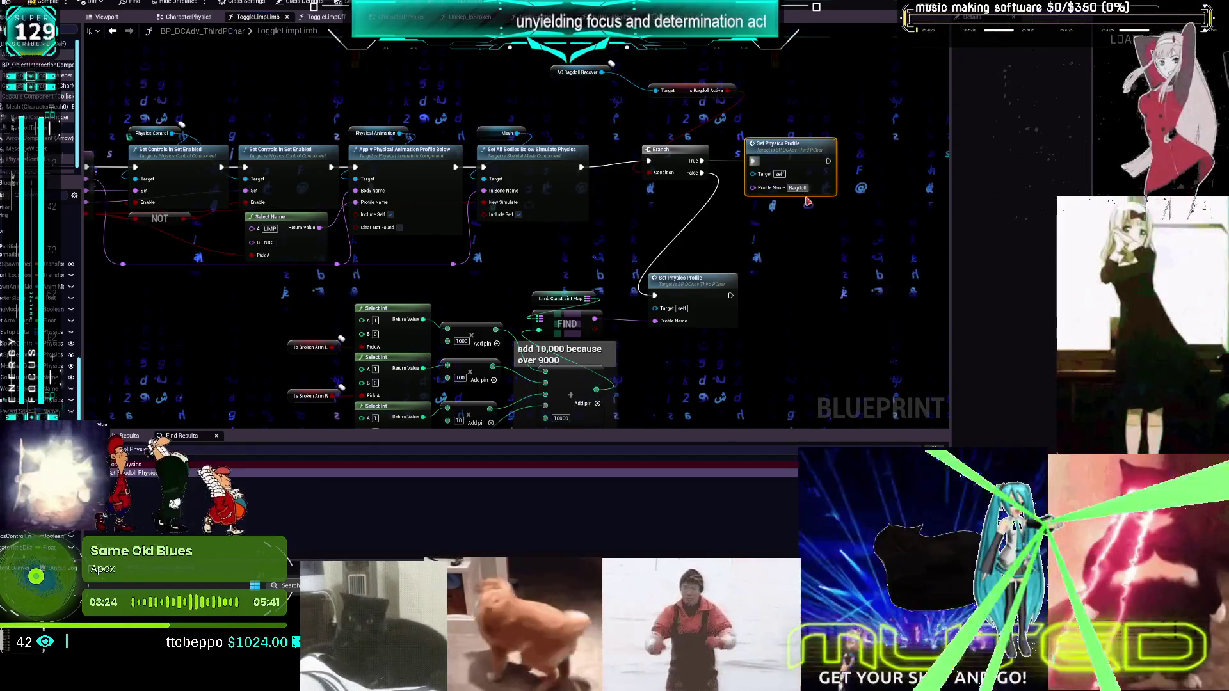
# Line up the Branch and upper Set Physics Profile nodes
pyautogui.moveTo(785, 318)
pyautogui.mouseDown()
pyautogui.moveTo(808, 197)
pyautogui.moveTo(767, 206)
pyautogui.moveTo(705, 153)
pyautogui.moveTo(701, 101)
pyautogui.mouseUp()
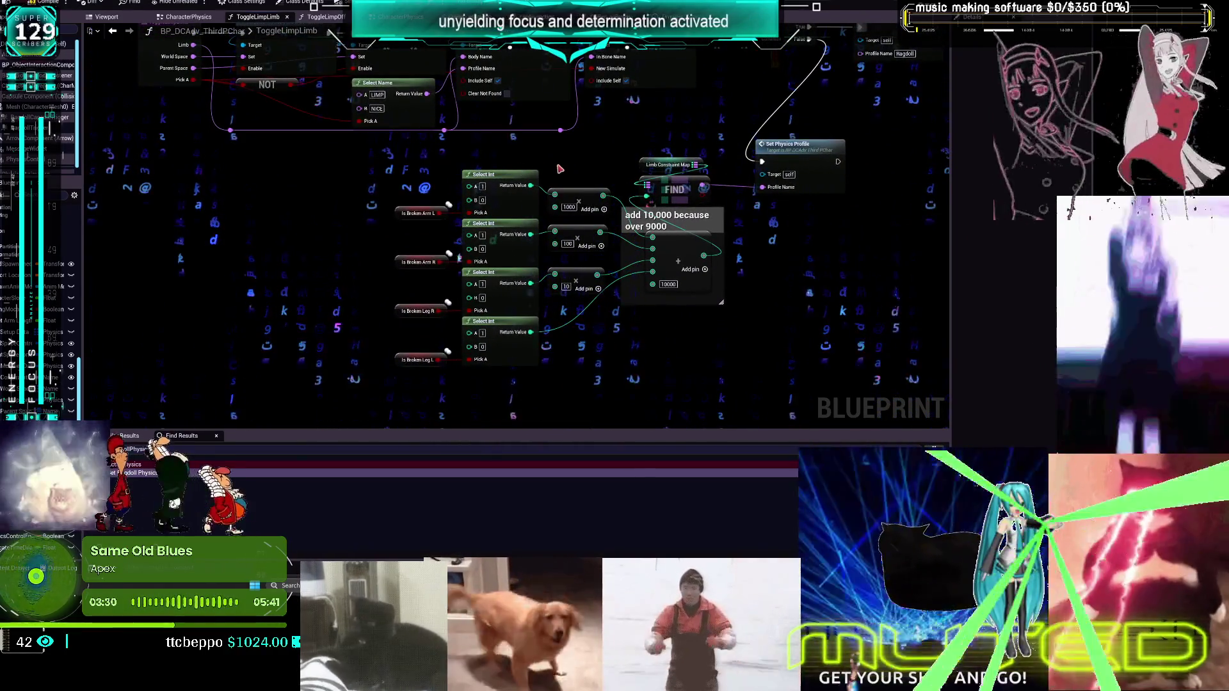
pyautogui.moveTo(689, 151); pyautogui.dragTo(647, 160)
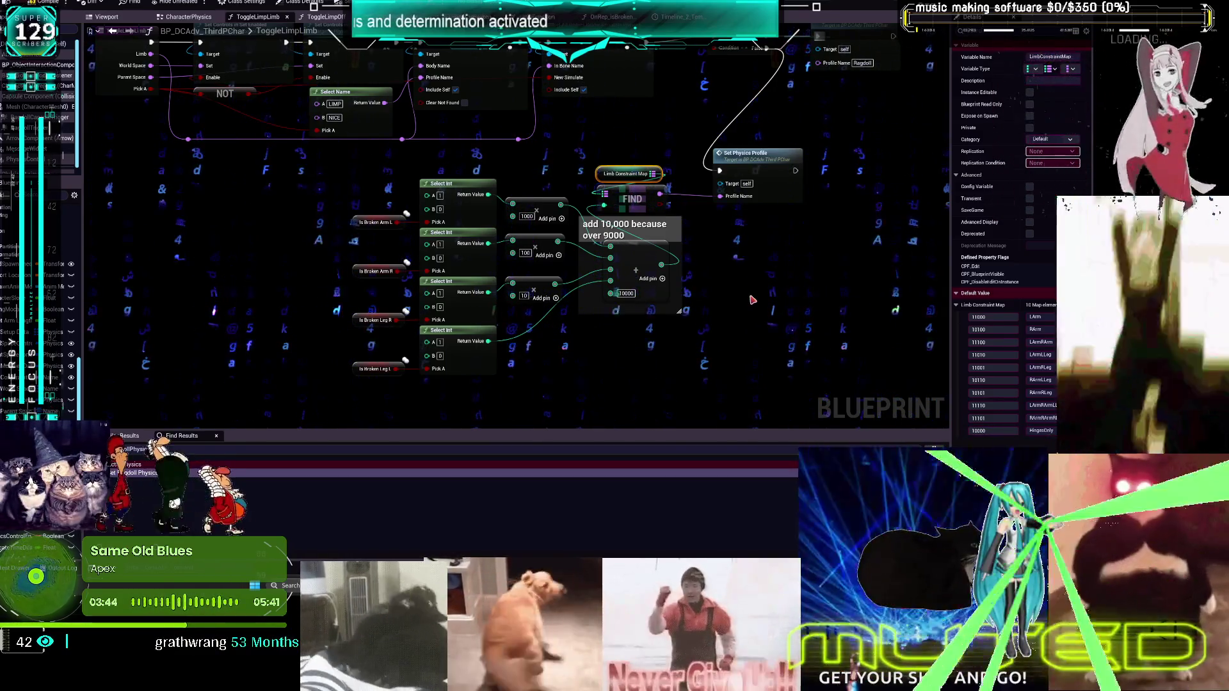
pyautogui.moveTo(830, 112); pyautogui.dragTo(802, 244)
pyautogui.moveTo(710, 162); pyautogui.dragTo(699, 173)
pyautogui.moveTo(825, 161); pyautogui.dragTo(786, 167)
# Move the limb-lookup group up beside the Branch and reselect its Select Int, Is Broken and FIND nodes
pyautogui.scroll(-2, 792, 262)
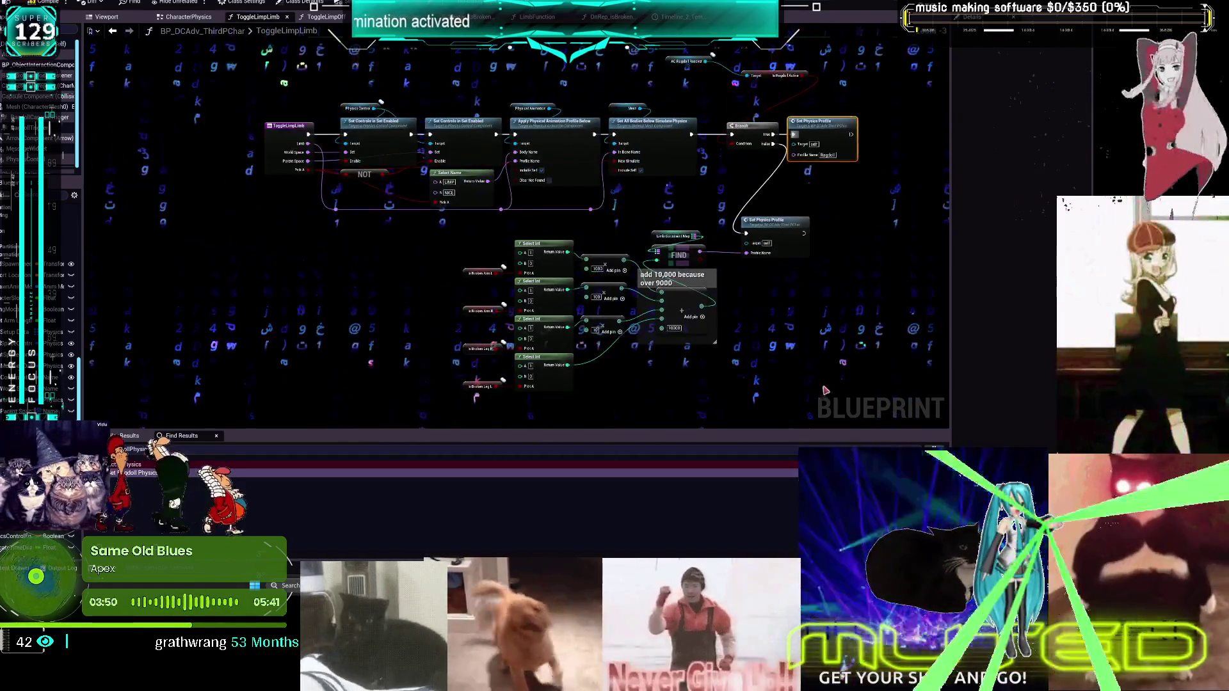
pyautogui.moveTo(832, 397)
pyautogui.mouseDown()
pyautogui.moveTo(487, 237)
pyautogui.moveTo(435, 231)
pyautogui.mouseUp()
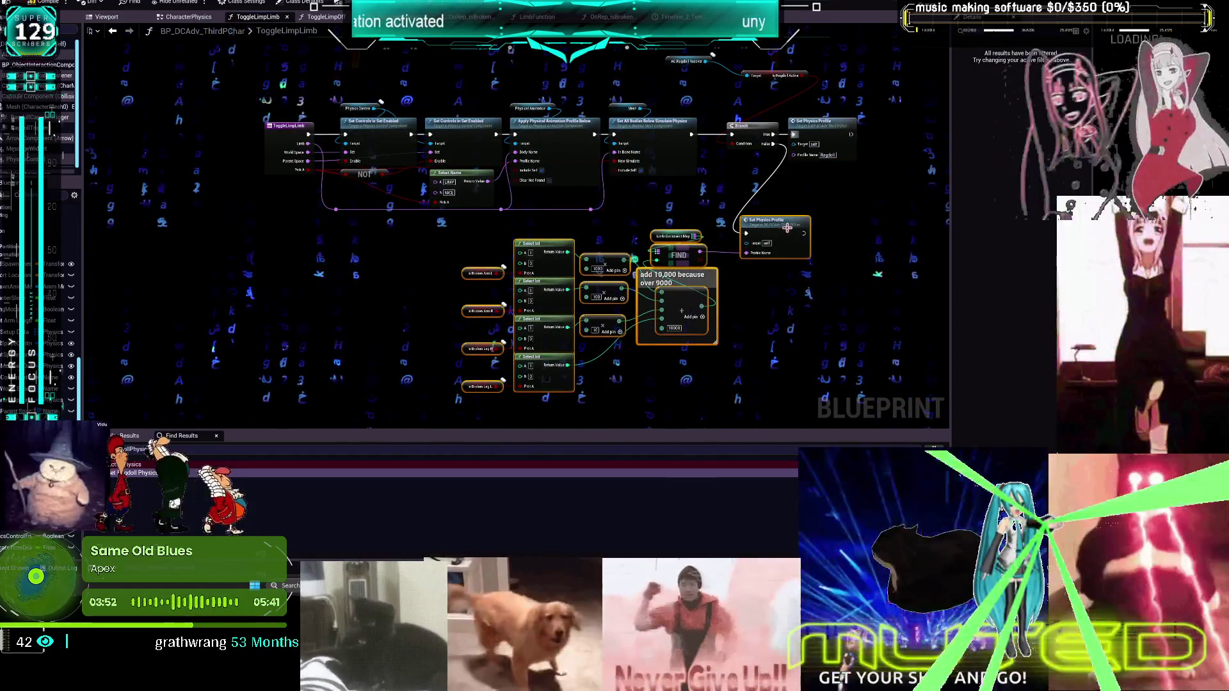
pyautogui.moveTo(789, 231)
pyautogui.mouseDown()
pyautogui.moveTo(841, 211)
pyautogui.moveTo(827, 210)
pyautogui.mouseUp()
pyautogui.click(791, 296)
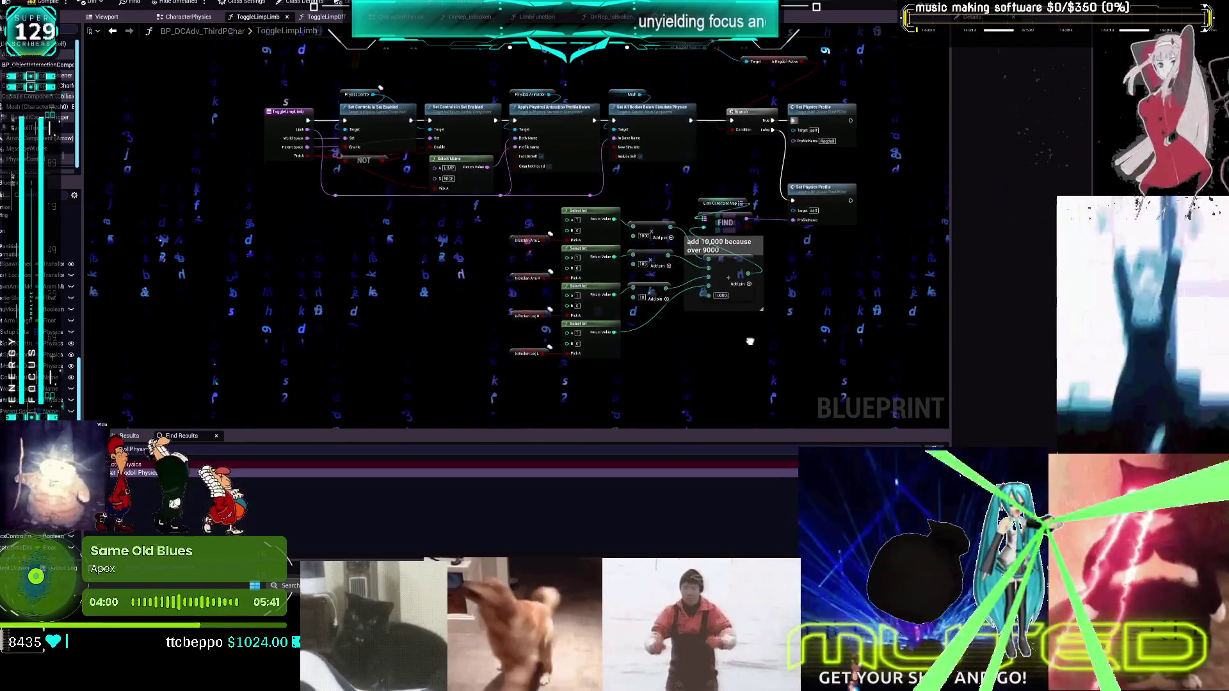
pyautogui.moveTo(753, 378); pyautogui.dragTo(508, 187)
pyautogui.moveTo(731, 195); pyautogui.dragTo(731, 256)
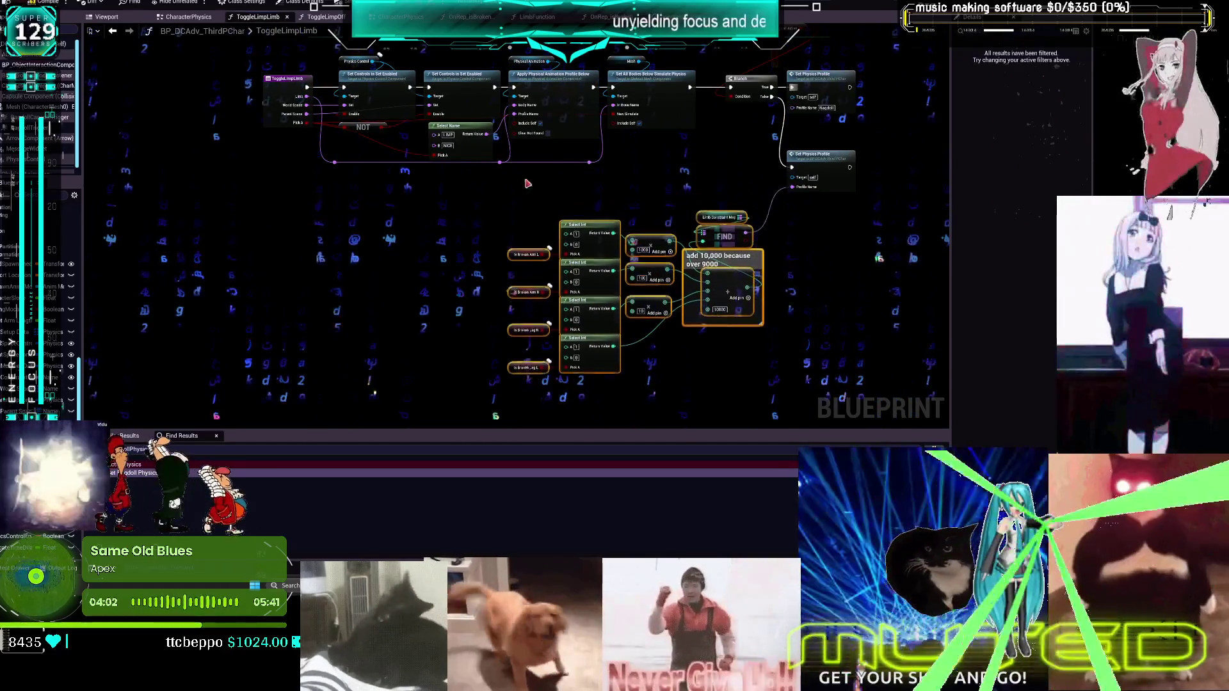
pyautogui.scroll(2, 751, 226)
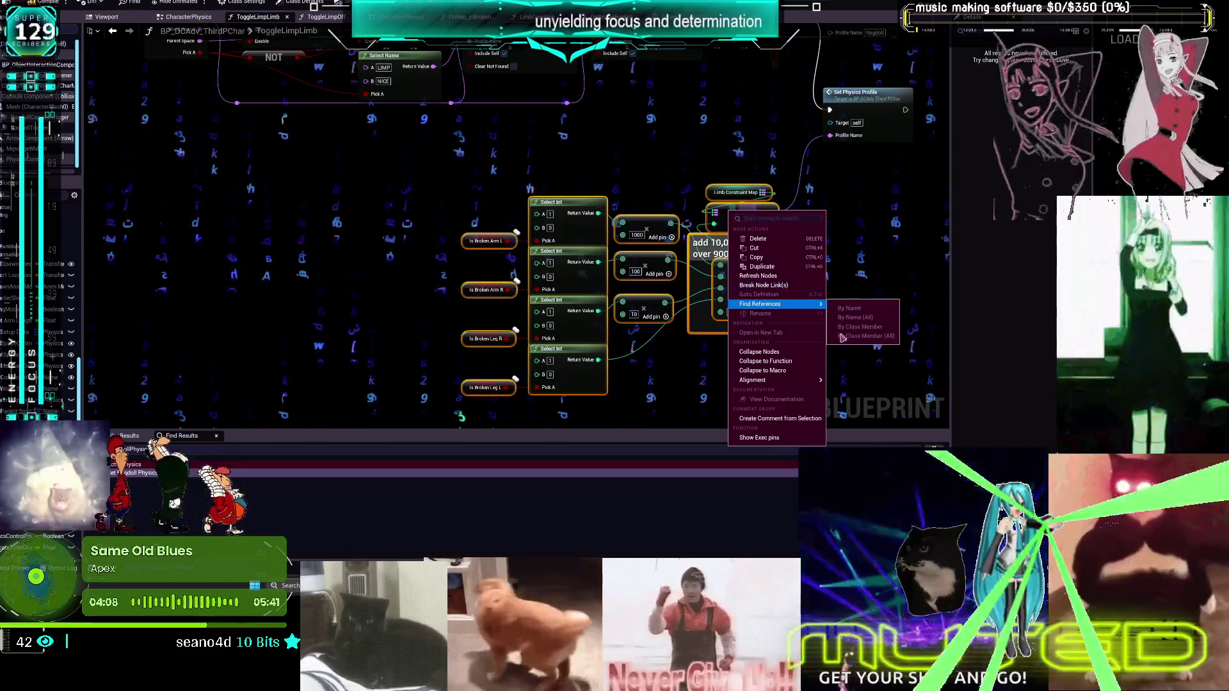
# Collapse the selection into a public pure function named Choose Constraints Profile
pyautogui.click(768, 362)
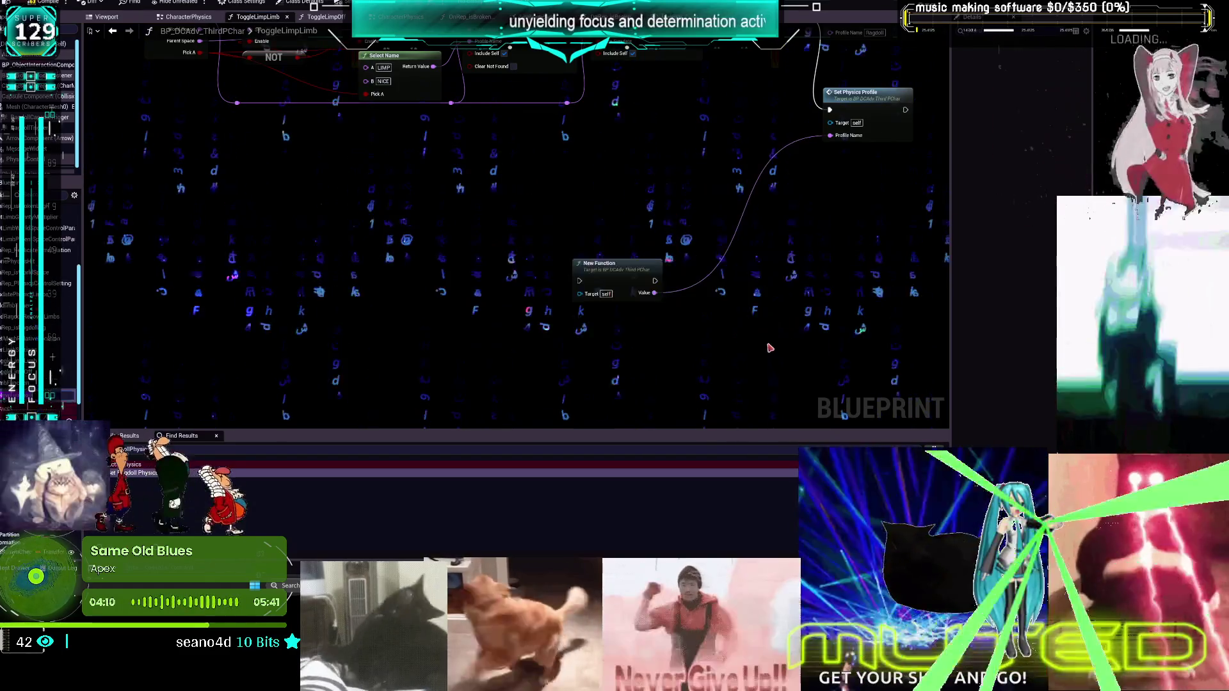
pyautogui.moveTo(614, 263); pyautogui.dragTo(607, 148)
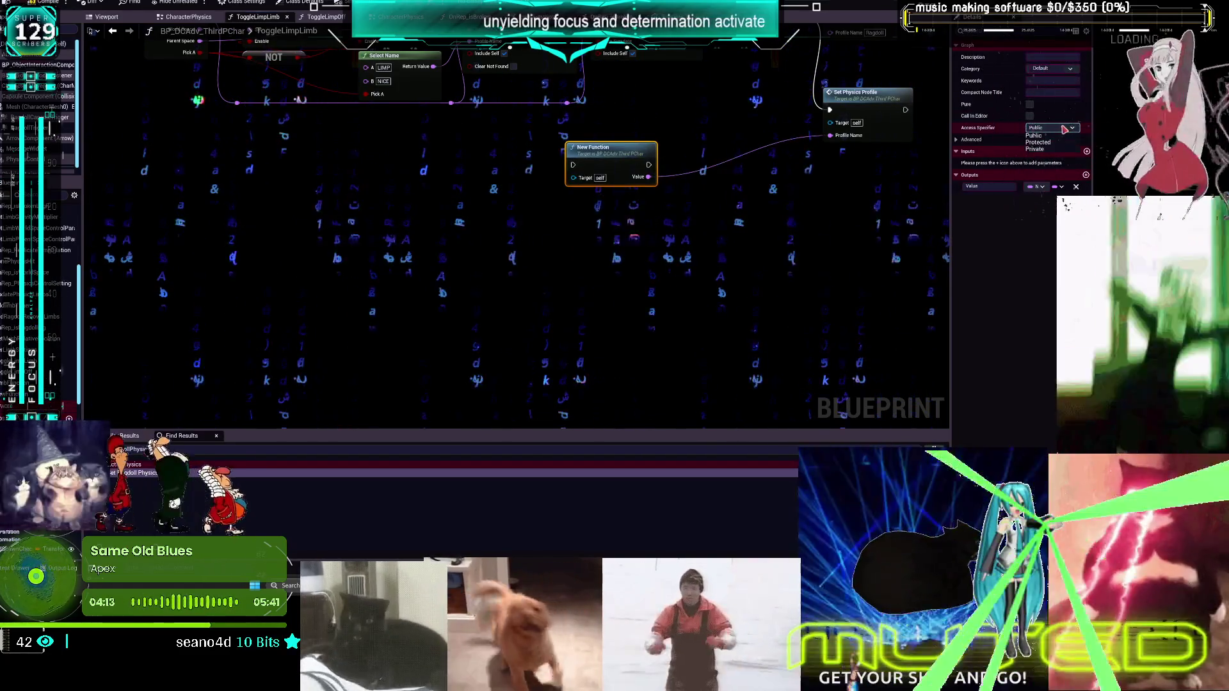
pyautogui.click(629, 189)
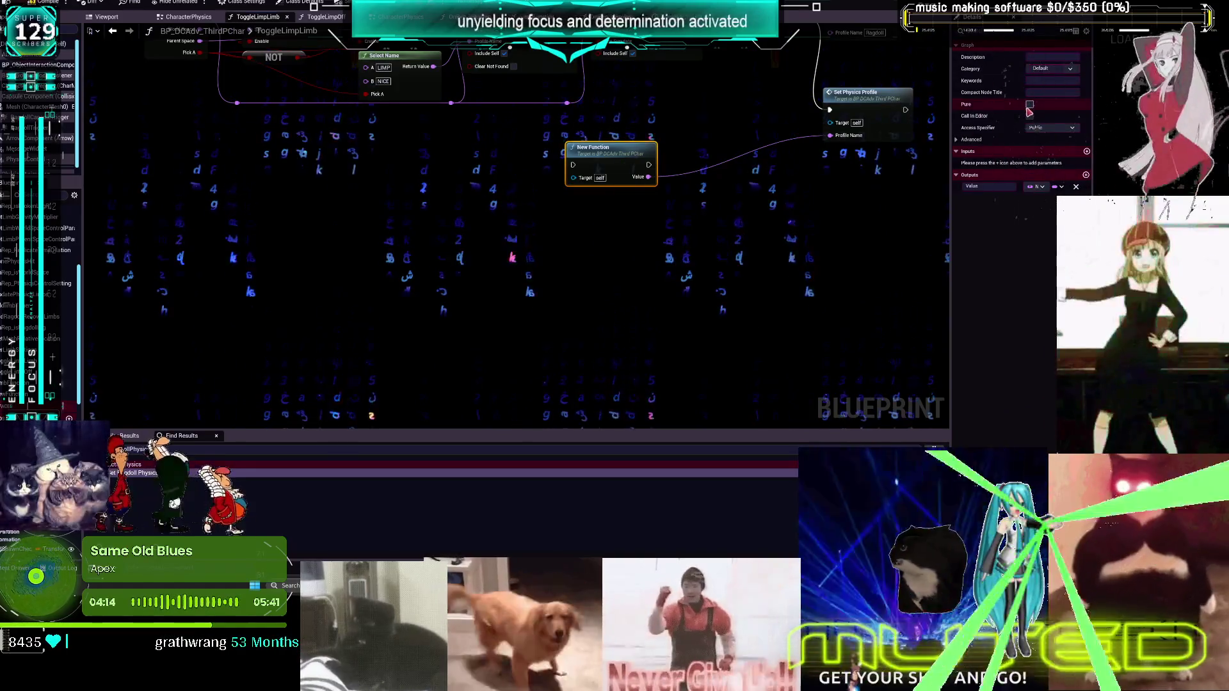
pyautogui.moveTo(603, 160); pyautogui.dragTo(591, 260)
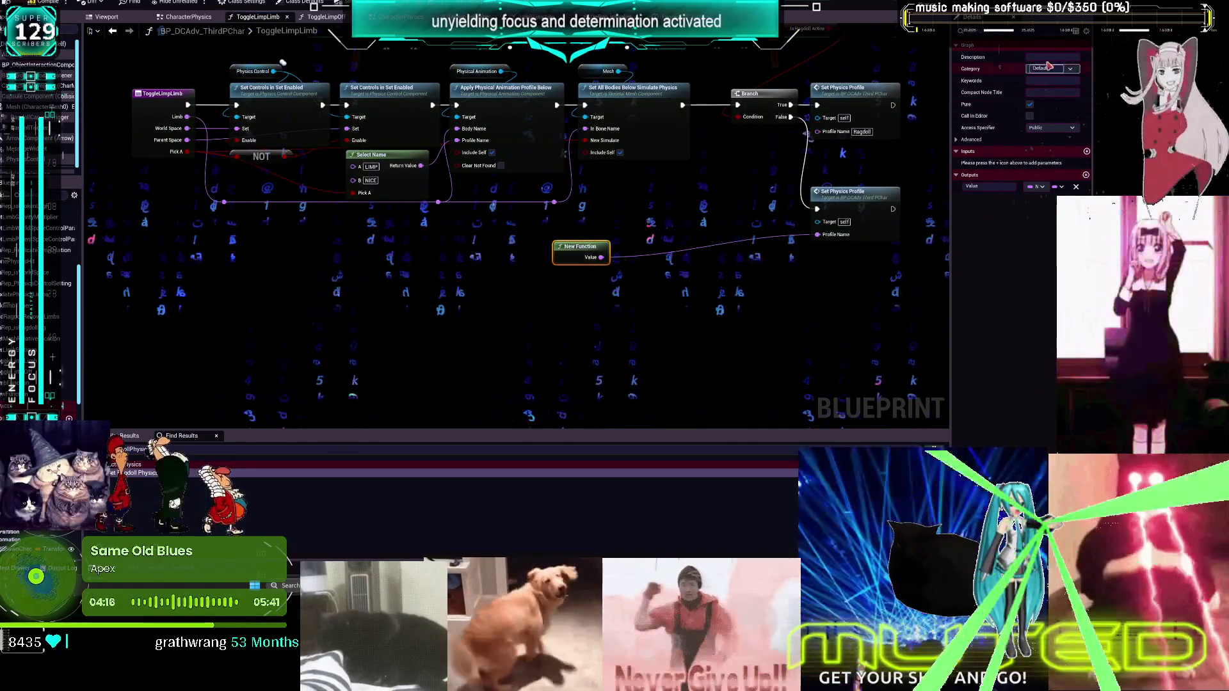
pyautogui.click(957, 138)
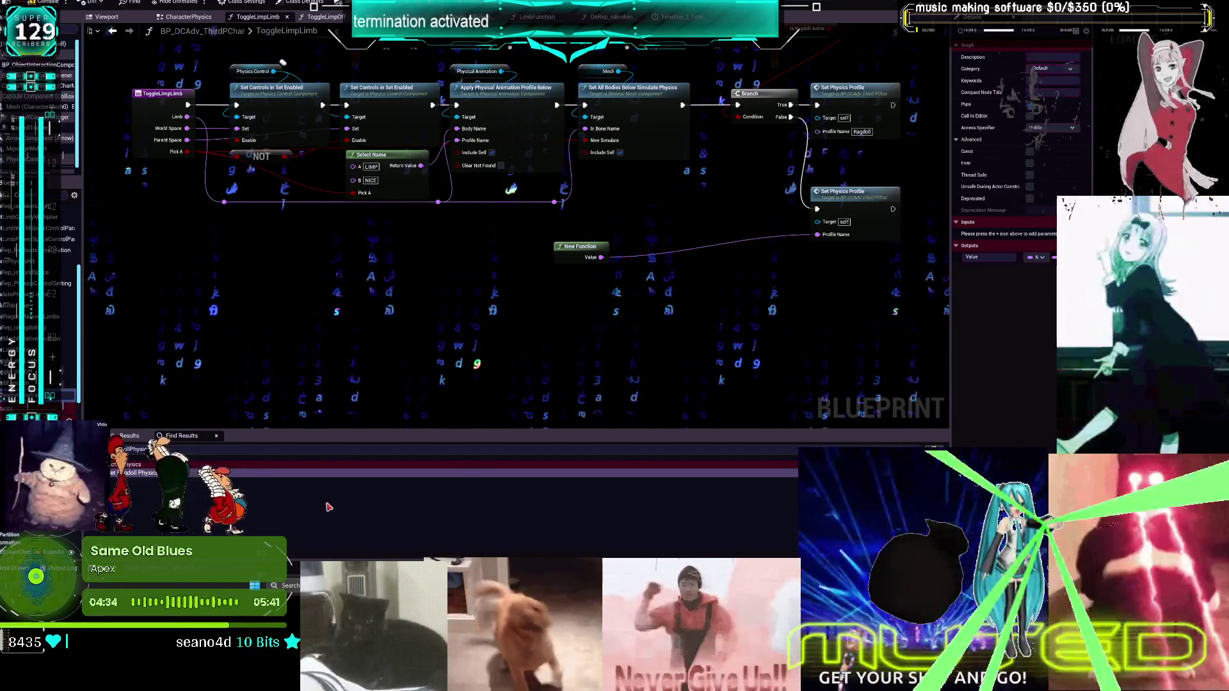
pyautogui.press('Return')
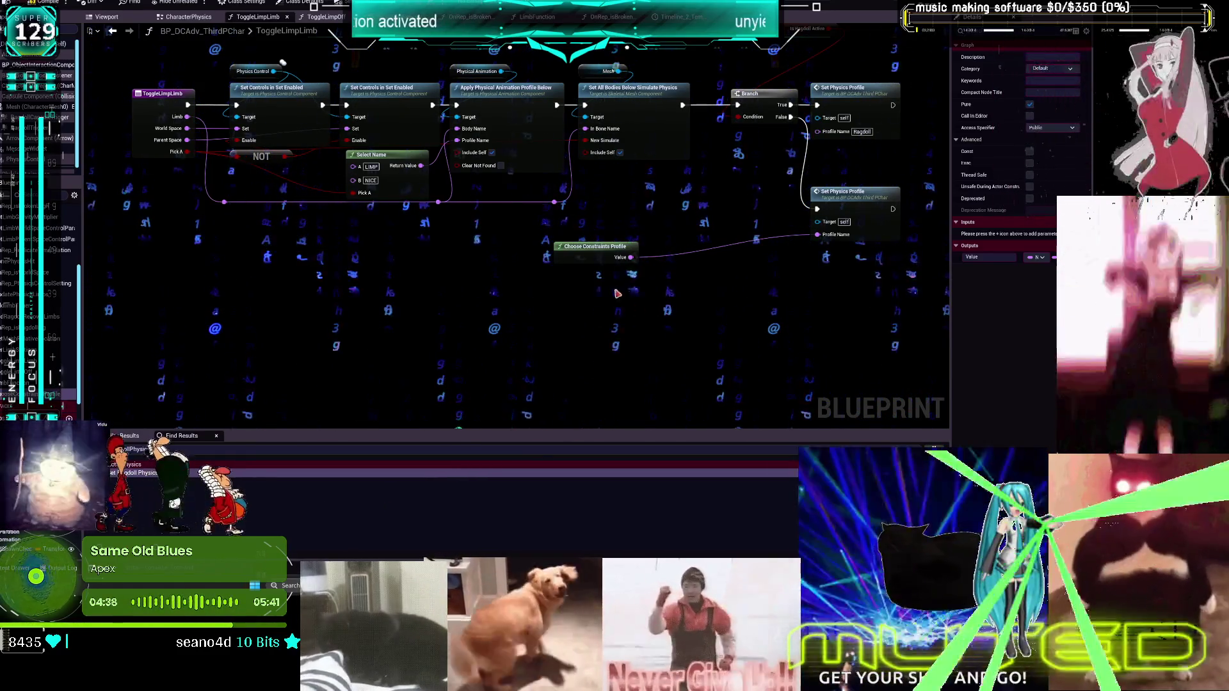
# Arrange Choose Constraints Profile, the lower Set Physics Profile and the ragdoll nodes beside the Branch
pyautogui.moveTo(595, 247); pyautogui.dragTo(625, 185)
pyautogui.moveTo(841, 259)
pyautogui.mouseDown()
pyautogui.moveTo(834, 198)
pyautogui.moveTo(834, 222)
pyautogui.mouseUp()
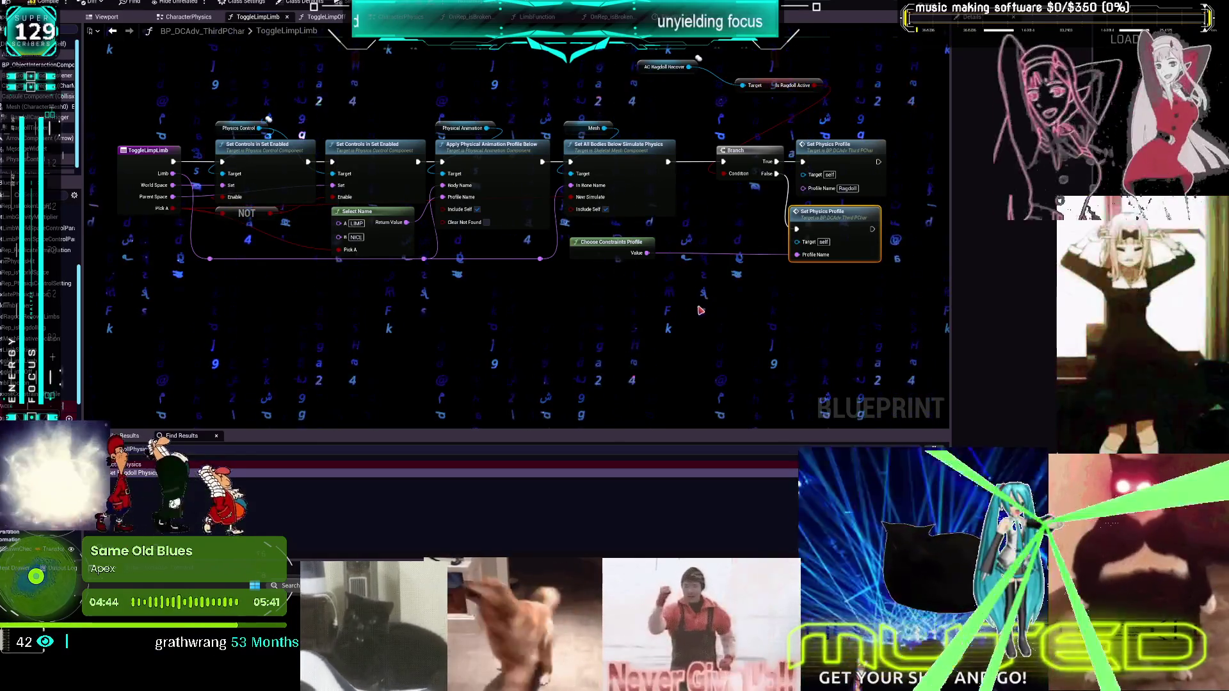
pyautogui.click(859, 272)
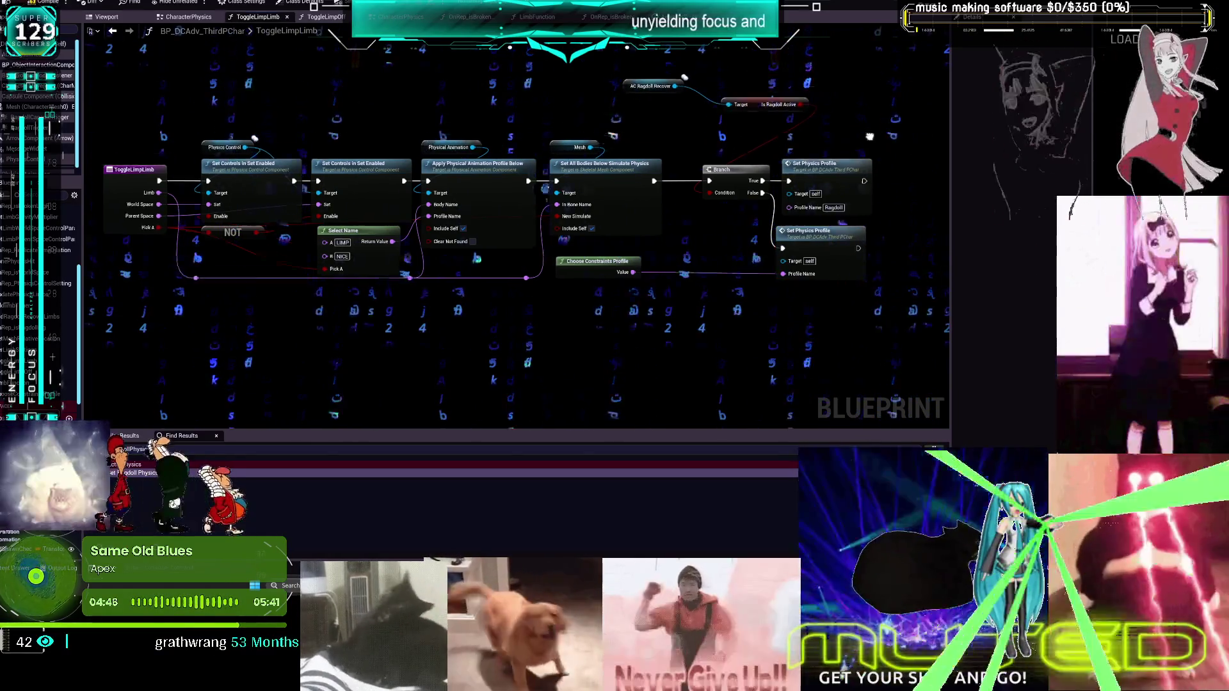
pyautogui.moveTo(715, 164)
pyautogui.mouseDown()
pyautogui.moveTo(678, 185)
pyautogui.moveTo(683, 206)
pyautogui.mouseUp()
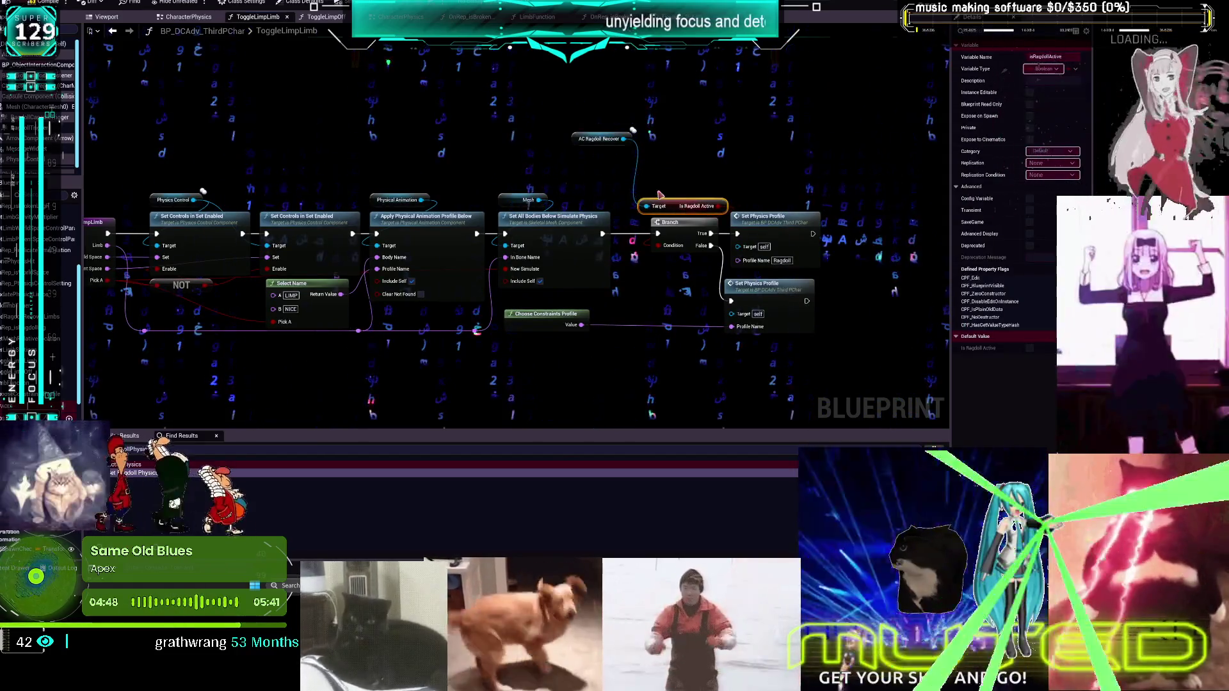
pyautogui.moveTo(589, 140); pyautogui.dragTo(667, 194)
pyautogui.click(653, 160)
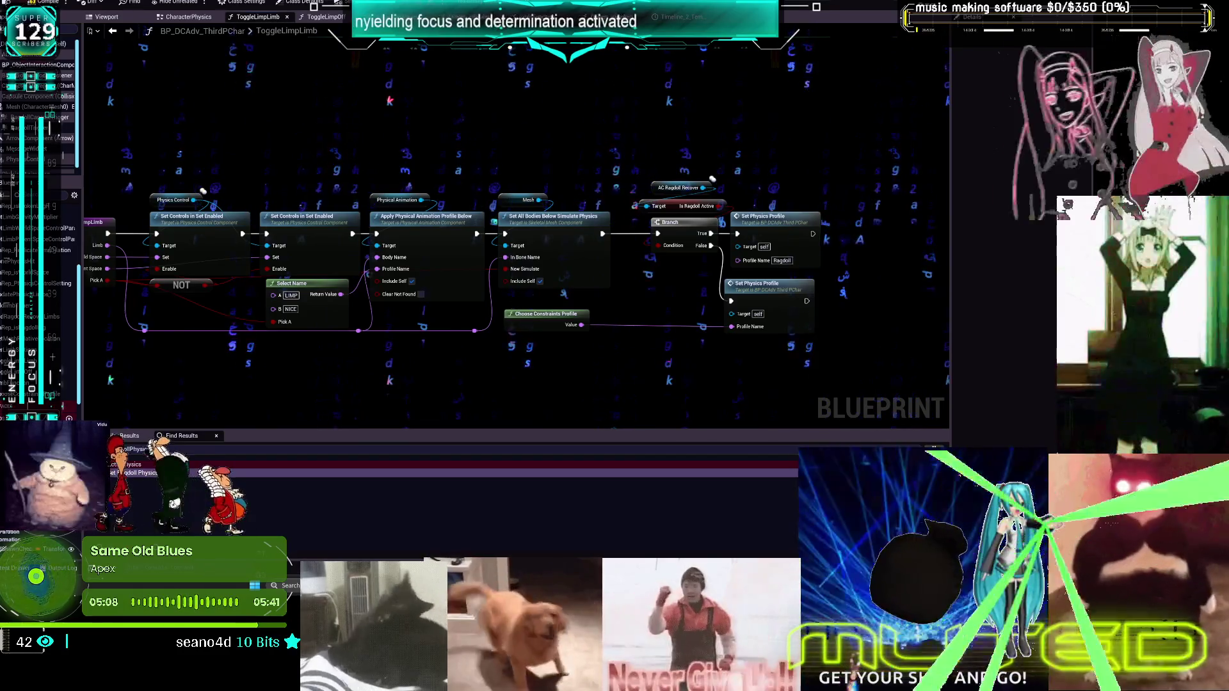
# Inspect the Choose Constraints Profile graph, then undo back to the single-profile version
pyautogui.doubleClick(555, 325)
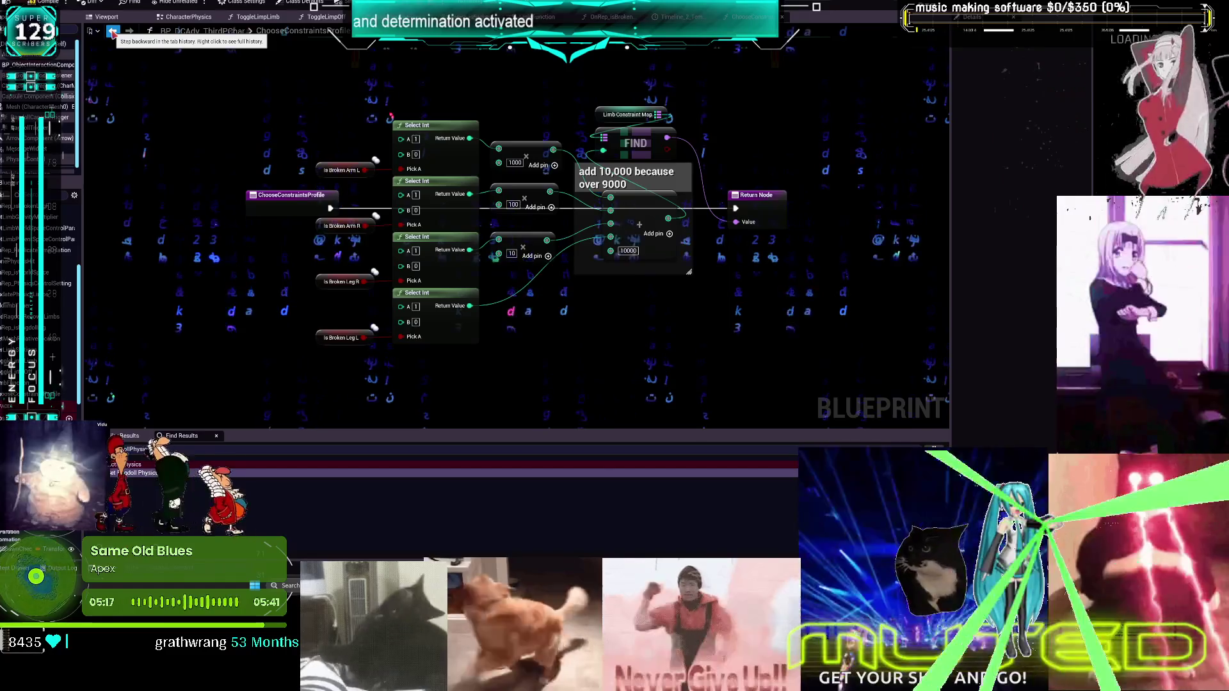
pyautogui.click(113, 33)
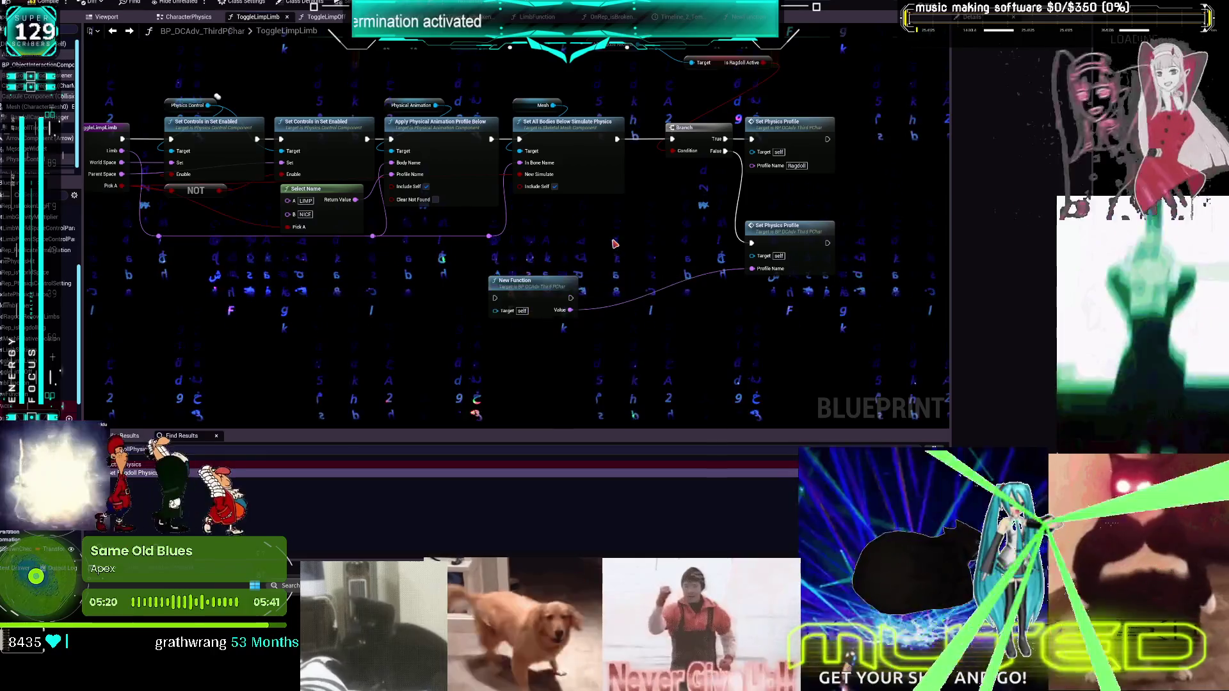
pyautogui.hotkey('ctrl', 'z')
pyautogui.hotkey('ctrl', 'z')
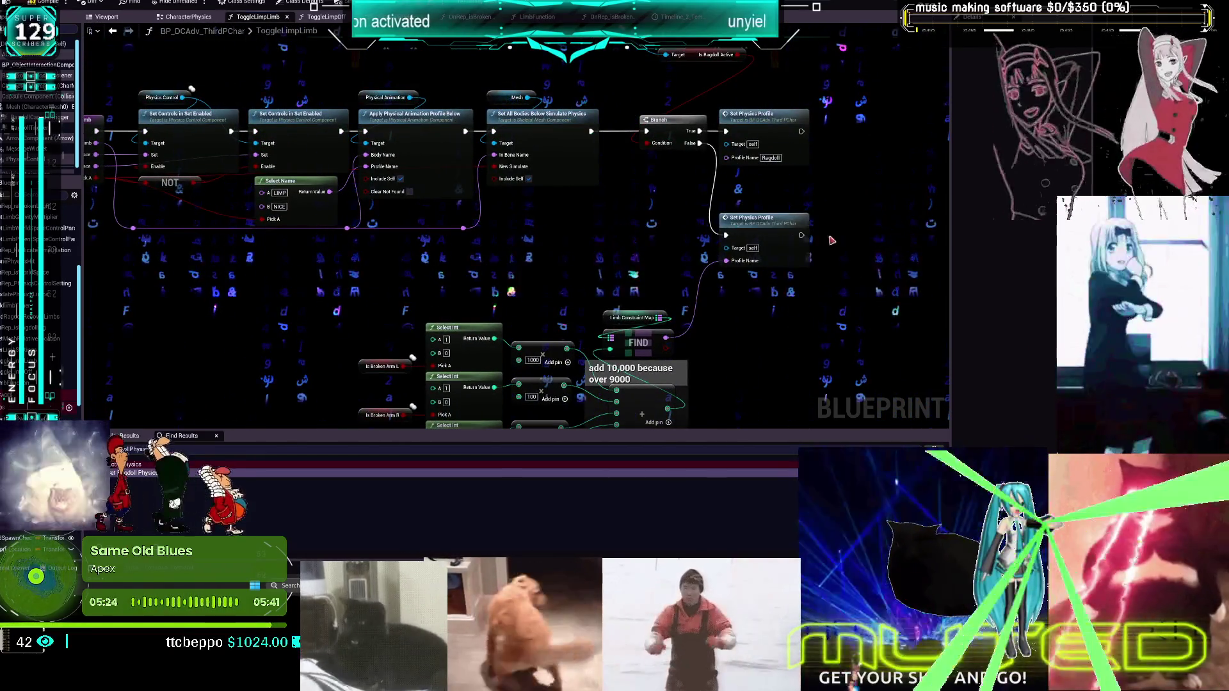
pyautogui.moveTo(730, 263); pyautogui.dragTo(665, 91)
pyautogui.hotkey('ctrl', 'z')
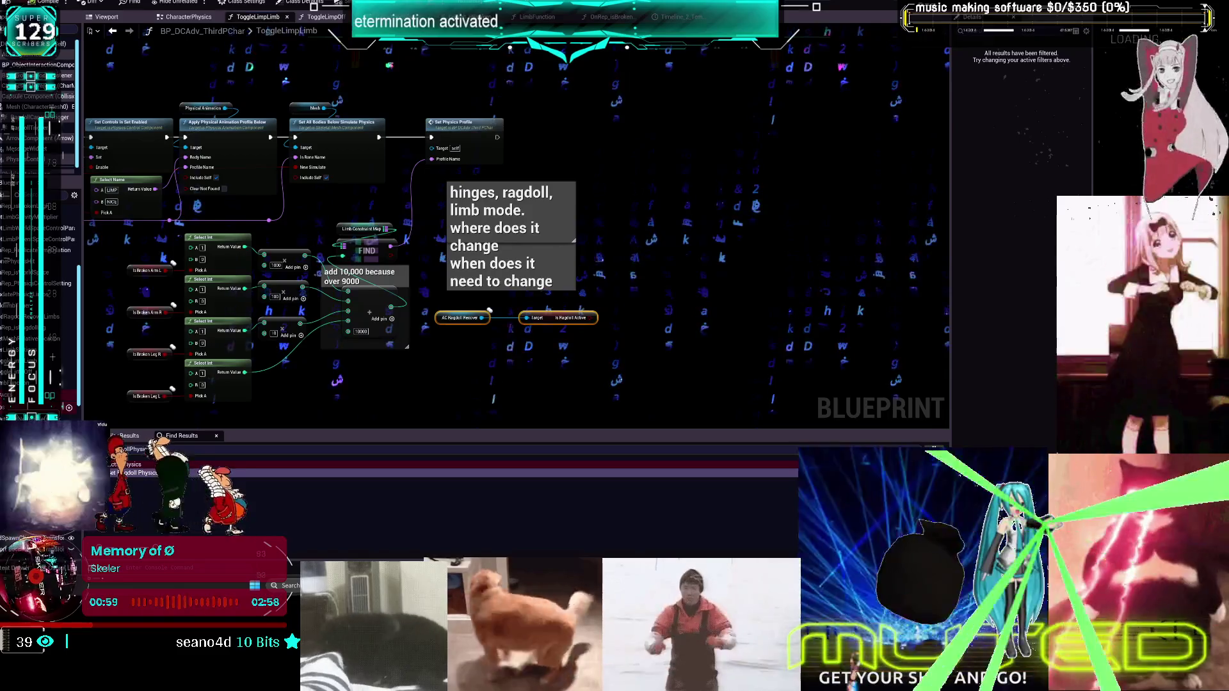
# Navigate the CharacterPhysics graph to the ToggleLeftArmLimp/ToggleRightArmLimp chains and select TL_LimpArmLeft
pyautogui.click(172, 19)
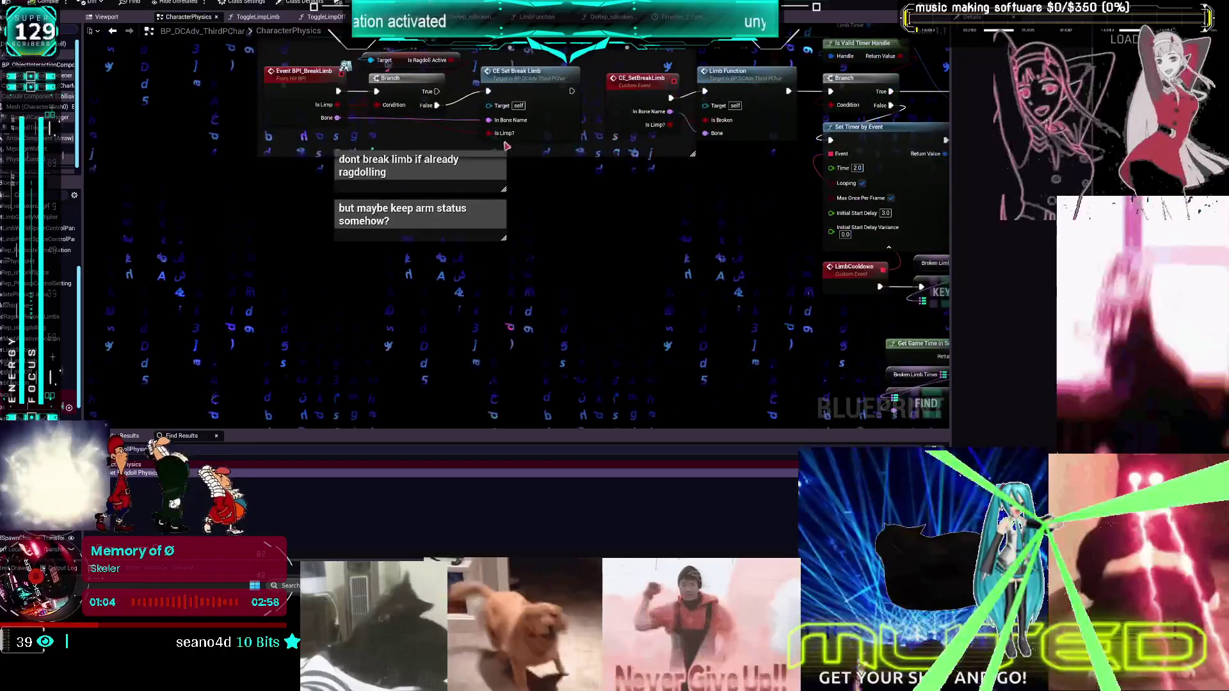
pyautogui.moveTo(558, 189); pyautogui.dragTo(555, 268)
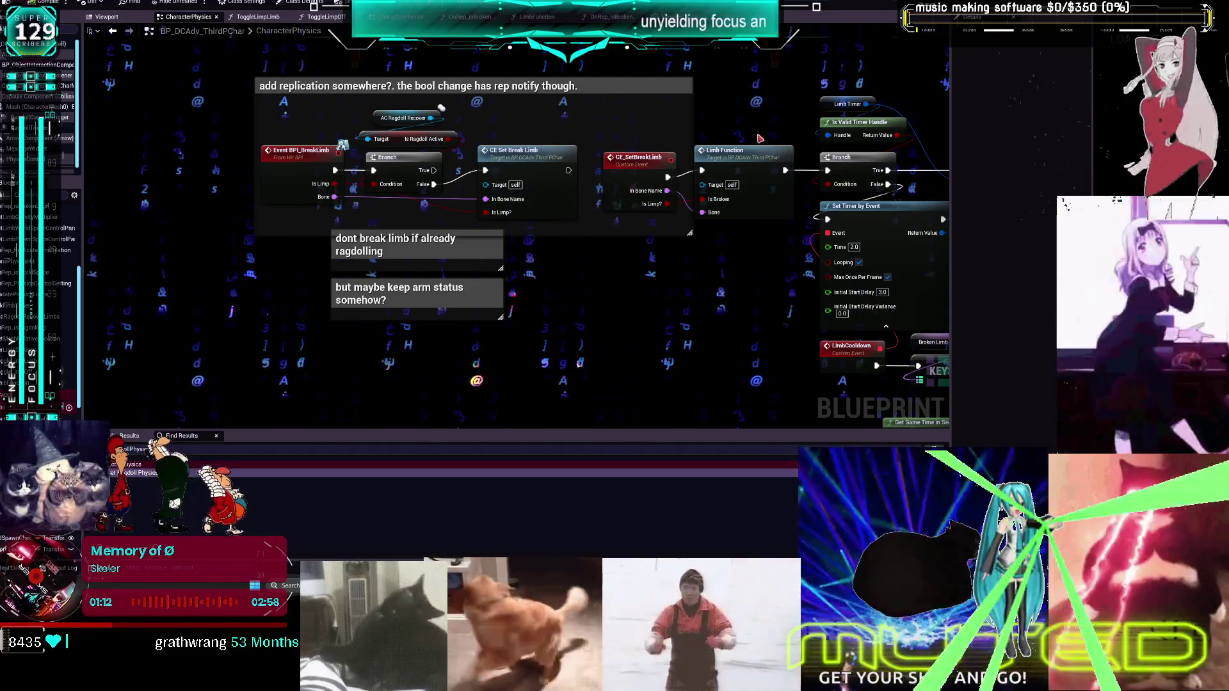
pyautogui.moveTo(744, 320)
pyautogui.mouseDown()
pyautogui.moveTo(629, 164)
pyautogui.moveTo(512, 198)
pyautogui.mouseUp()
pyautogui.scroll(-2, 630, 163)
pyautogui.scroll(-1, 629, 163)
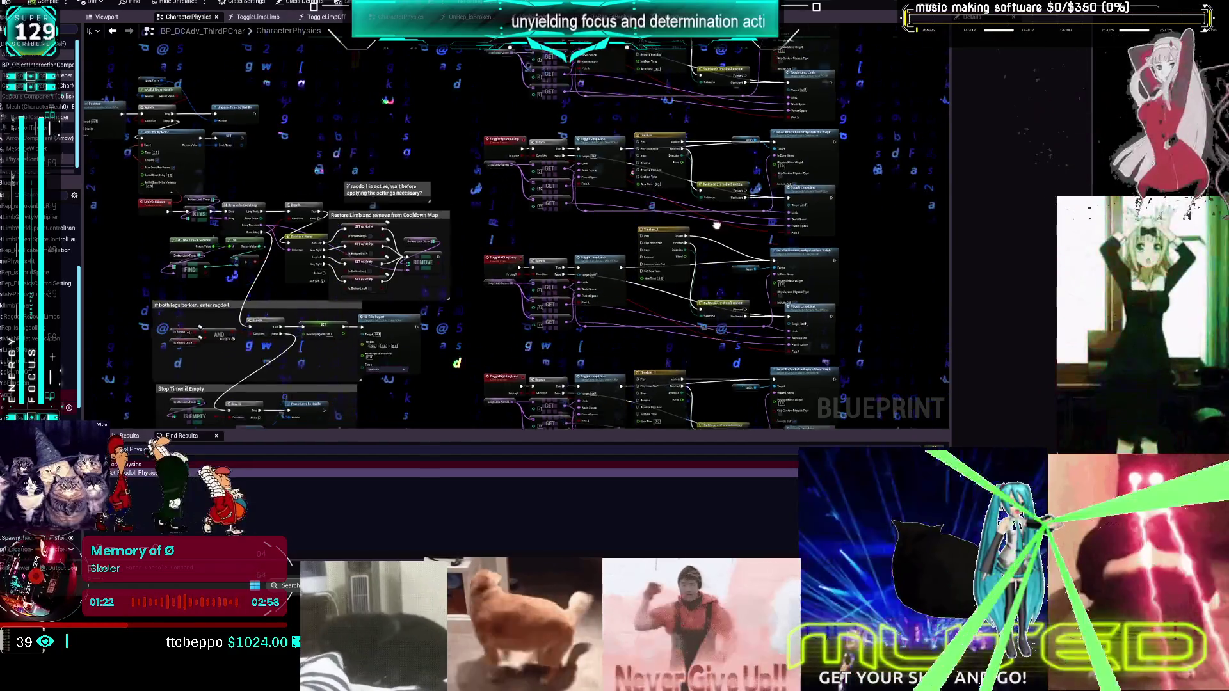
pyautogui.scroll(3, 668, 241)
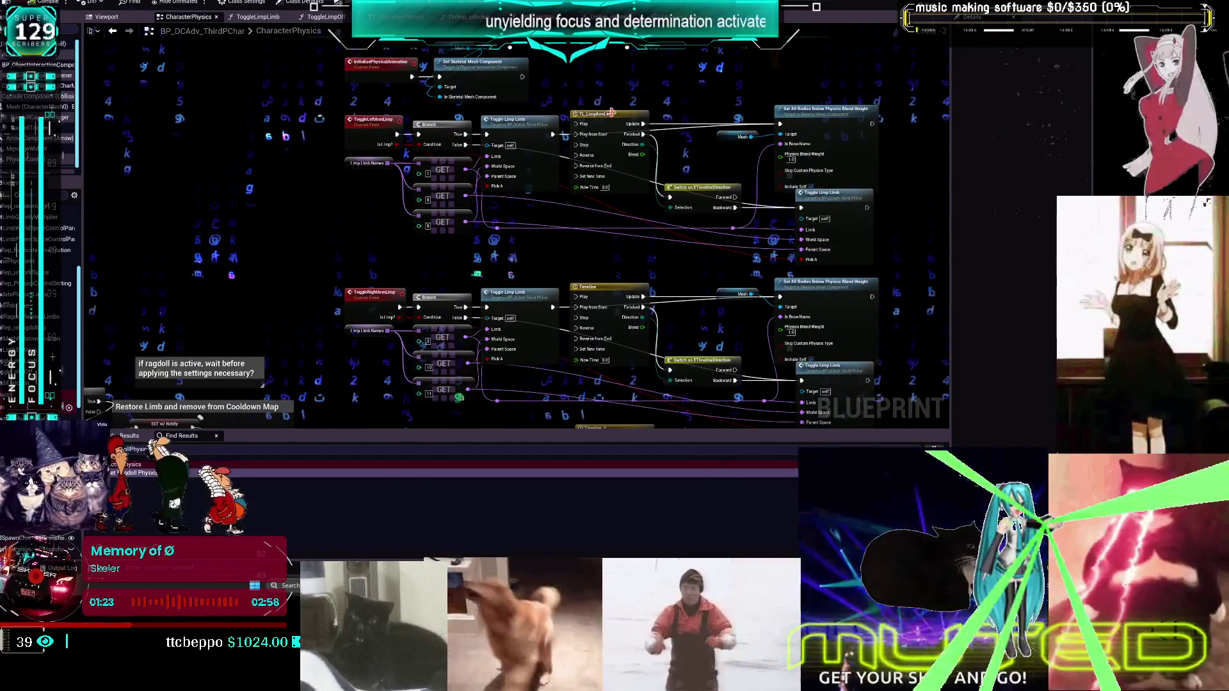
pyautogui.moveTo(679, 272); pyautogui.dragTo(690, 381)
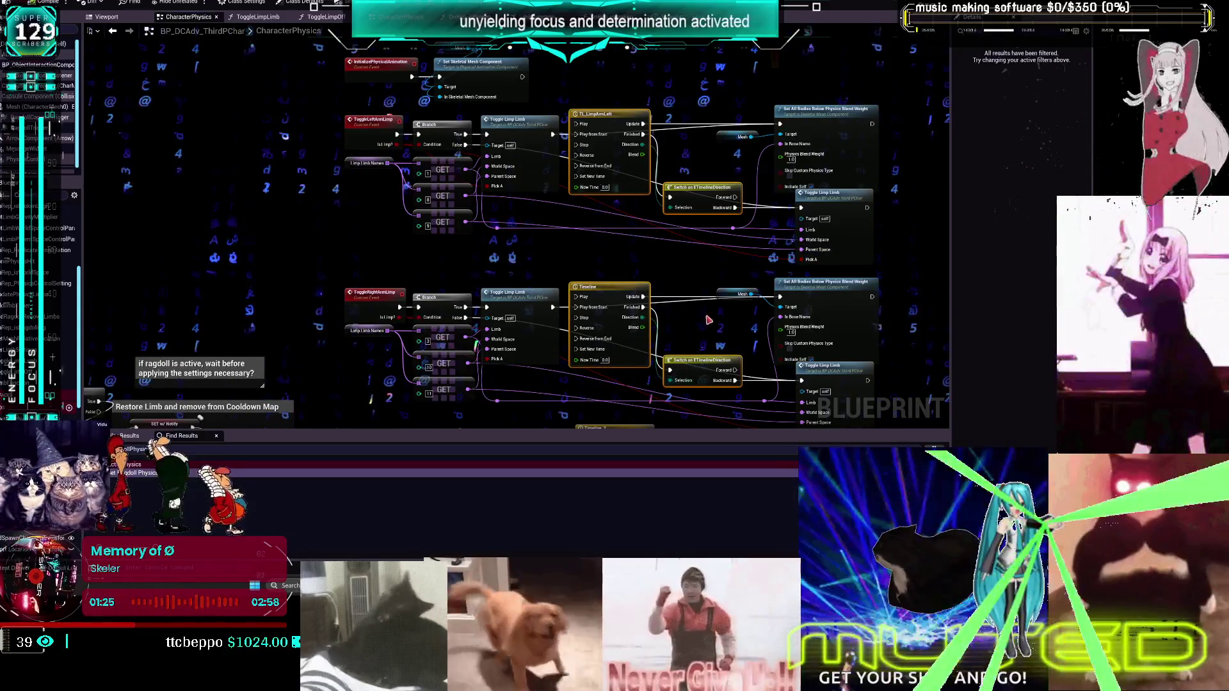
pyautogui.moveTo(672, 297); pyautogui.dragTo(671, 272)
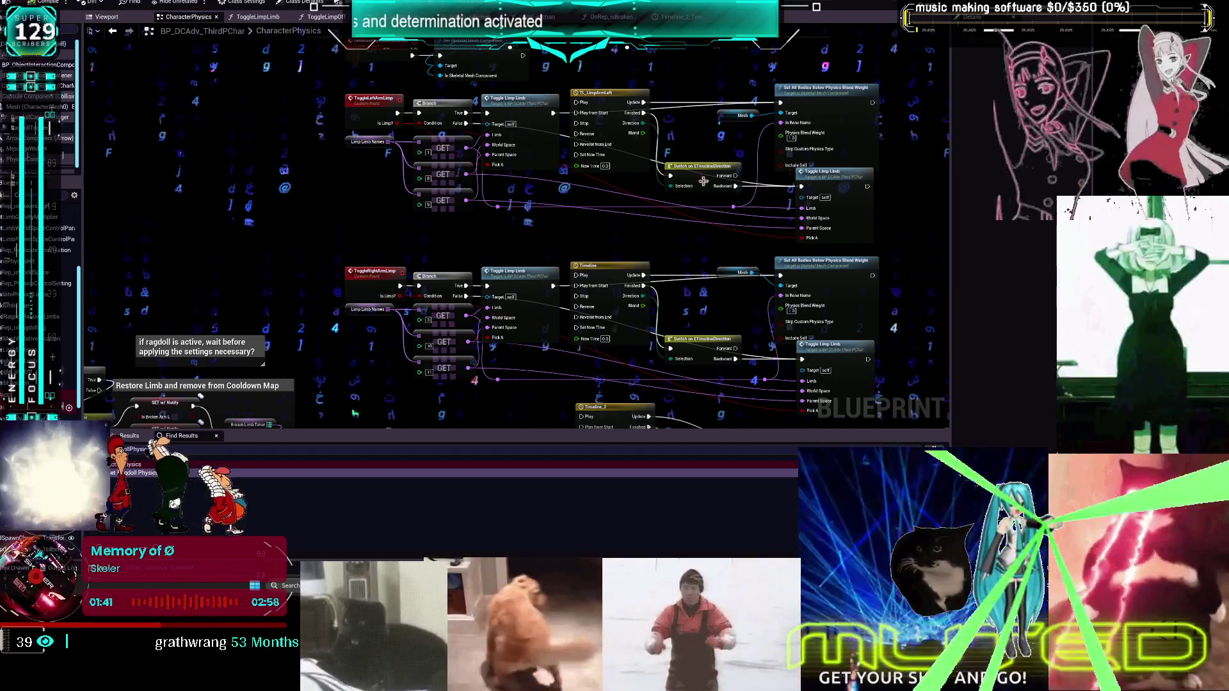
pyautogui.moveTo(607, 93)
pyautogui.mouseDown()
pyautogui.moveTo(612, 119)
pyautogui.moveTo(585, 132)
pyautogui.moveTo(571, 185)
pyautogui.mouseUp()
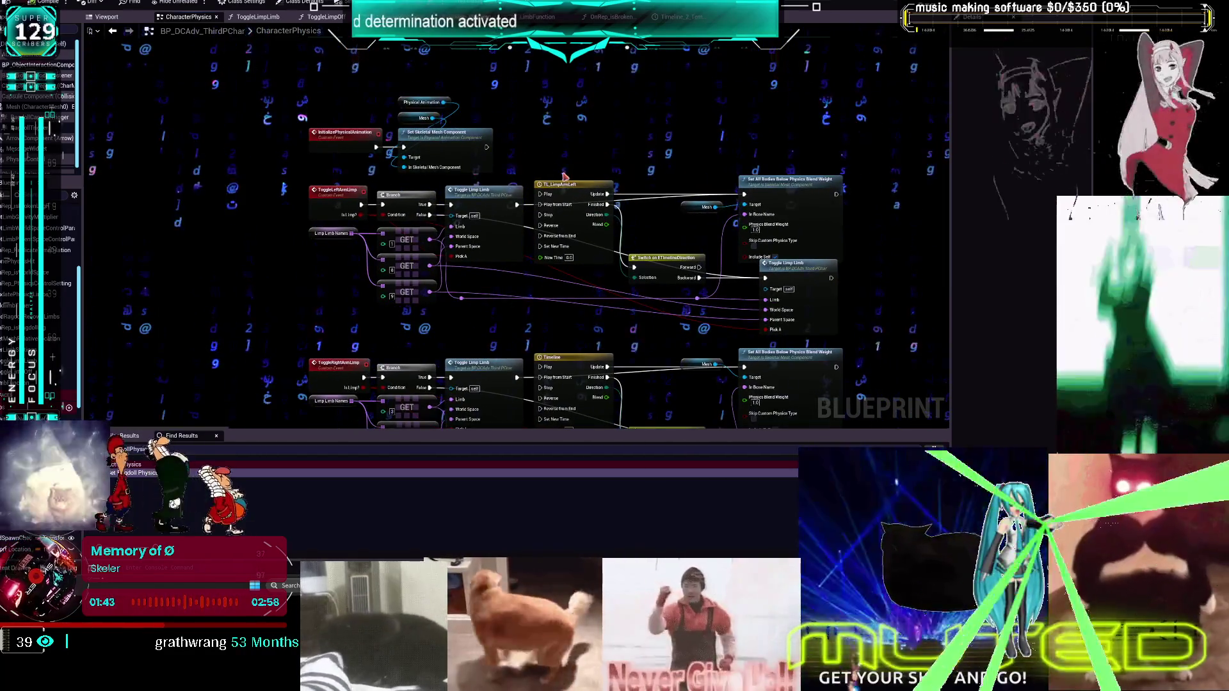
pyautogui.click(571, 184)
pyautogui.rightClick(608, 117)
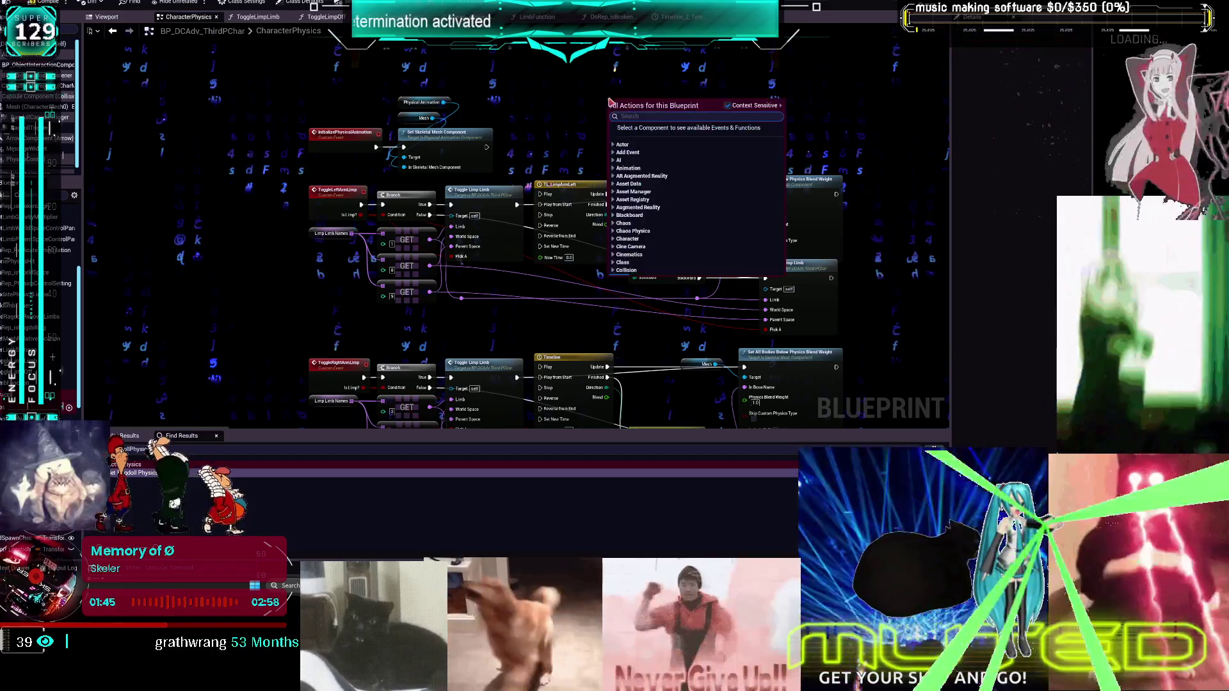
pyautogui.write('TL_LimpArmLeft')
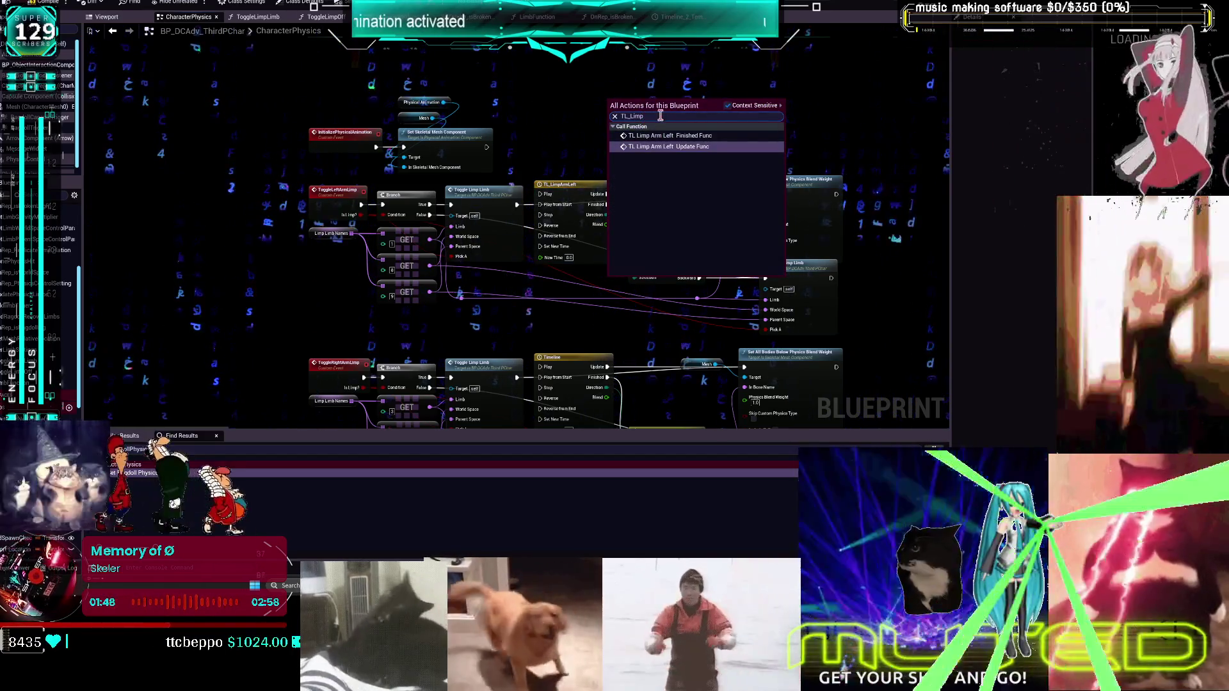
pyautogui.press('Escape')
pyautogui.rightClick(619, 80)
pyautogui.write('TL_Limp')
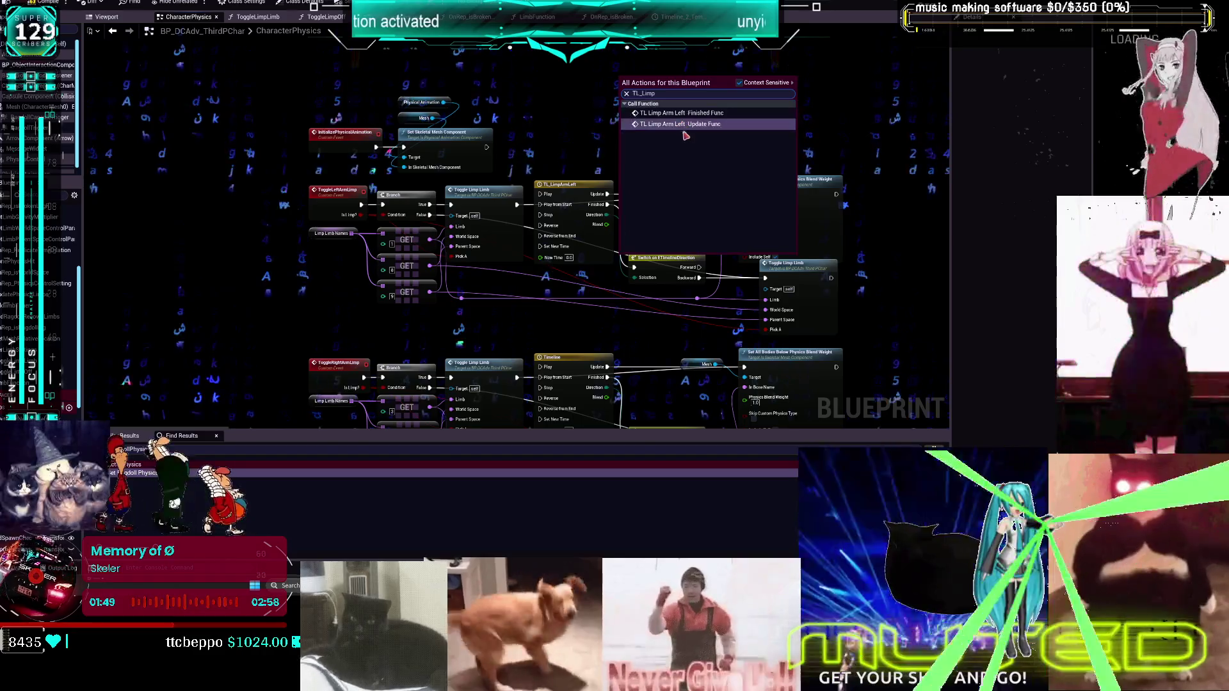
pyautogui.click(739, 82)
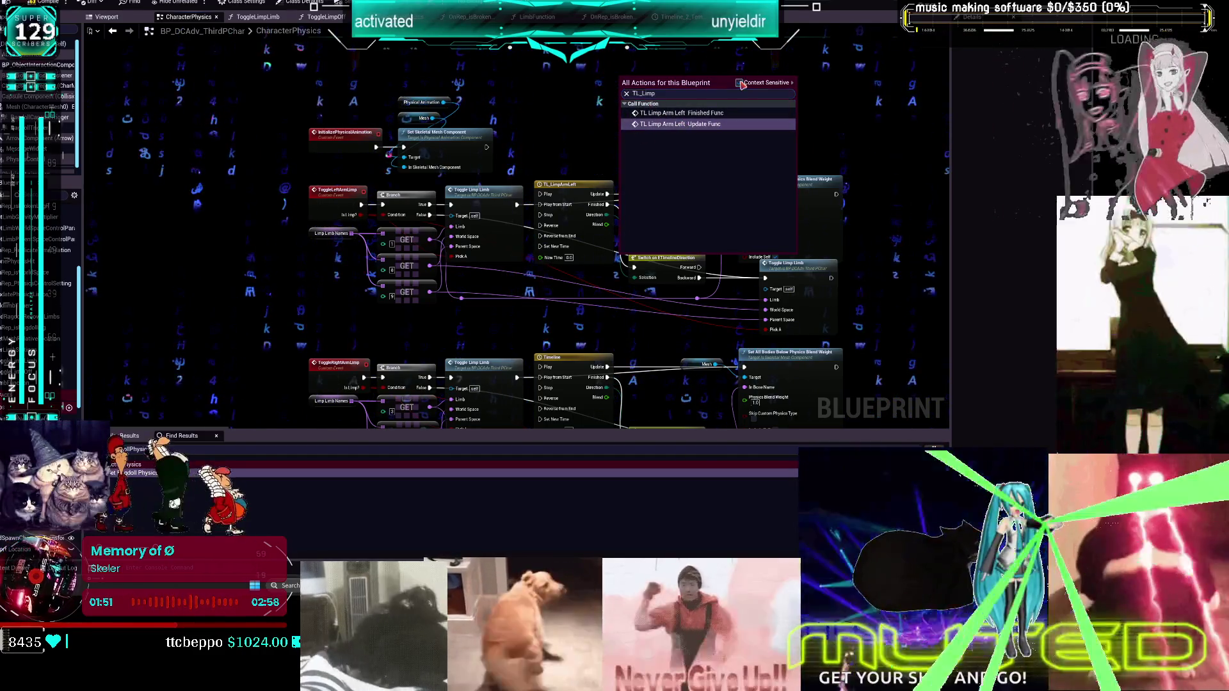
pyautogui.press('Escape')
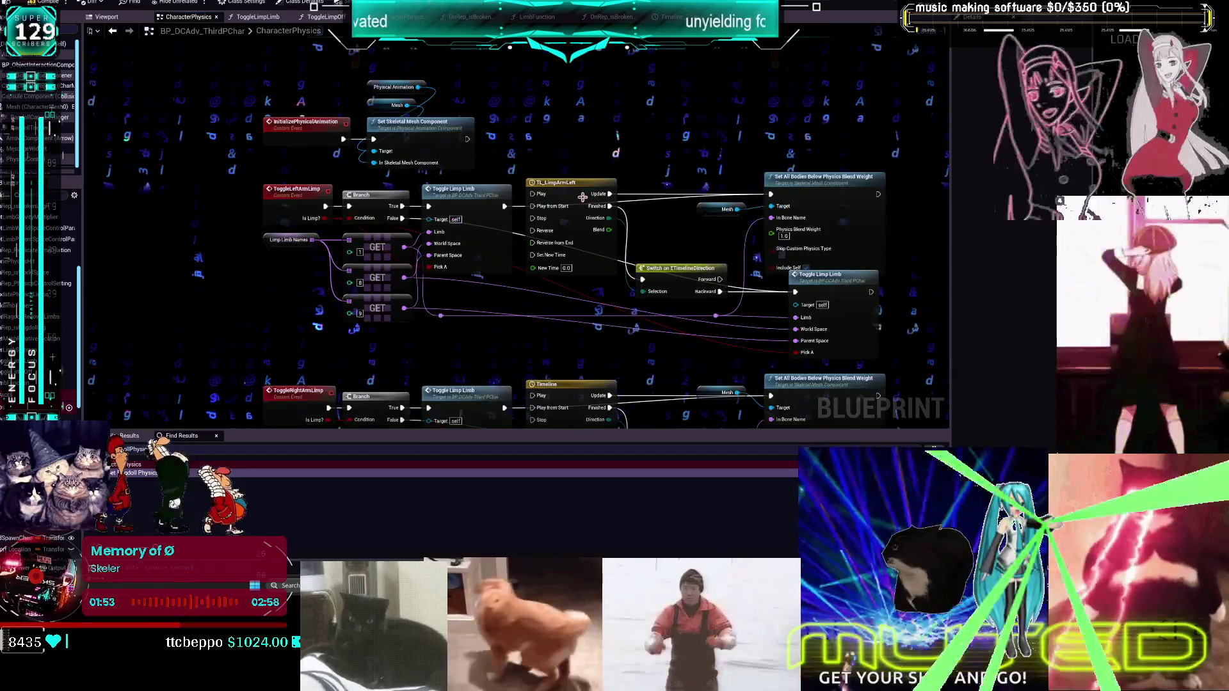
pyautogui.scroll(1, 571, 189)
pyautogui.rightClick(606, 81)
pyautogui.write('TL_LimpArmLeft')
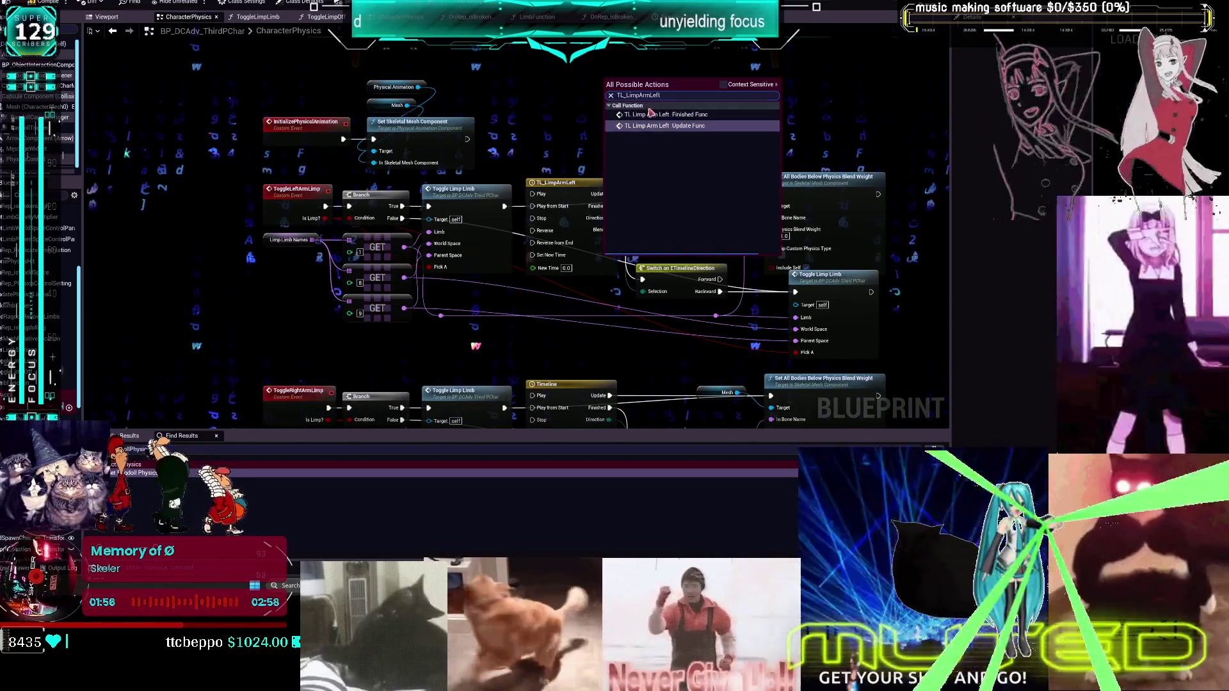
pyautogui.click(578, 104)
pyautogui.scroll(1, 678, 221)
pyautogui.click(554, 178)
pyautogui.rightClick(609, 109)
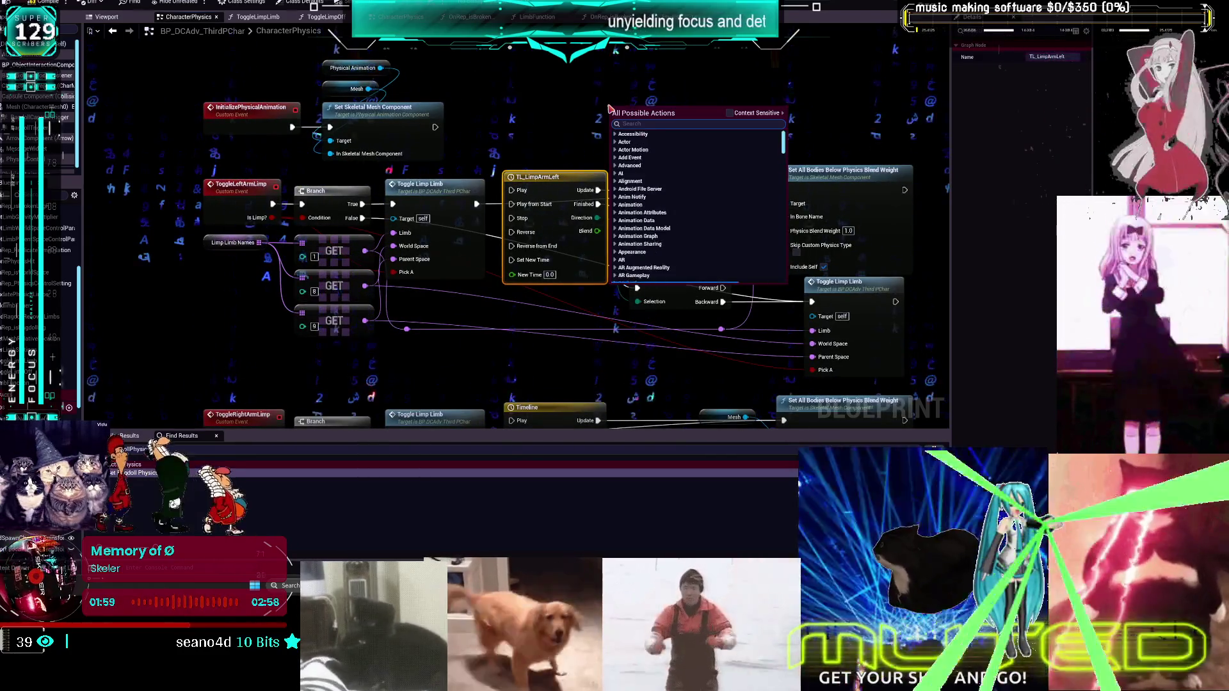
pyautogui.write('get timeline')
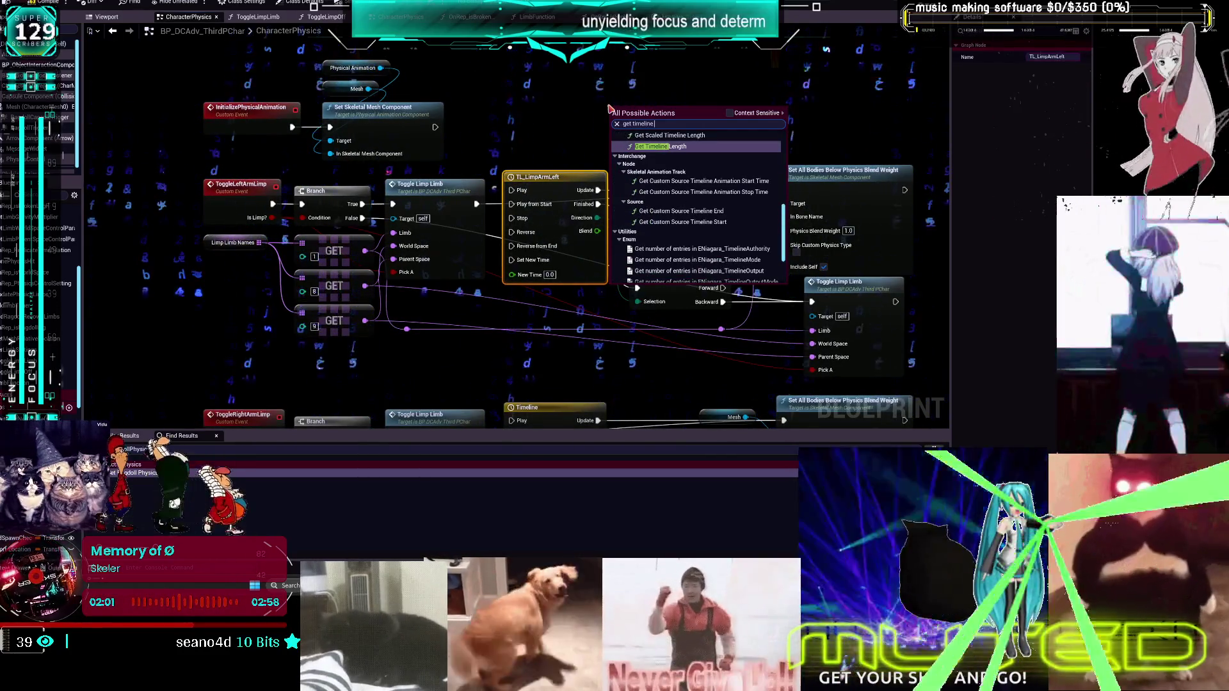
pyautogui.write(' tl')
pyautogui.press('BackSpace')
pyautogui.press('BackSpace')
pyautogui.press('BackSpace')
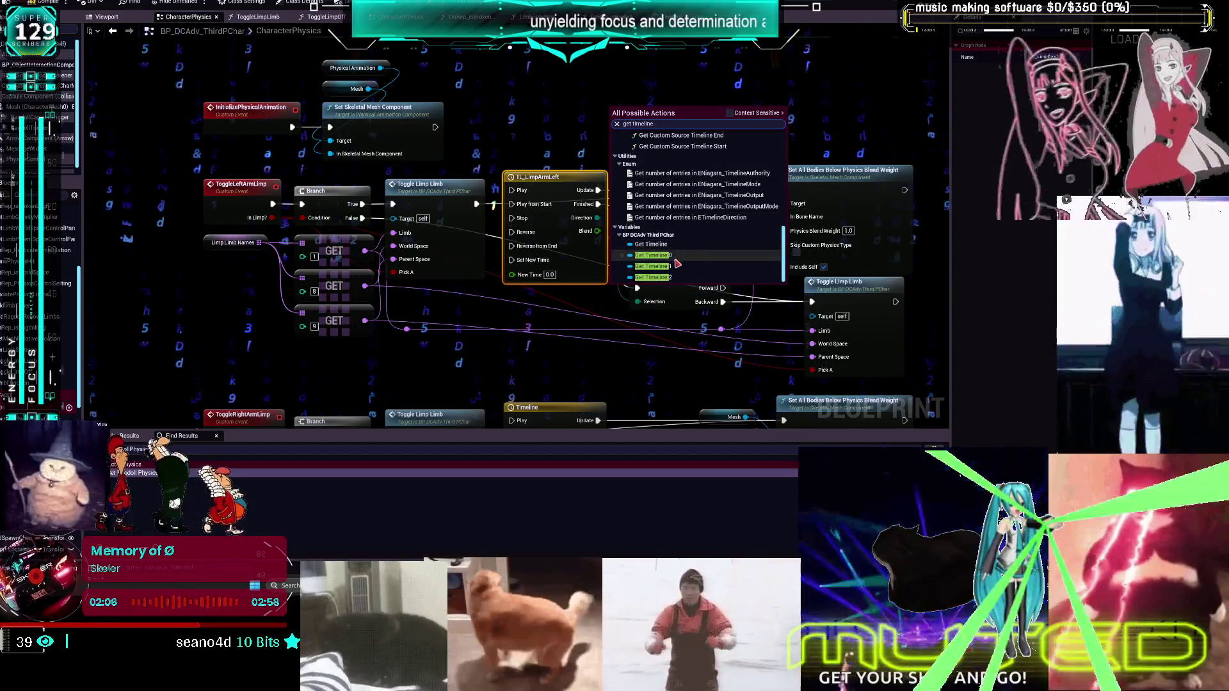
pyautogui.press('Escape')
pyautogui.click(556, 176)
pyautogui.doubleClick(566, 175)
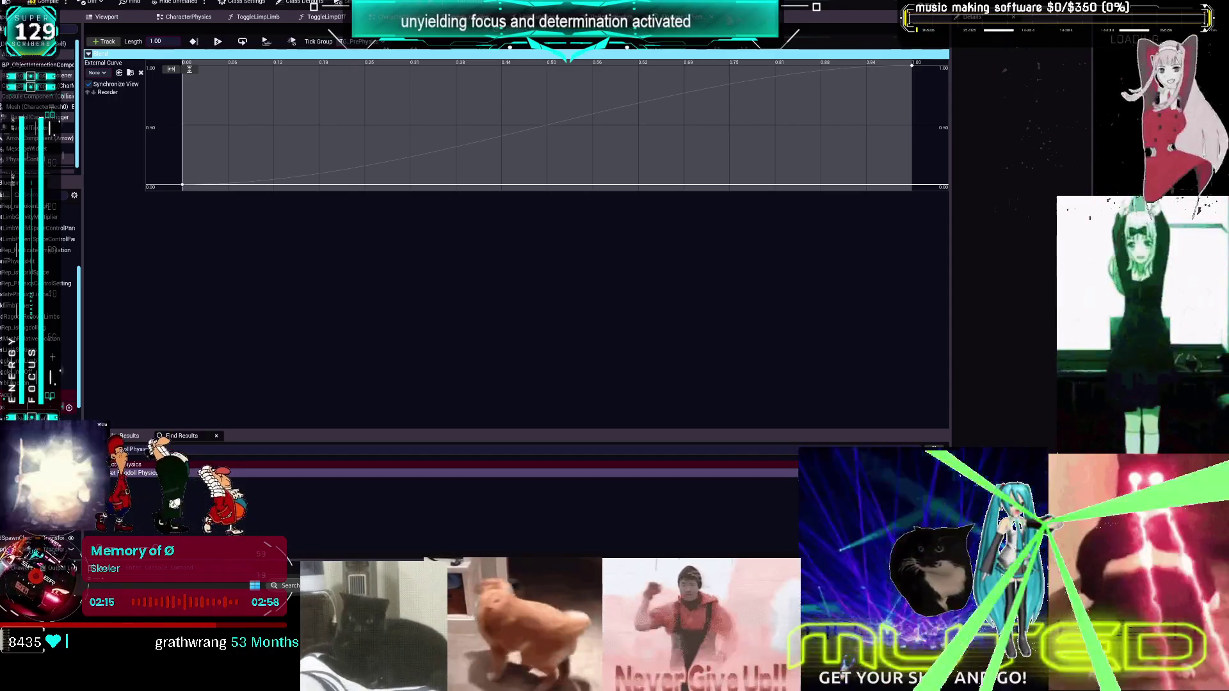
pyautogui.click(713, 18)
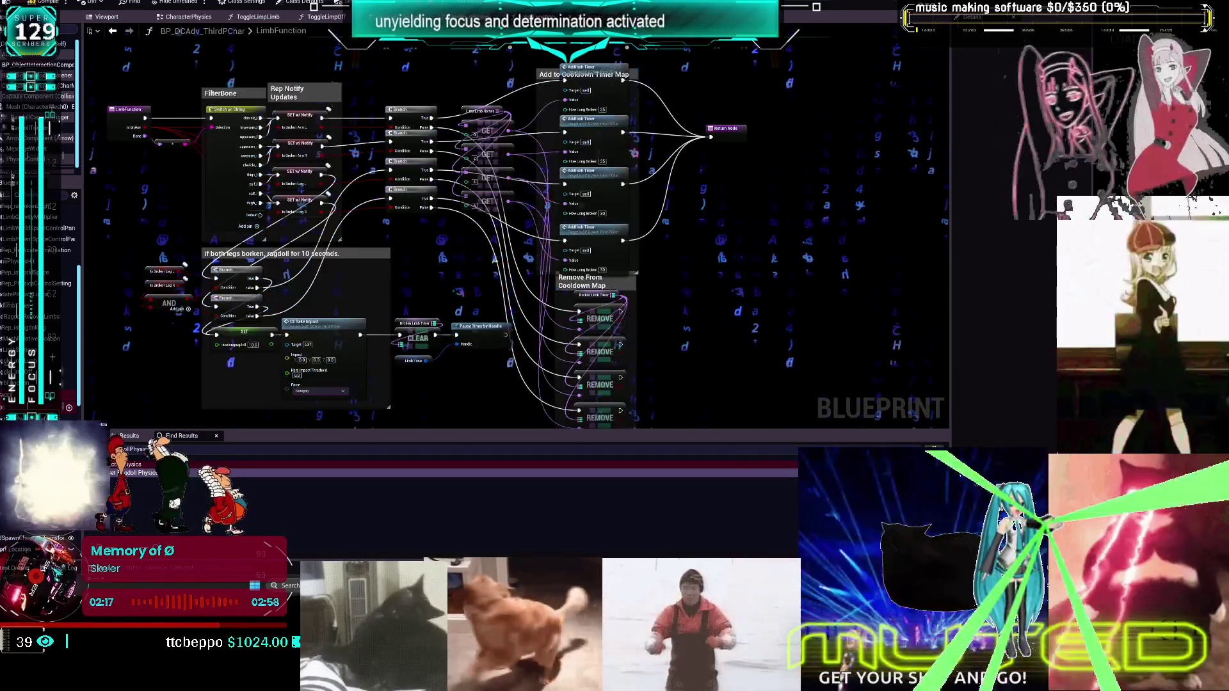
pyautogui.hotkey('alt', 'Left')
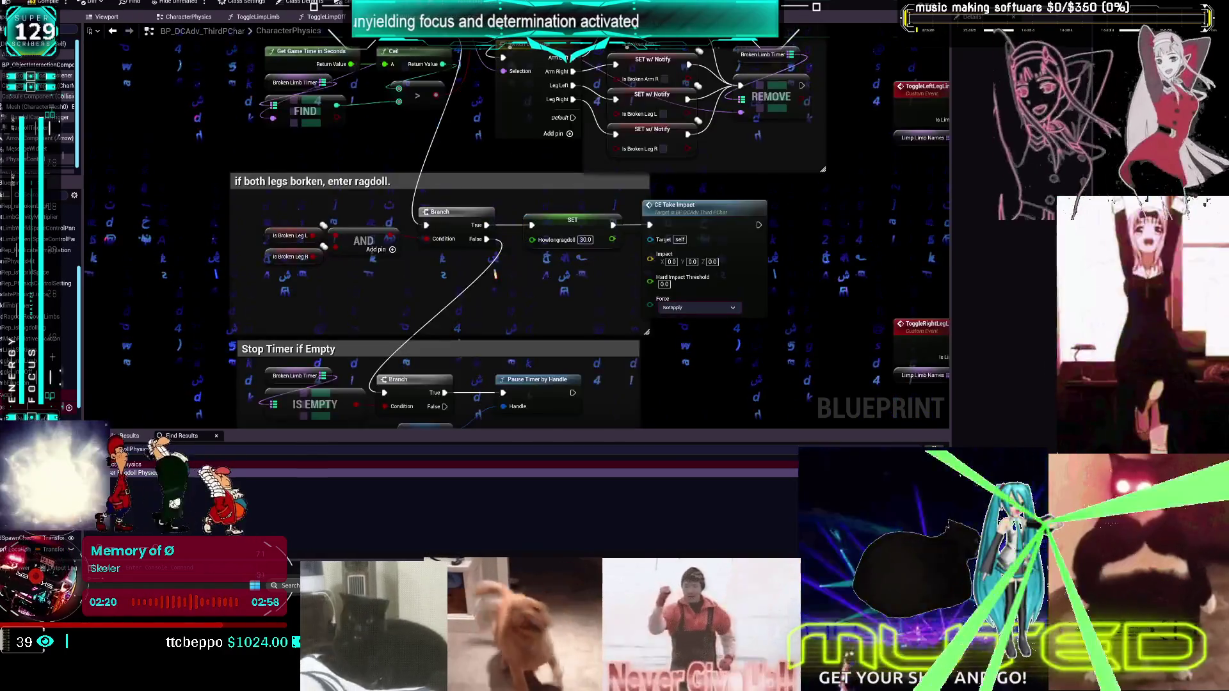
pyautogui.scroll(-6, 438, 230)
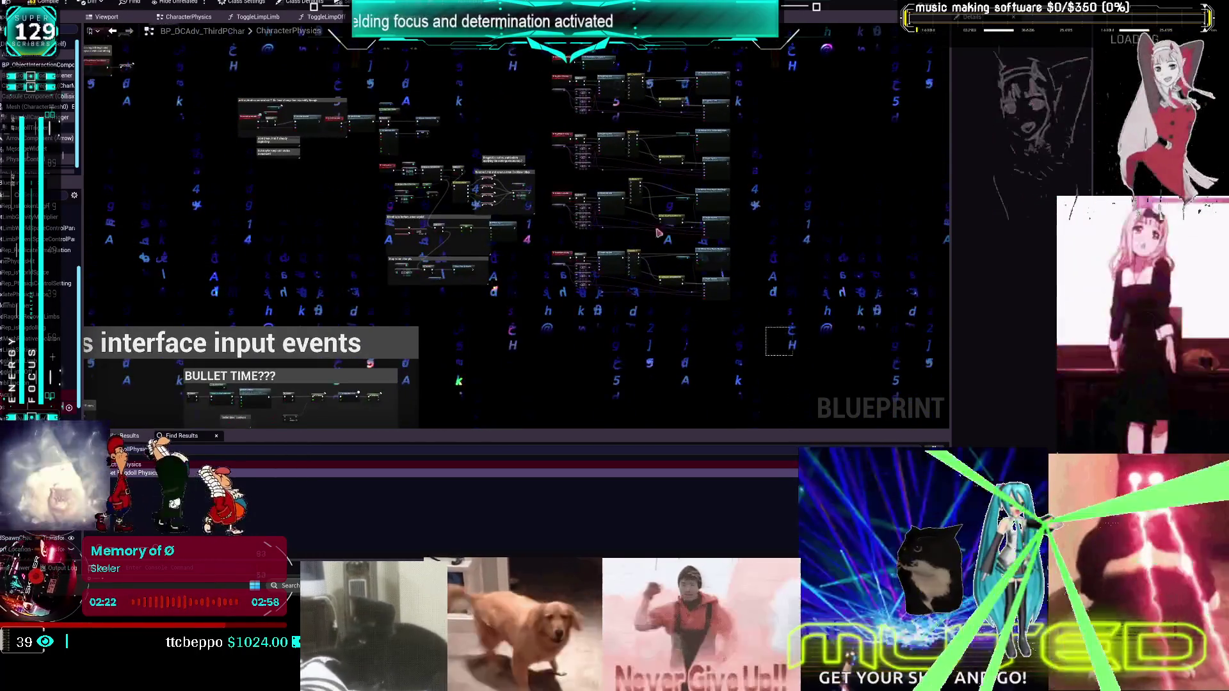
pyautogui.scroll(5, 663, 70)
pyautogui.rightClick(577, 88)
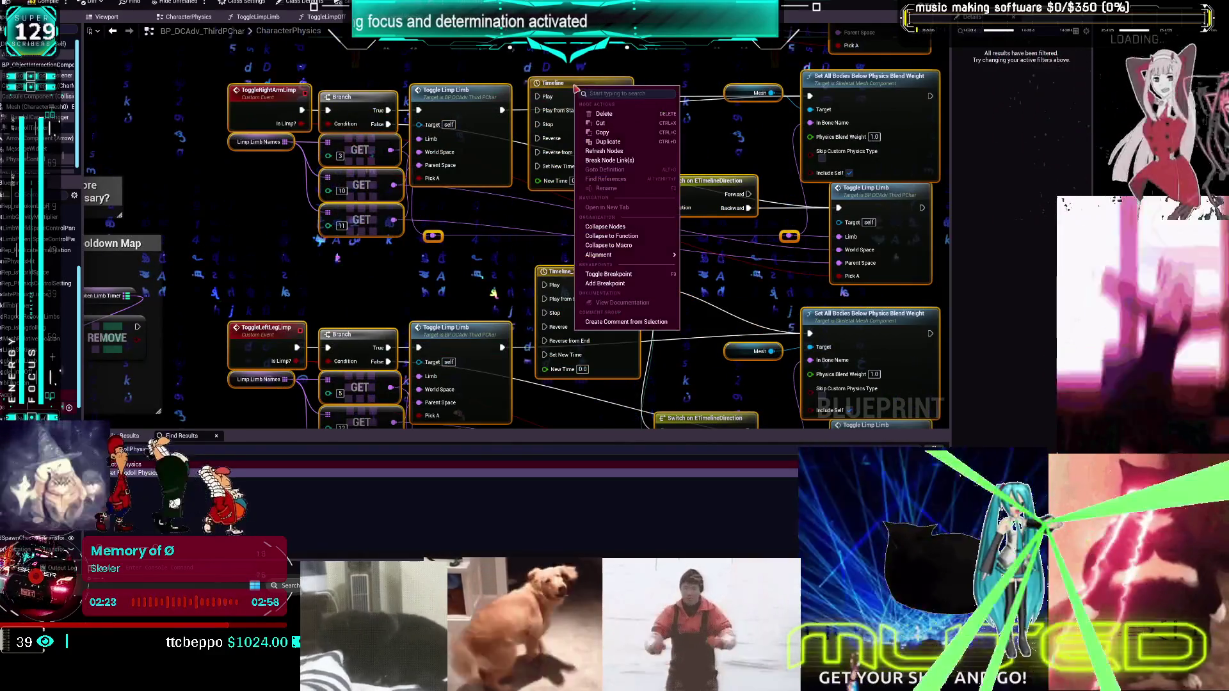
pyautogui.click(626, 159)
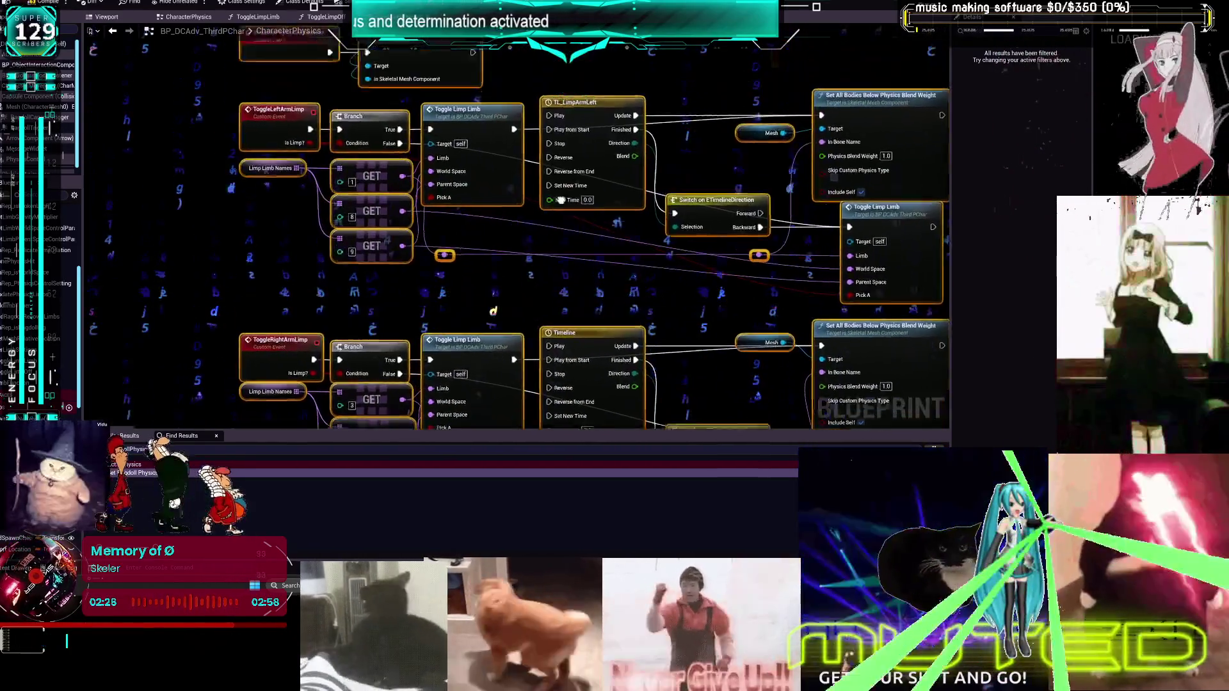
pyautogui.click(567, 149)
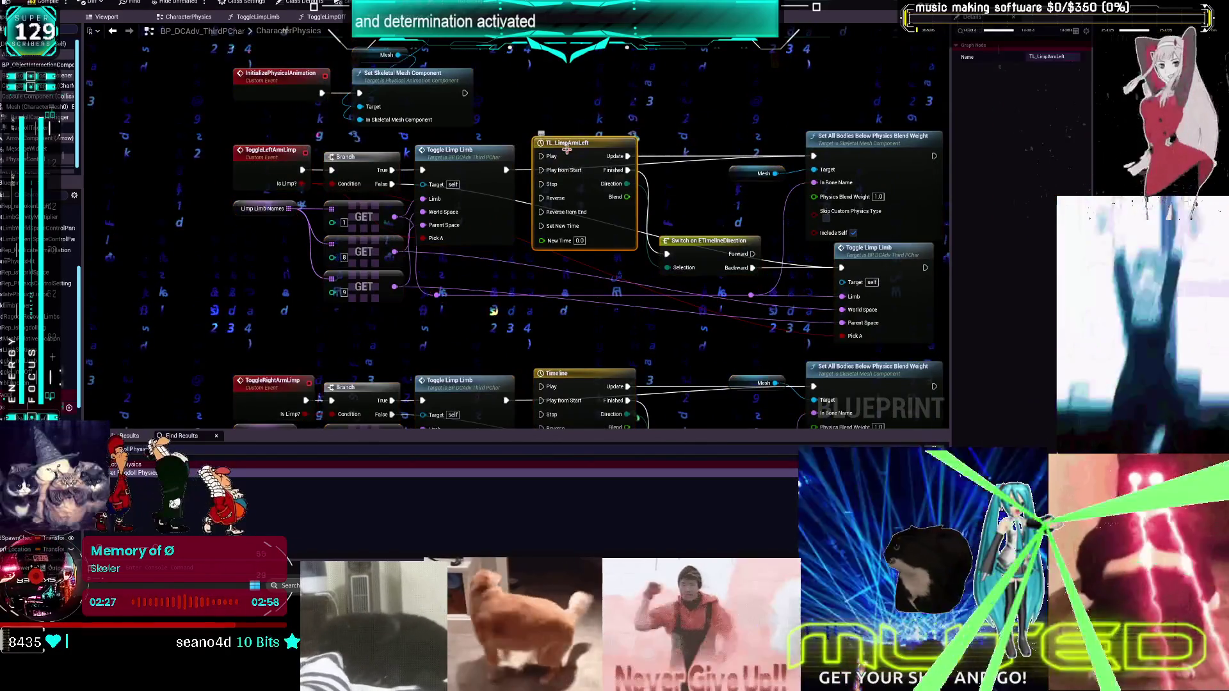
pyautogui.rightClick(598, 87)
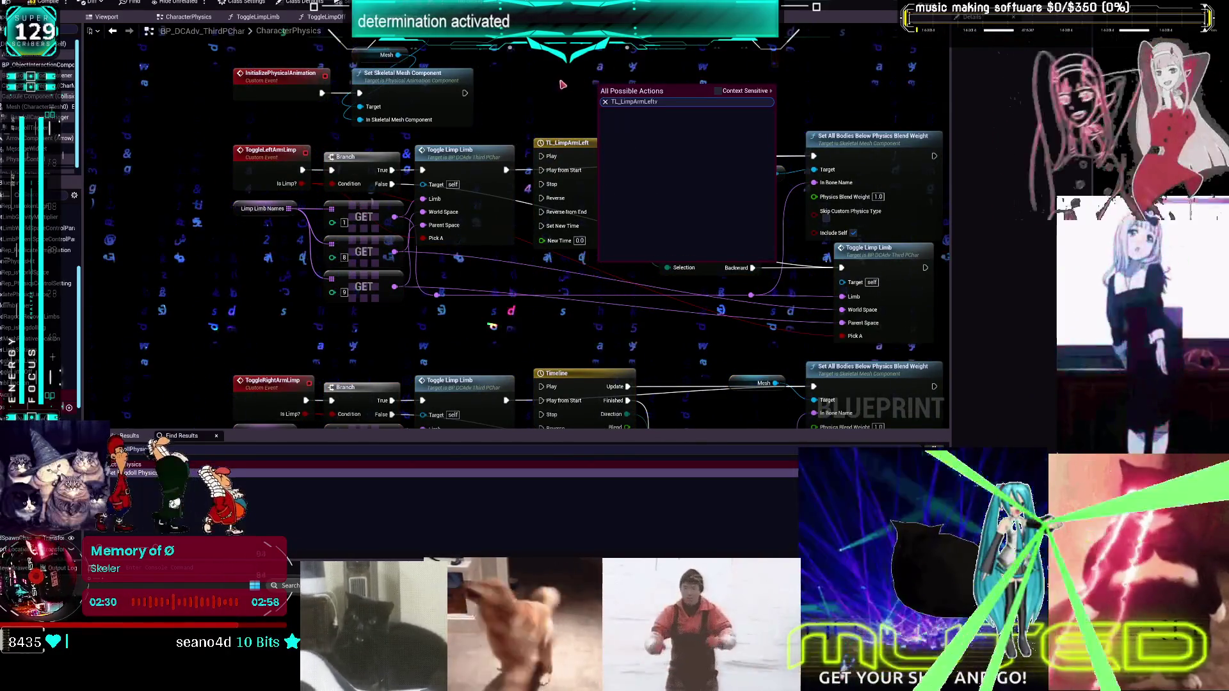
pyautogui.press('Escape')
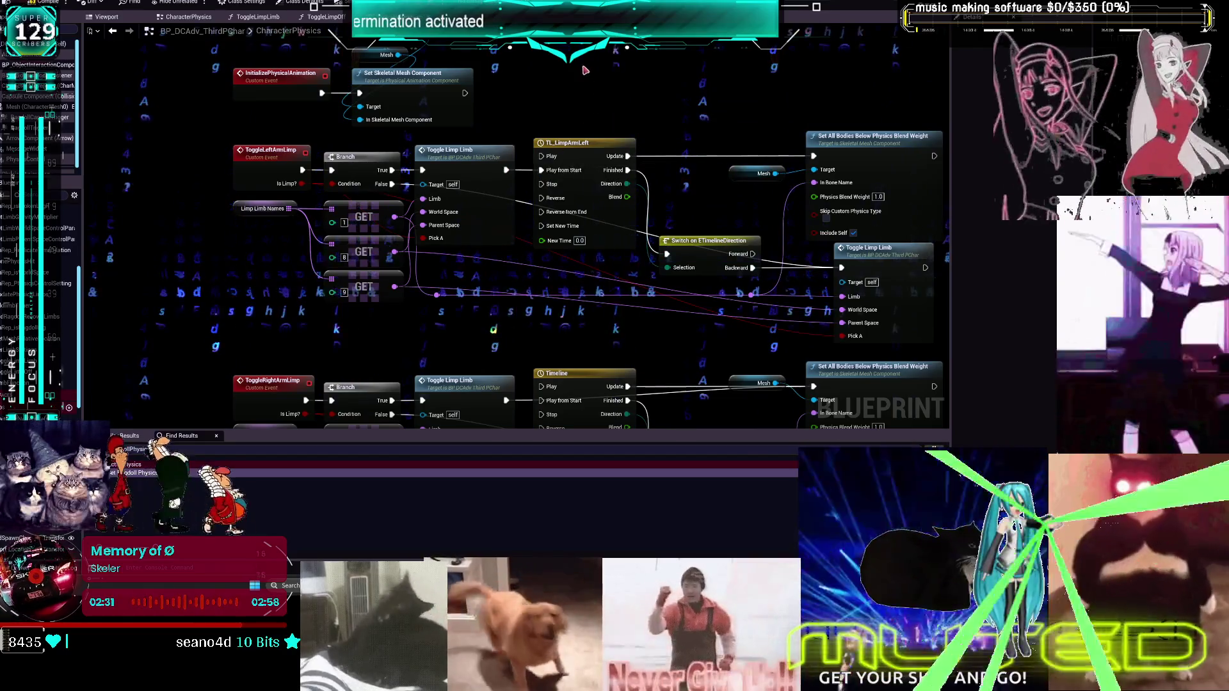